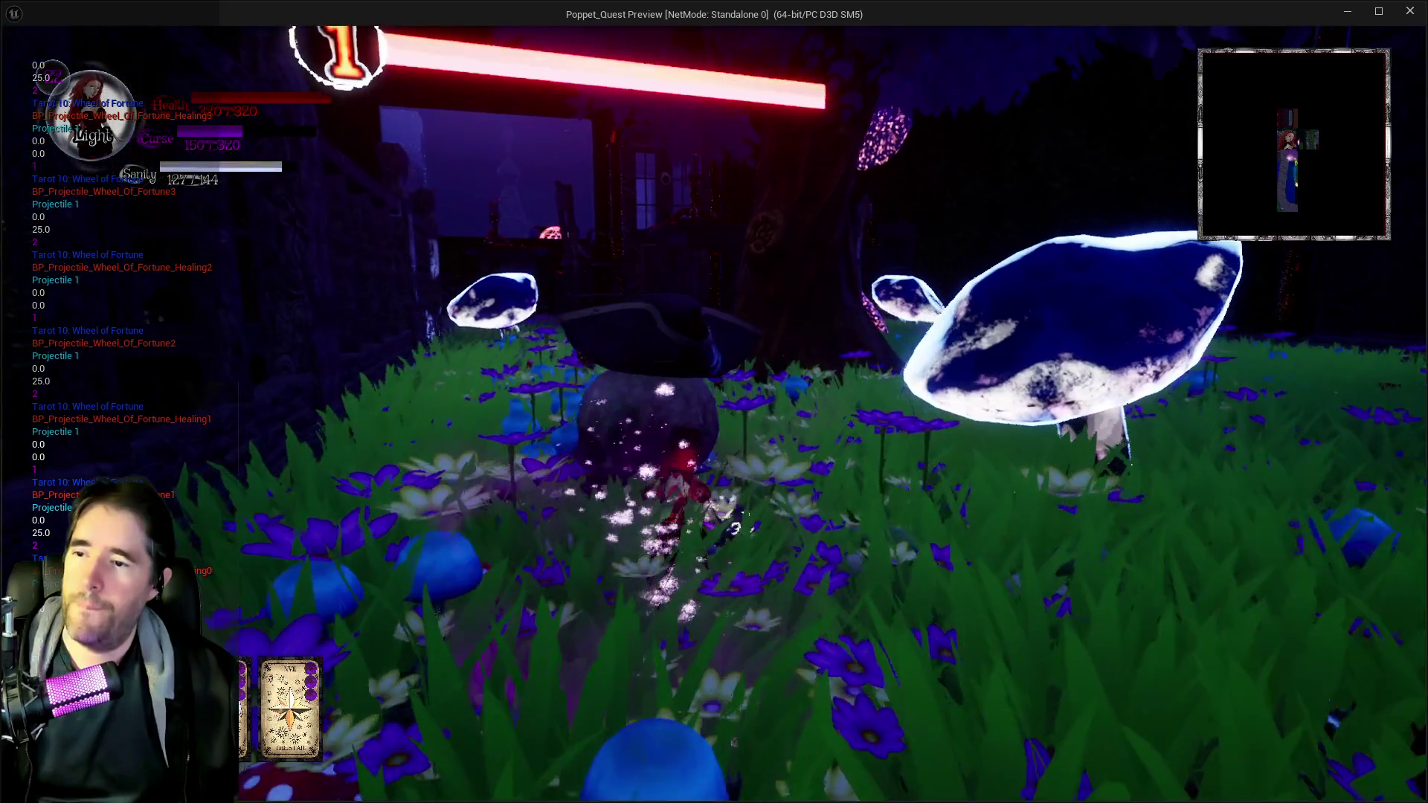
- Run past the glowing tree into the dark wooden room and attack the enemies with fire spells
key(w)
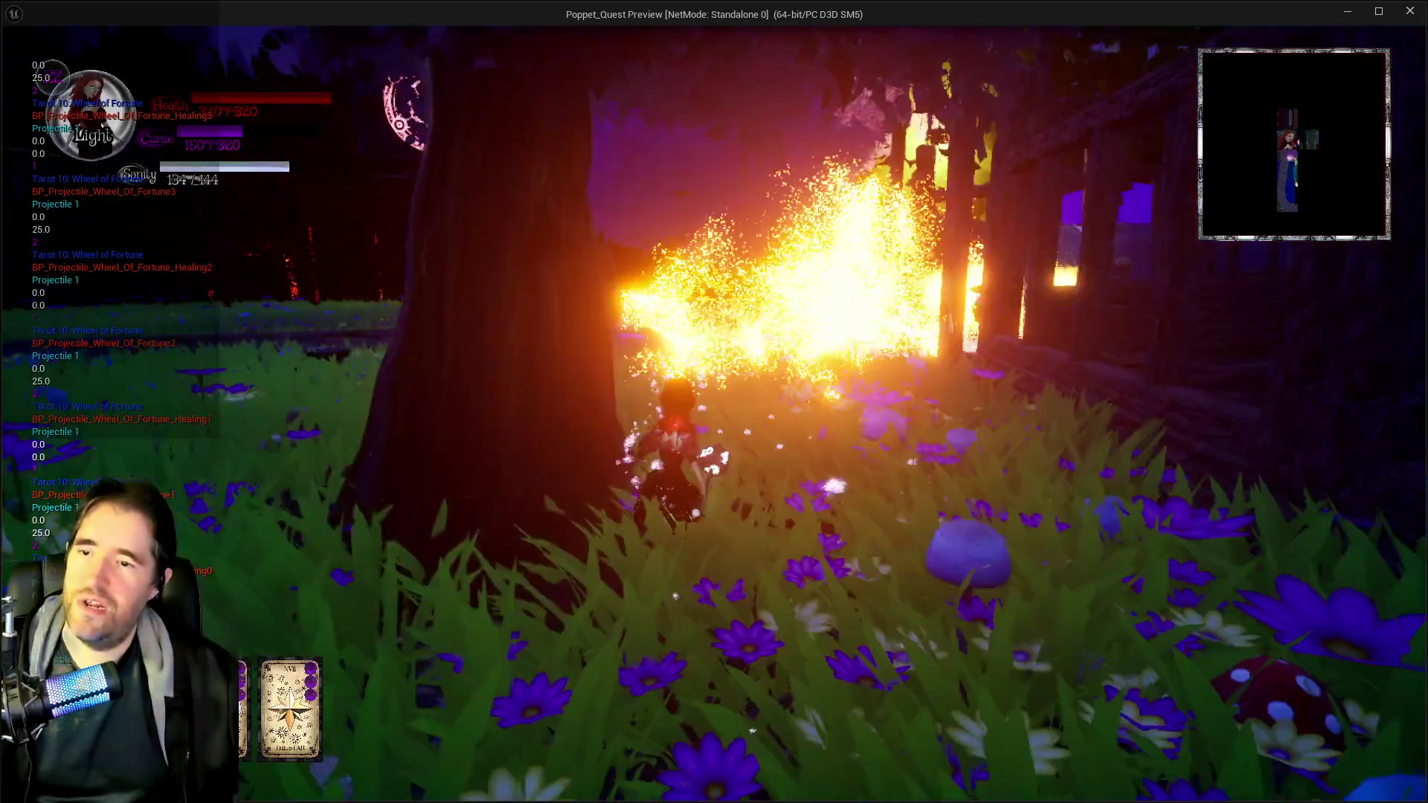
key(w)
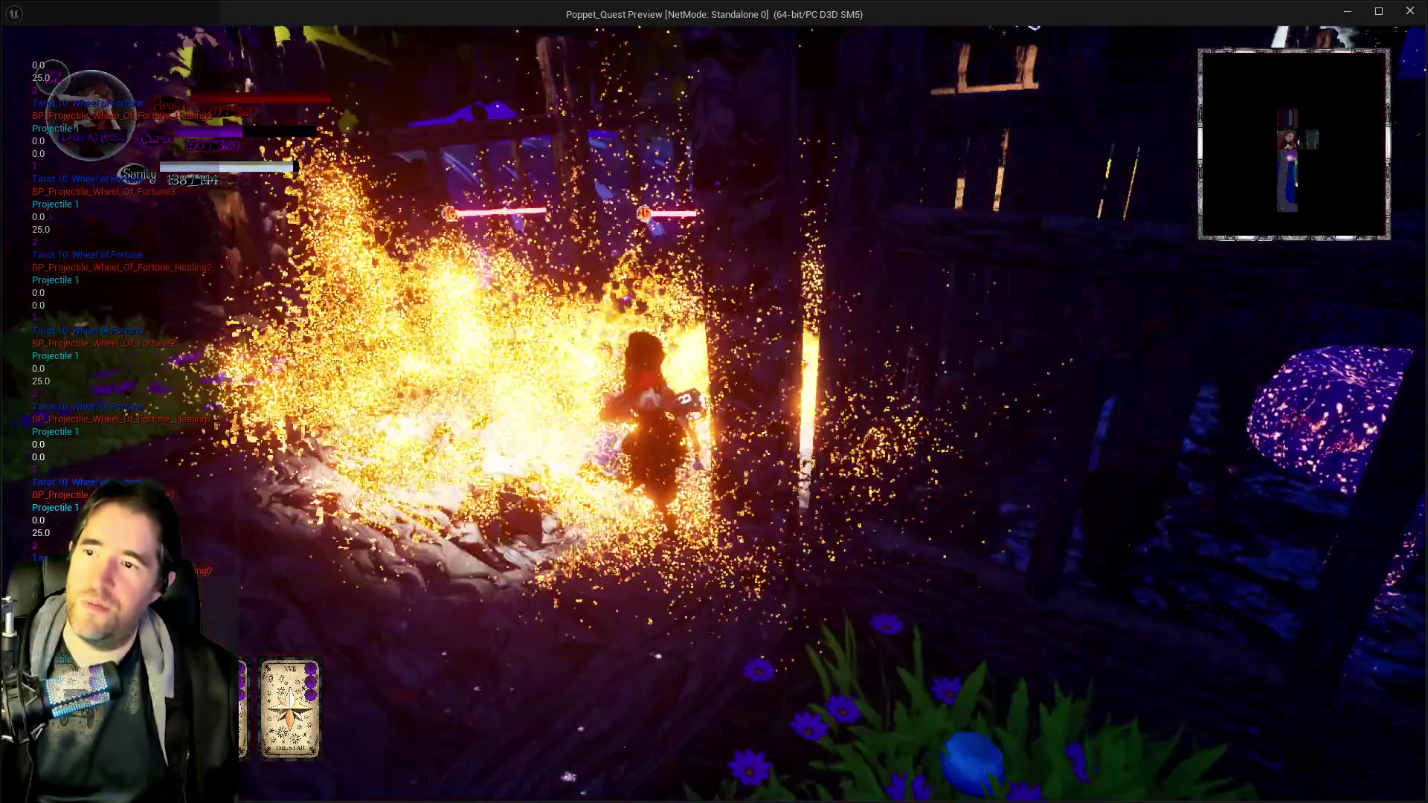
key(w)
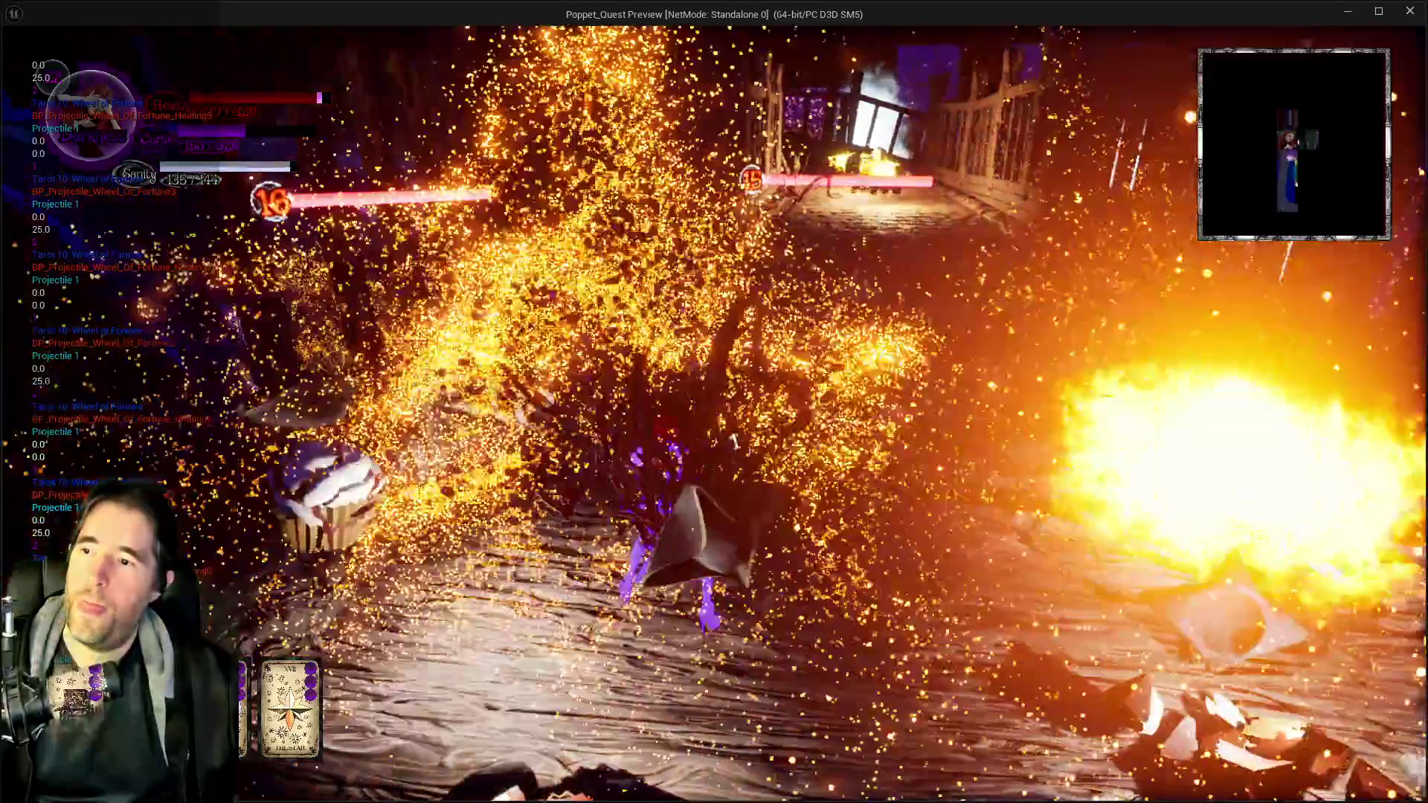
key(w)
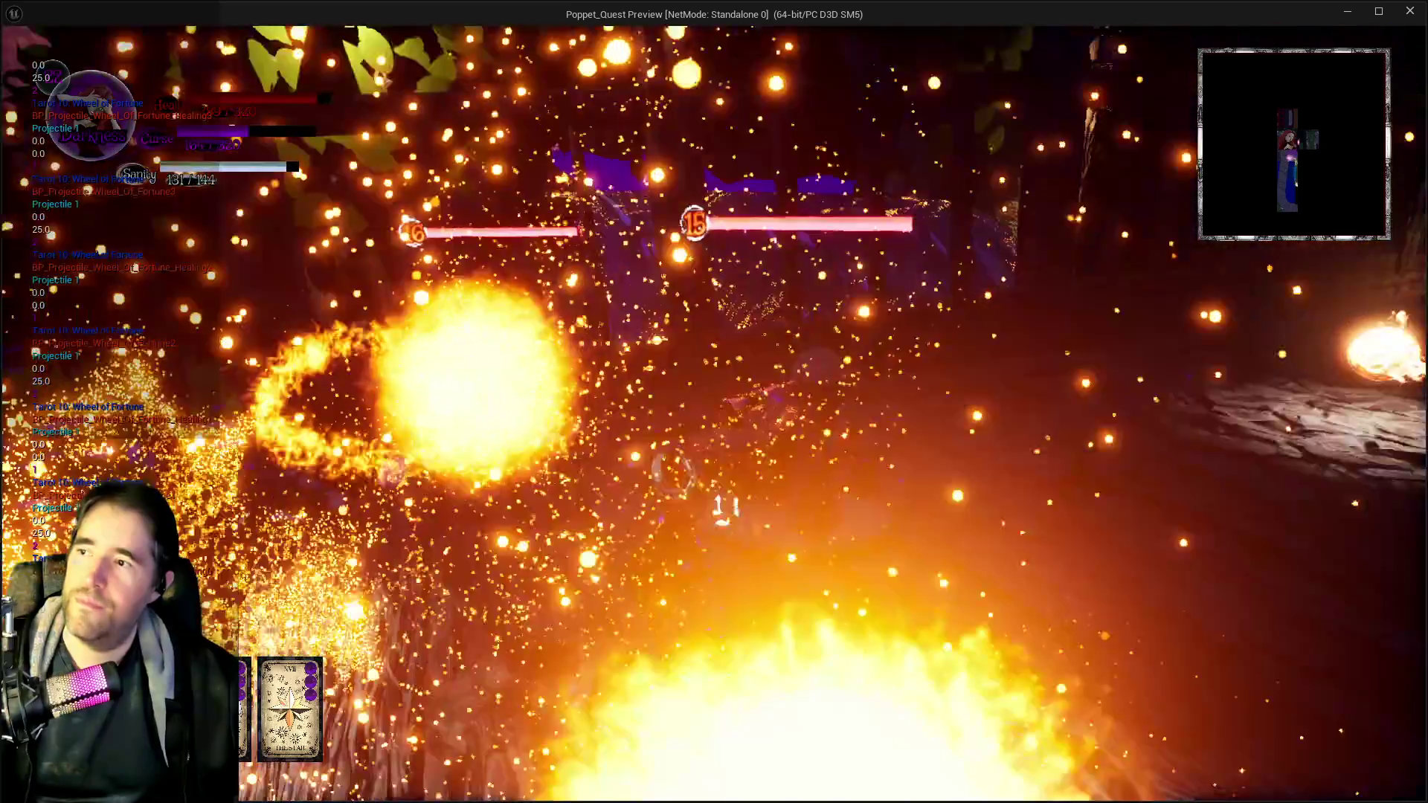
key(w)
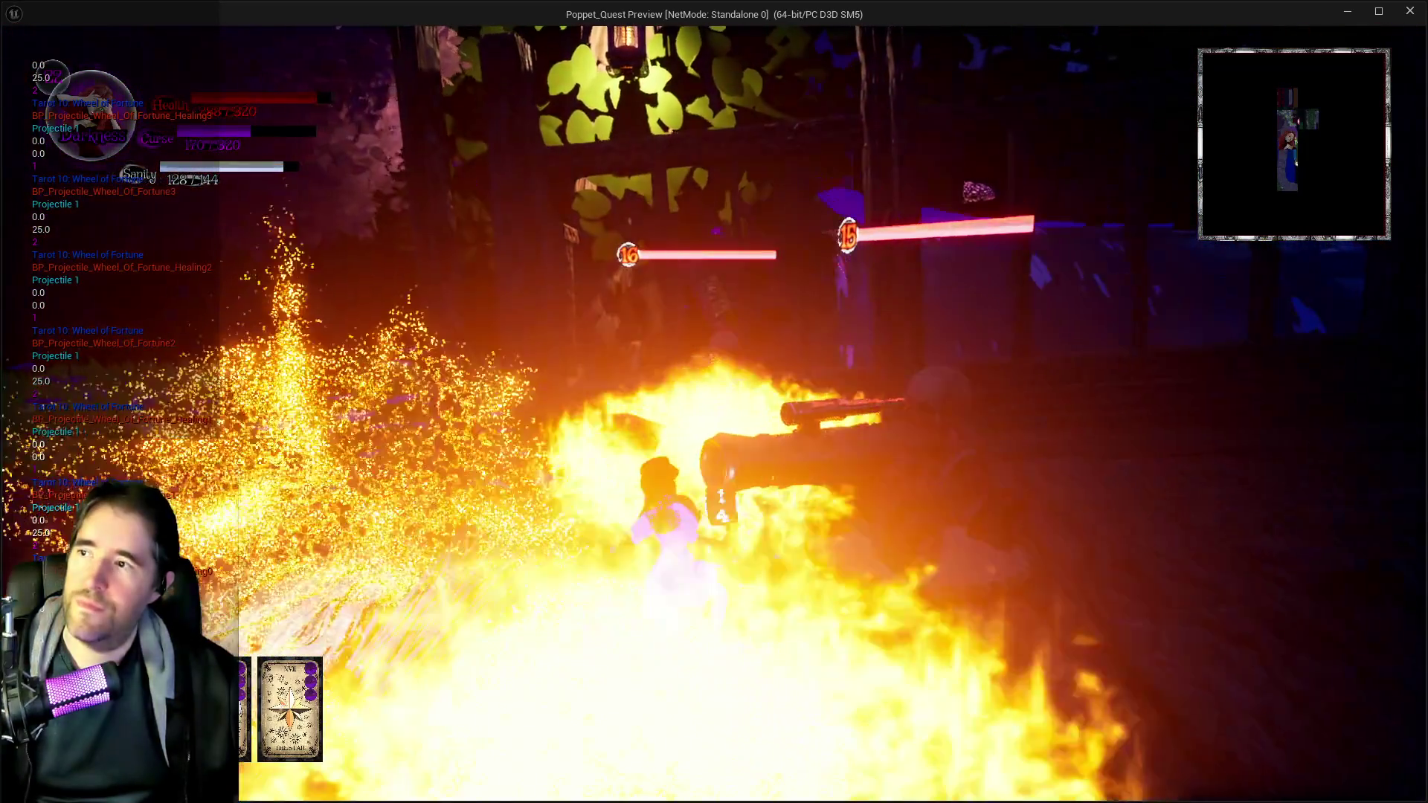
key(w)
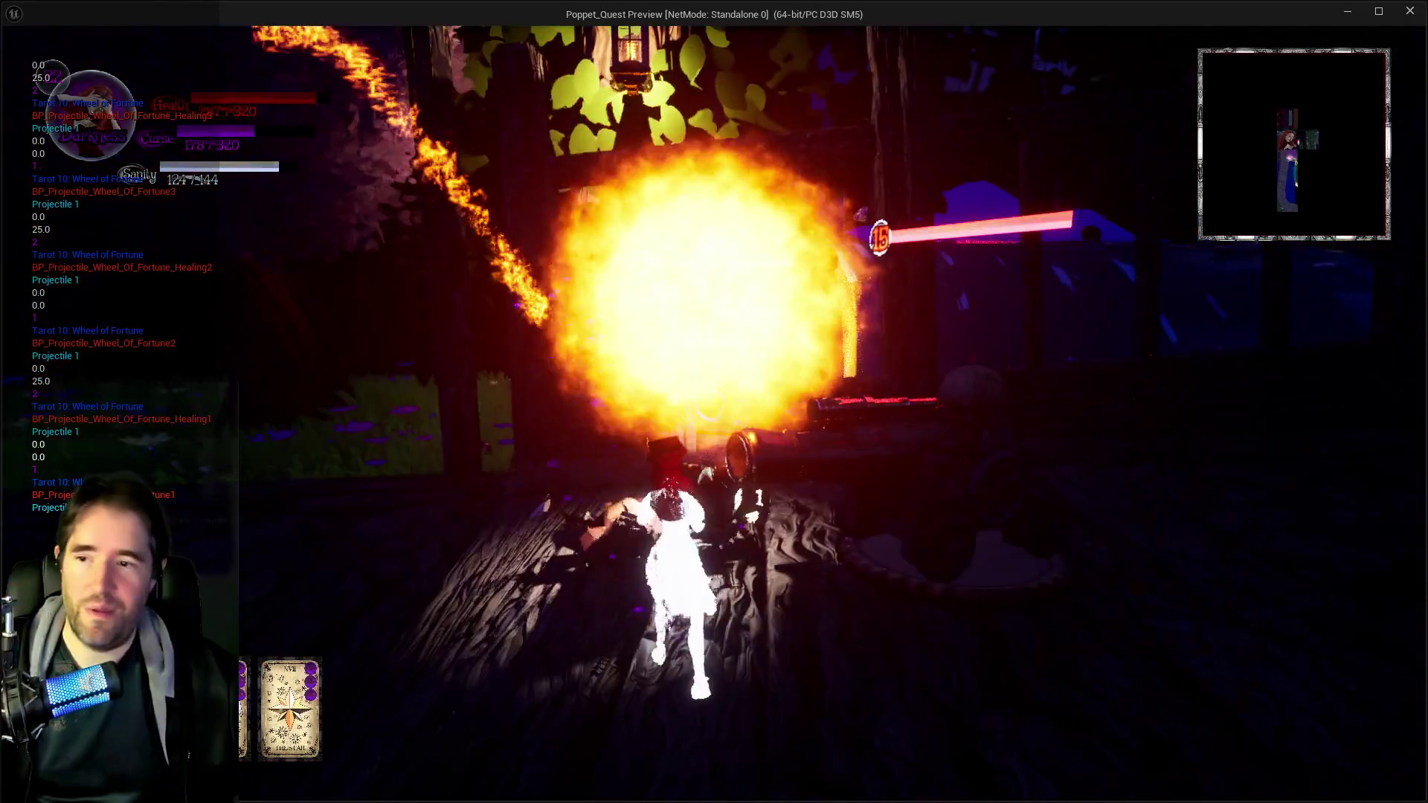
- Head outdoors firing Wheel of Fortune projectiles, cross the grass, then Alt+Tab back to the editor
key(w)
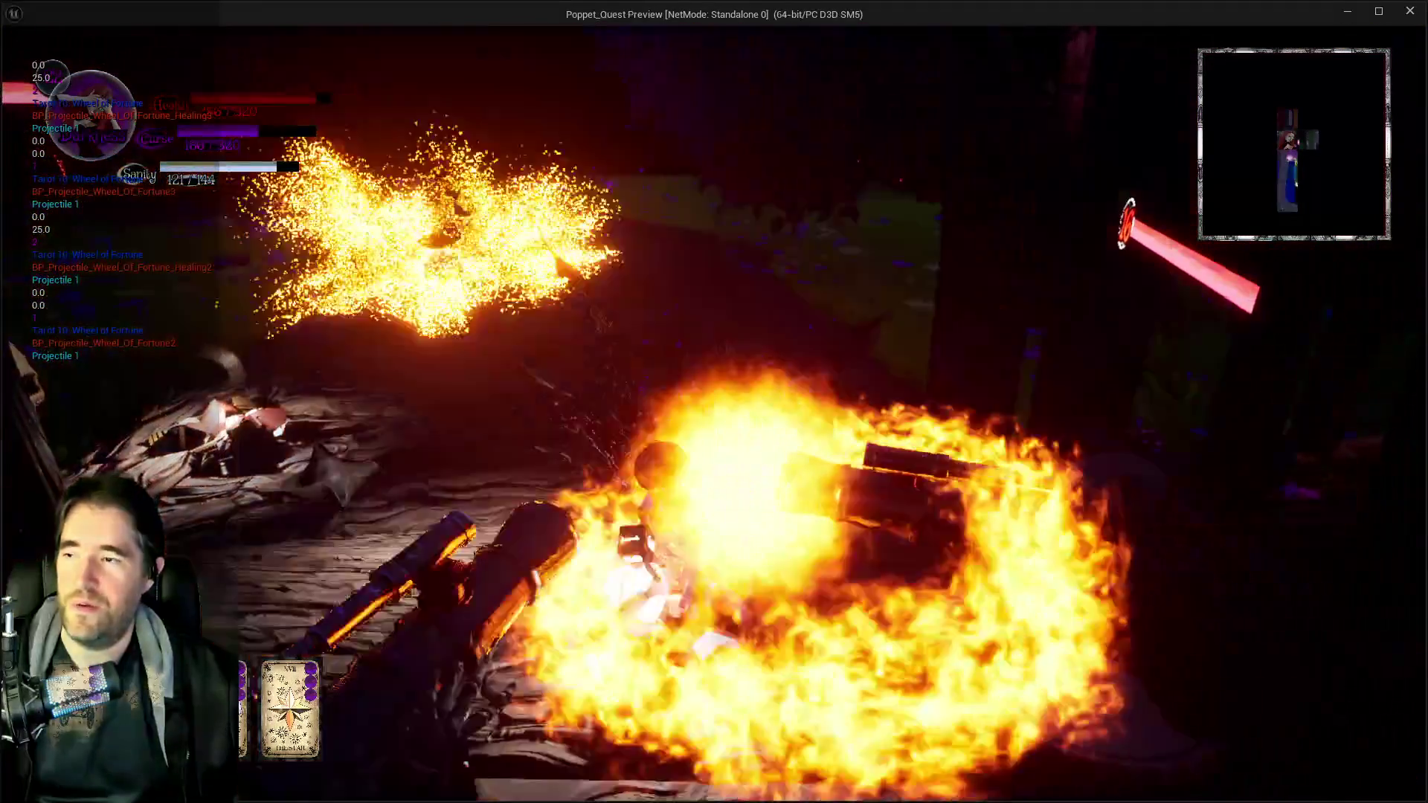
key(w)
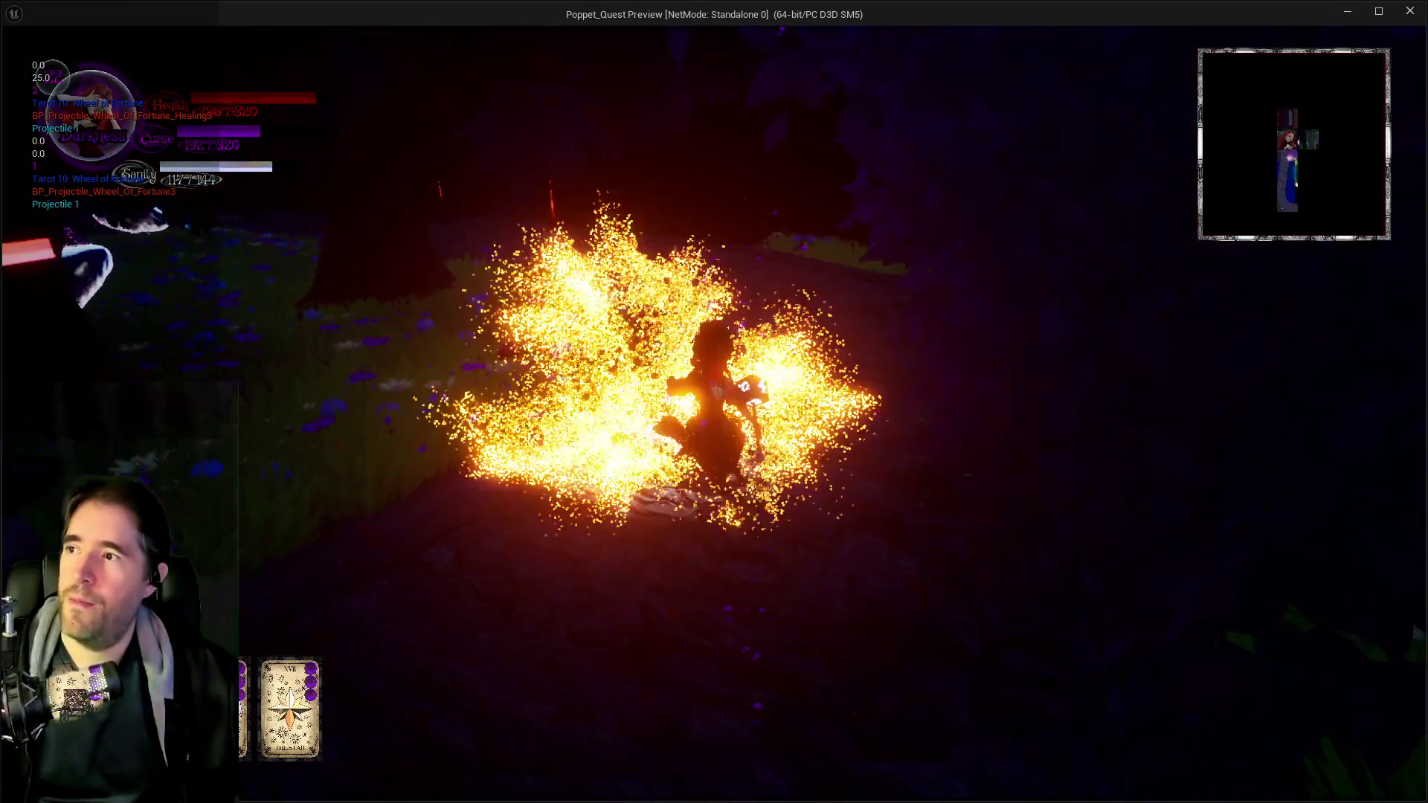
key(w)
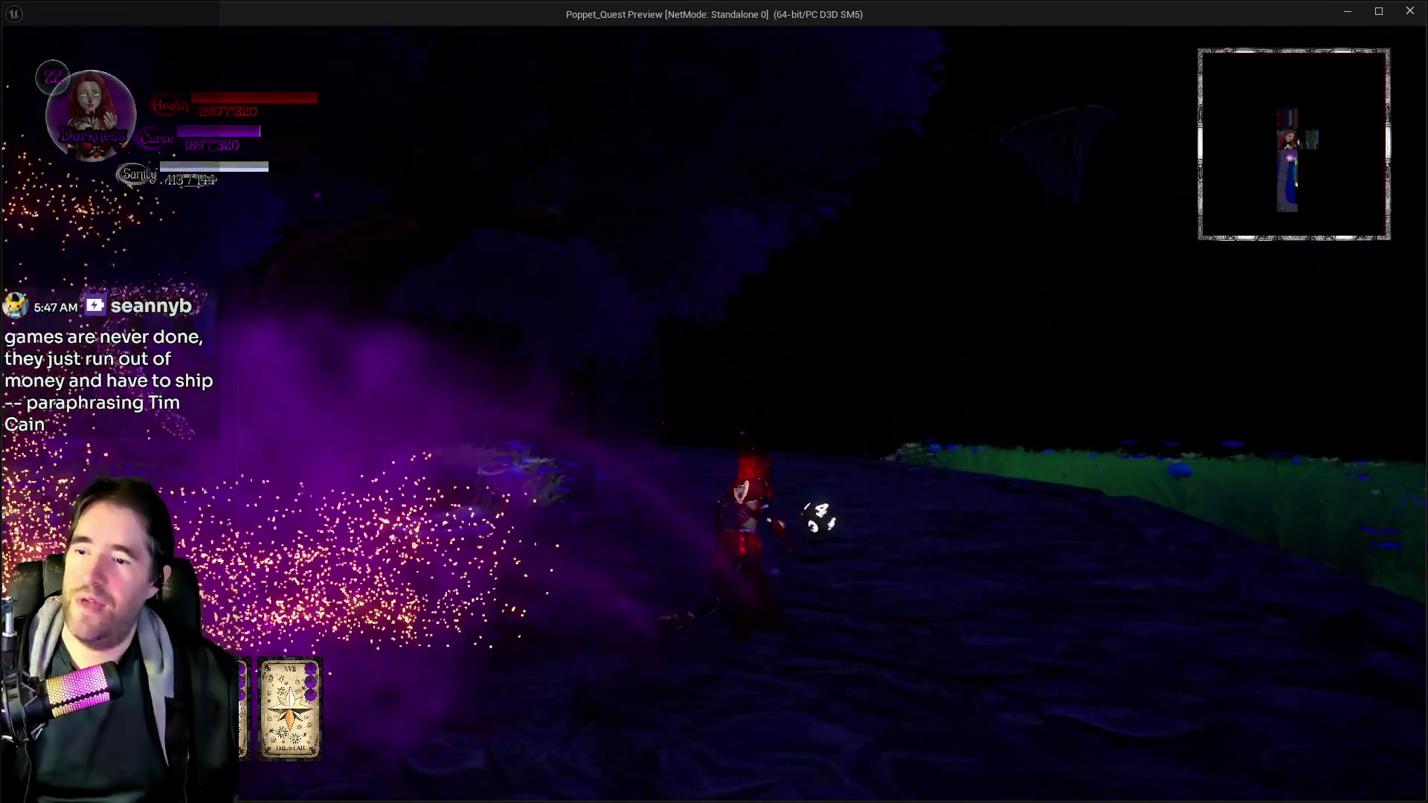
key(w)
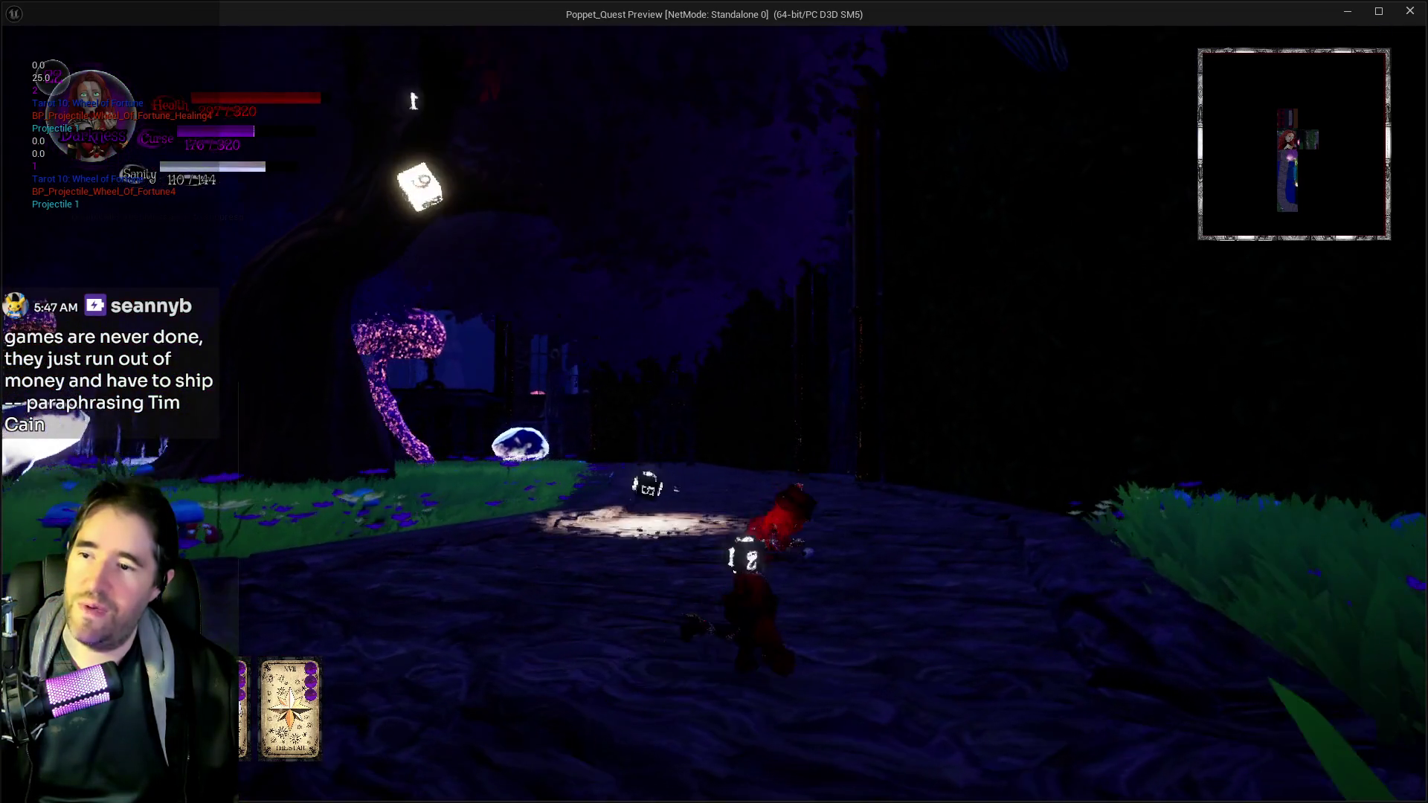
key(w)
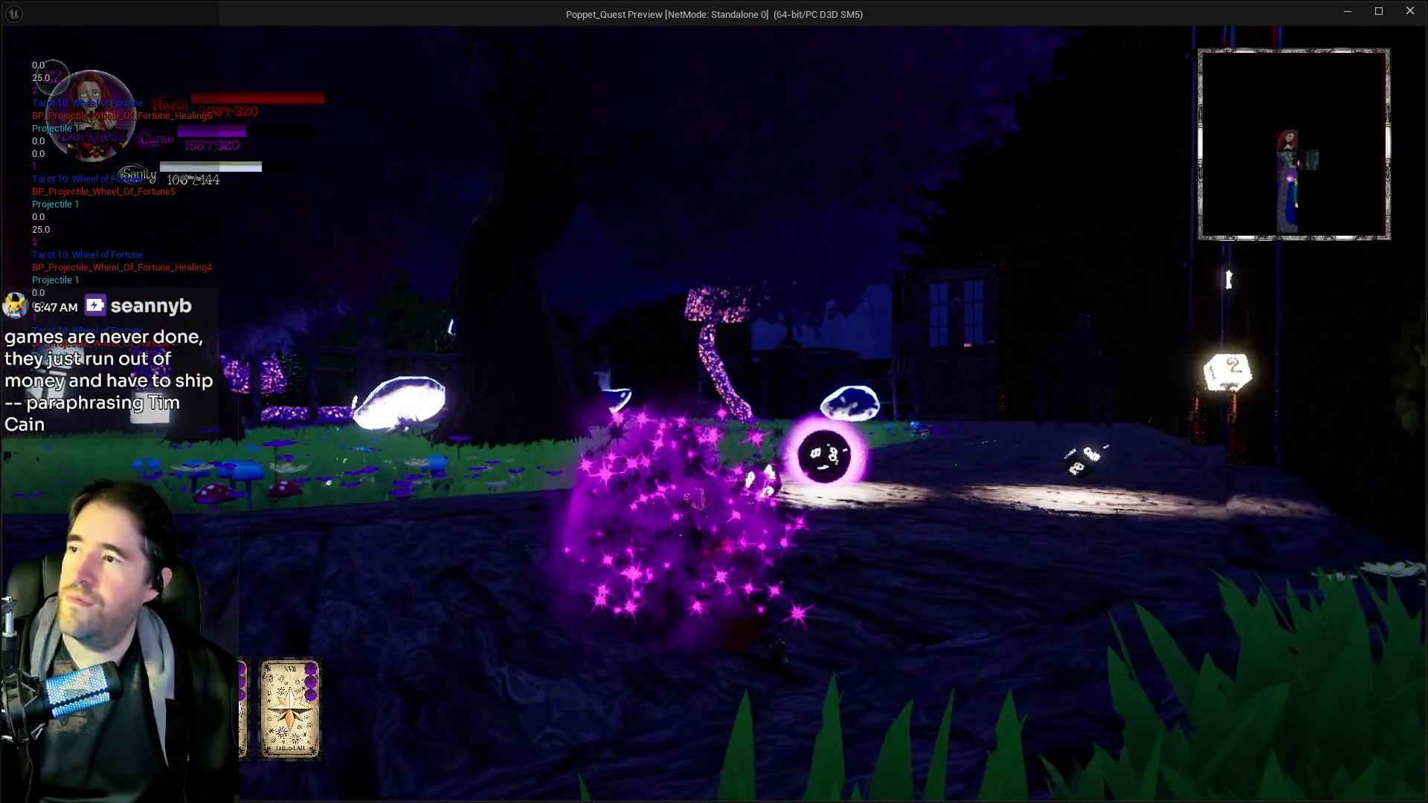
key(w)
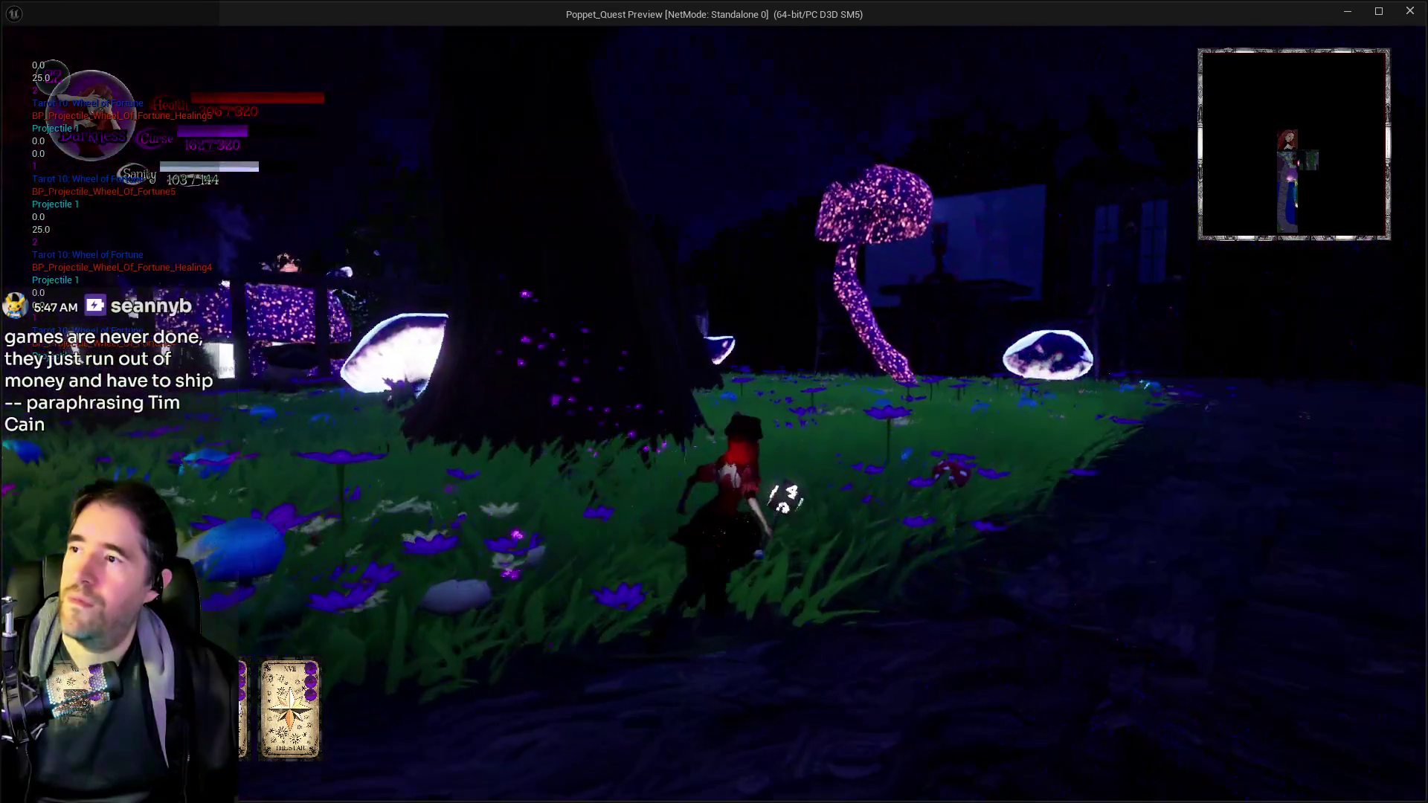
key(w)
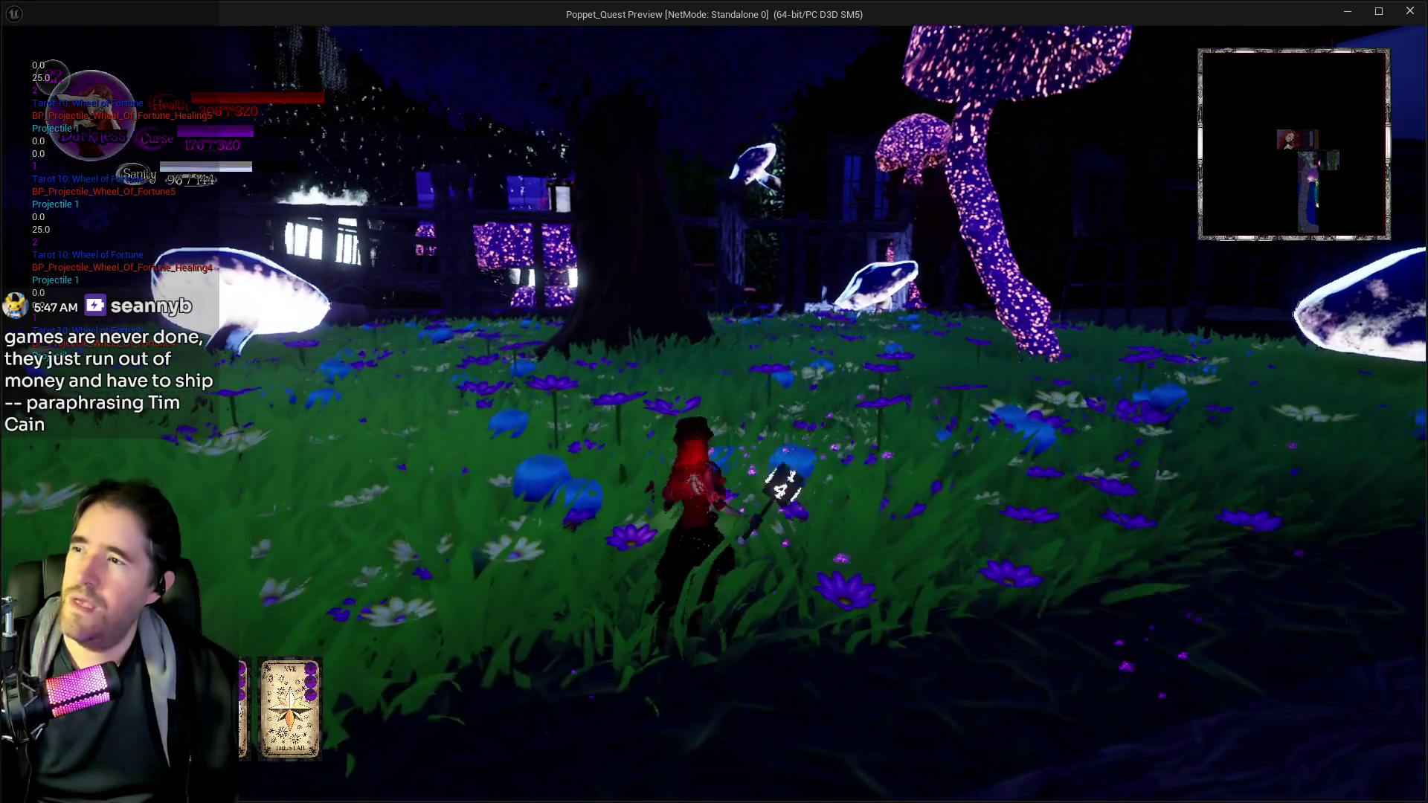
key(alt+Tab)
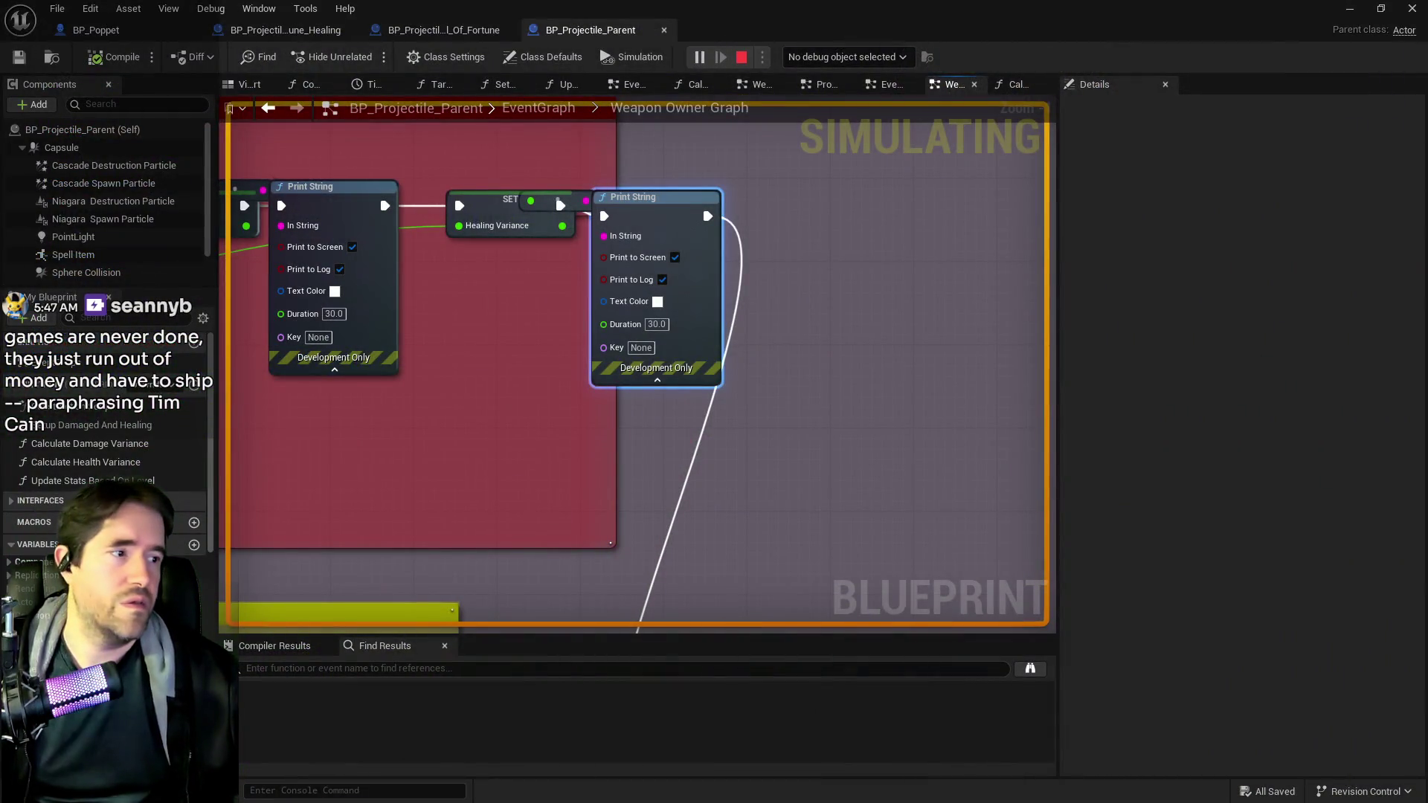
- Stop the simulation, find the Variance nodes, and open the Calculate Health Variance function graph
key(Escape)
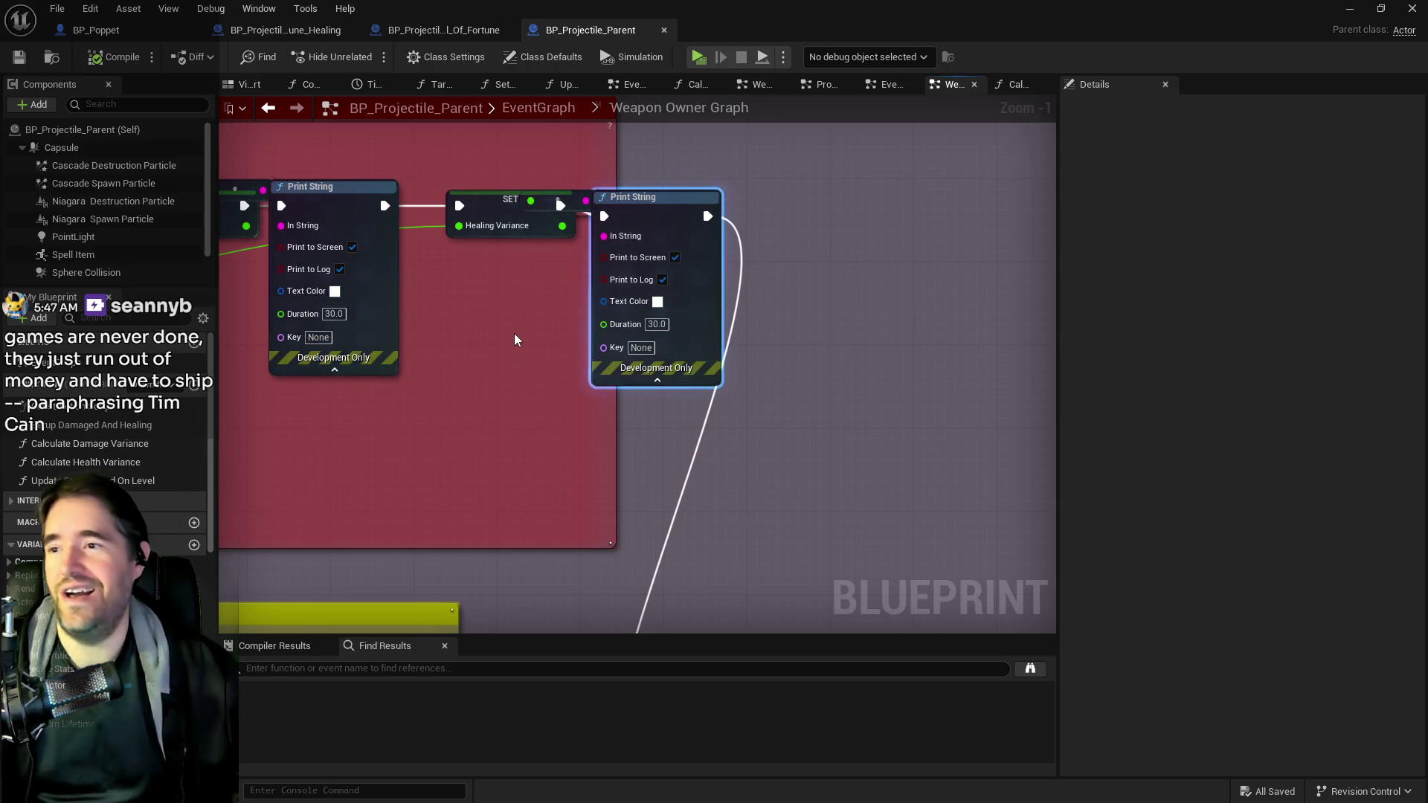
scroll(521, 331, down, 2)
drag(967, 345, 543, 279)
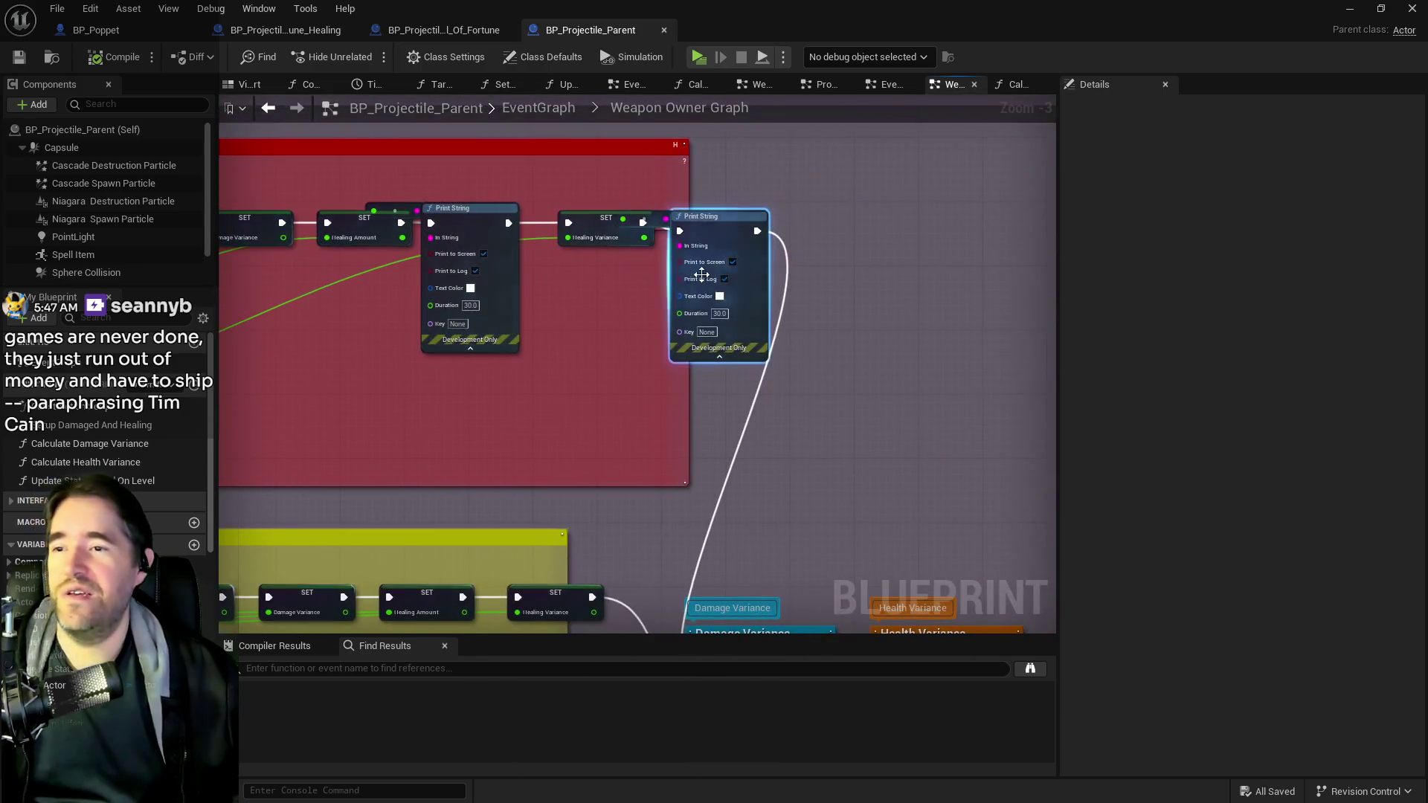
key(ctrl+z)
key(ctrl+z)
key(ctrl+z)
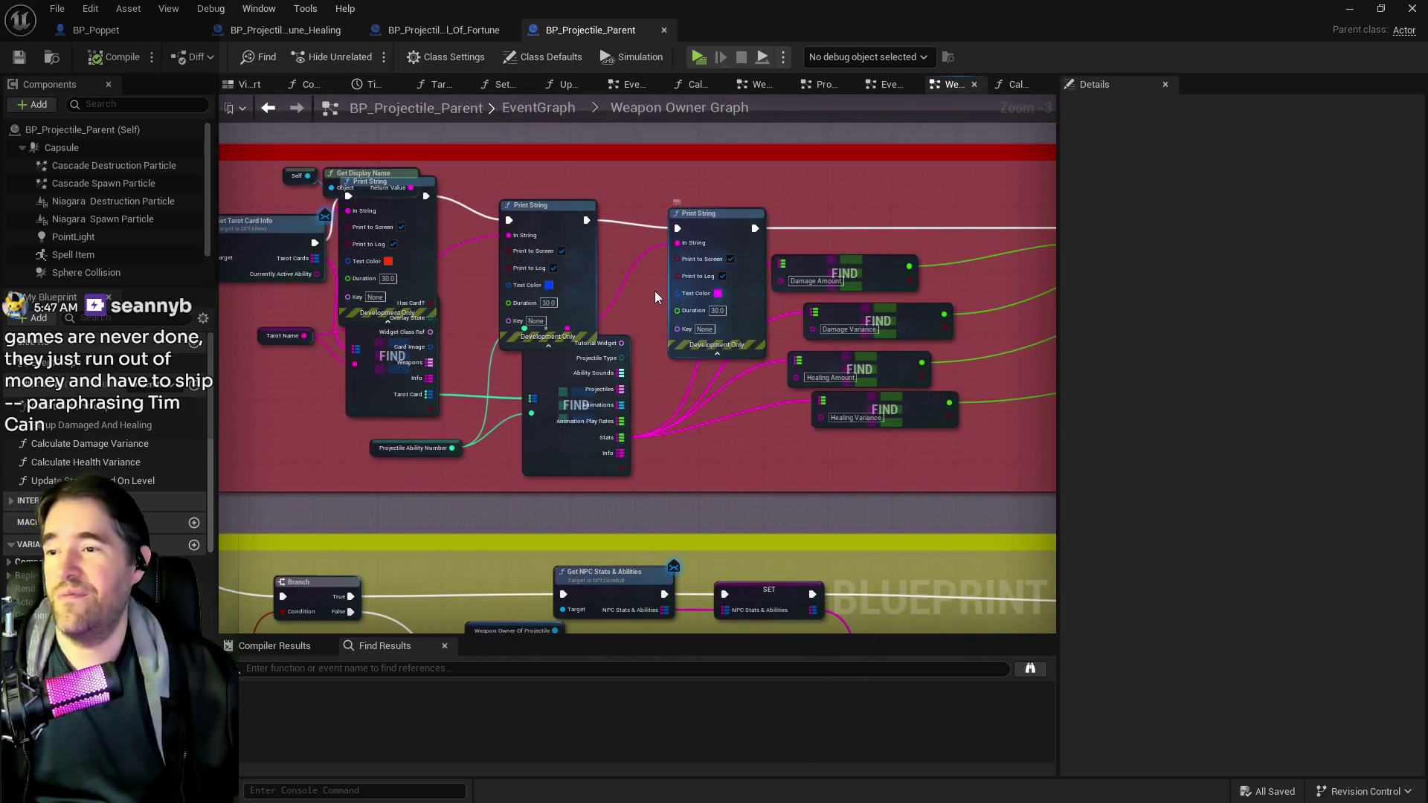
scroll(968, 422, down, 5)
scroll(590, 344, up, 3)
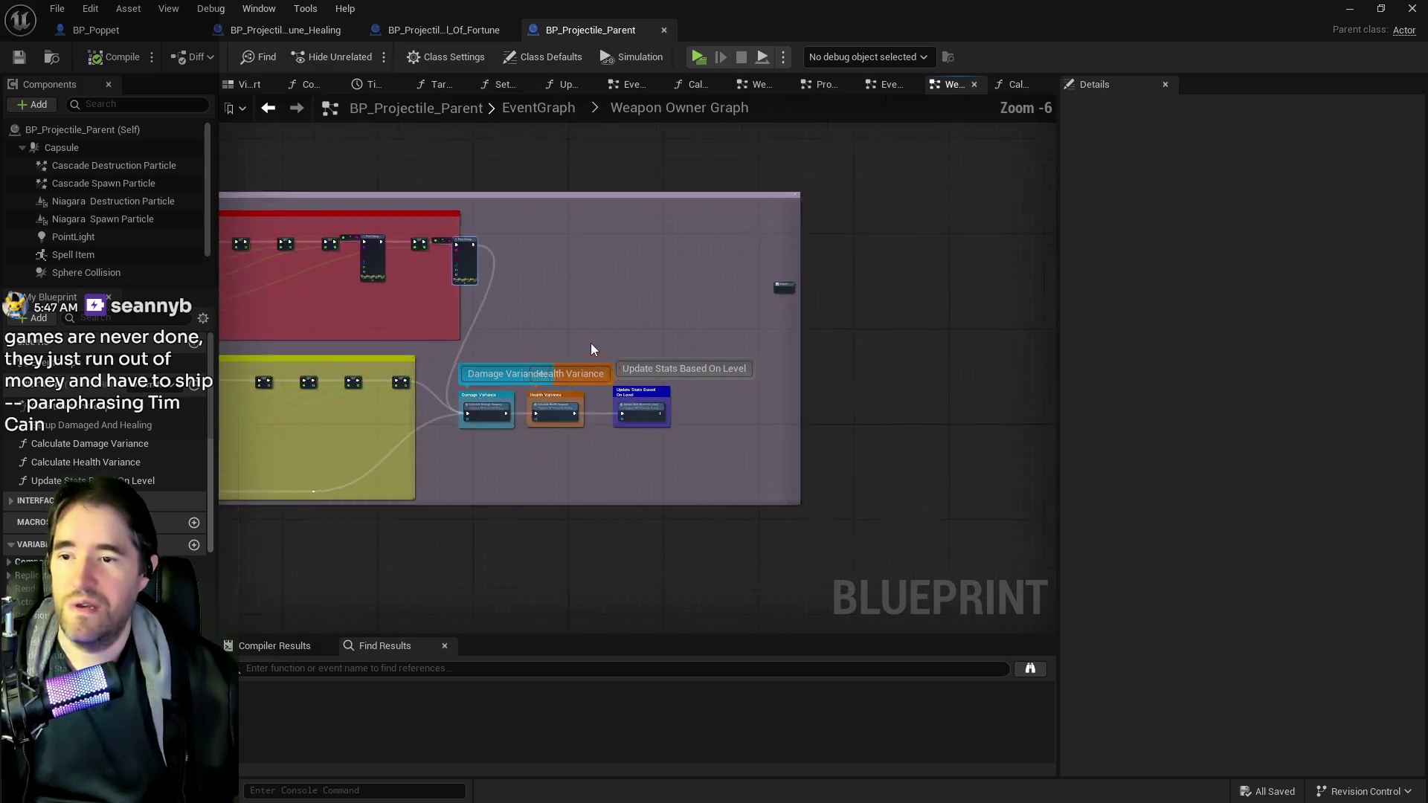
scroll(539, 372, up, 4)
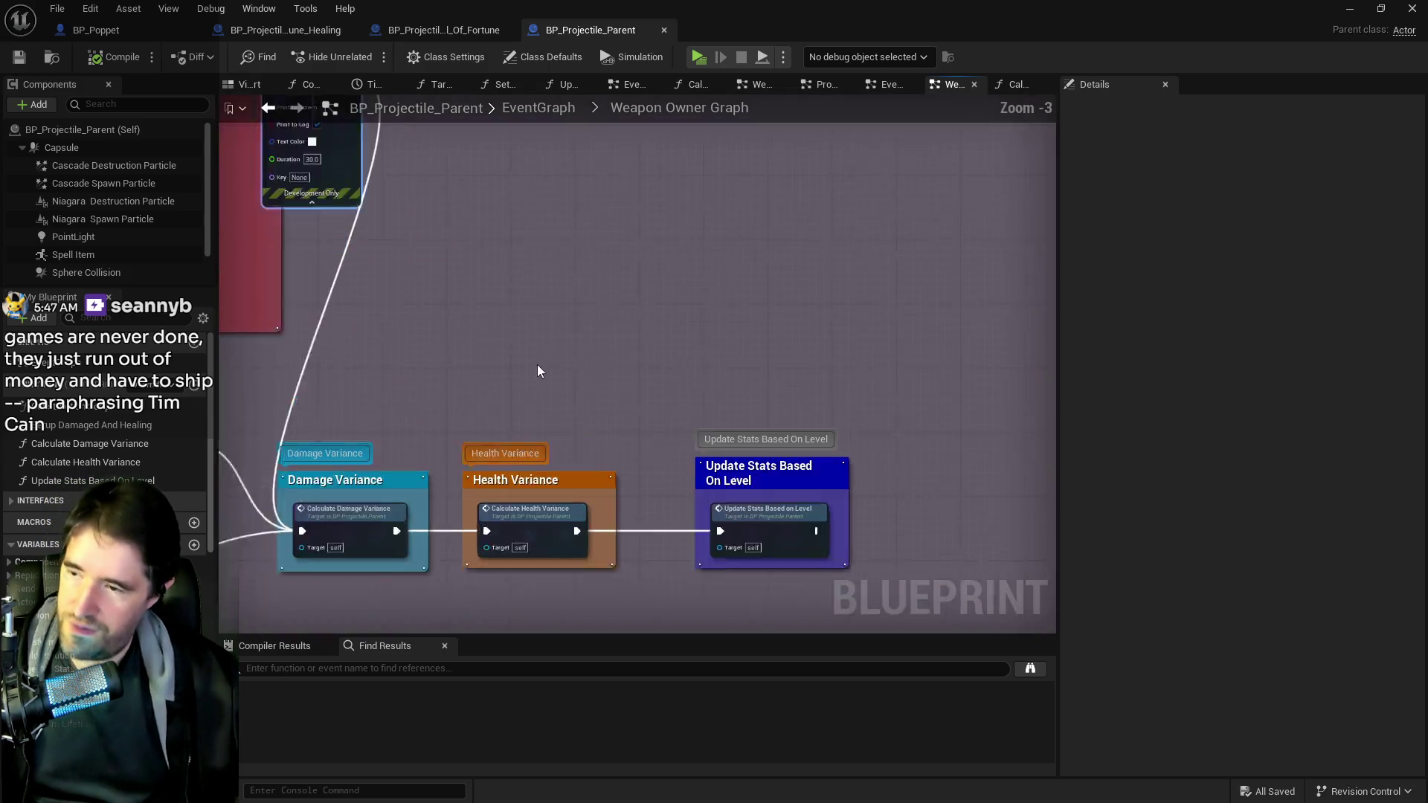
double_click(673, 411)
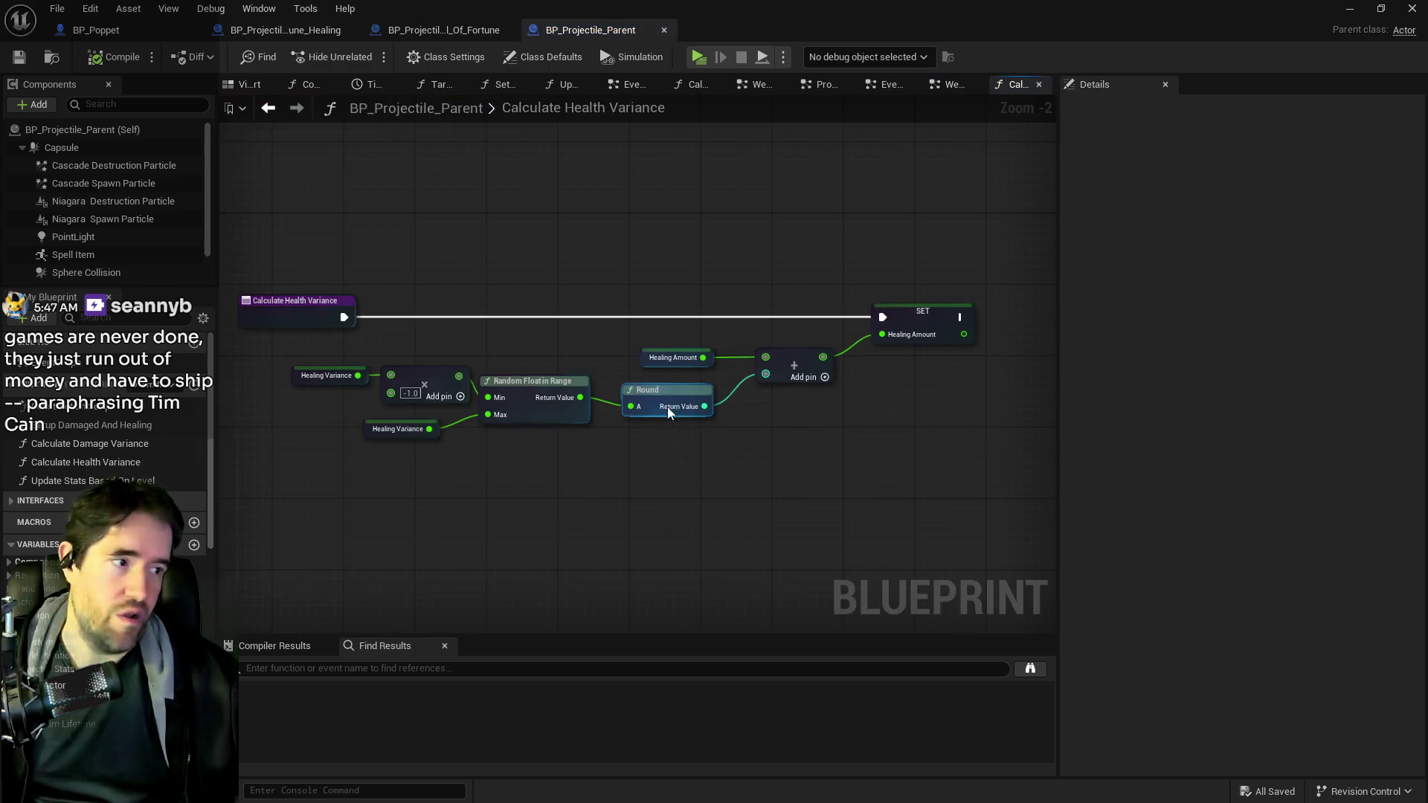
- Paste a Print String after SET Healing Amount, print Healing Amount, and make its text colour purple
drag(704, 333, 523, 315)
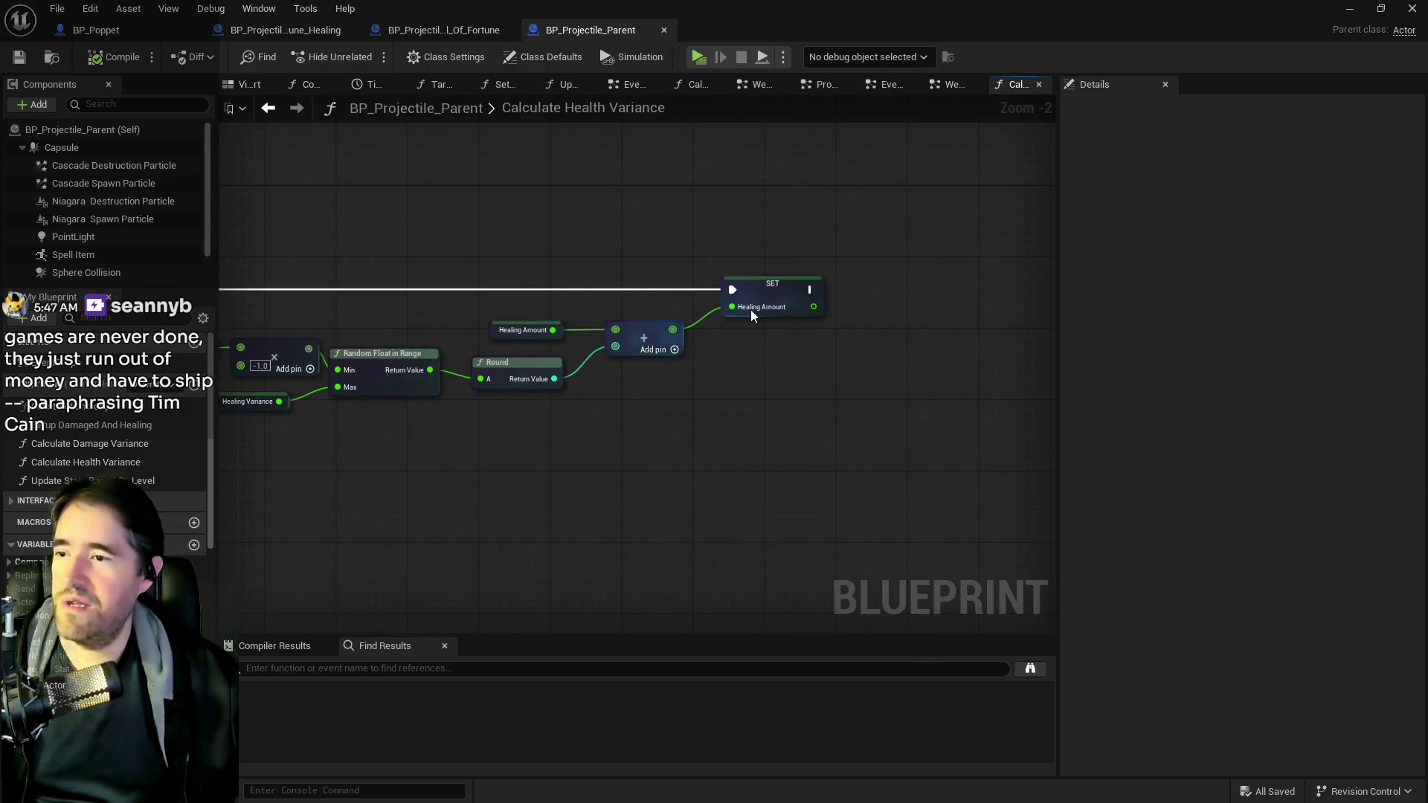
drag(747, 310, 592, 307)
key(ctrl+v)
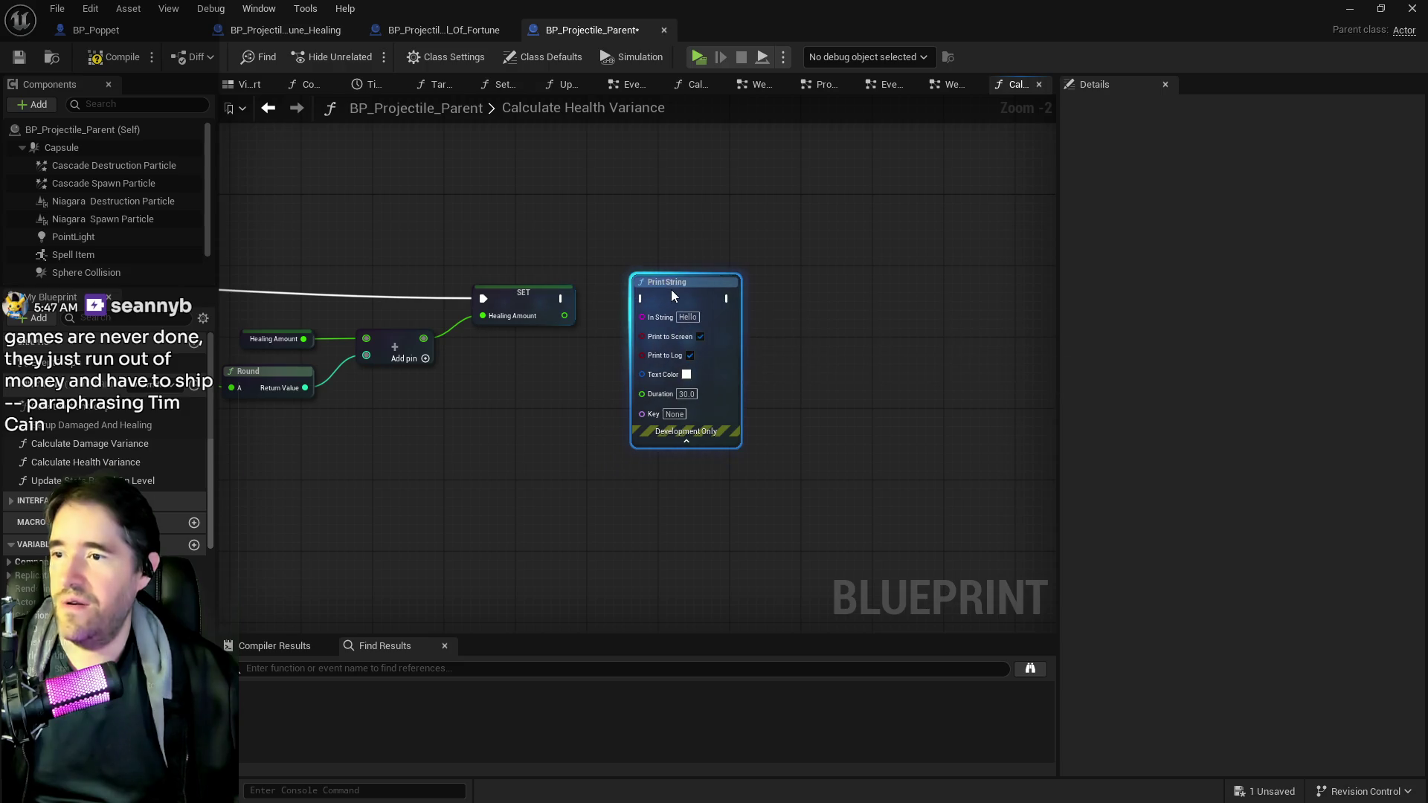
mouse_move(561, 298)
mouse_down()
mouse_move(651, 298)
mouse_move(610, 317)
mouse_move(651, 316)
mouse_up()
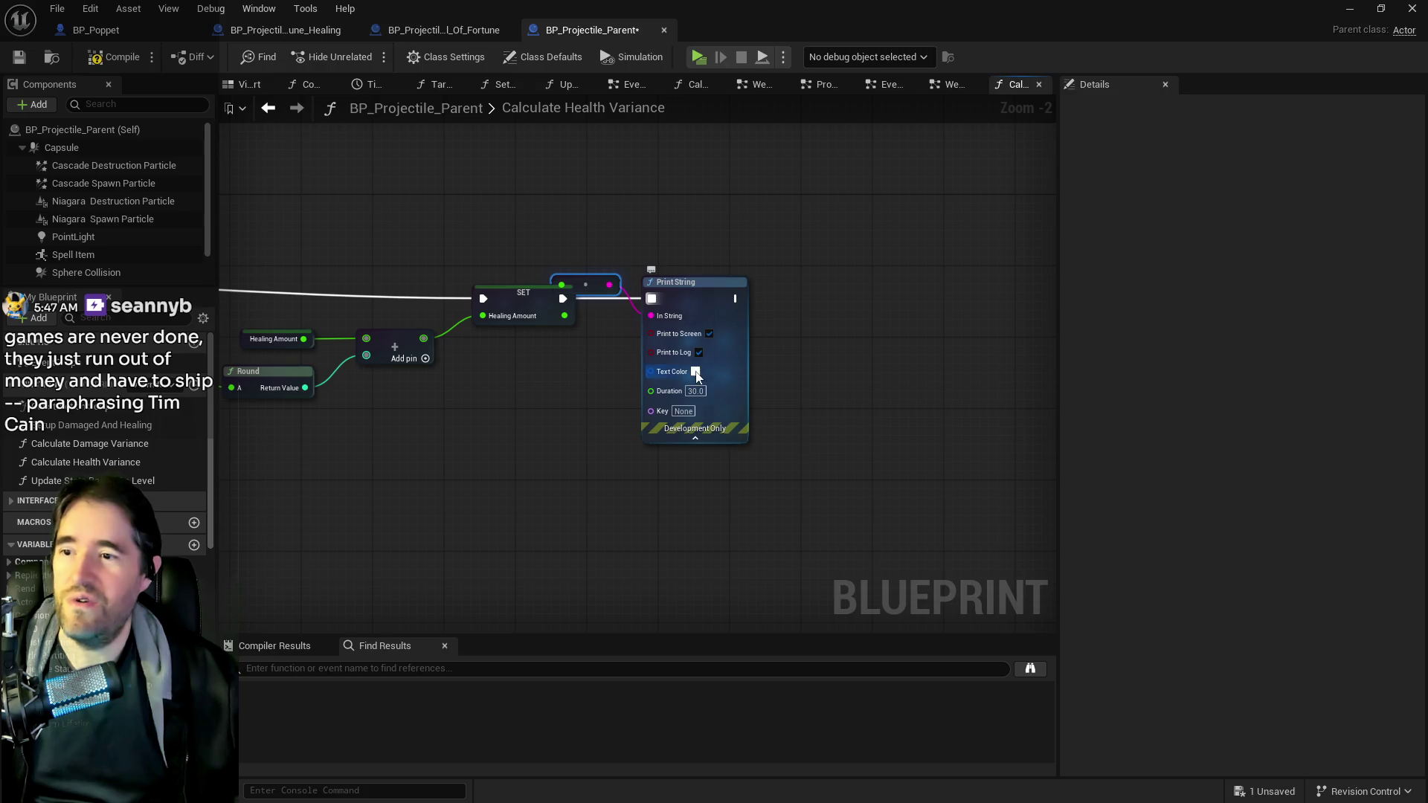
click(696, 371)
click(773, 451)
drag(773, 452, 763, 413)
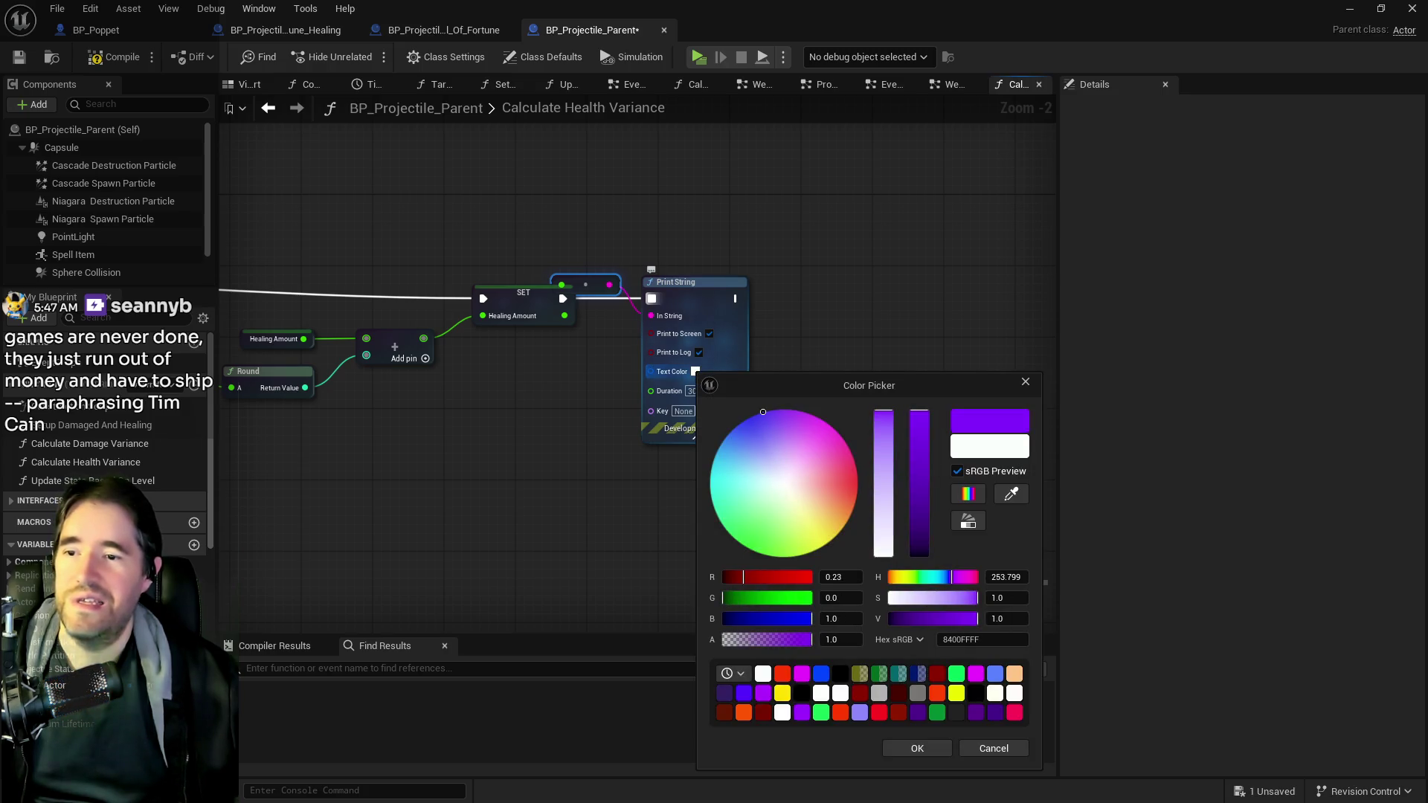
click(916, 748)
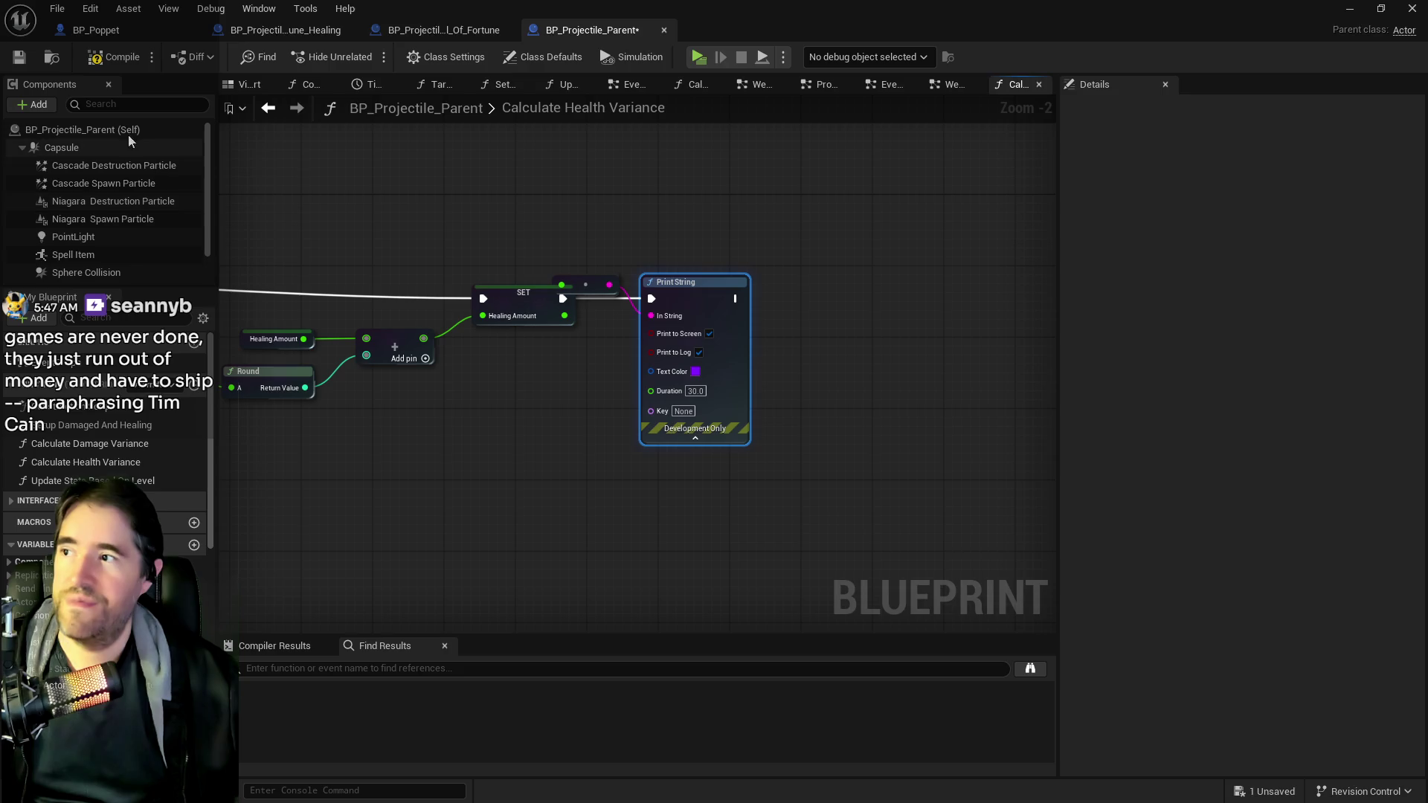
- Compile and save, then switch to BP_Projectile_Wheel_Of_Fortune_Healing's EventGraph
click(87, 58)
click(19, 57)
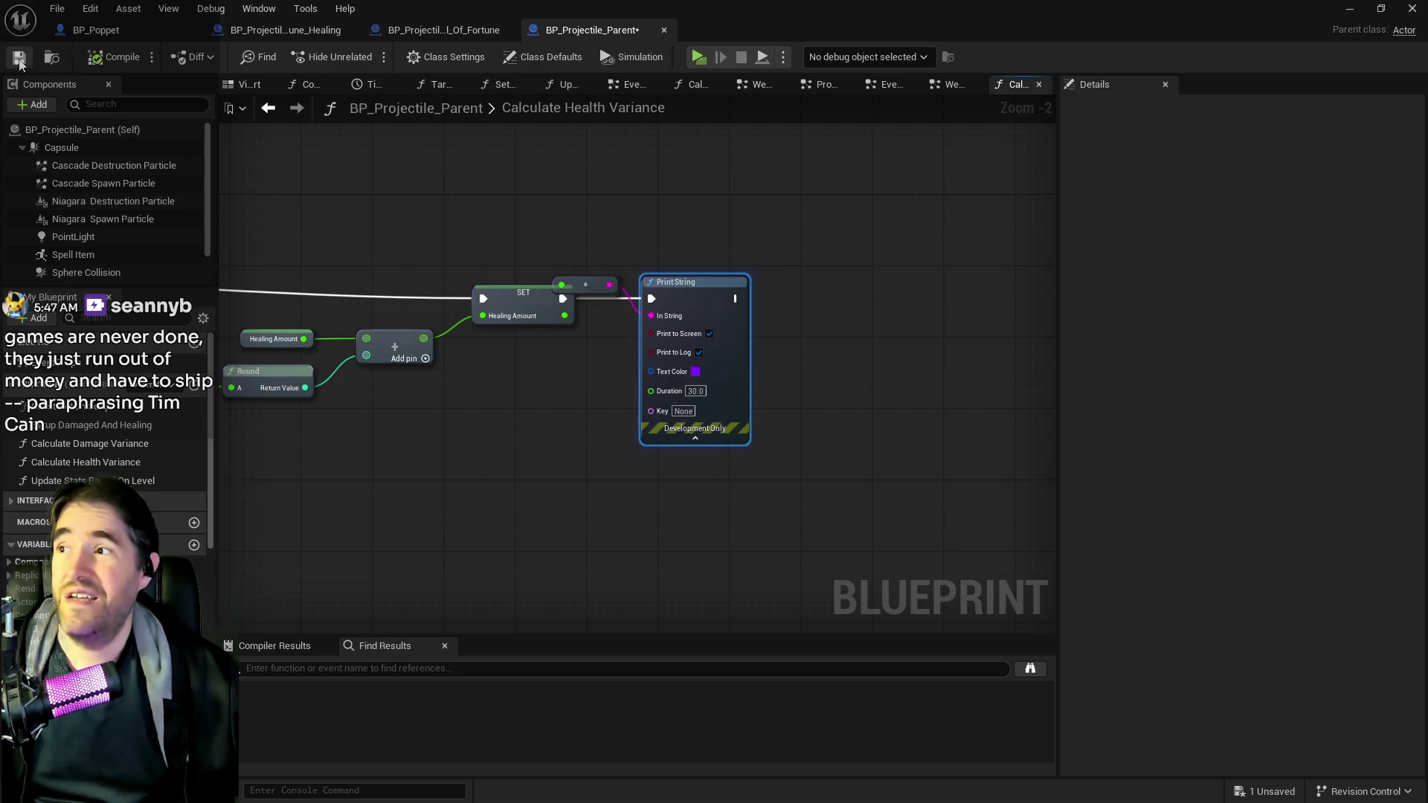
click(293, 32)
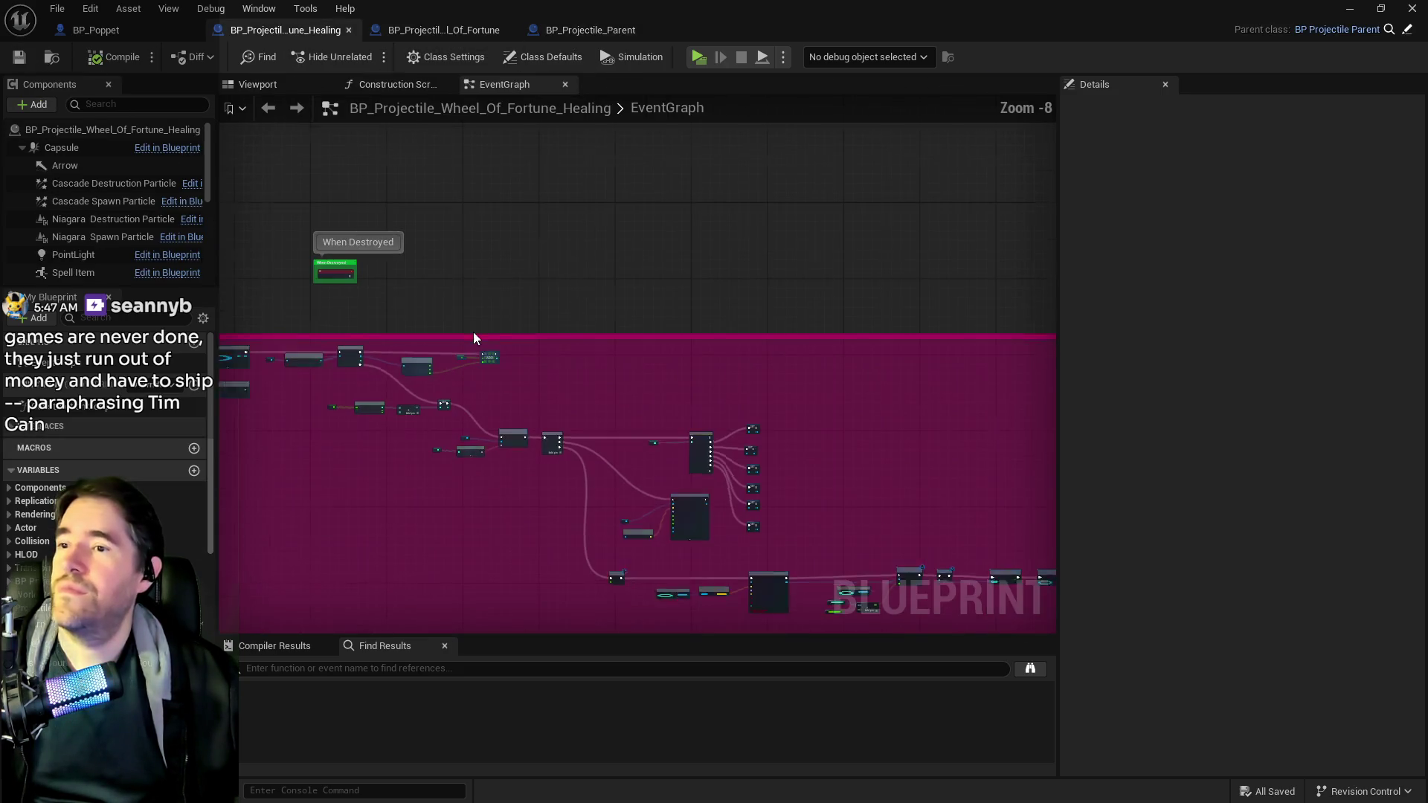
scroll(533, 414, up, 5)
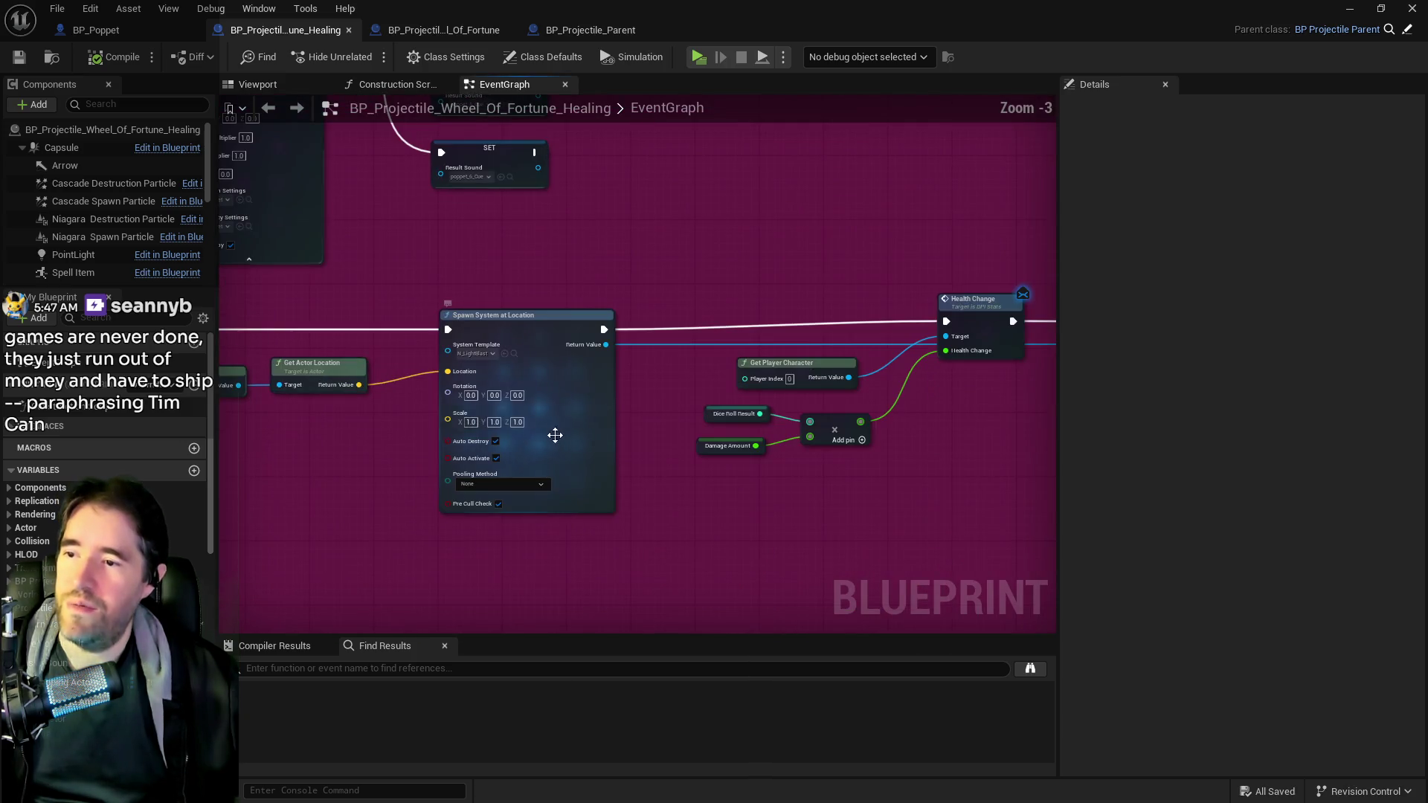
mouse_move(679, 437)
mouse_down()
mouse_move(802, 426)
mouse_move(591, 408)
mouse_up()
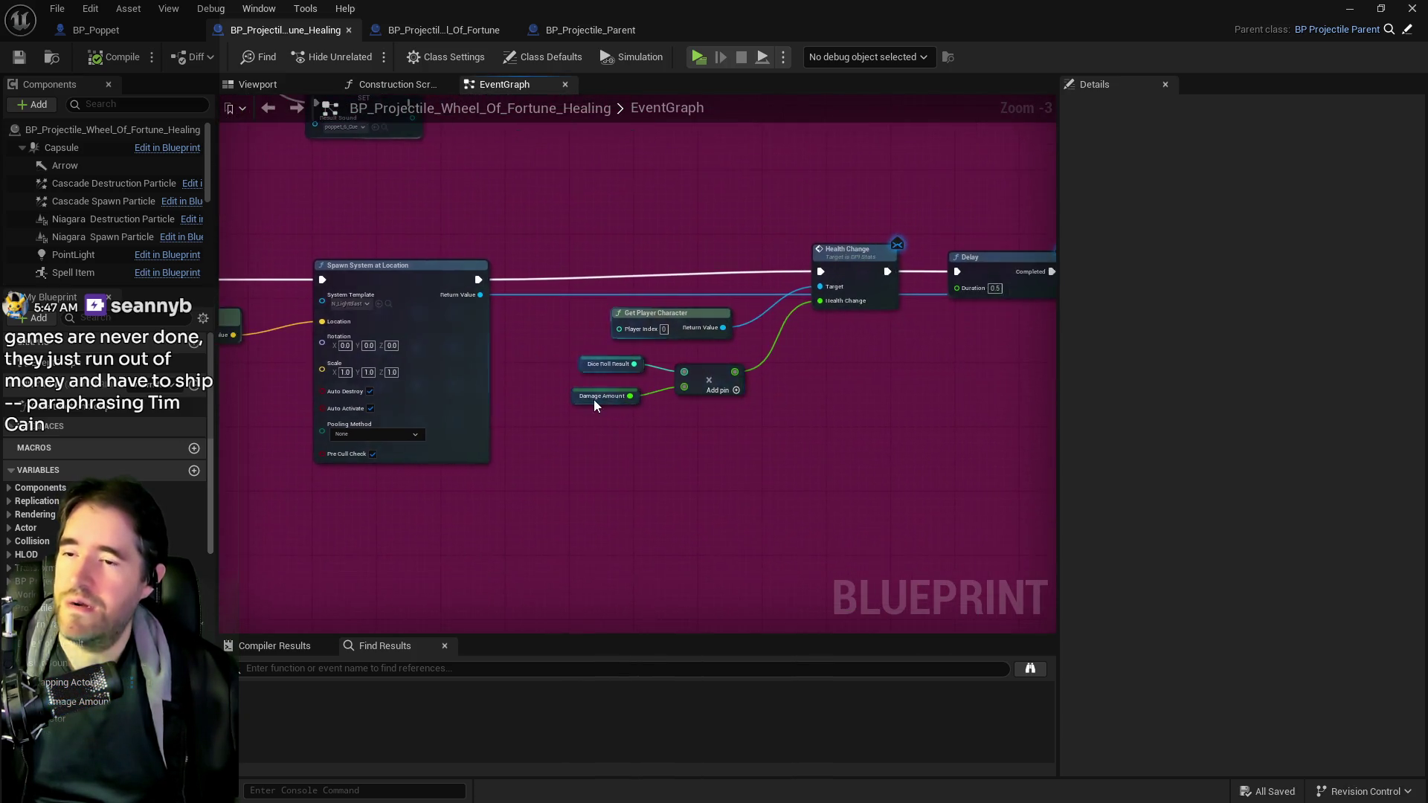
scroll(592, 408, up, 3)
scroll(577, 408, down, 5)
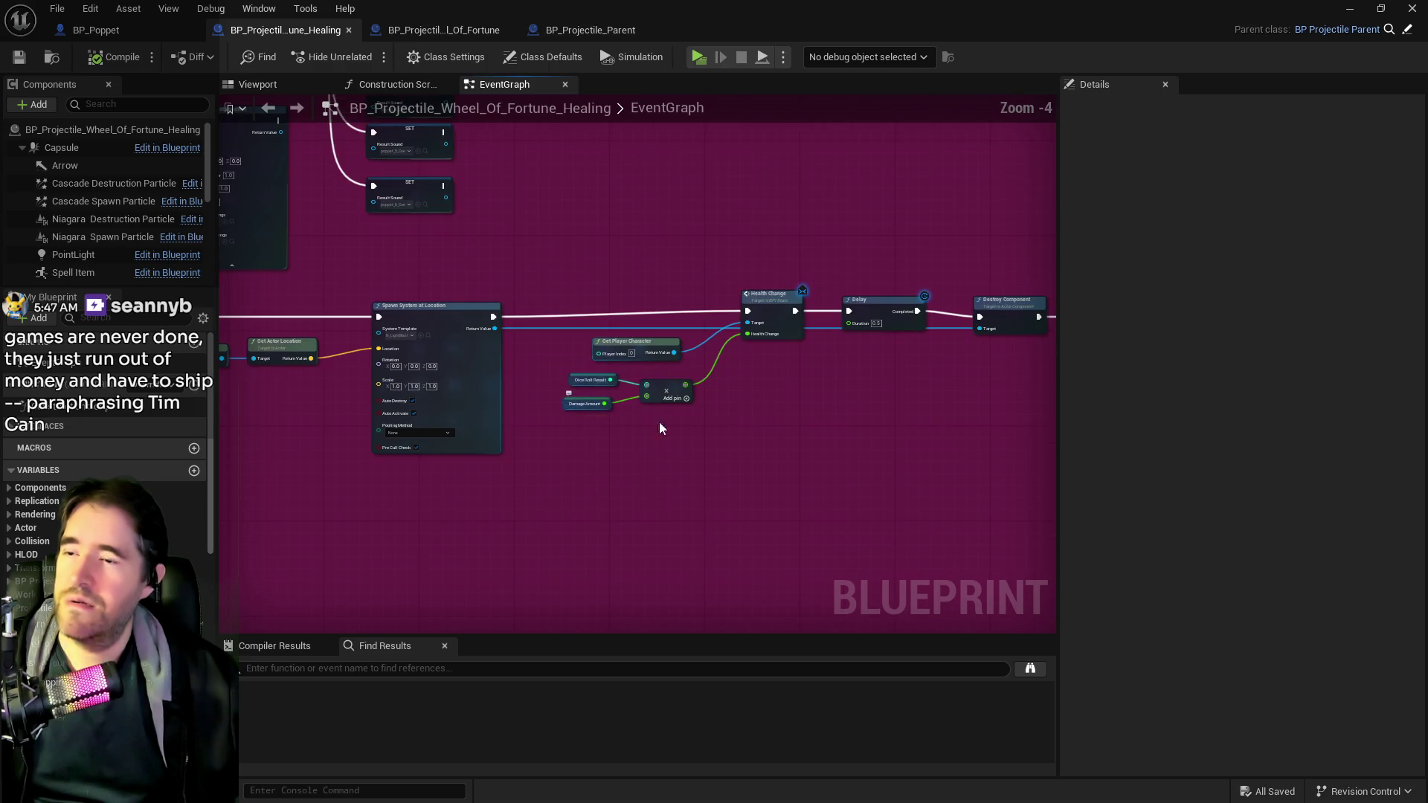
mouse_move(555, 415)
mouse_down()
mouse_move(695, 400)
mouse_move(567, 373)
mouse_move(662, 442)
mouse_up()
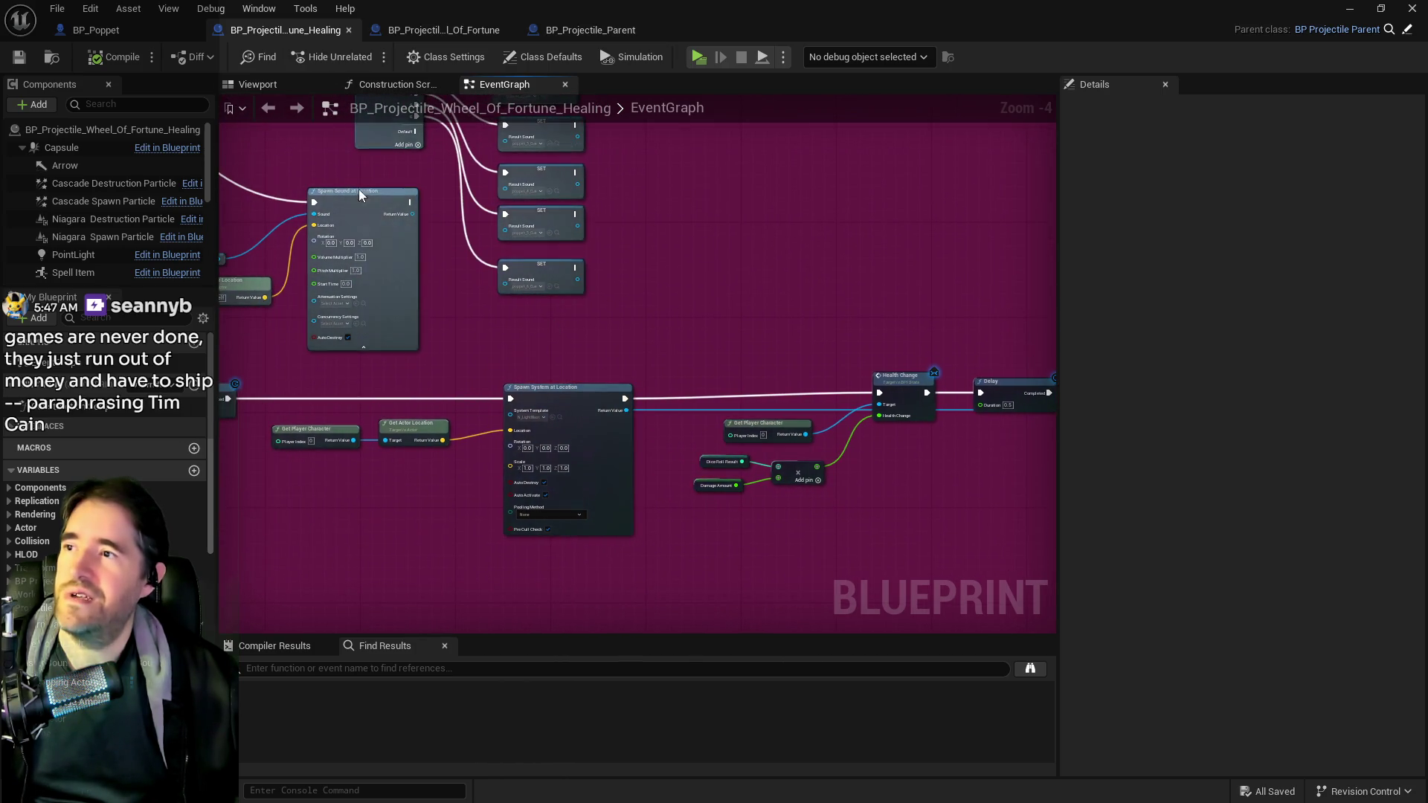
scroll(355, 179, down, 3)
drag(355, 179, 562, 254)
scroll(561, 255, up, 4)
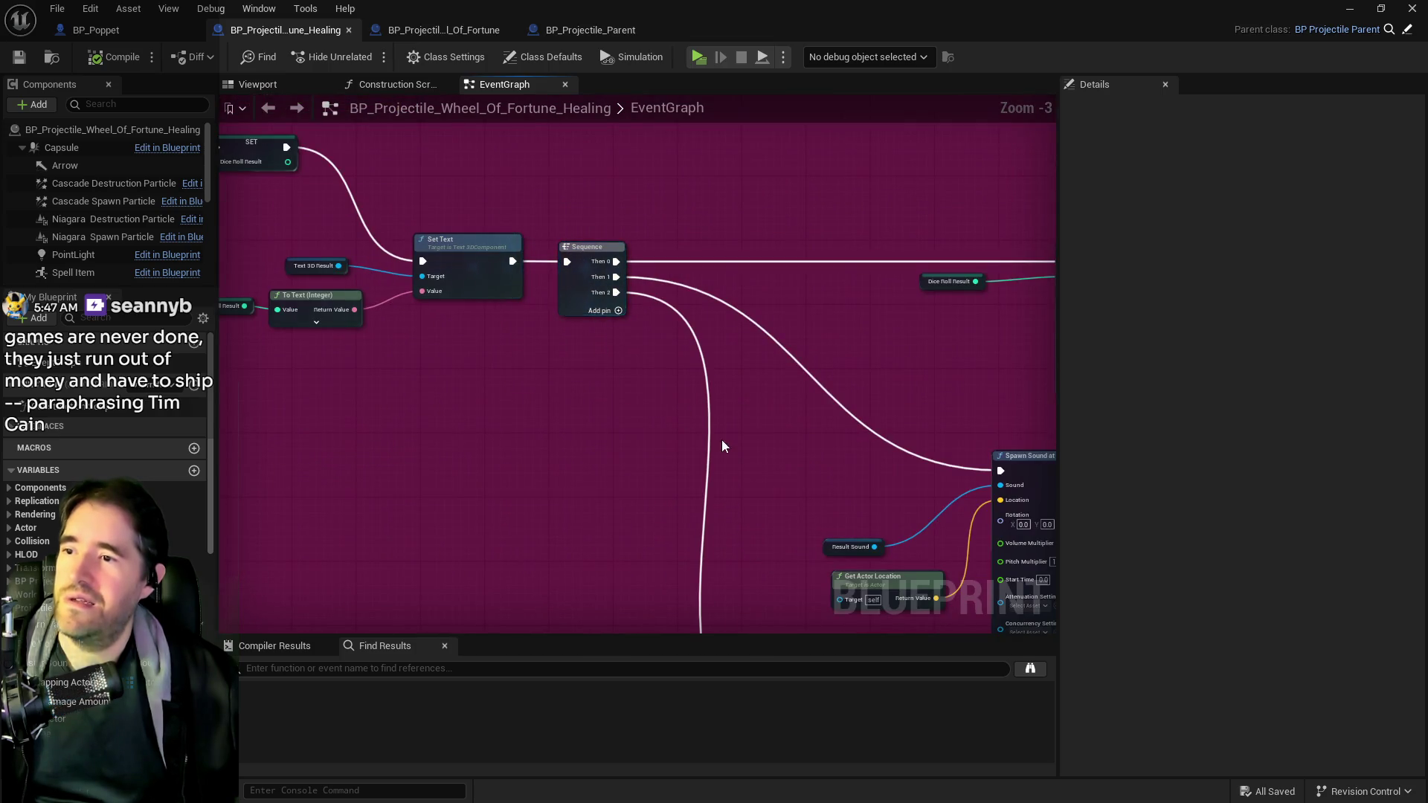
drag(775, 447, 465, 319)
drag(825, 487, 567, 230)
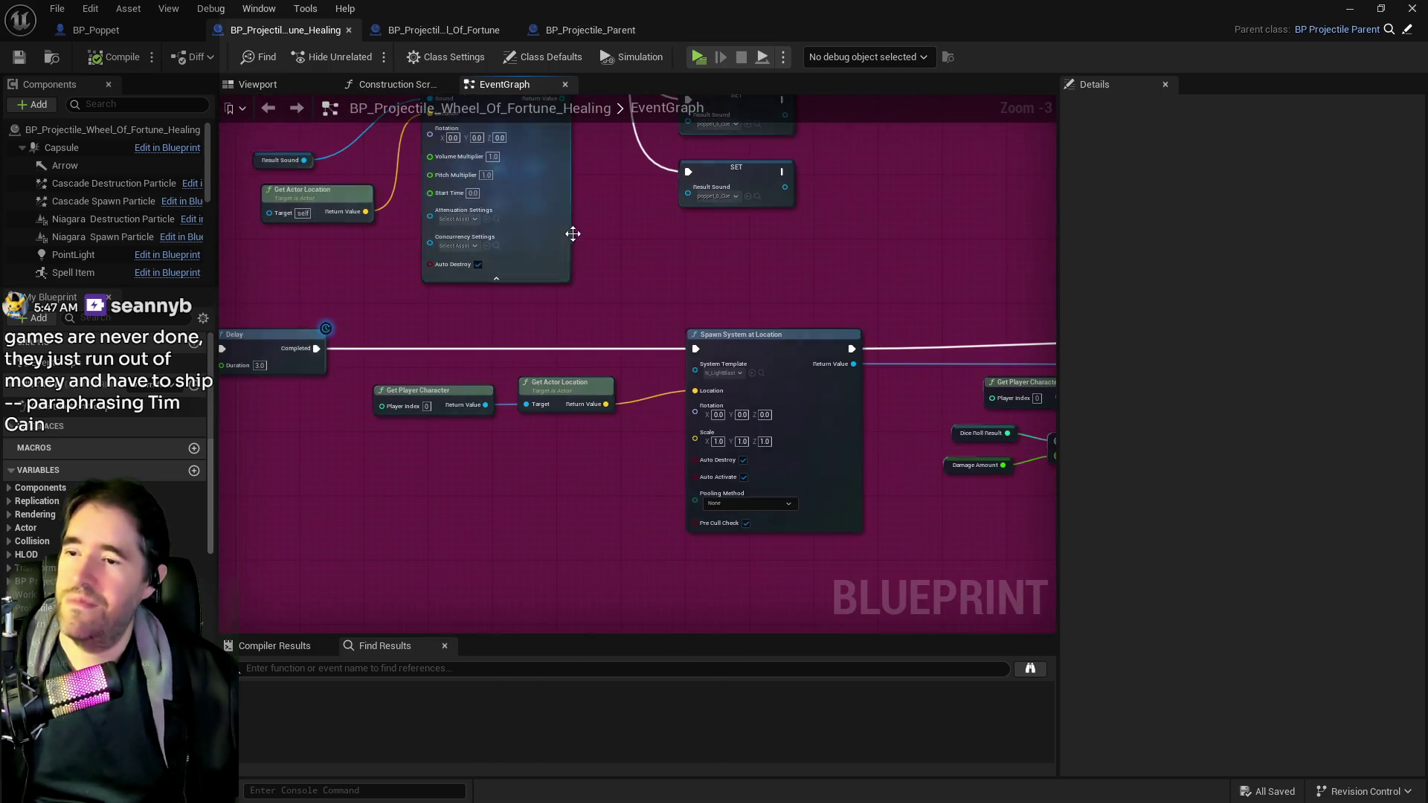
scroll(568, 230, down, 2)
drag(624, 299, 486, 266)
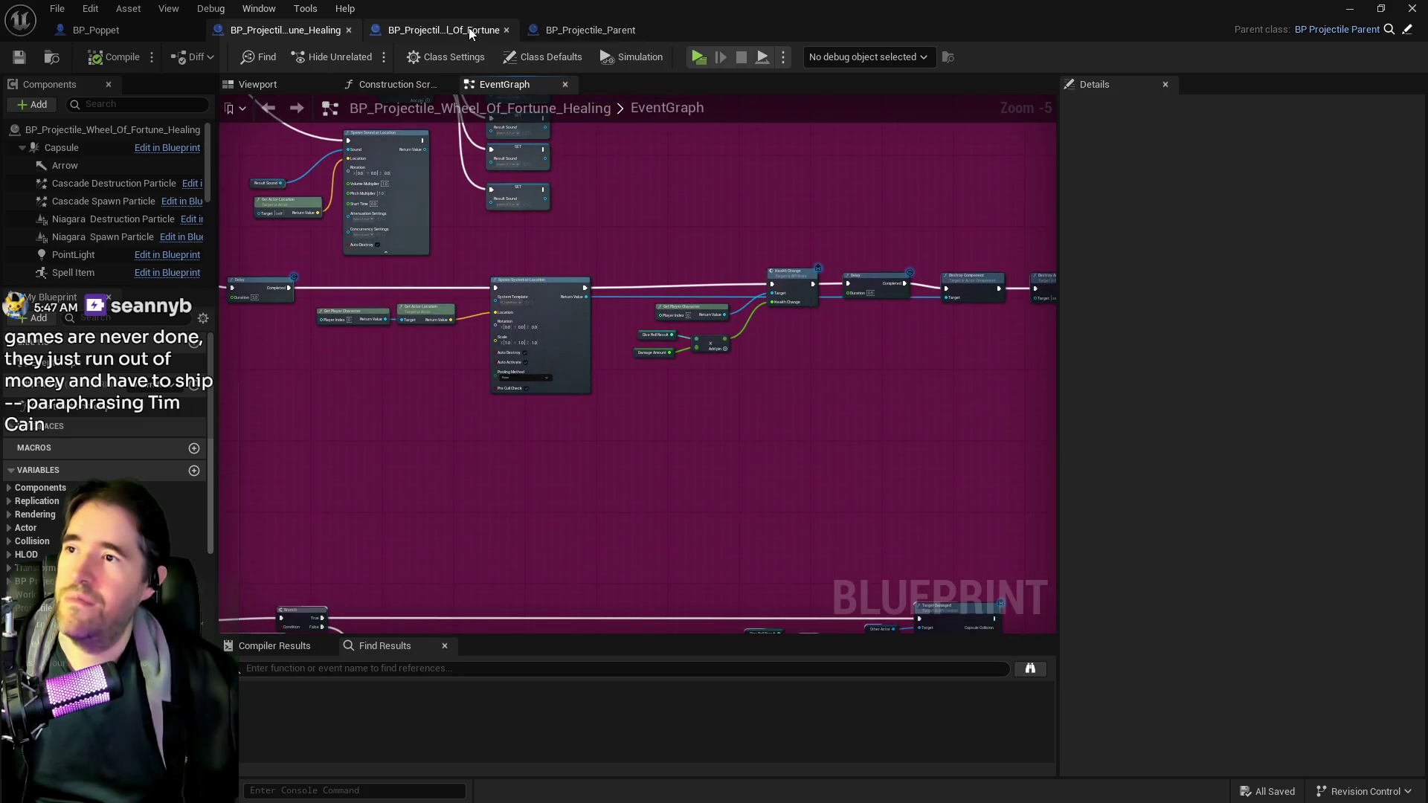
click(548, 31)
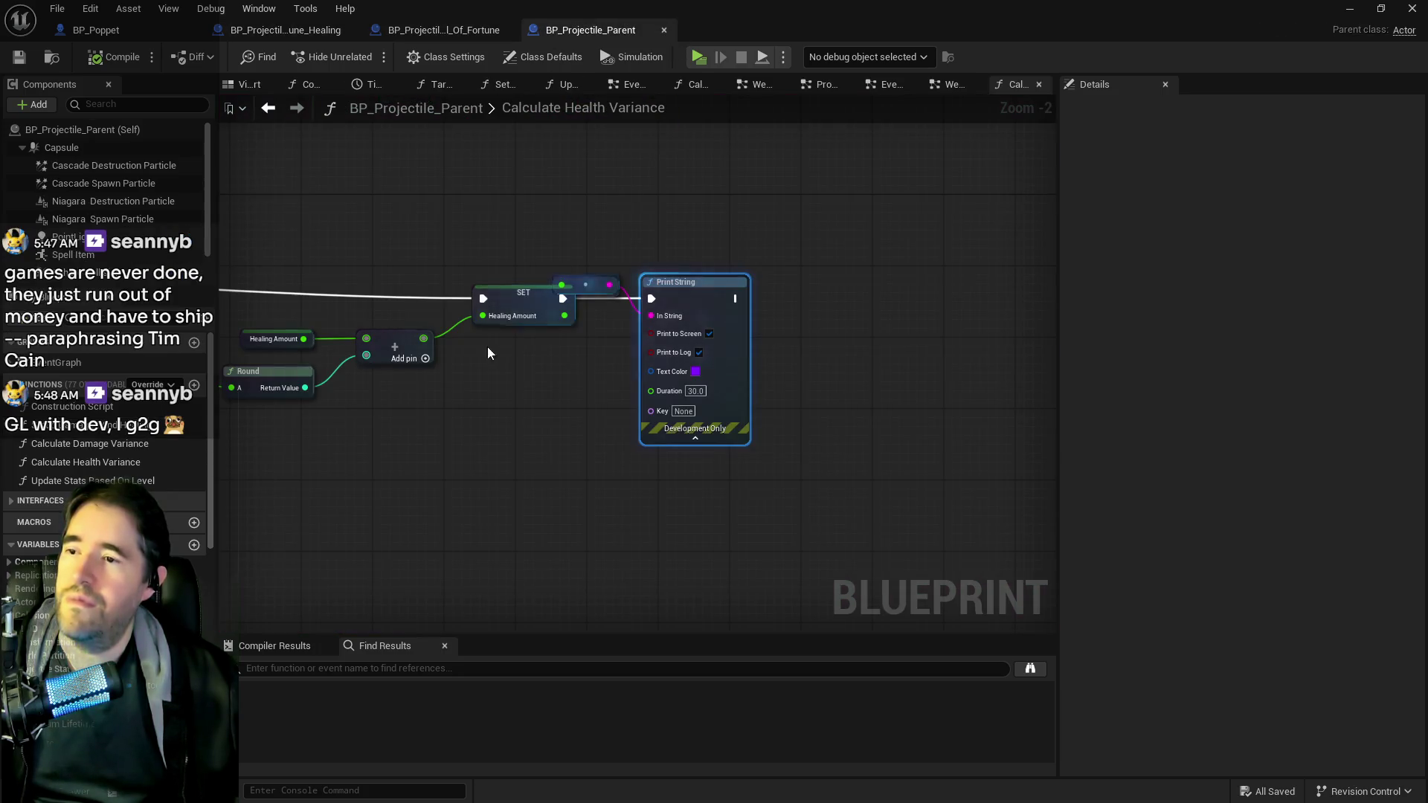
drag(494, 344, 663, 372)
click(304, 29)
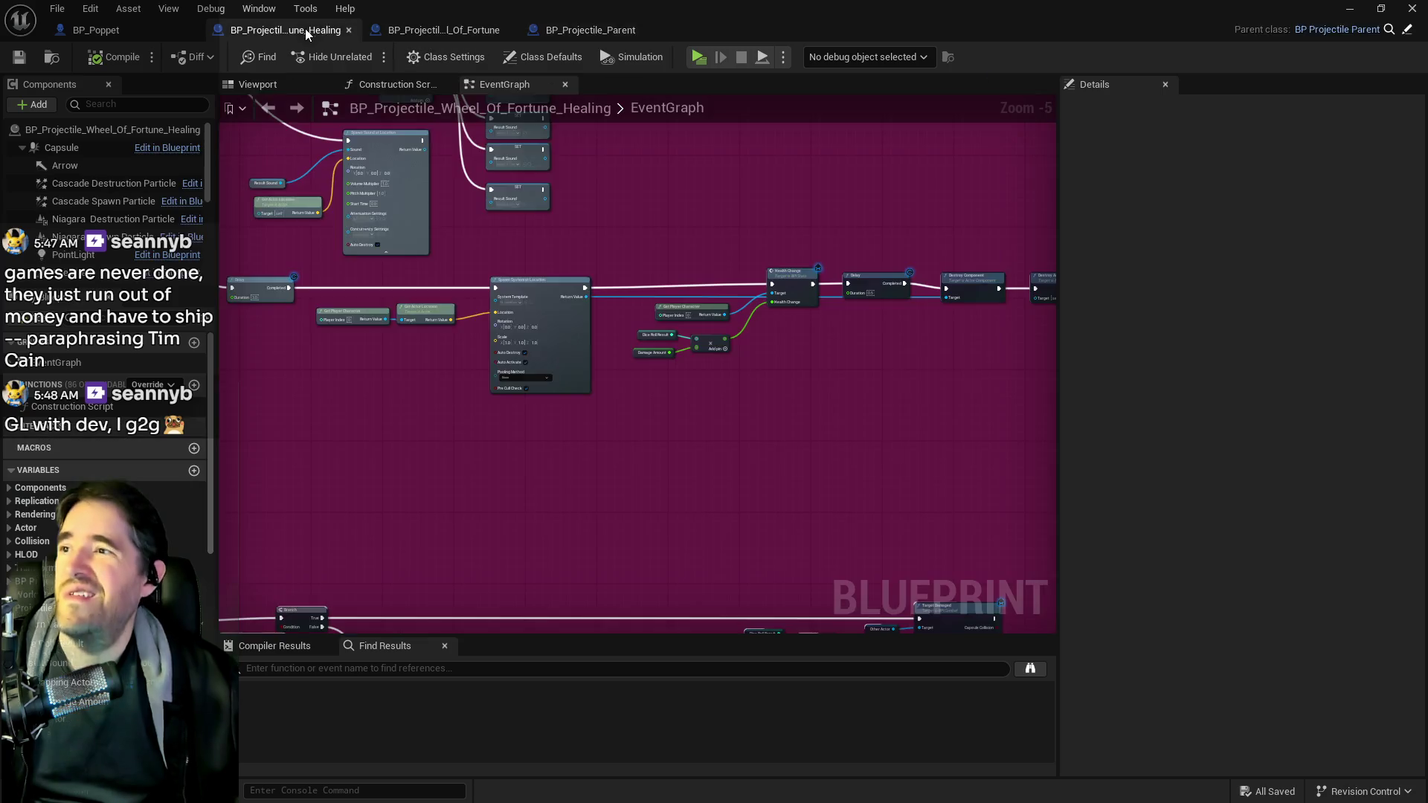
scroll(670, 402, up, 2)
- Swap the Add node's Damage Amount getter for a Healing Amount getter, then compile and save
right_click(662, 388)
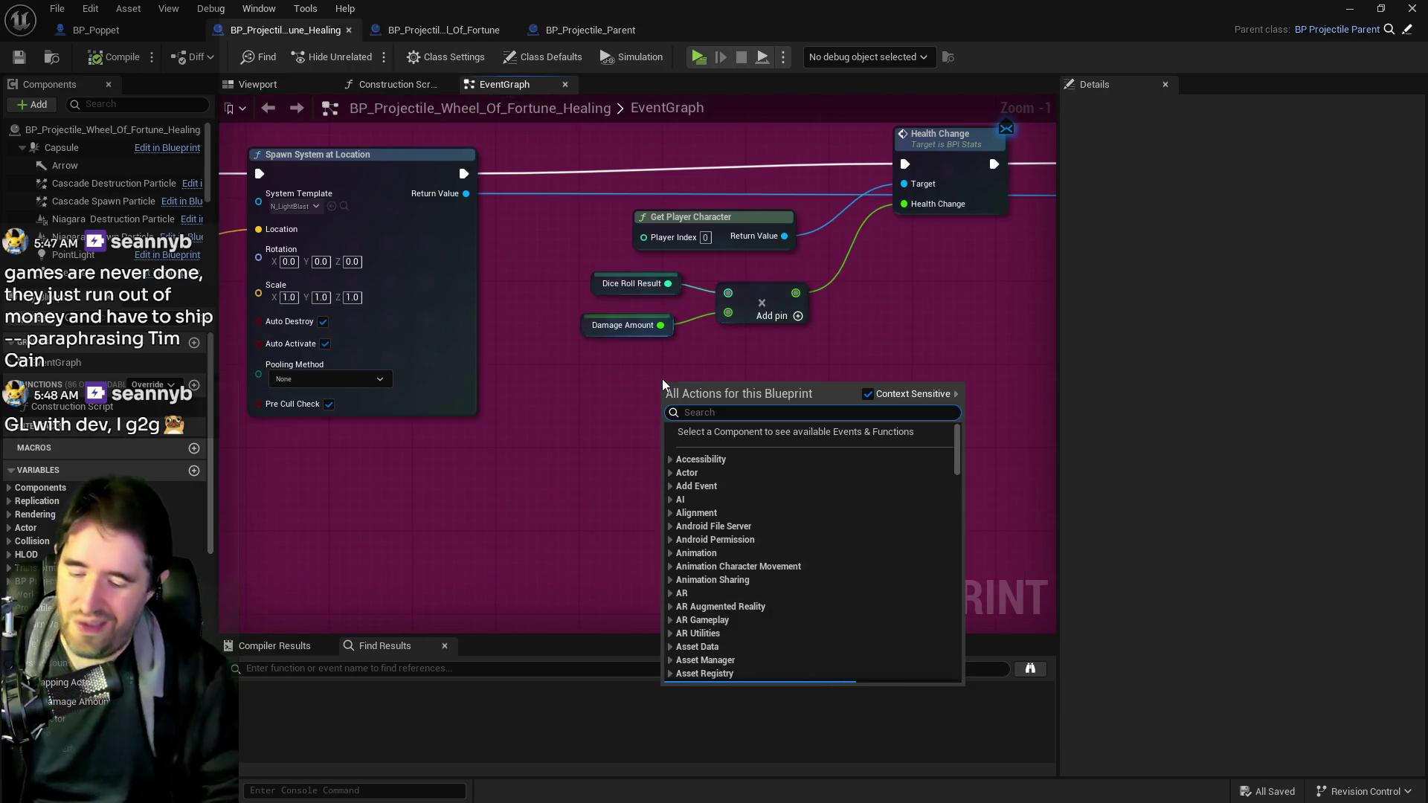
text(get healing am)
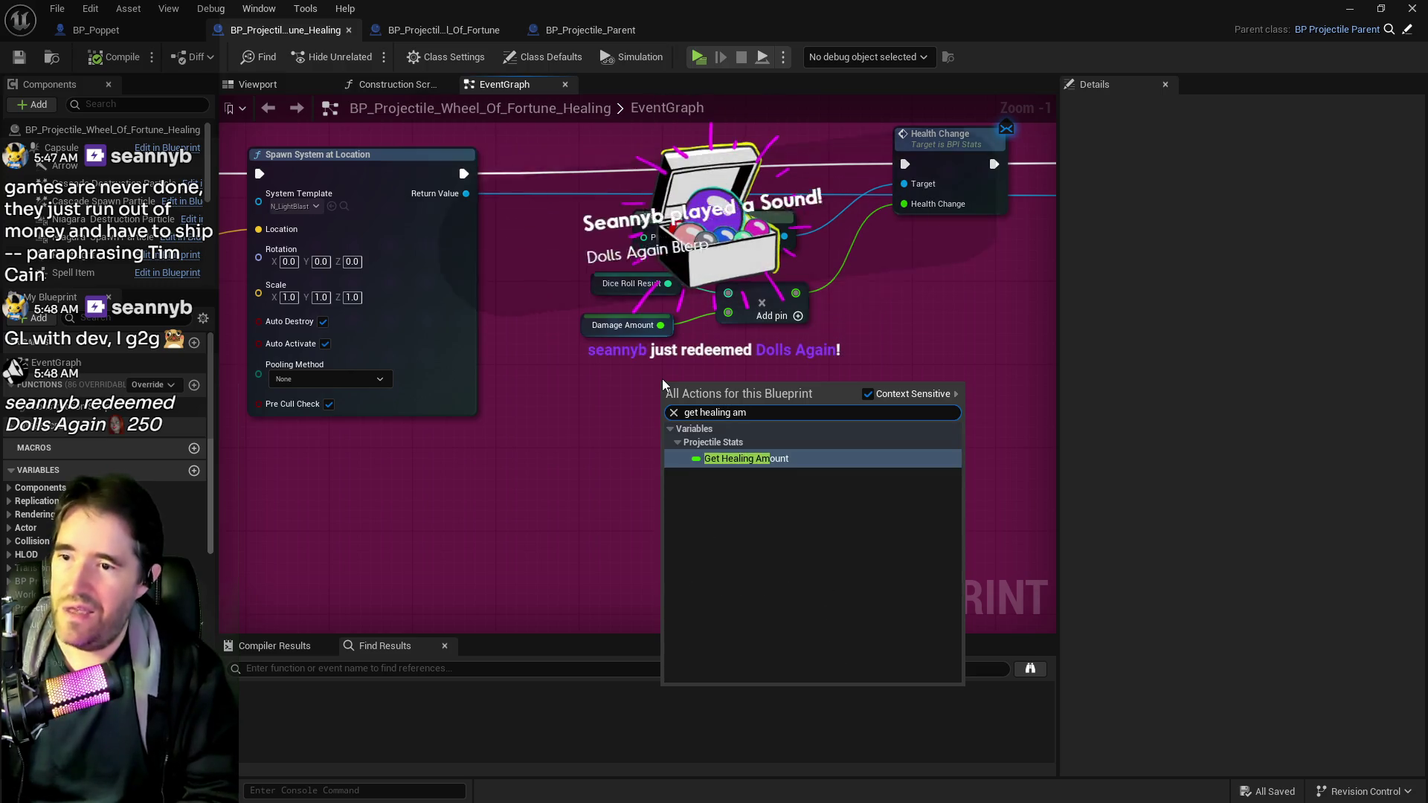
click(771, 457)
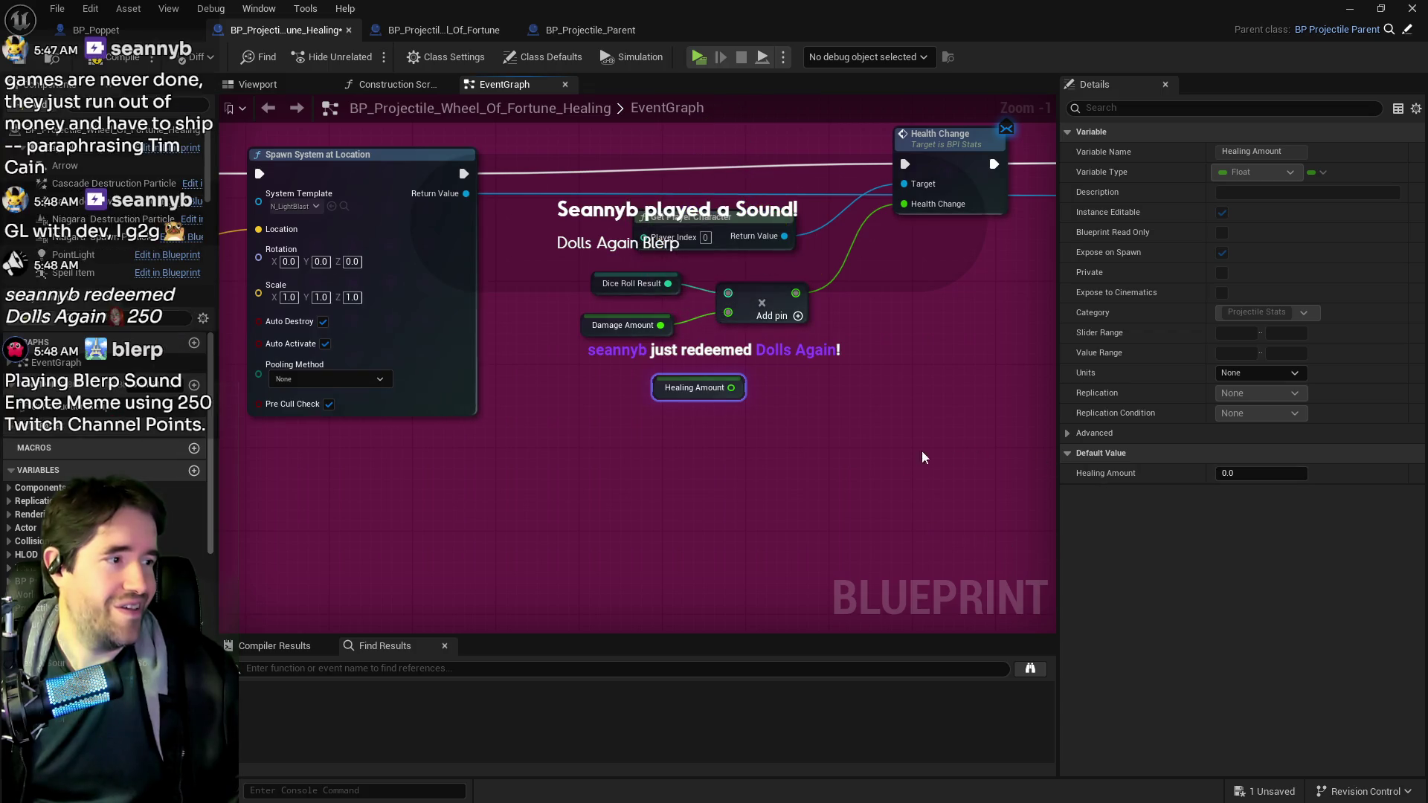
drag(737, 385, 728, 313)
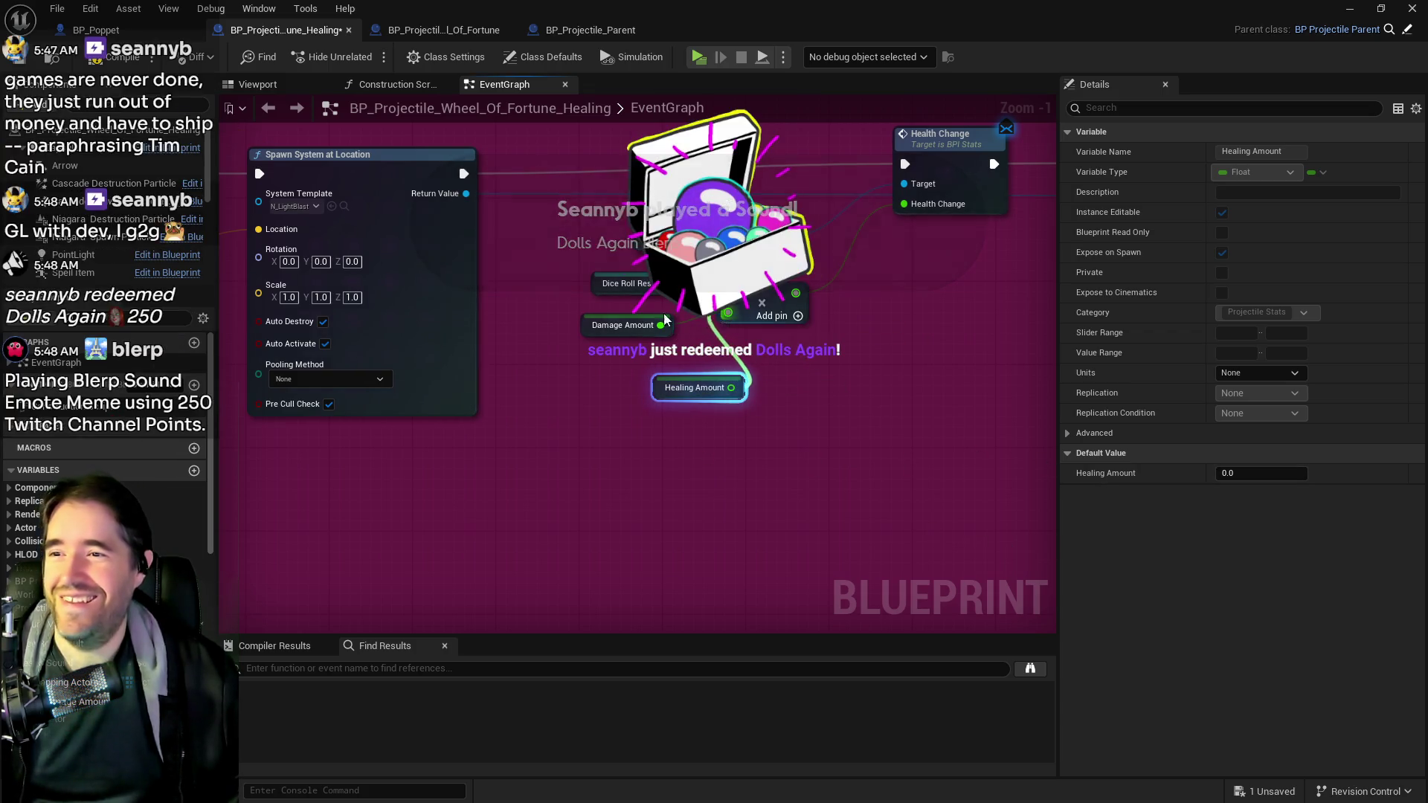
drag(582, 314, 605, 341)
key(Delete)
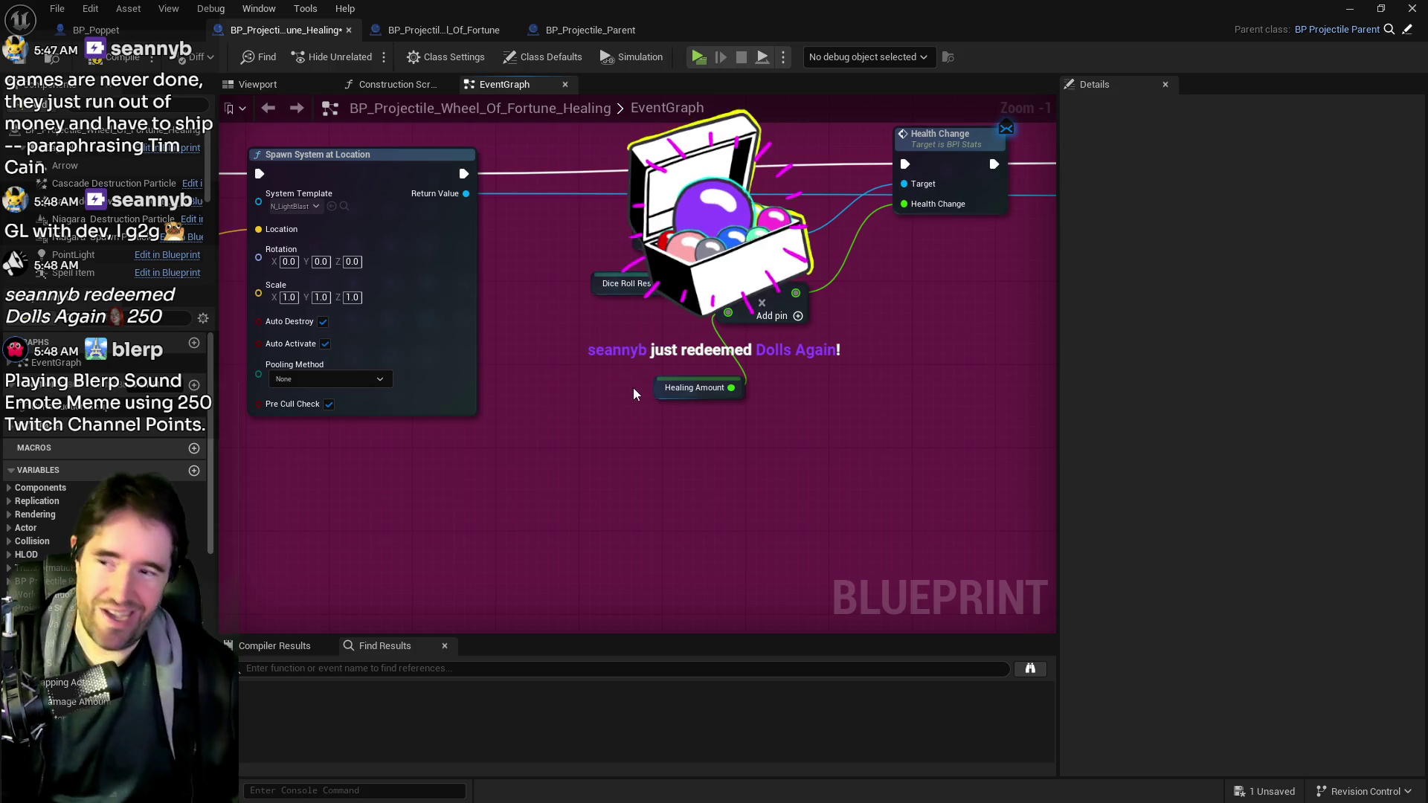
drag(655, 397, 597, 348)
click(24, 59)
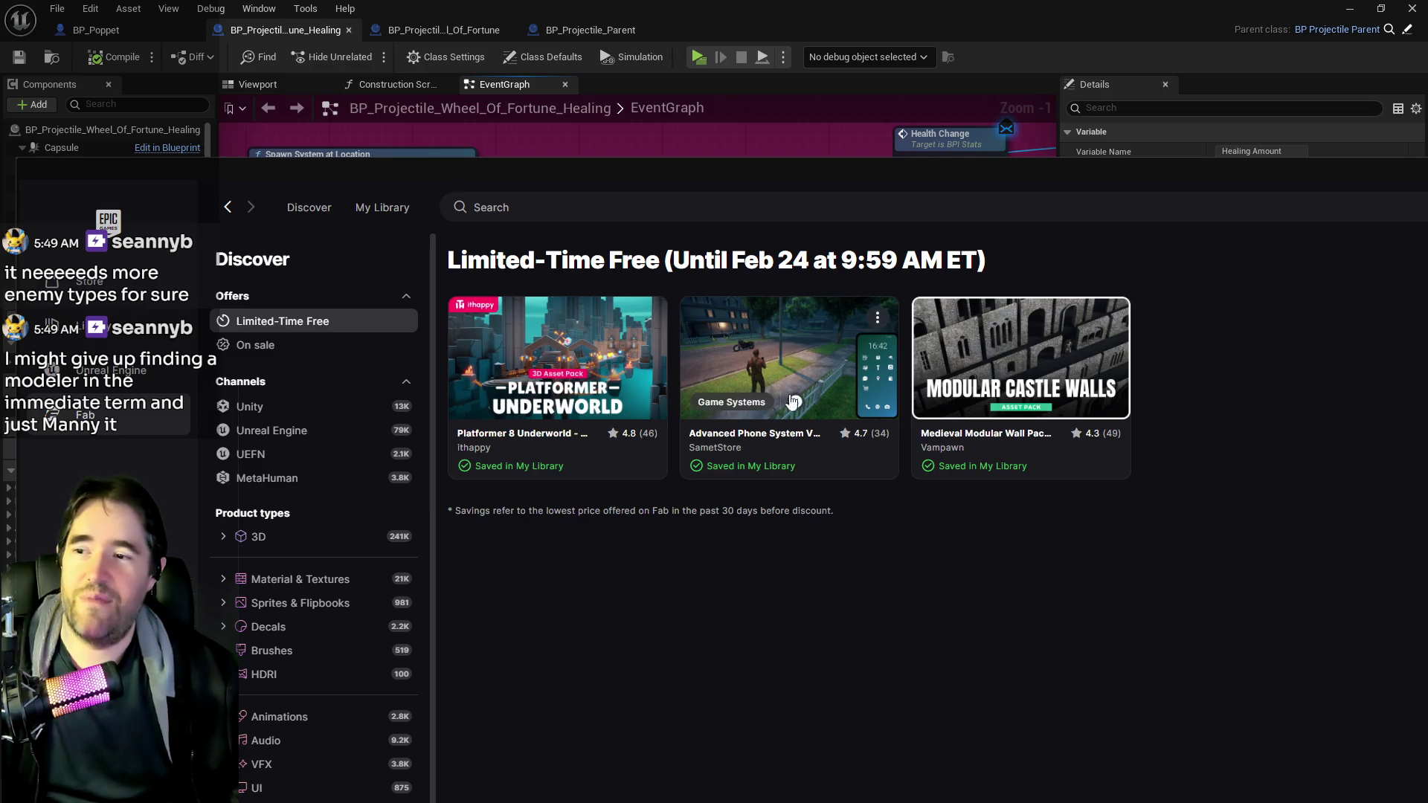
- Open the 1900s Industrial Environment product and page through its six preview images
click(743, 172)
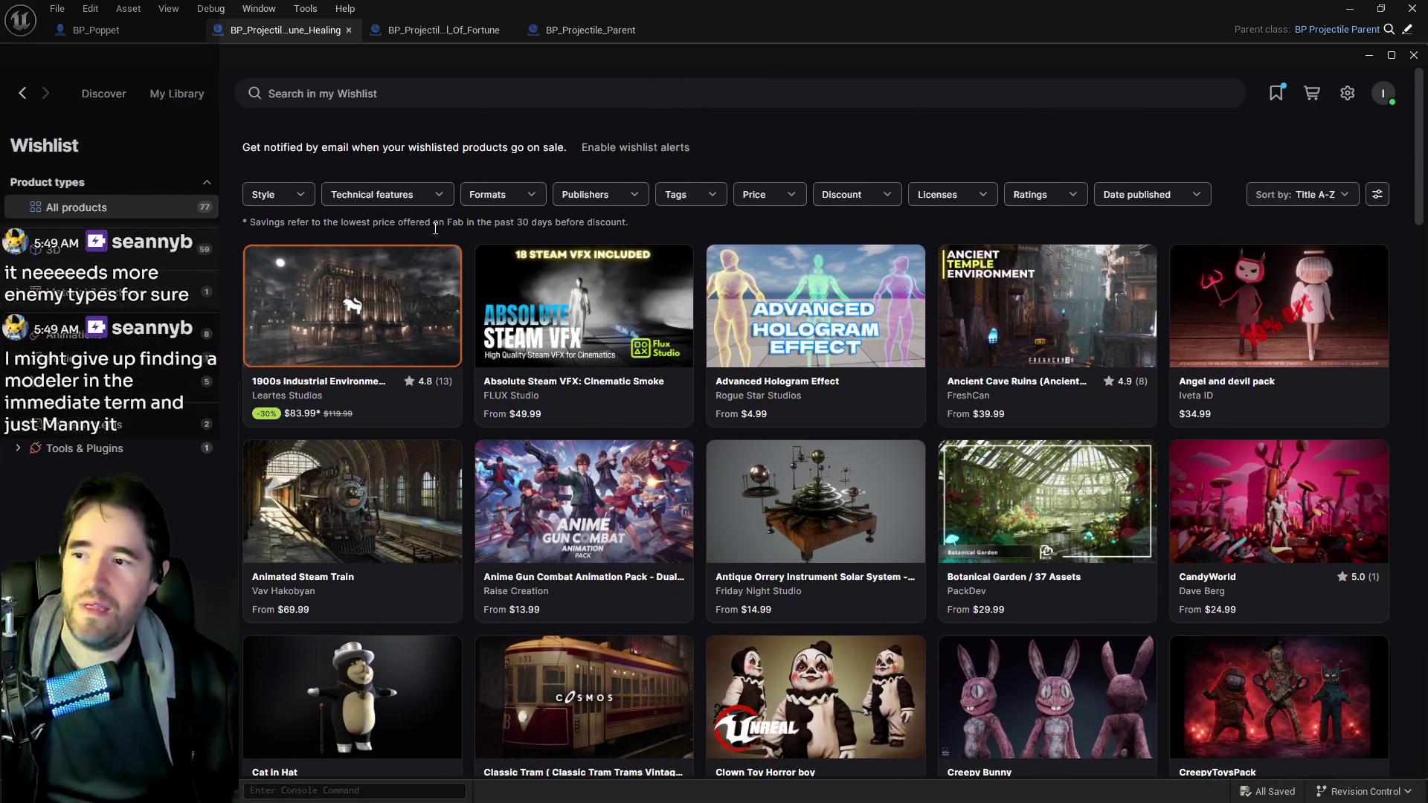
click(349, 313)
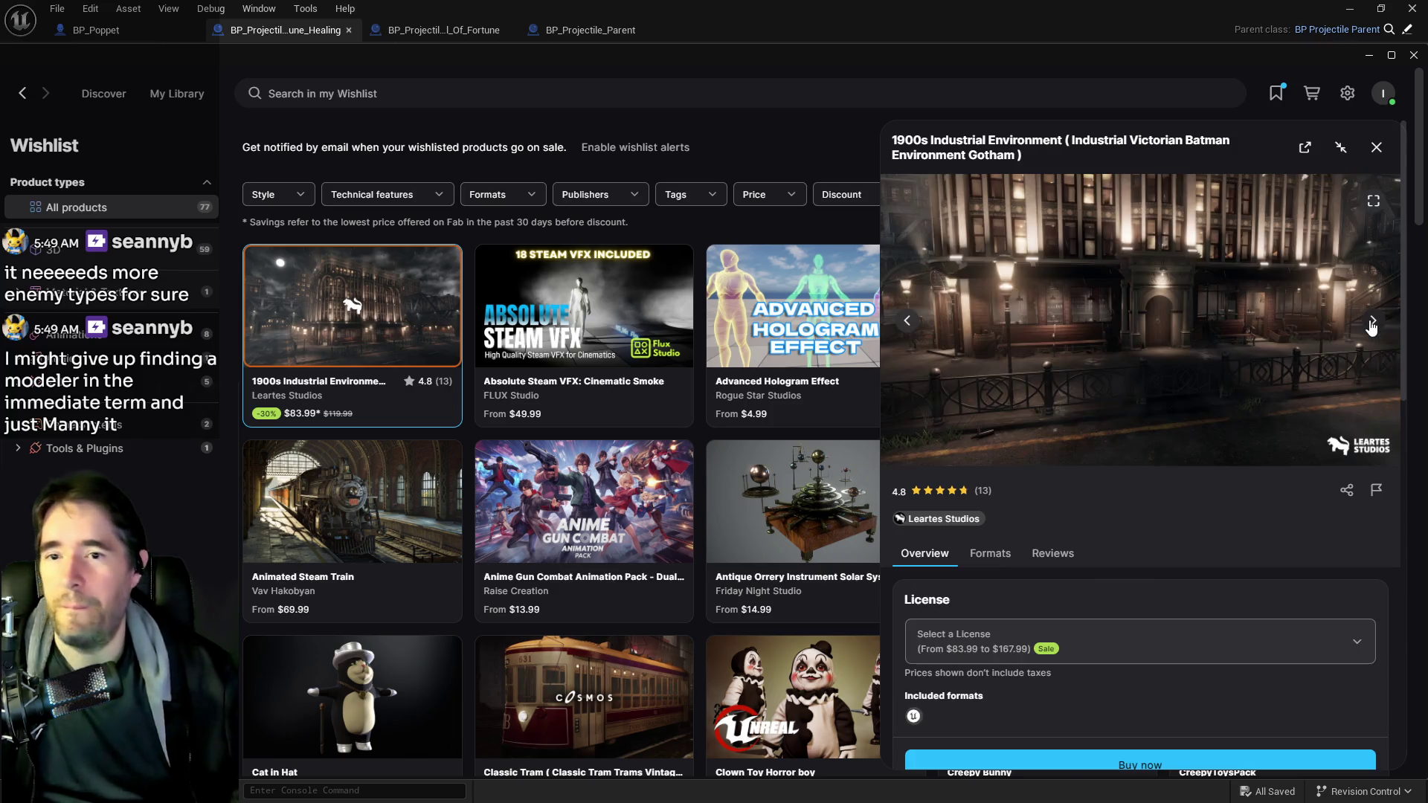
click(1372, 328)
click(1372, 327)
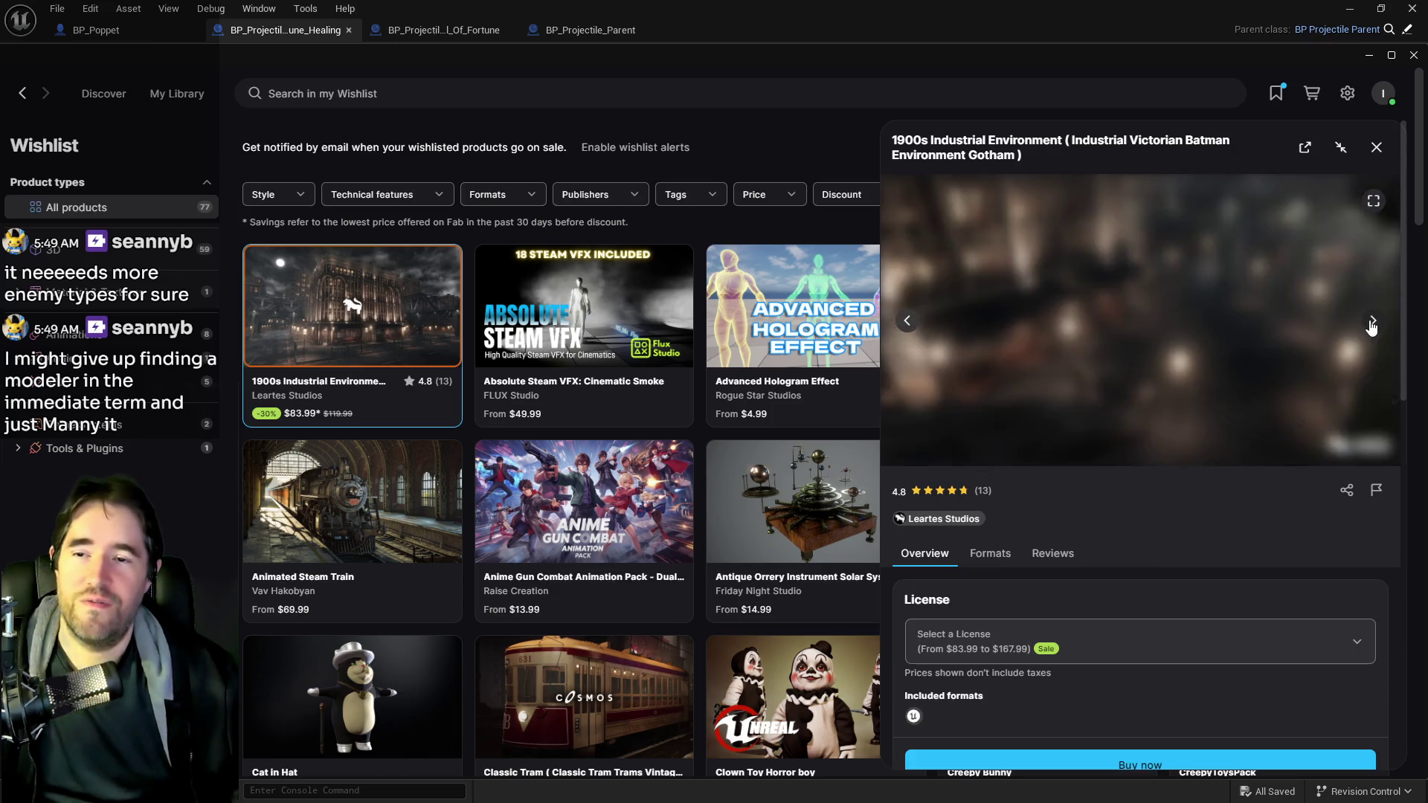
click(1373, 327)
click(1373, 327)
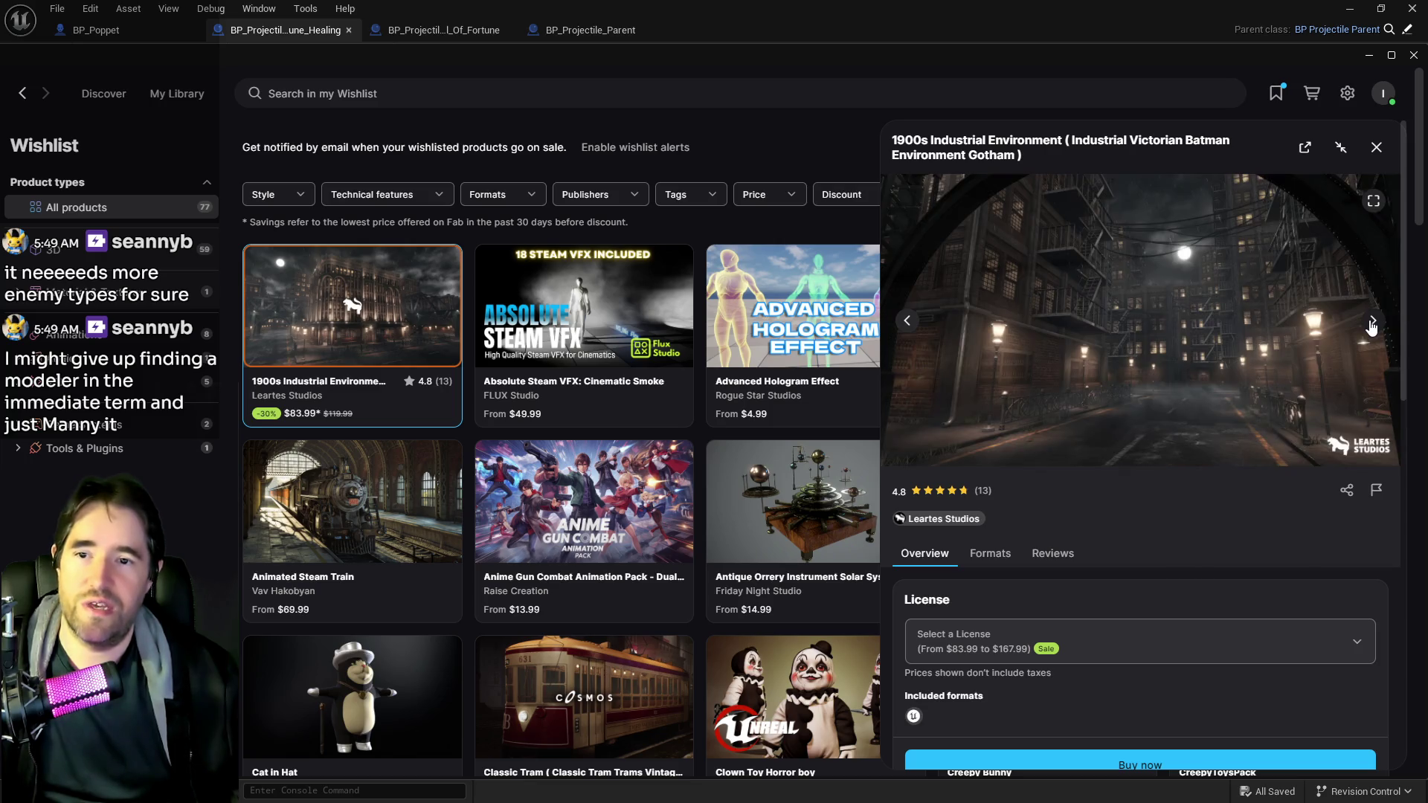
click(1373, 327)
click(1372, 328)
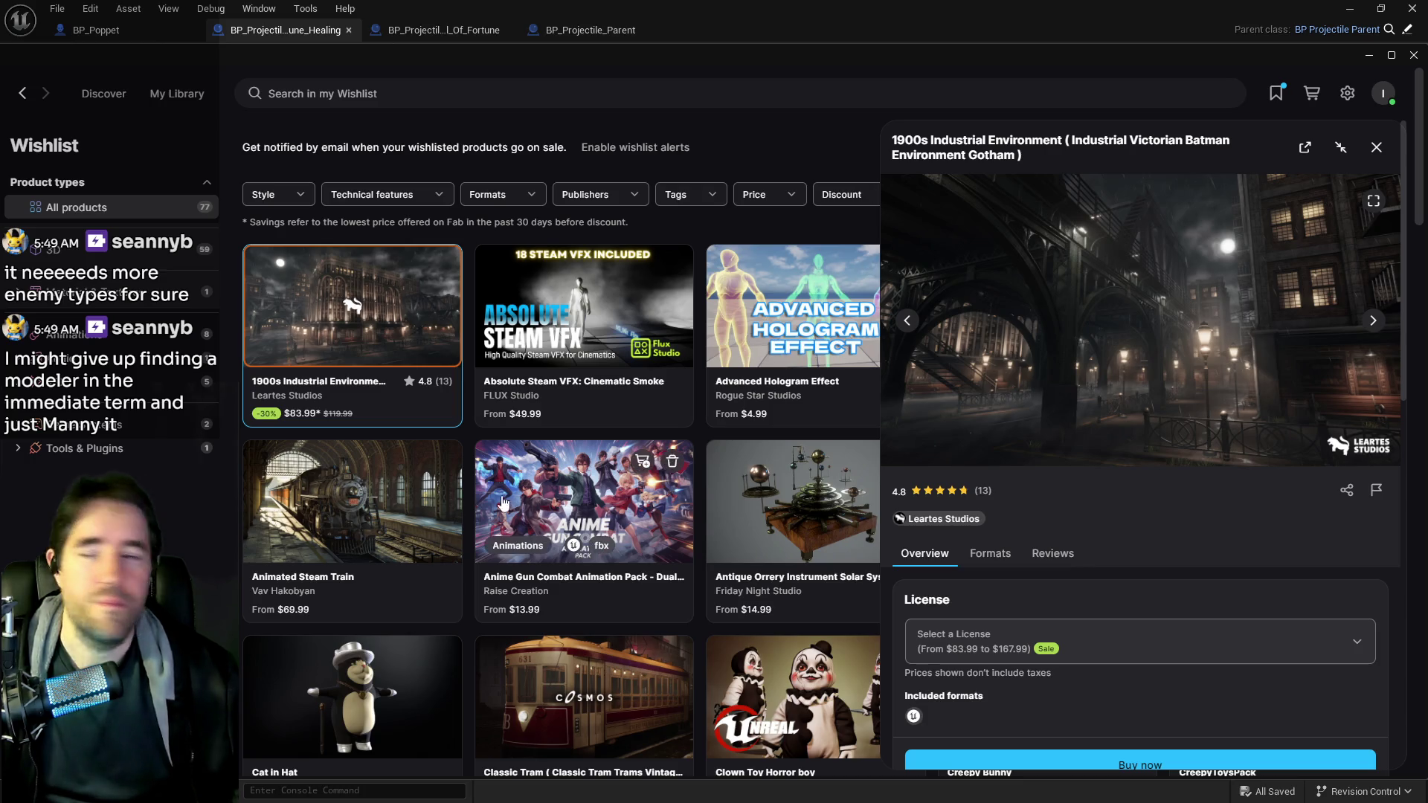
click(1374, 148)
- Scroll to the Mr. Flap doll pack, browse its preview gallery, then drag the Fab window aside
scroll(1012, 579, down, 1)
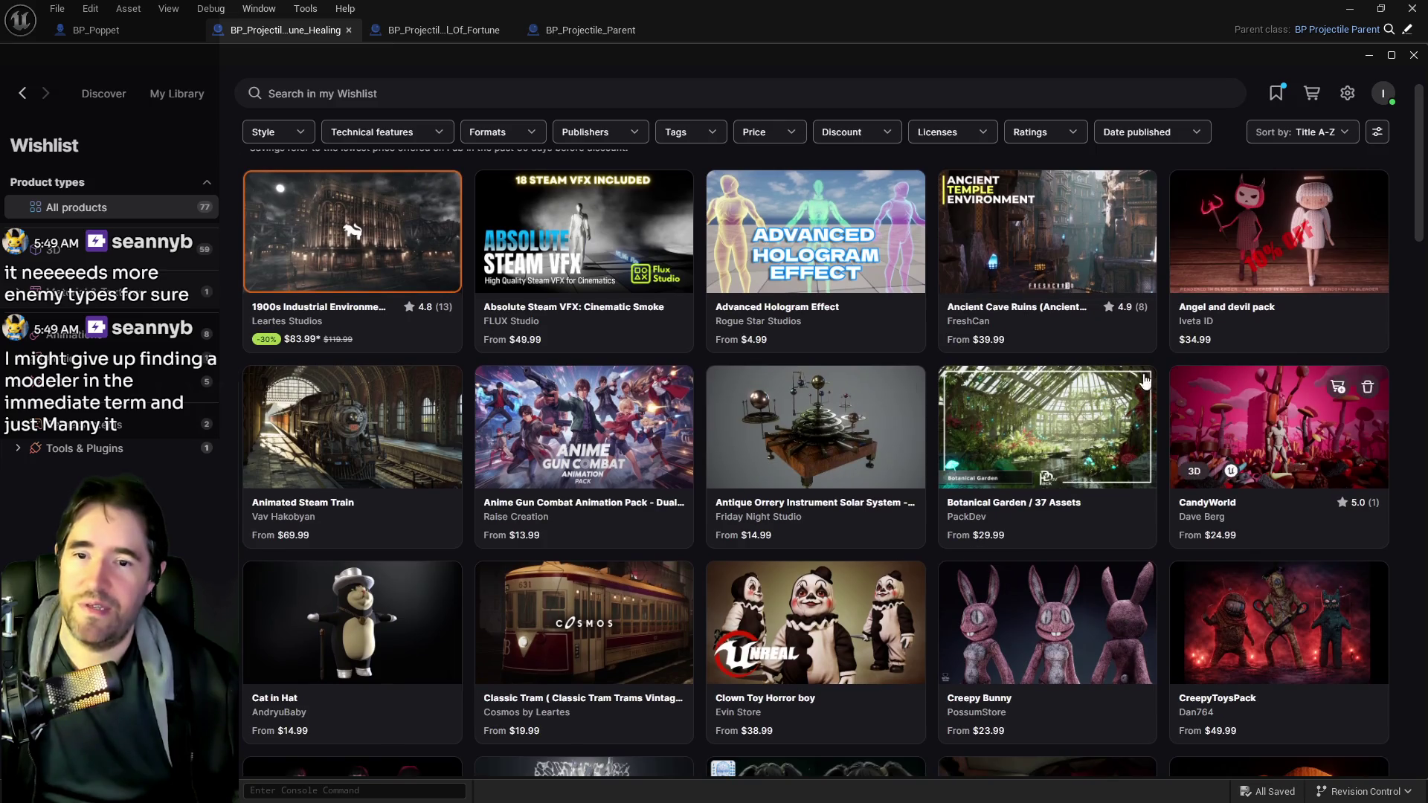
scroll(510, 465, down, 6)
scroll(510, 465, down, 3)
scroll(525, 461, down, 8)
scroll(551, 483, down, 4)
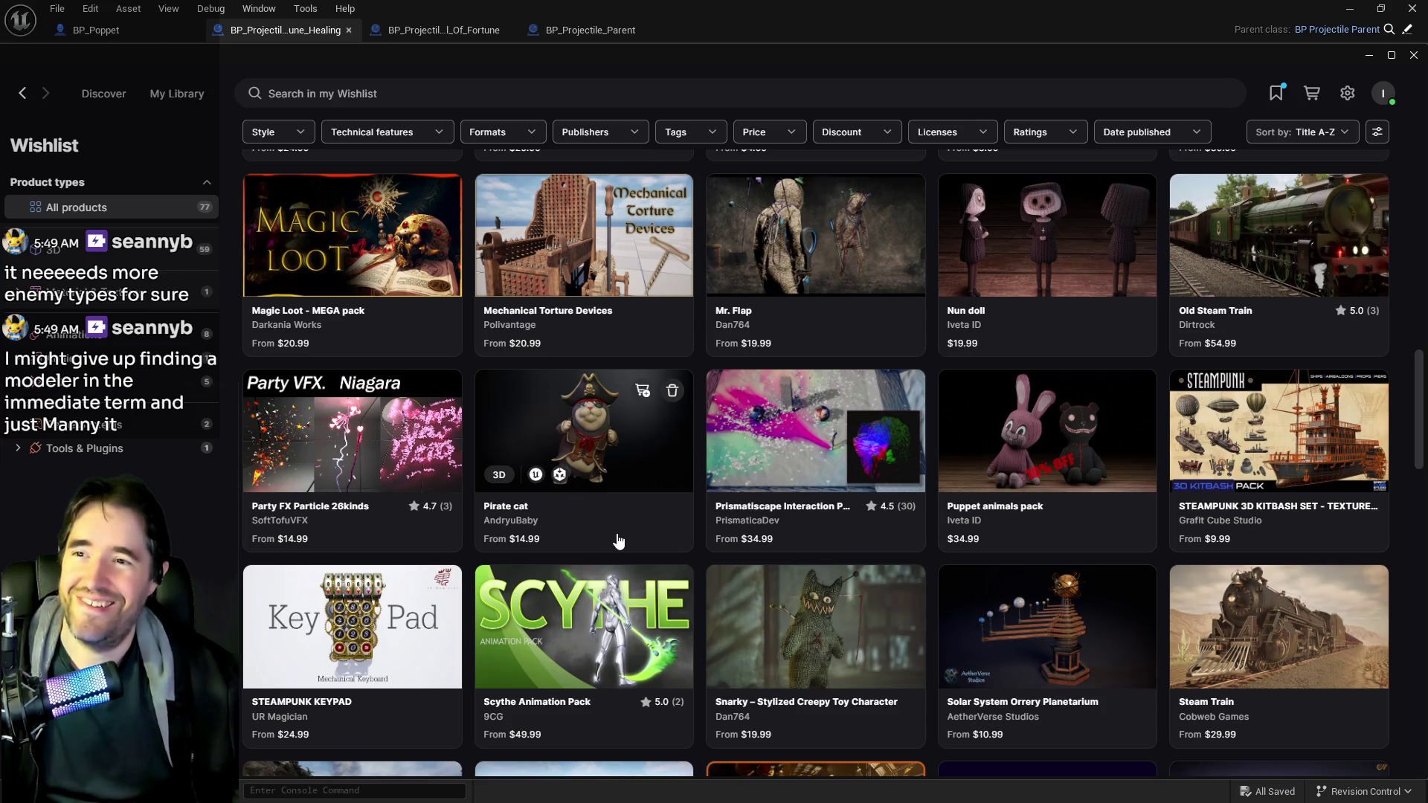
click(818, 245)
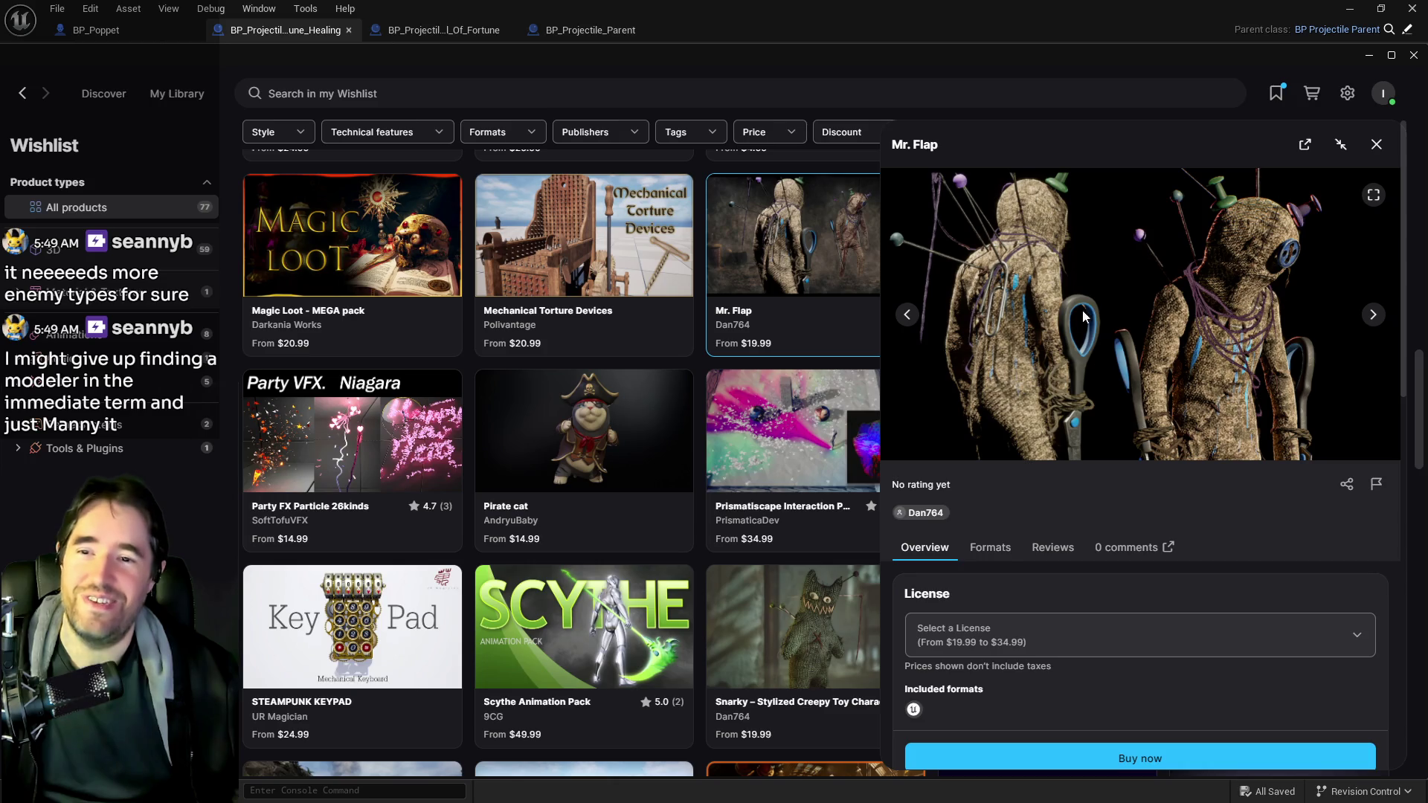
click(1372, 316)
click(1373, 317)
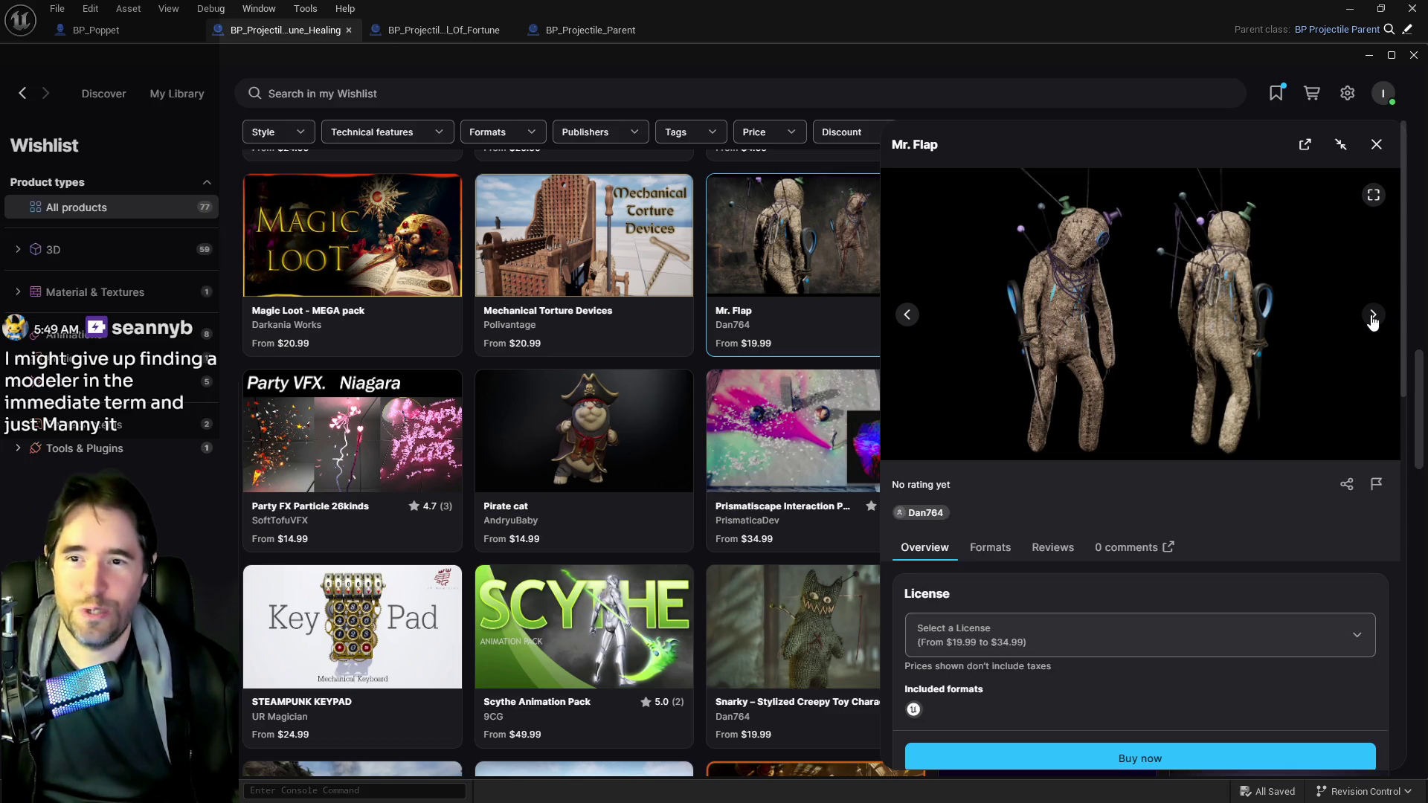
click(1373, 320)
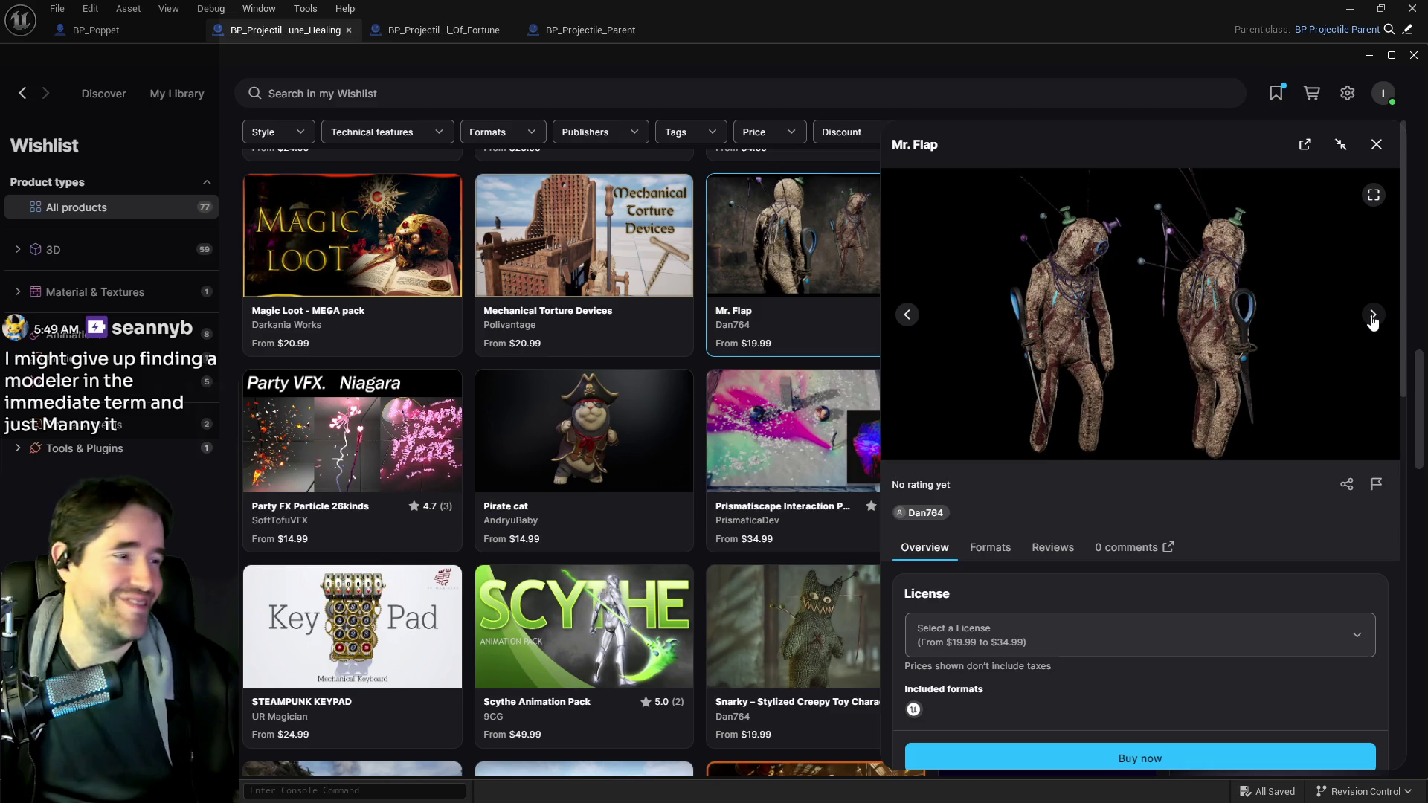
click(1373, 318)
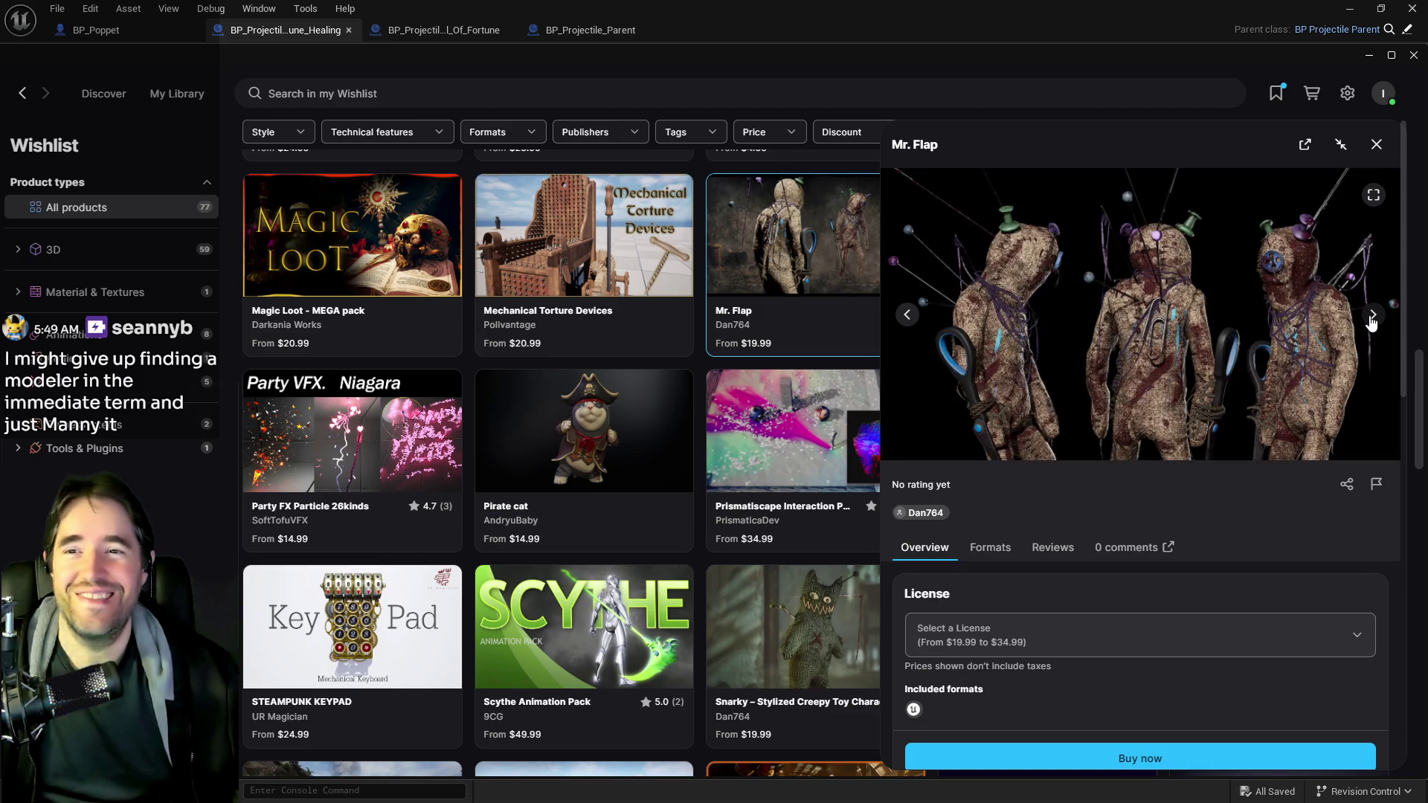
click(1373, 320)
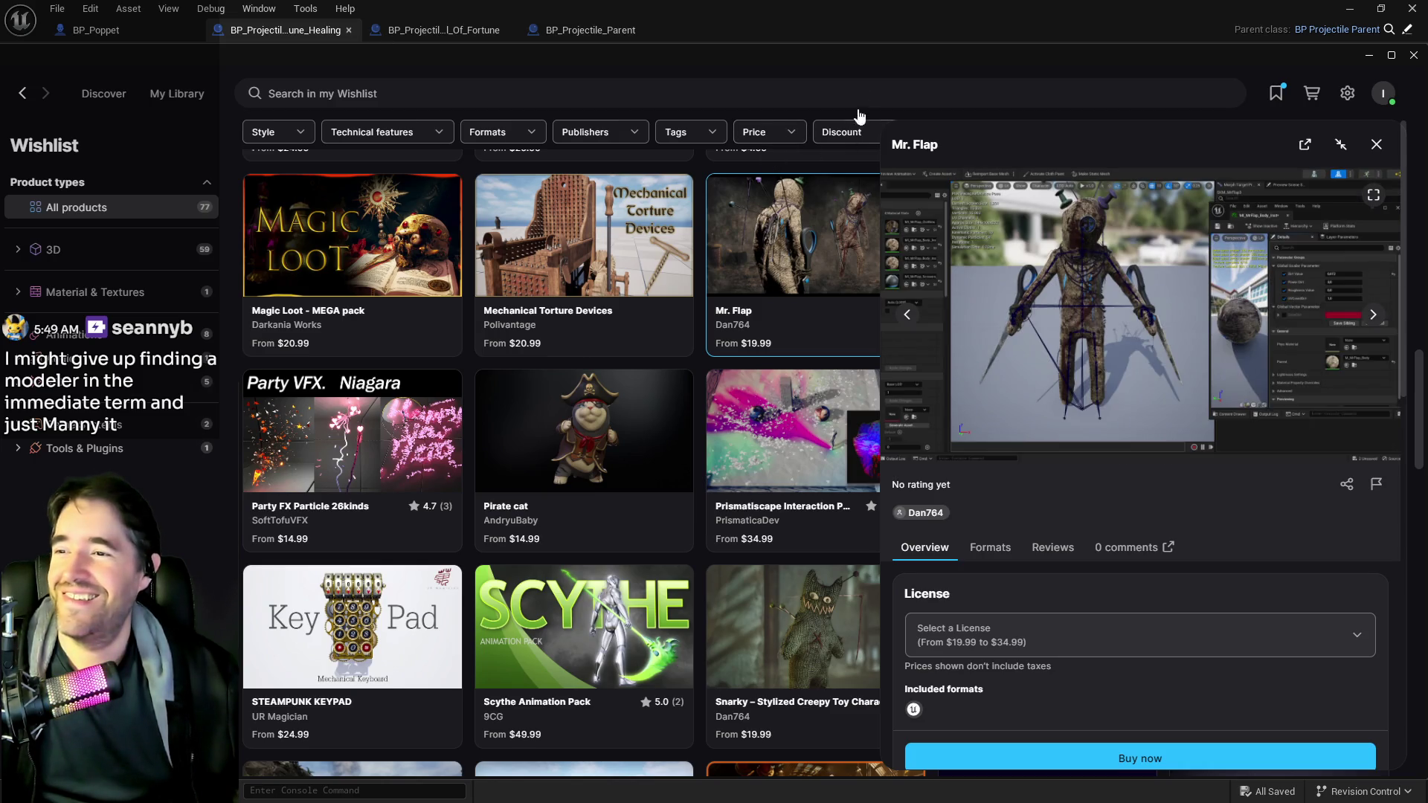
click(1071, 82)
drag(905, 56, 1427, 56)
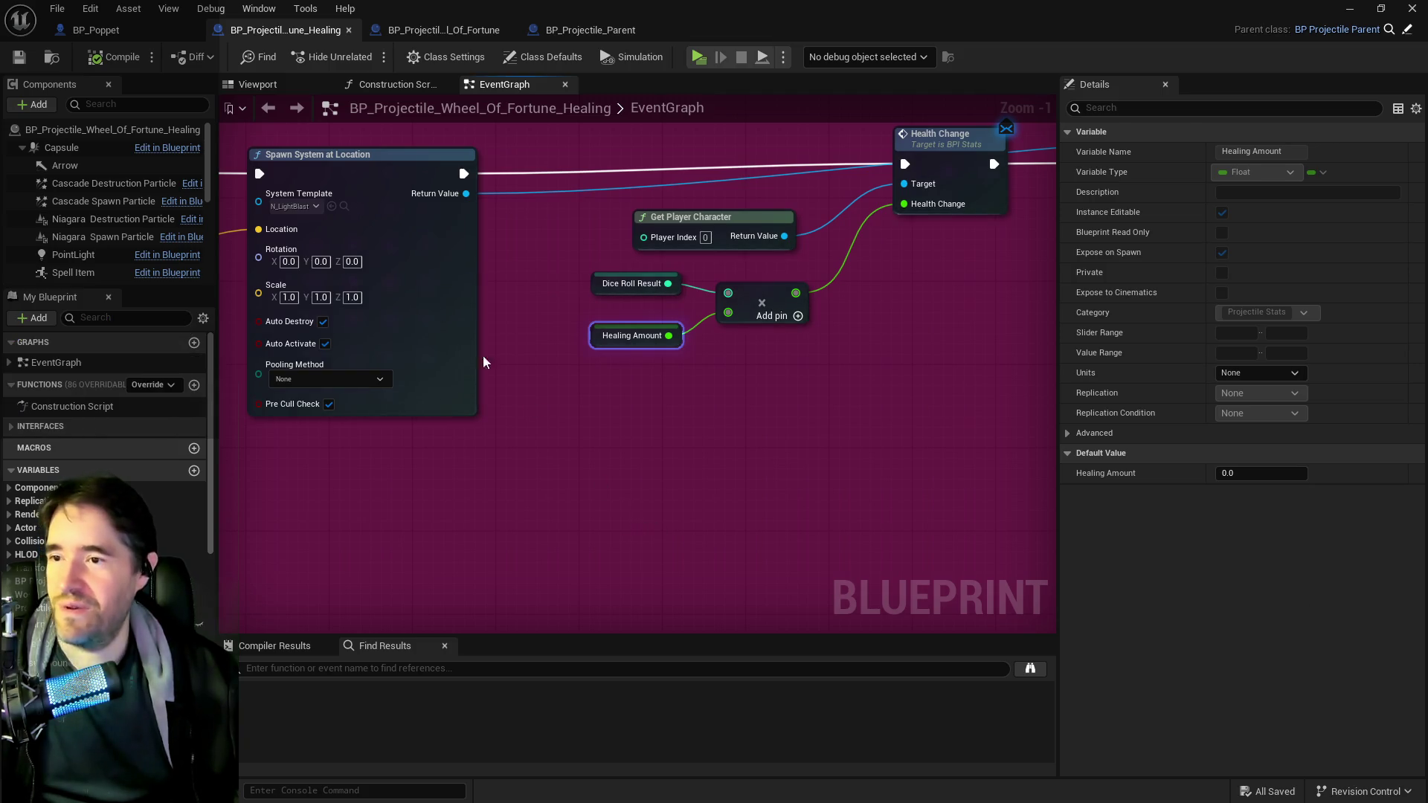
- Review the For Each Loop and When Destroyed nodes, then minimize the Blueprint editor
scroll(552, 361, down, 4)
scroll(600, 474, up, 4)
scroll(688, 460, down, 4)
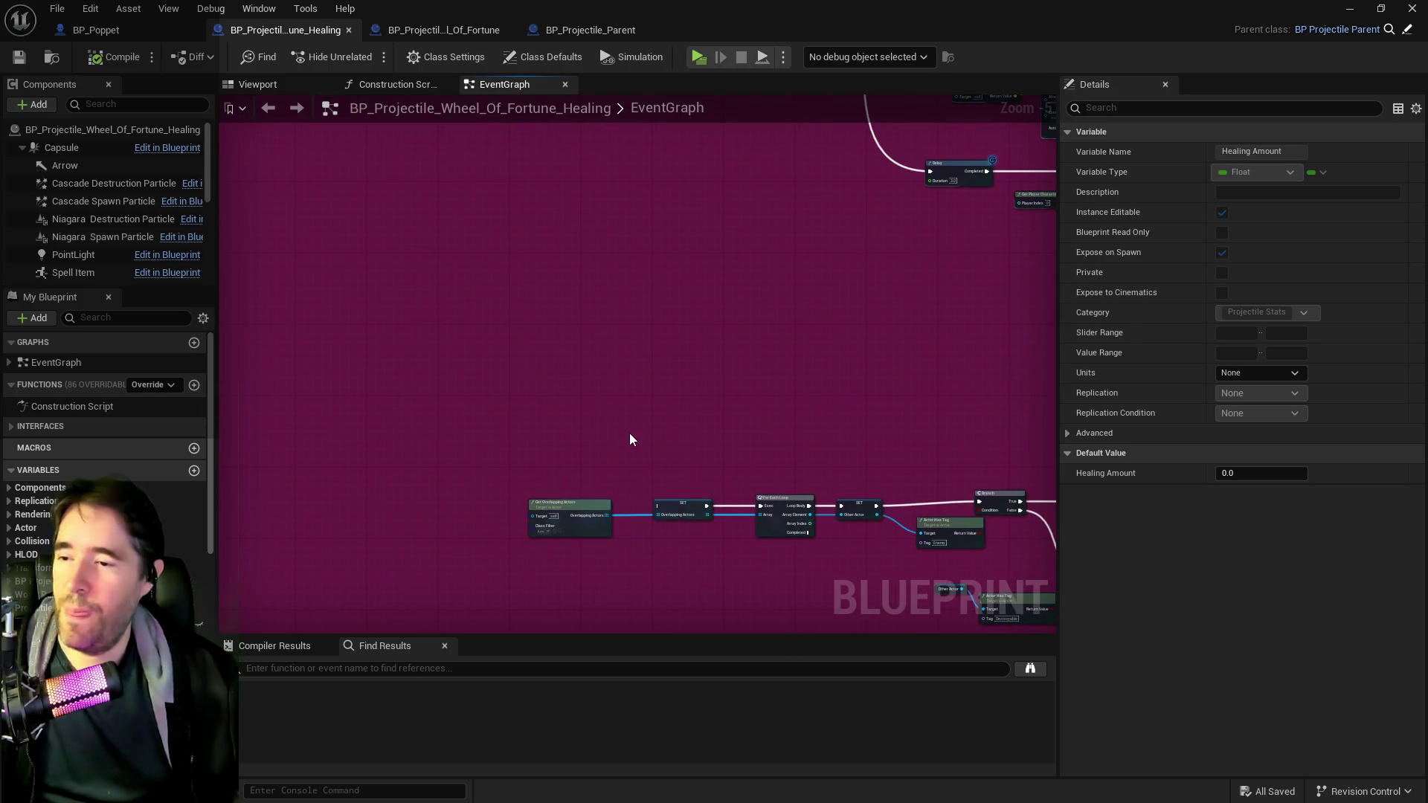
scroll(424, 441, down, 3)
scroll(392, 318, up, 4)
mouse_move(430, 382)
mouse_down()
mouse_move(585, 416)
mouse_move(581, 510)
mouse_up()
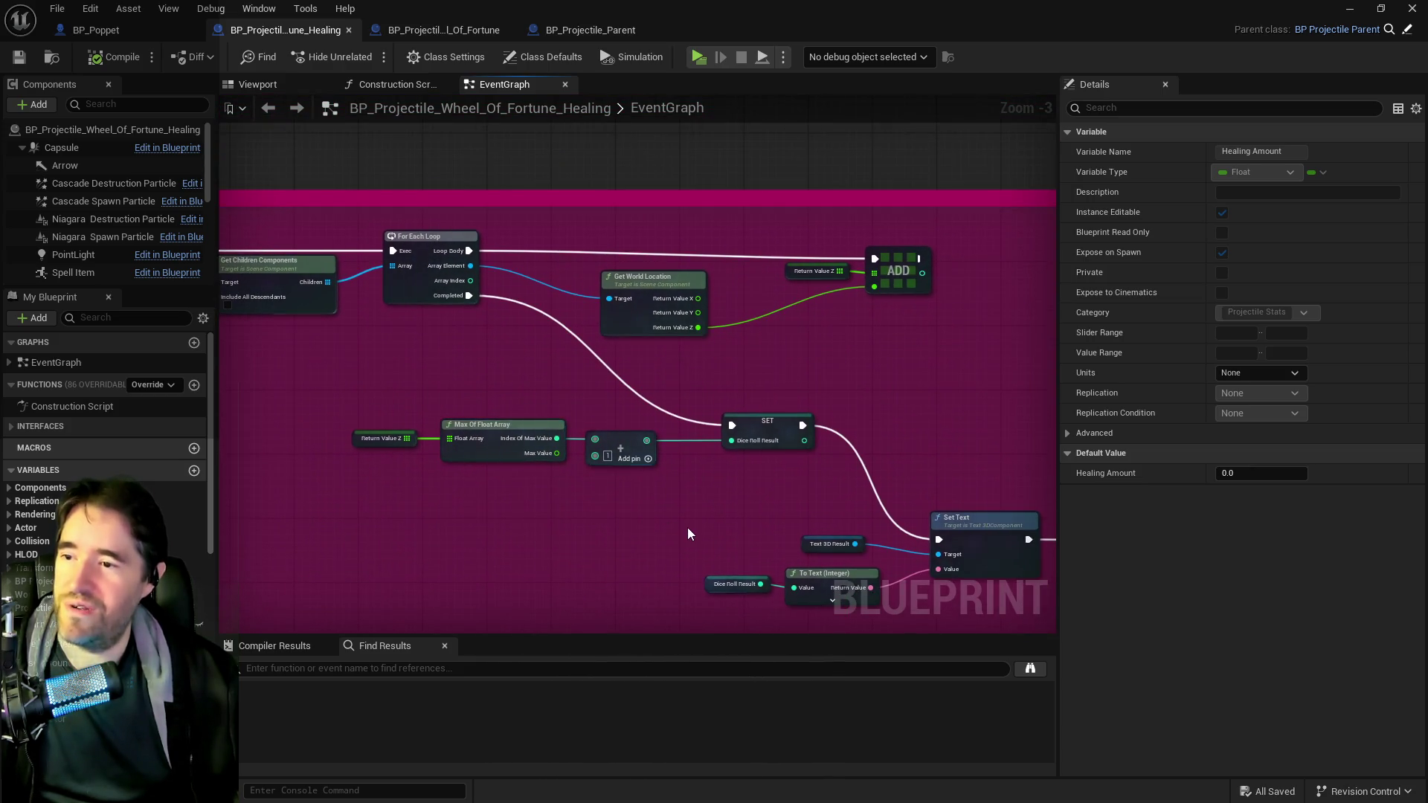
scroll(683, 529, down, 2)
mouse_move(683, 529)
mouse_down()
mouse_move(1131, 513)
mouse_move(398, 328)
mouse_up()
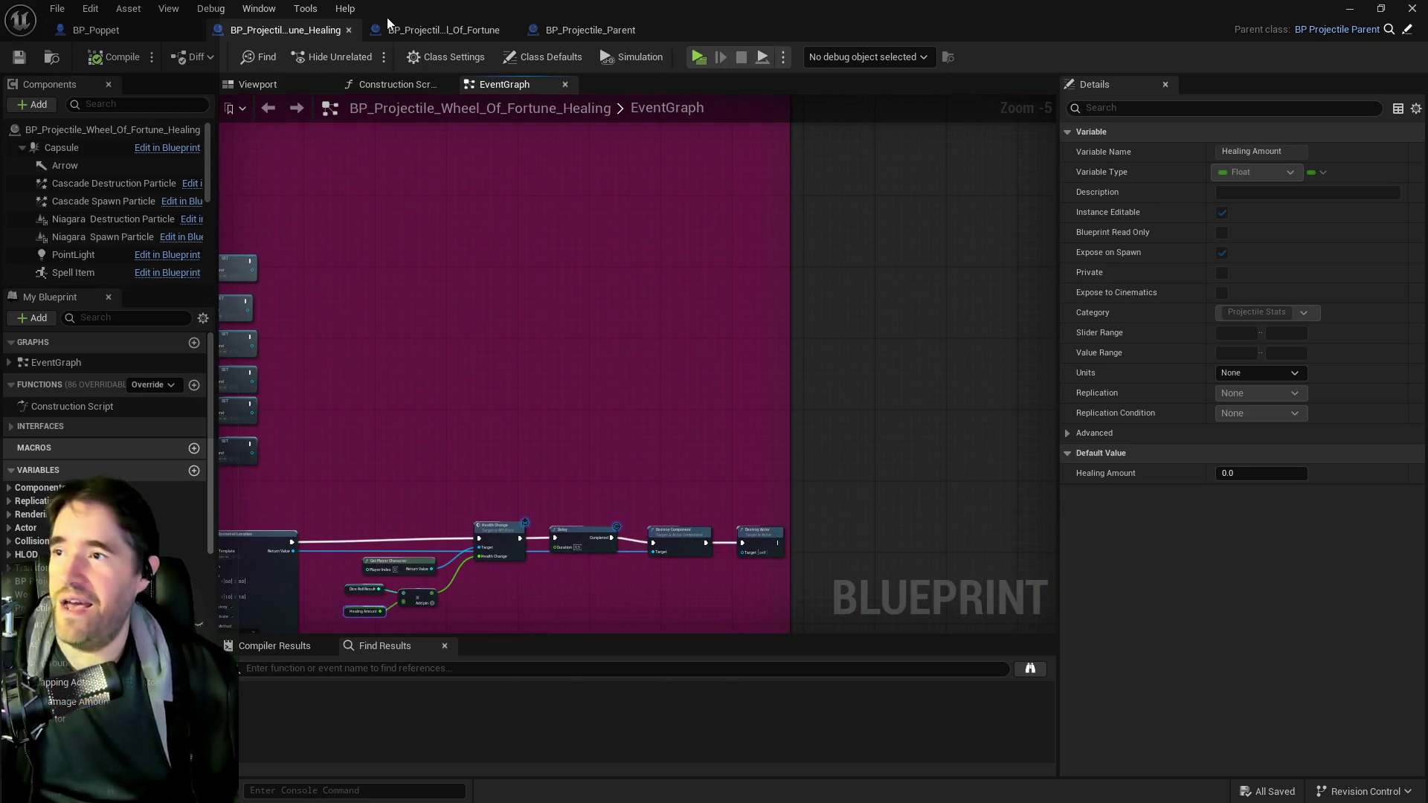
key(super+Down)
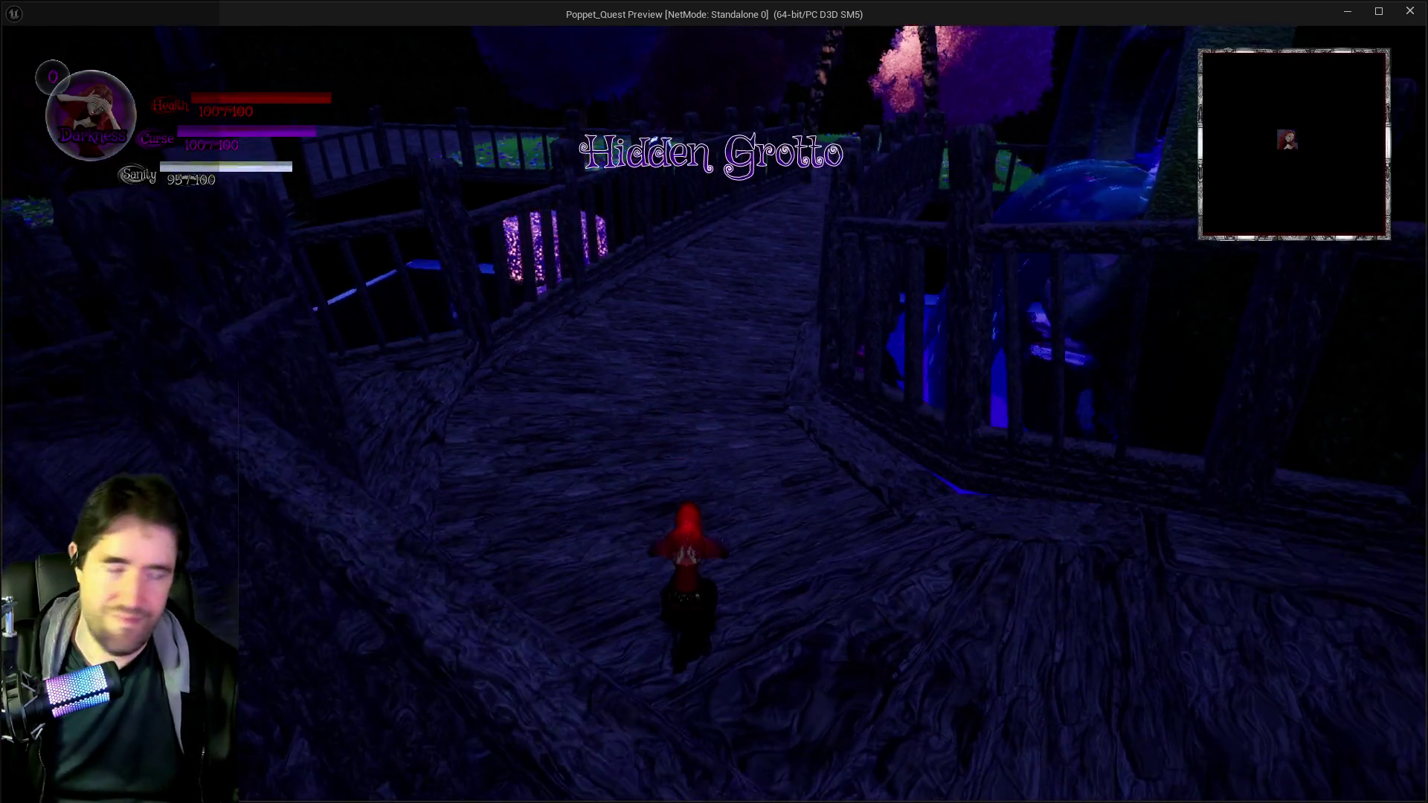
- Run along the bridge toward the arch and equip the Wheel of Fortune tarot card
key(w)
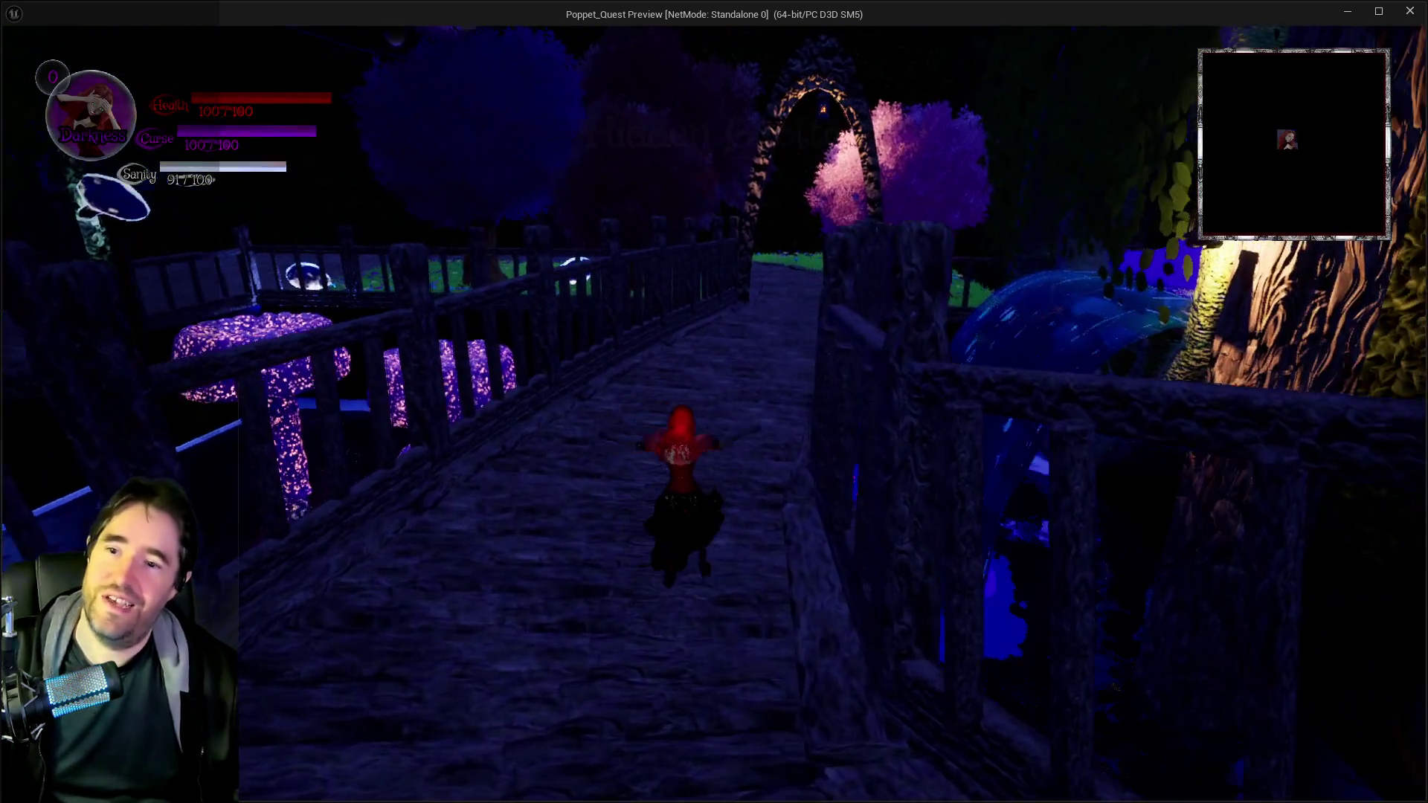
key(w)
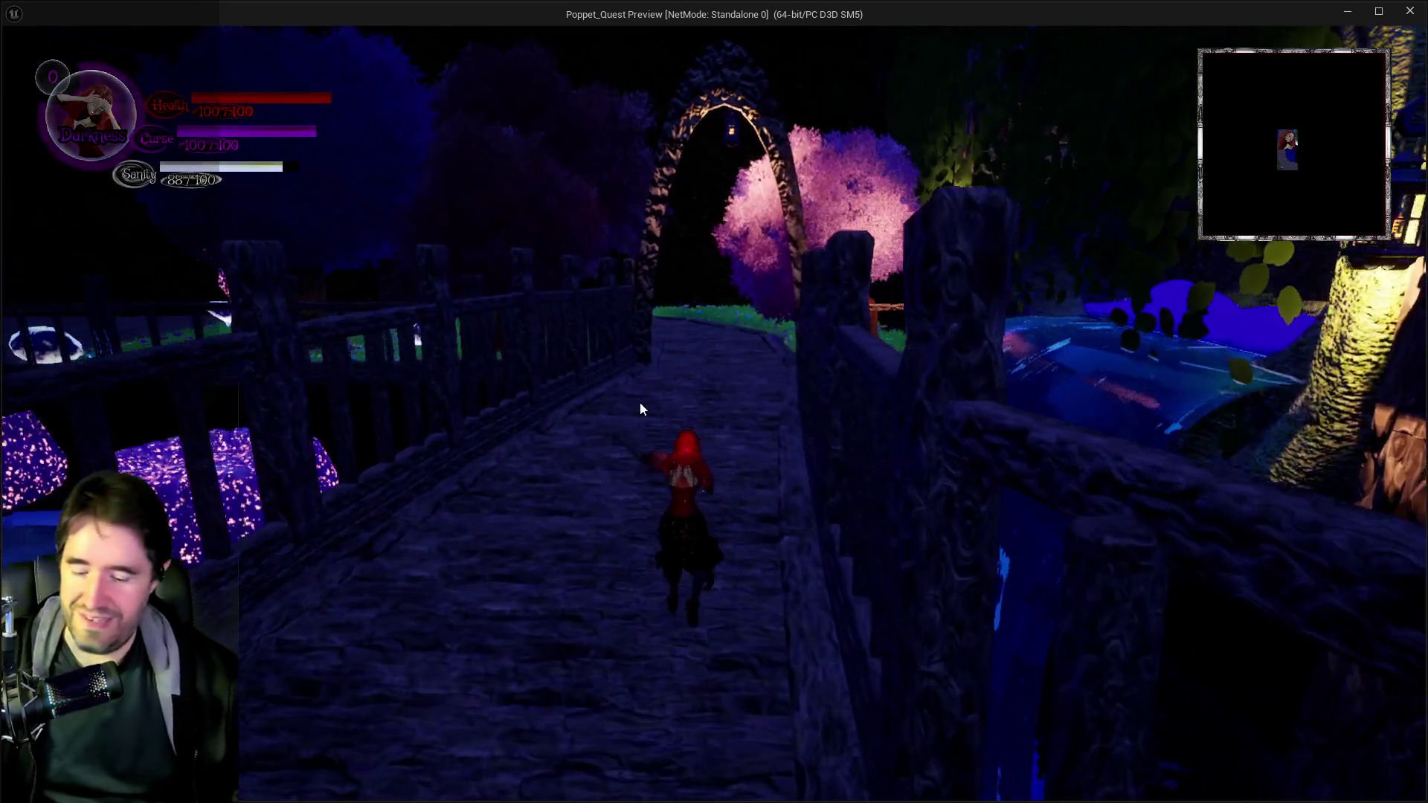
key(Tab)
click(659, 259)
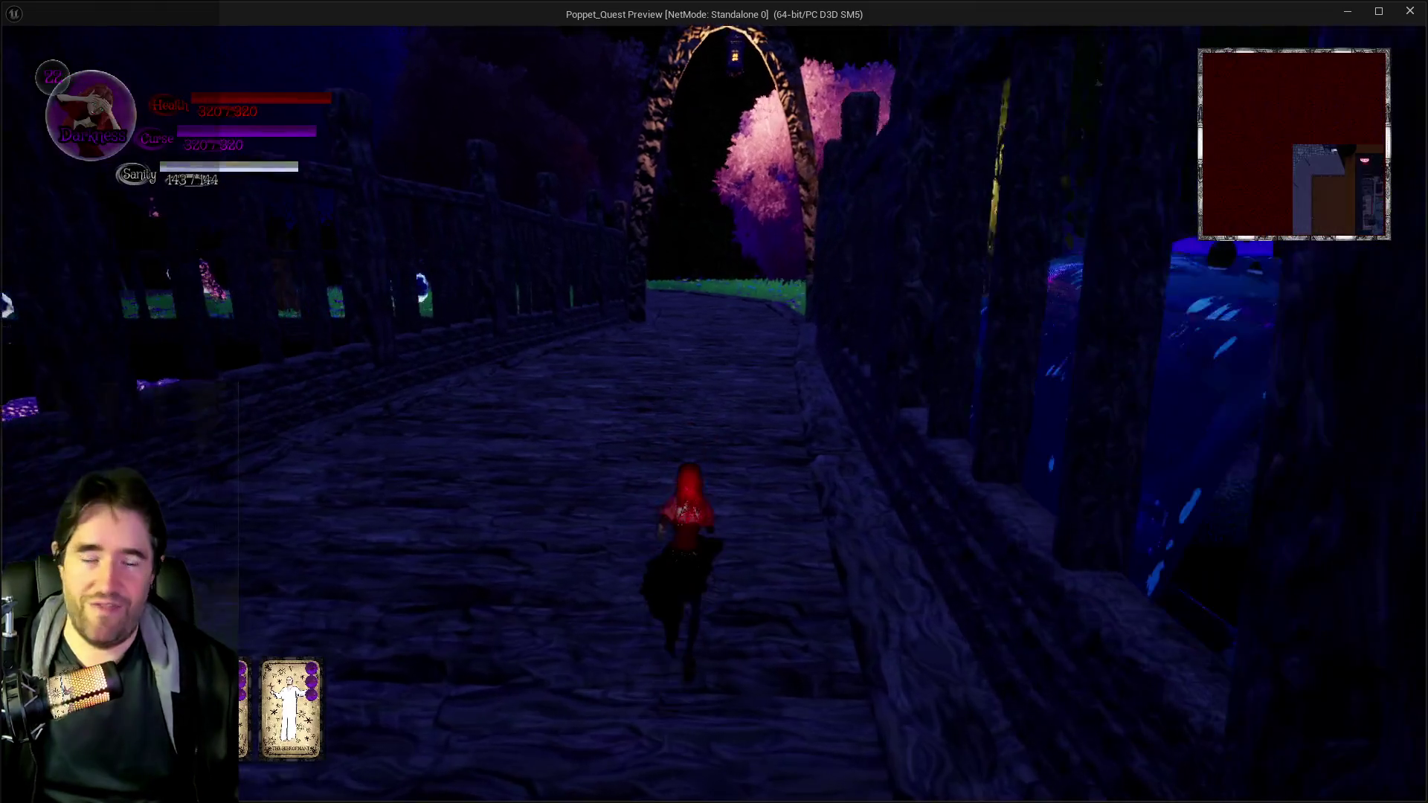
key(w)
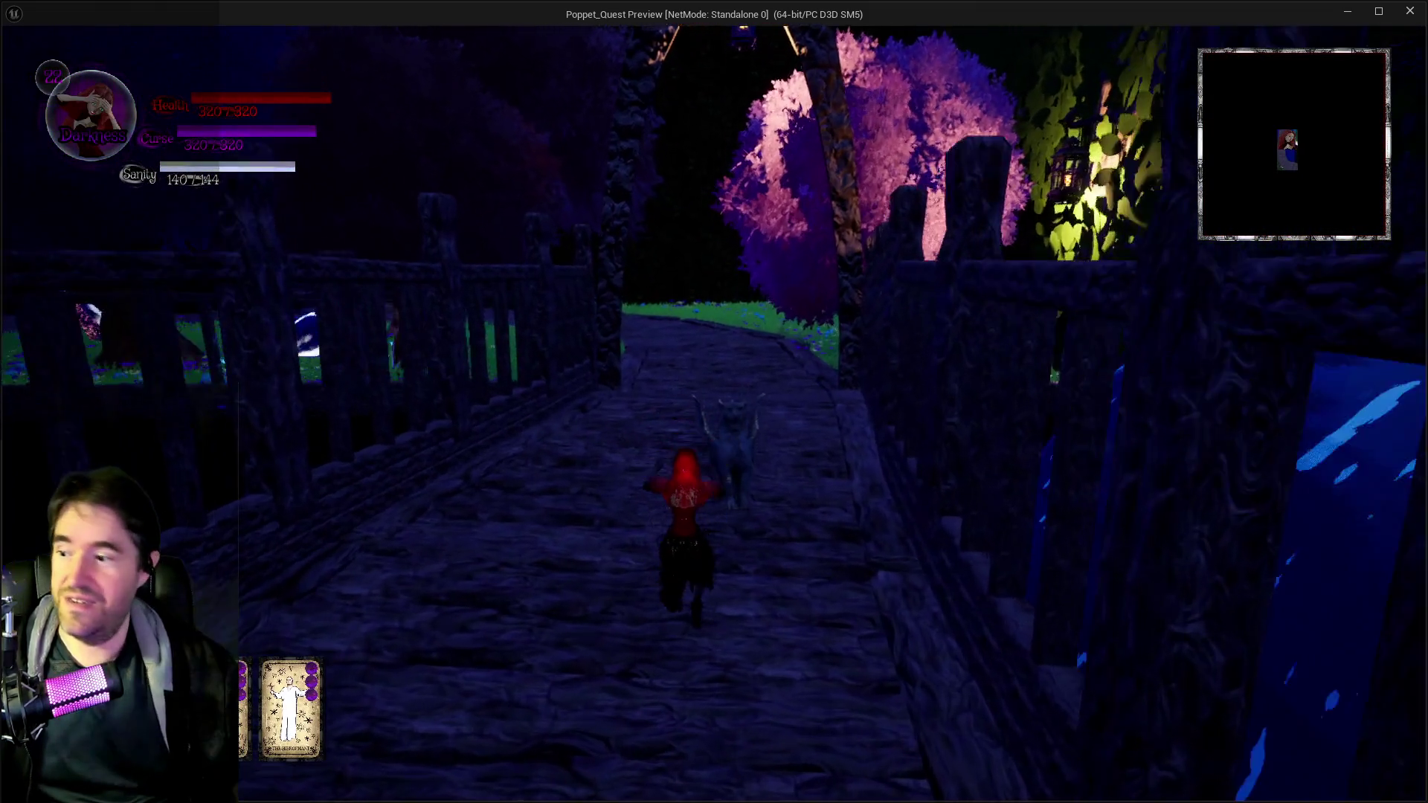
key(w)
key(Tab)
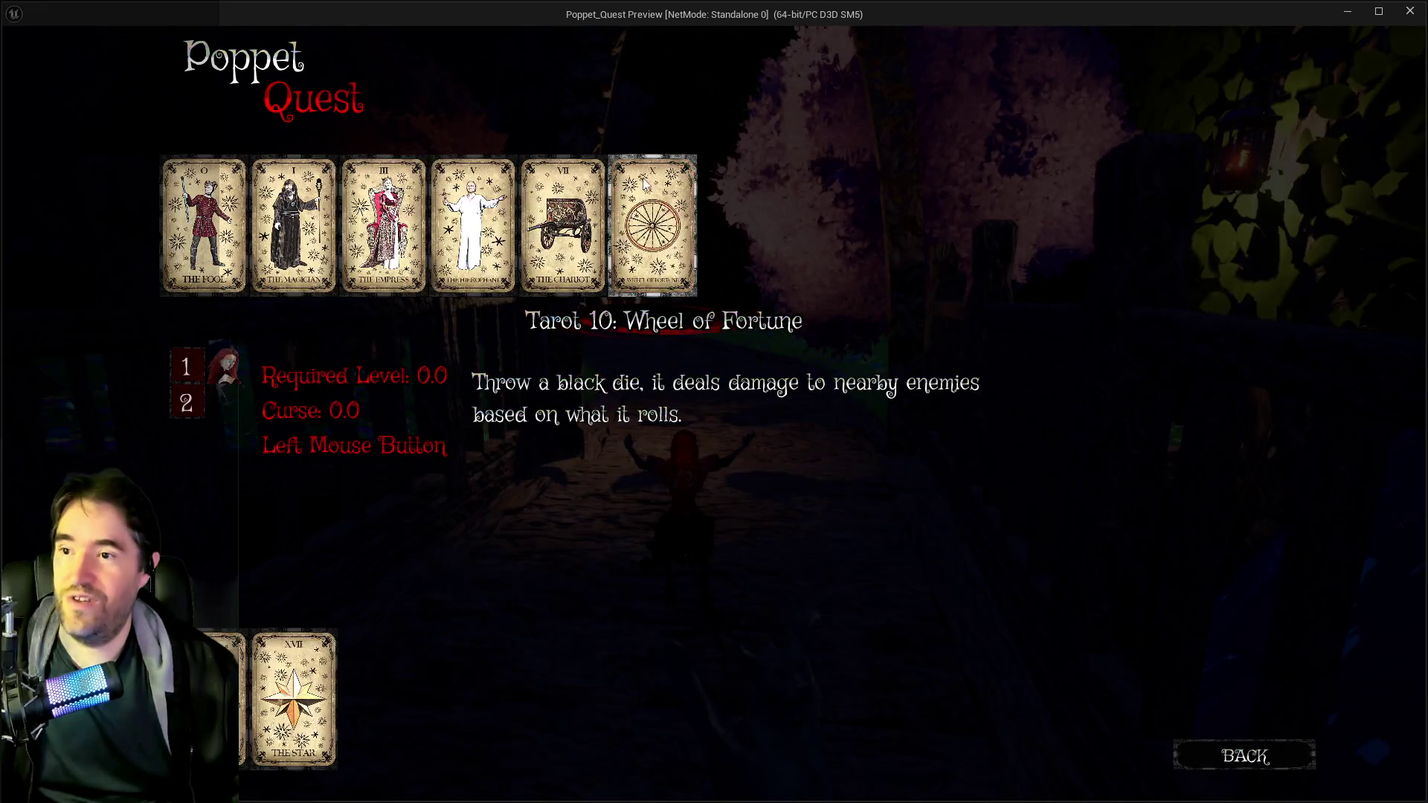
click(644, 164)
key(w)
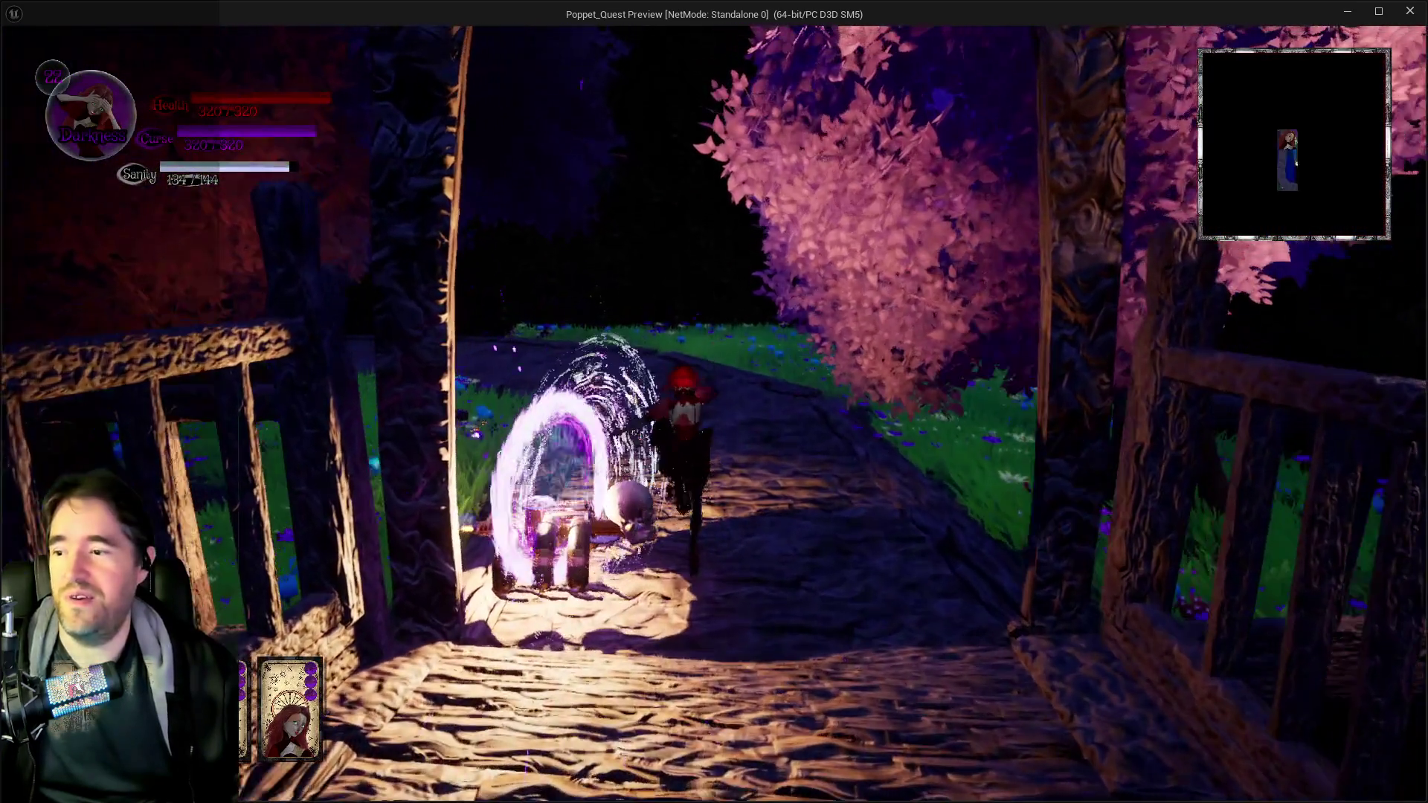
key(w)
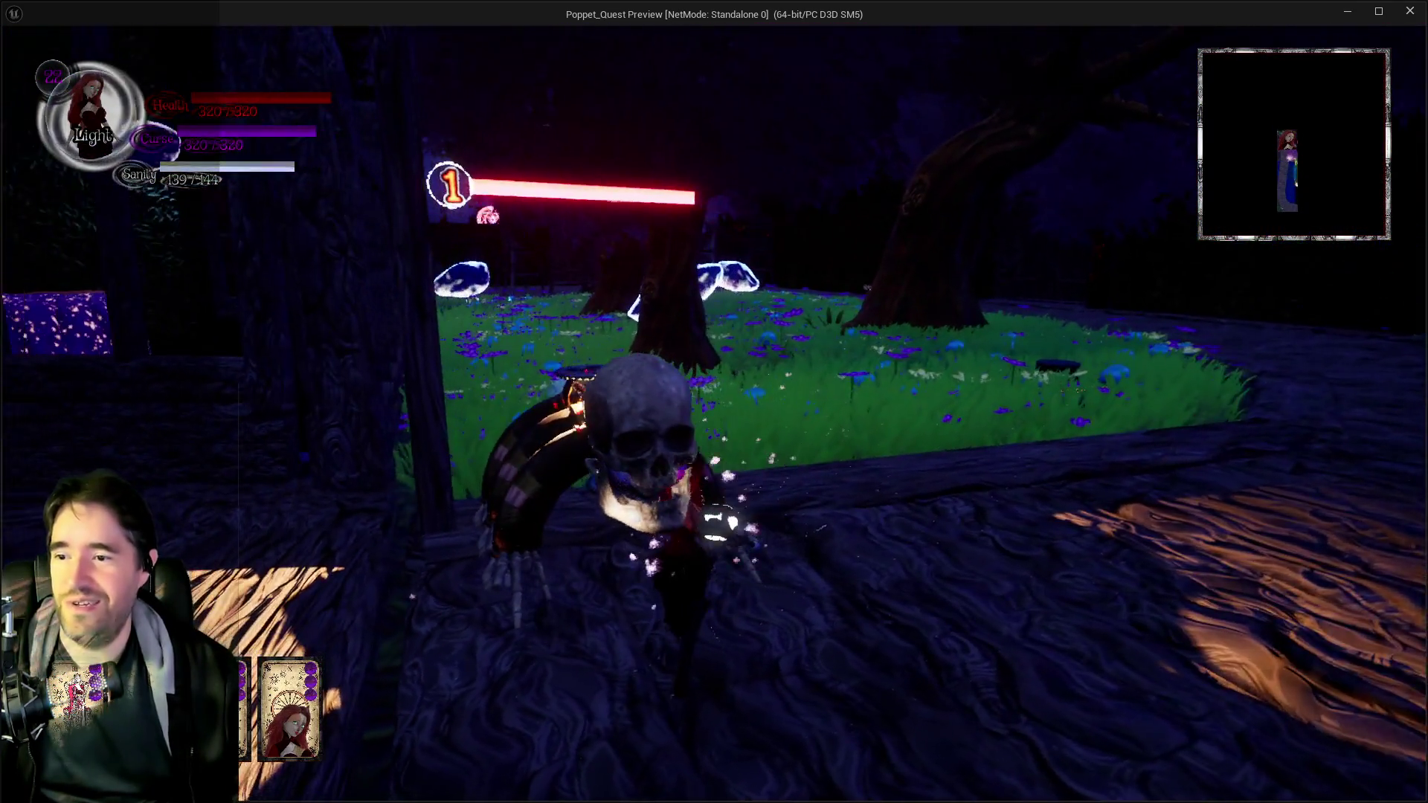
- Fight the skull enemy, then run down the forest path switching Light to Darkness and back
key(w)
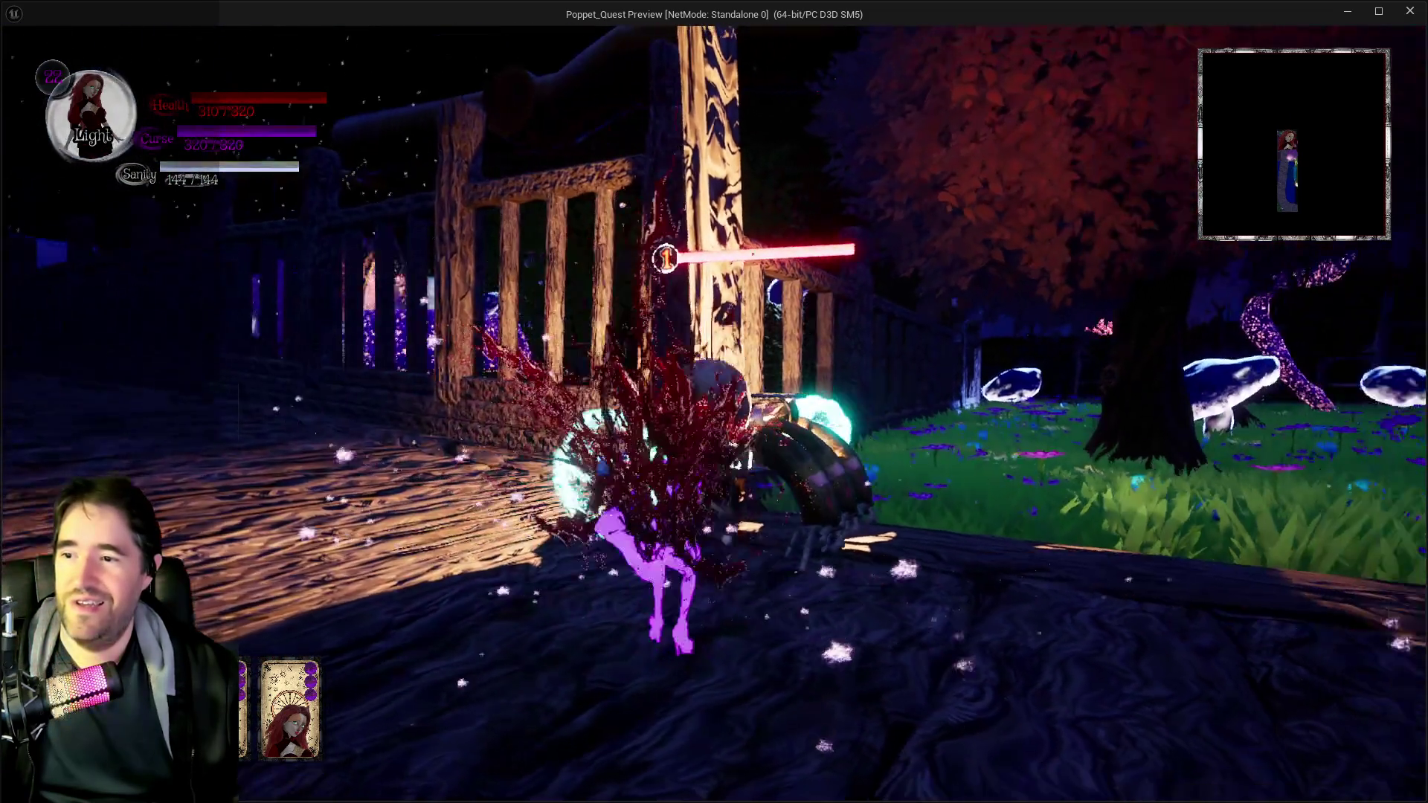
key(w)
key(w)
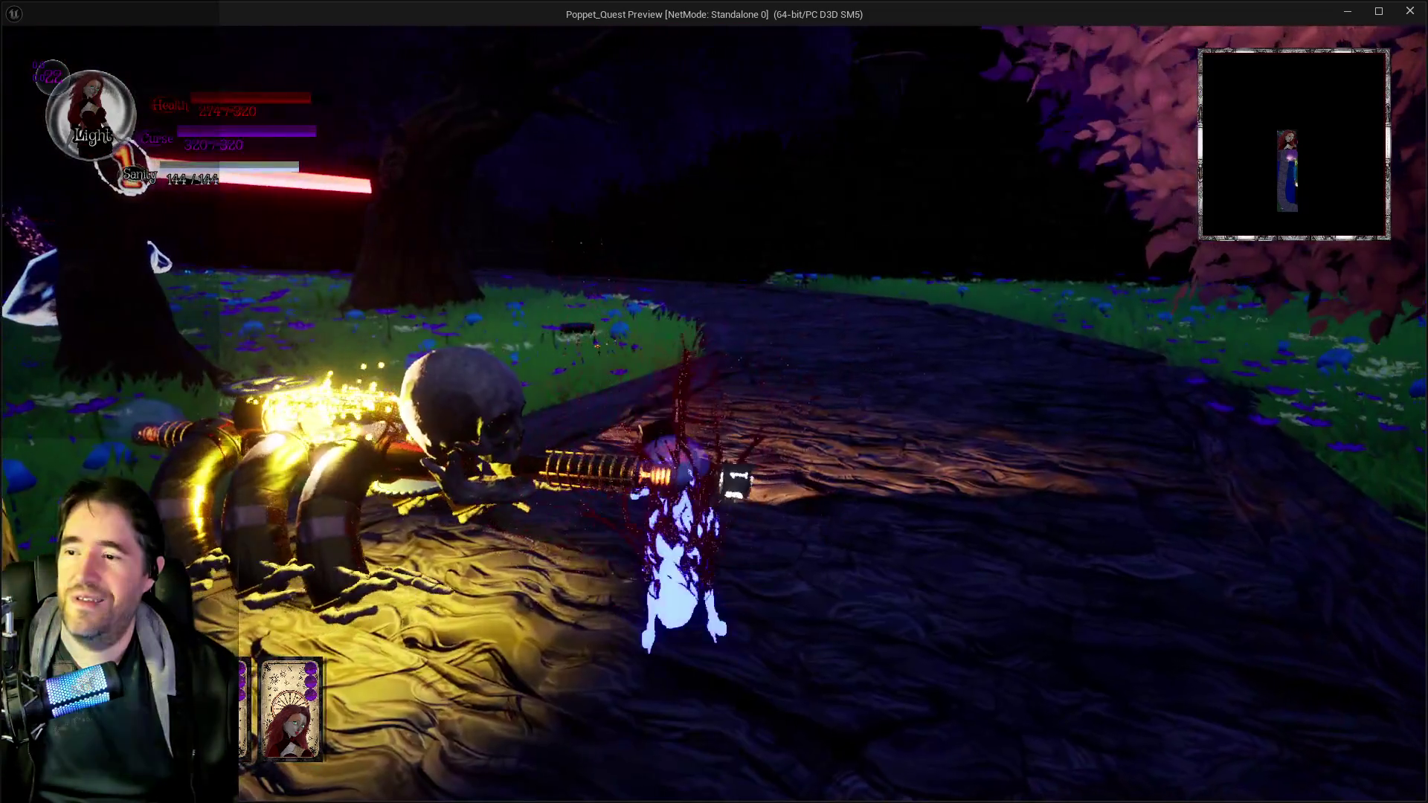
key(w)
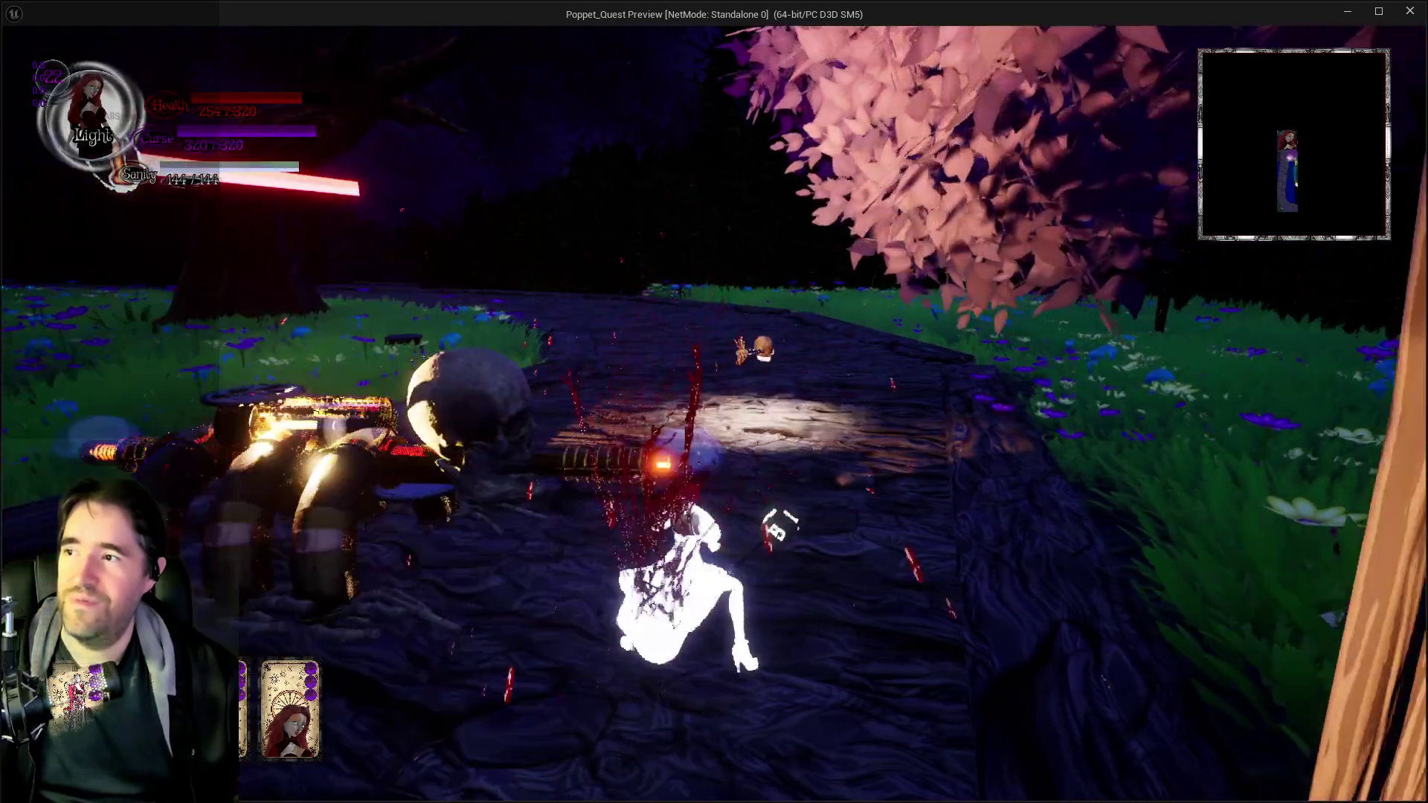
key(w)
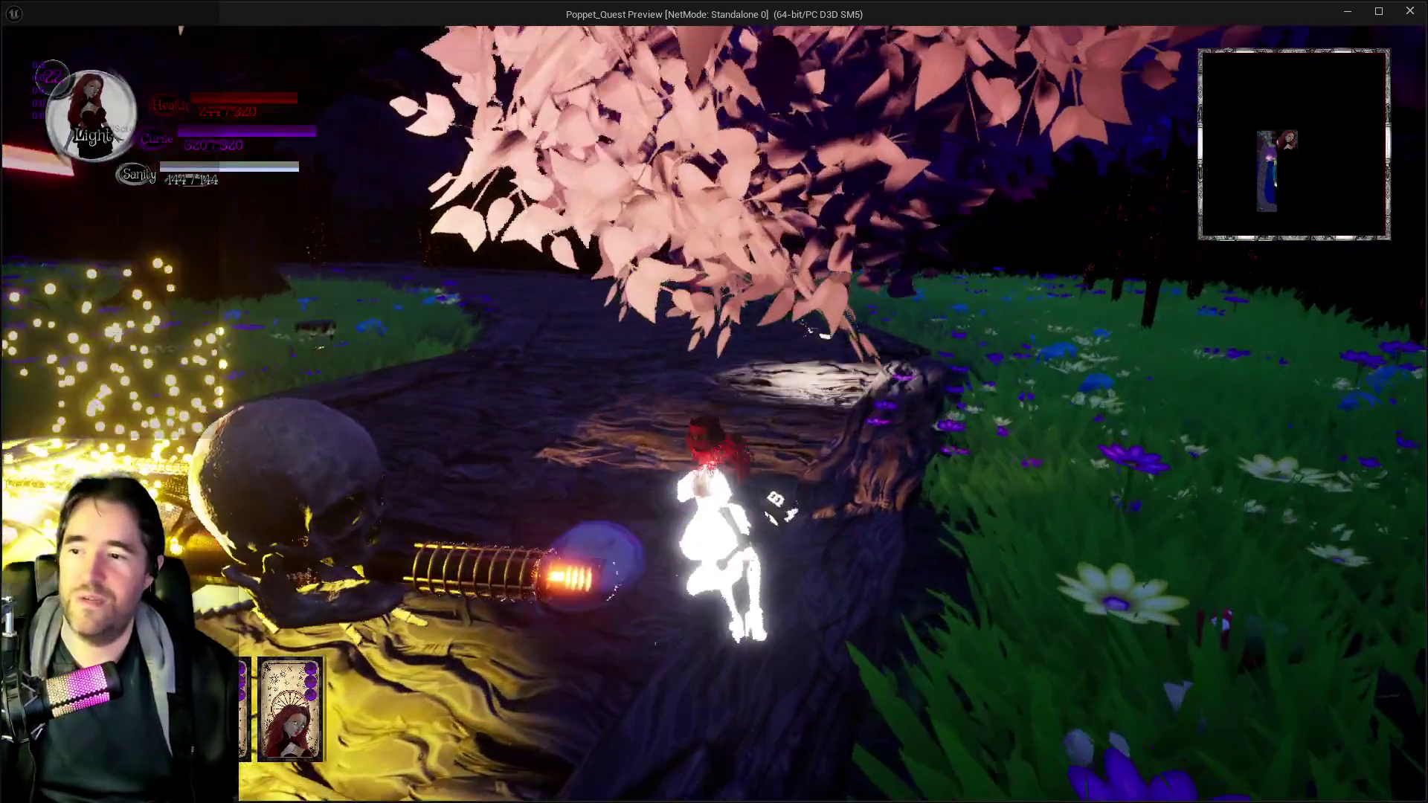
key(w)
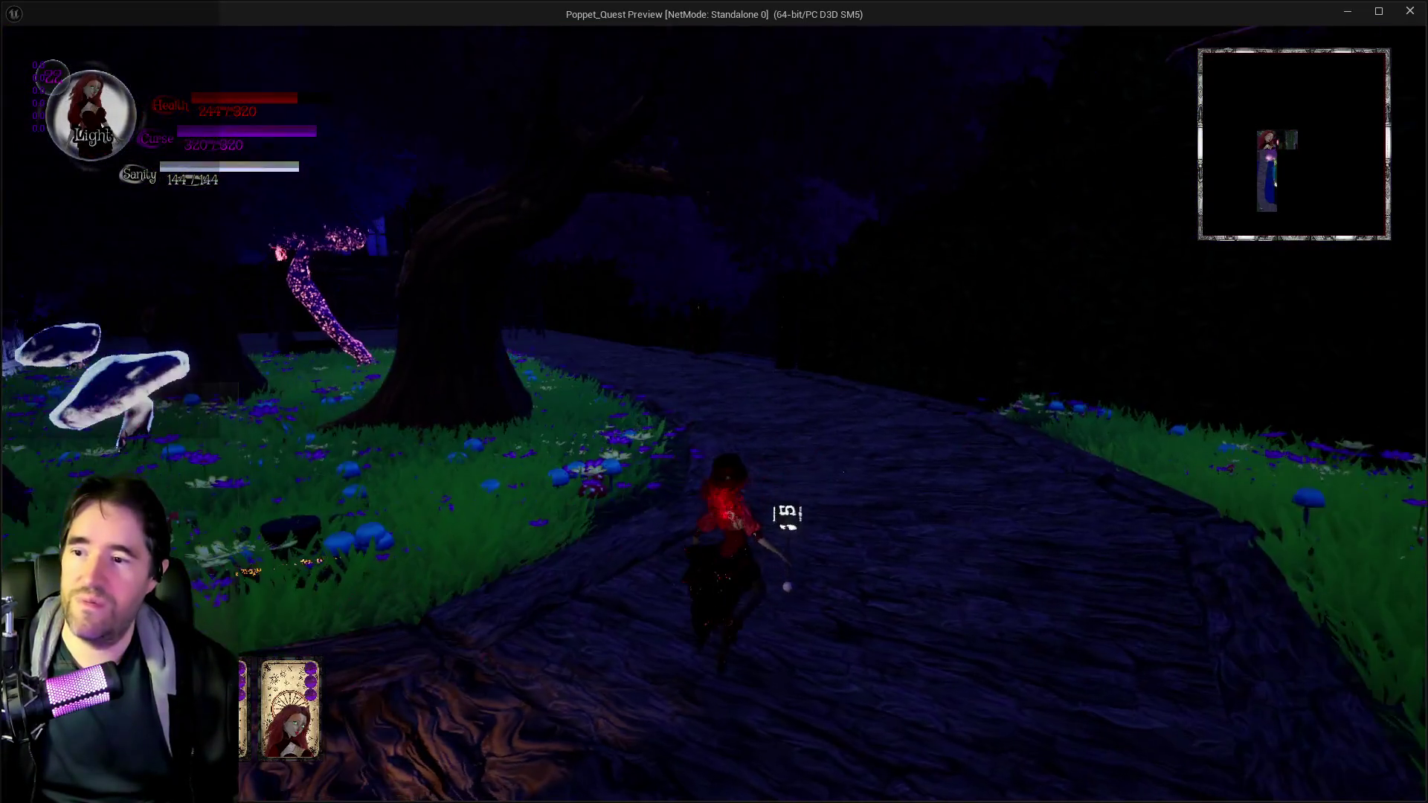
key(q)
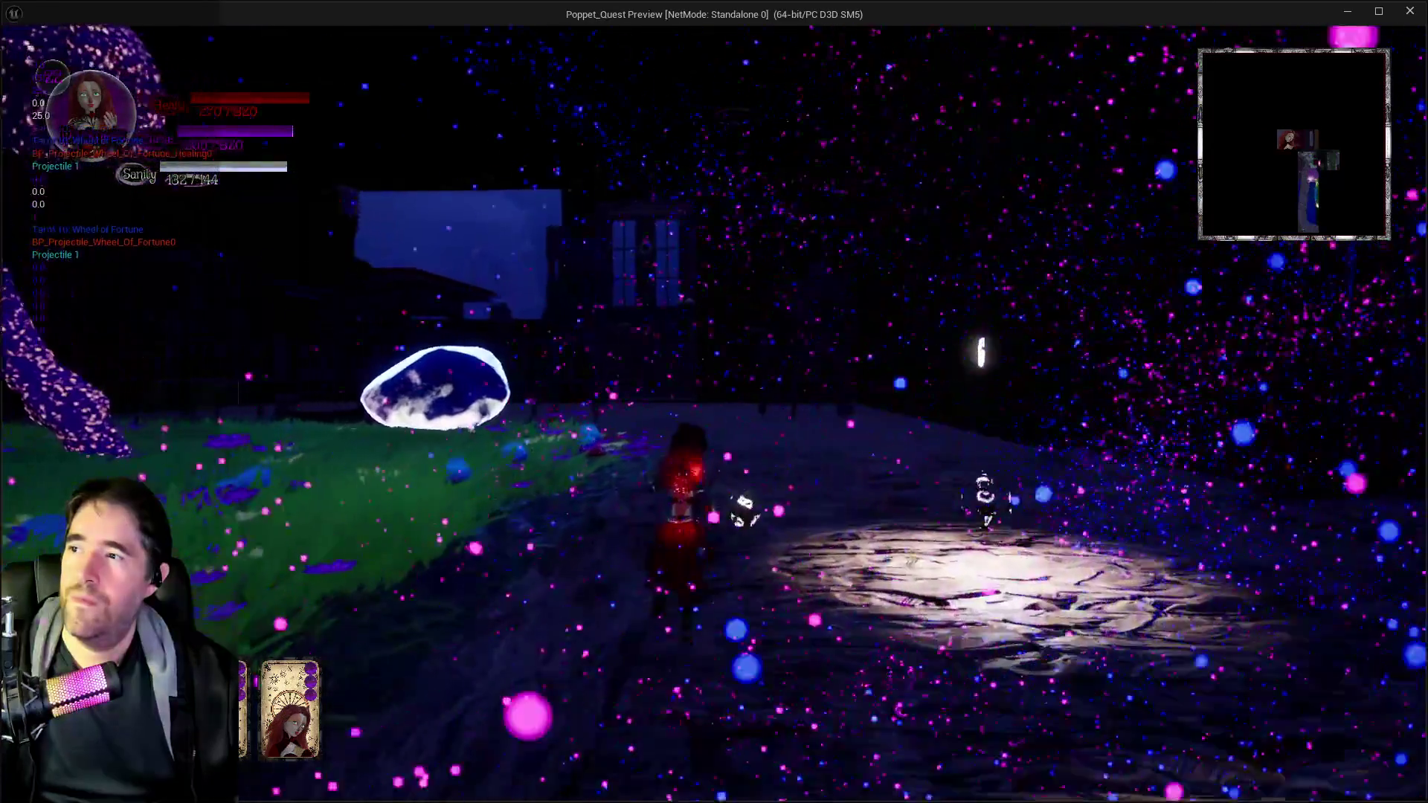
key(q)
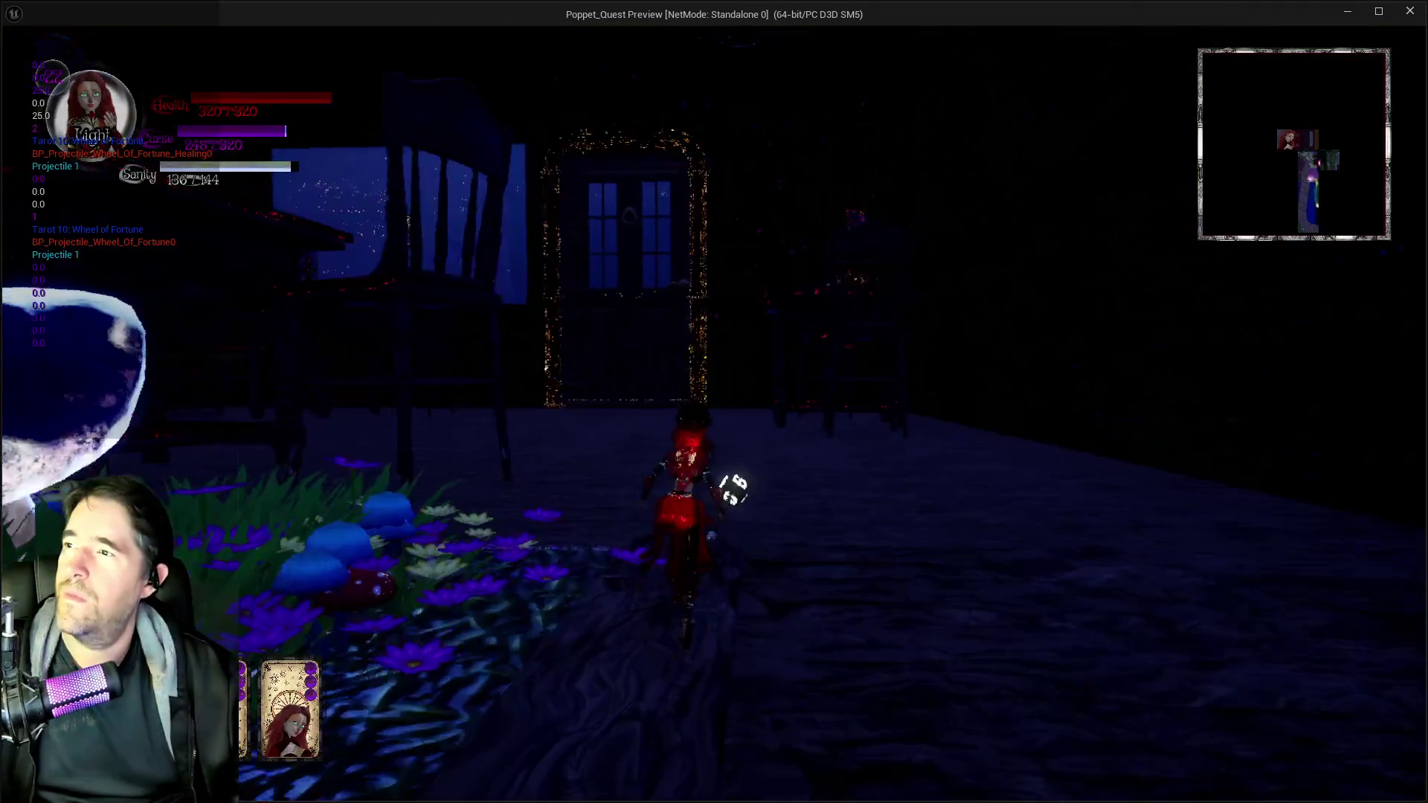
- Run through the mushroom garden and dark house into the flower garden, attacking enemies near the rune seal
key(w)
key(w)
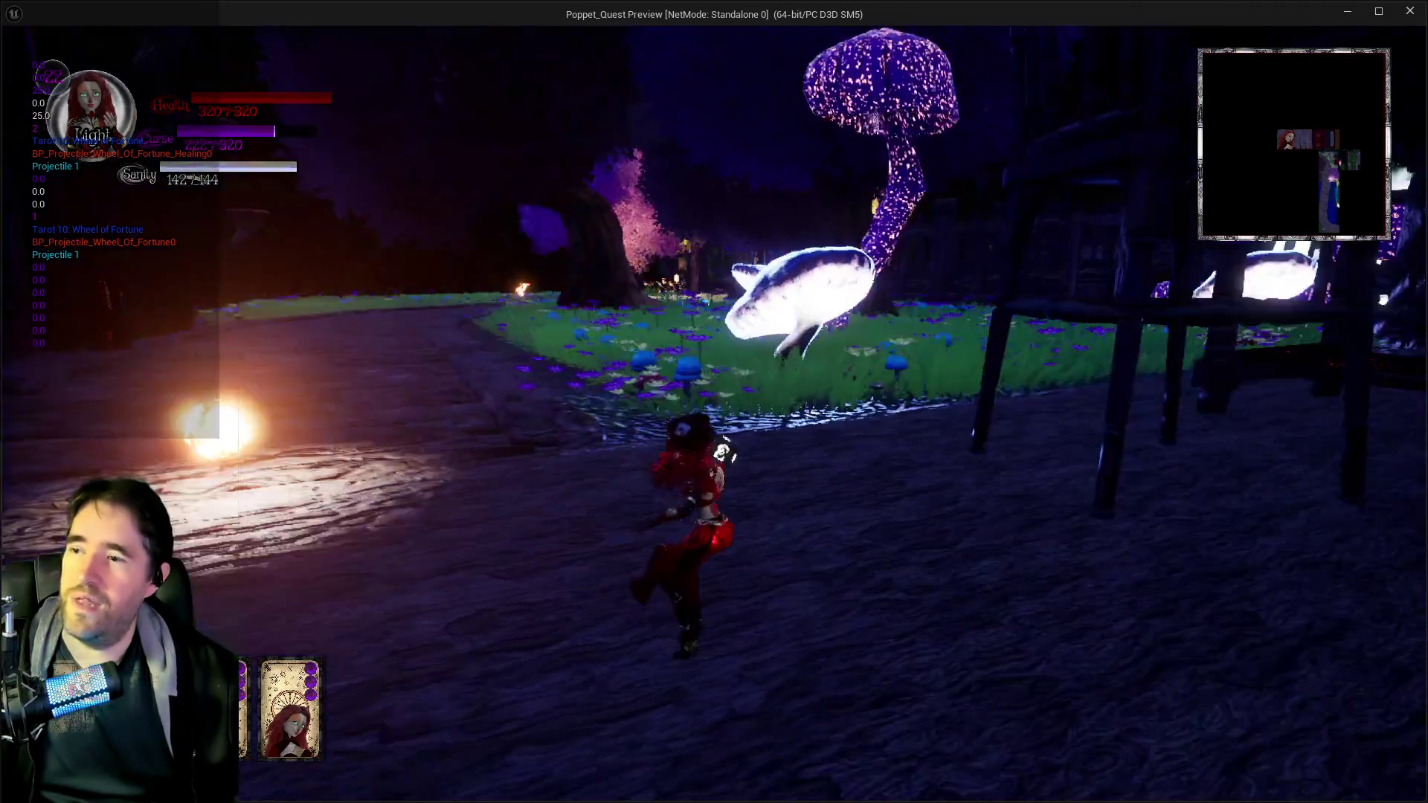
key(q)
key(w)
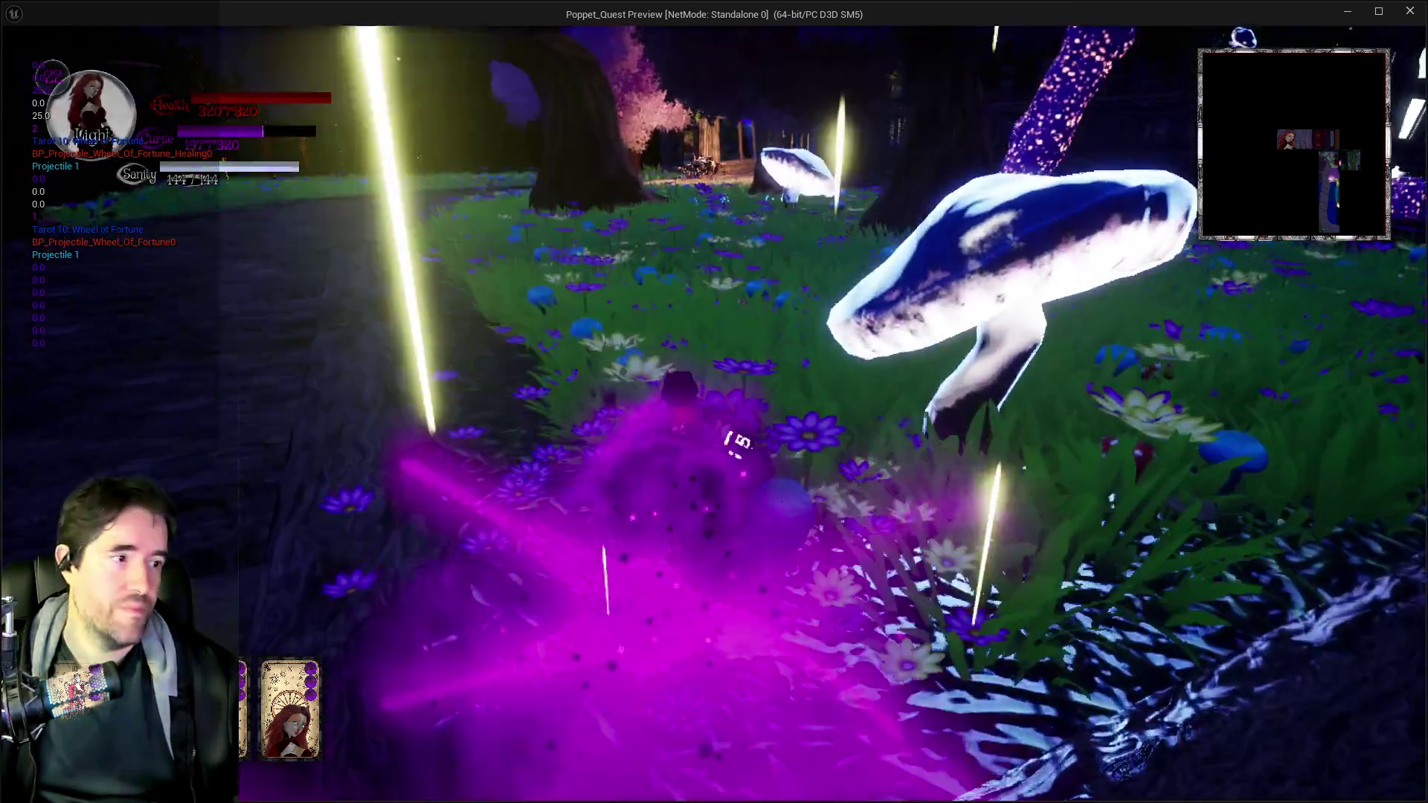
key(w)
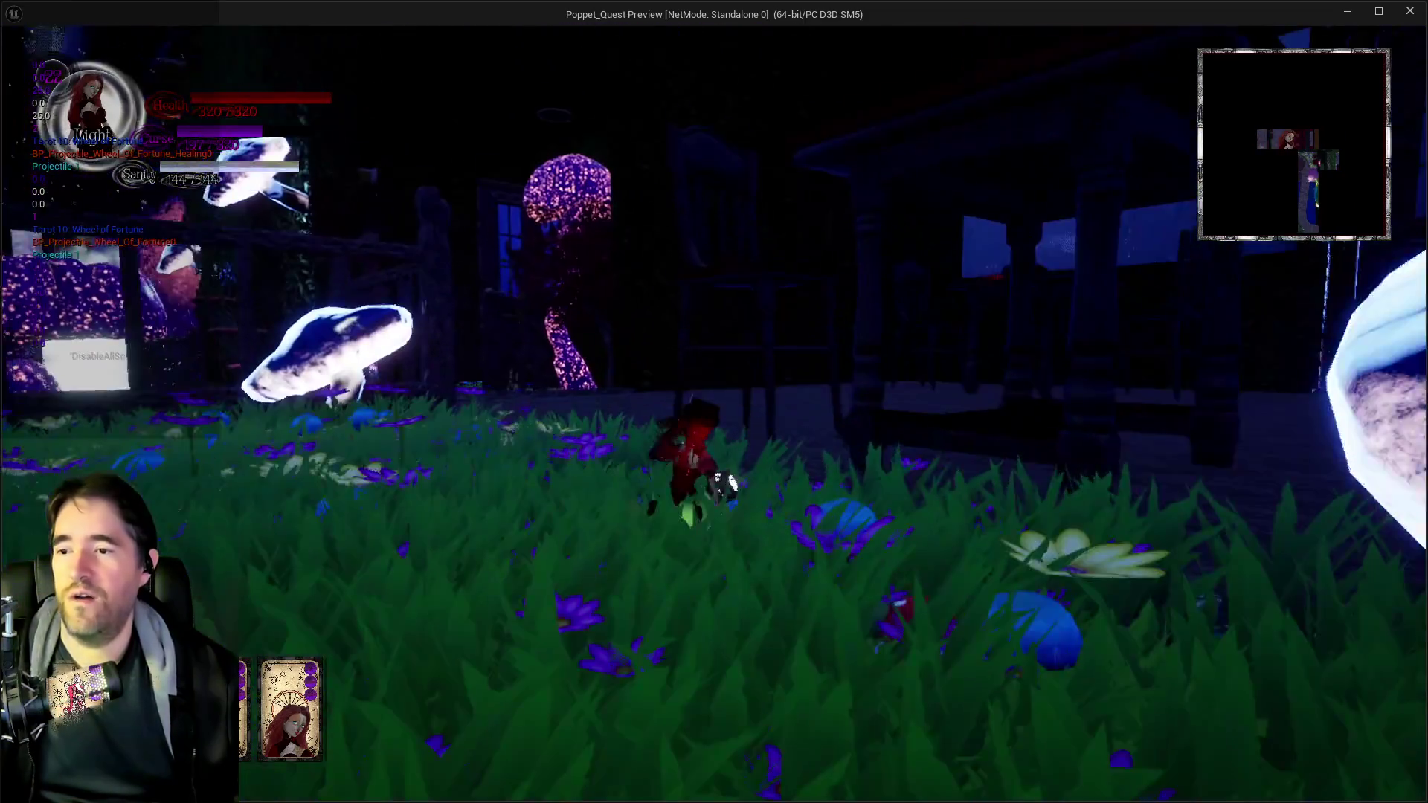
key(w)
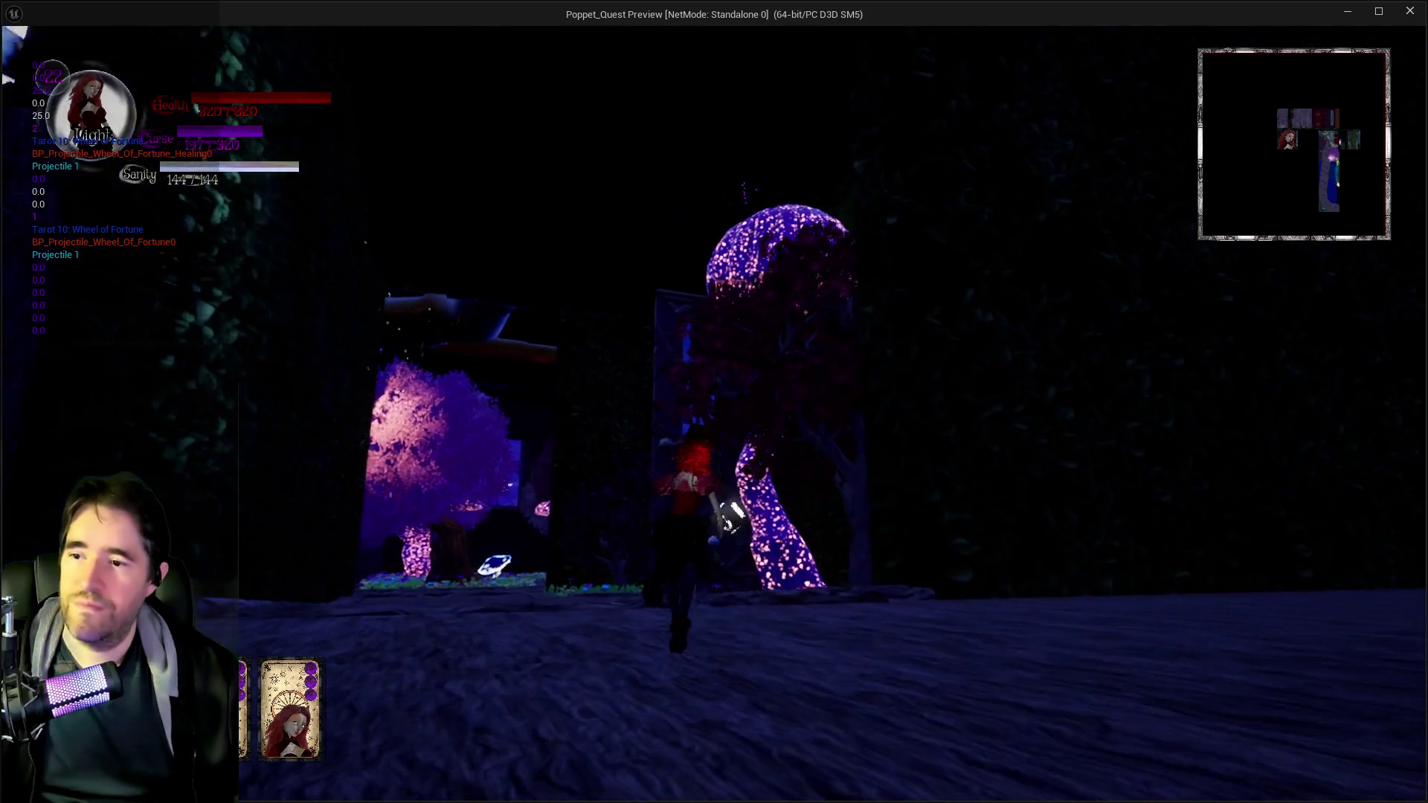
key(w)
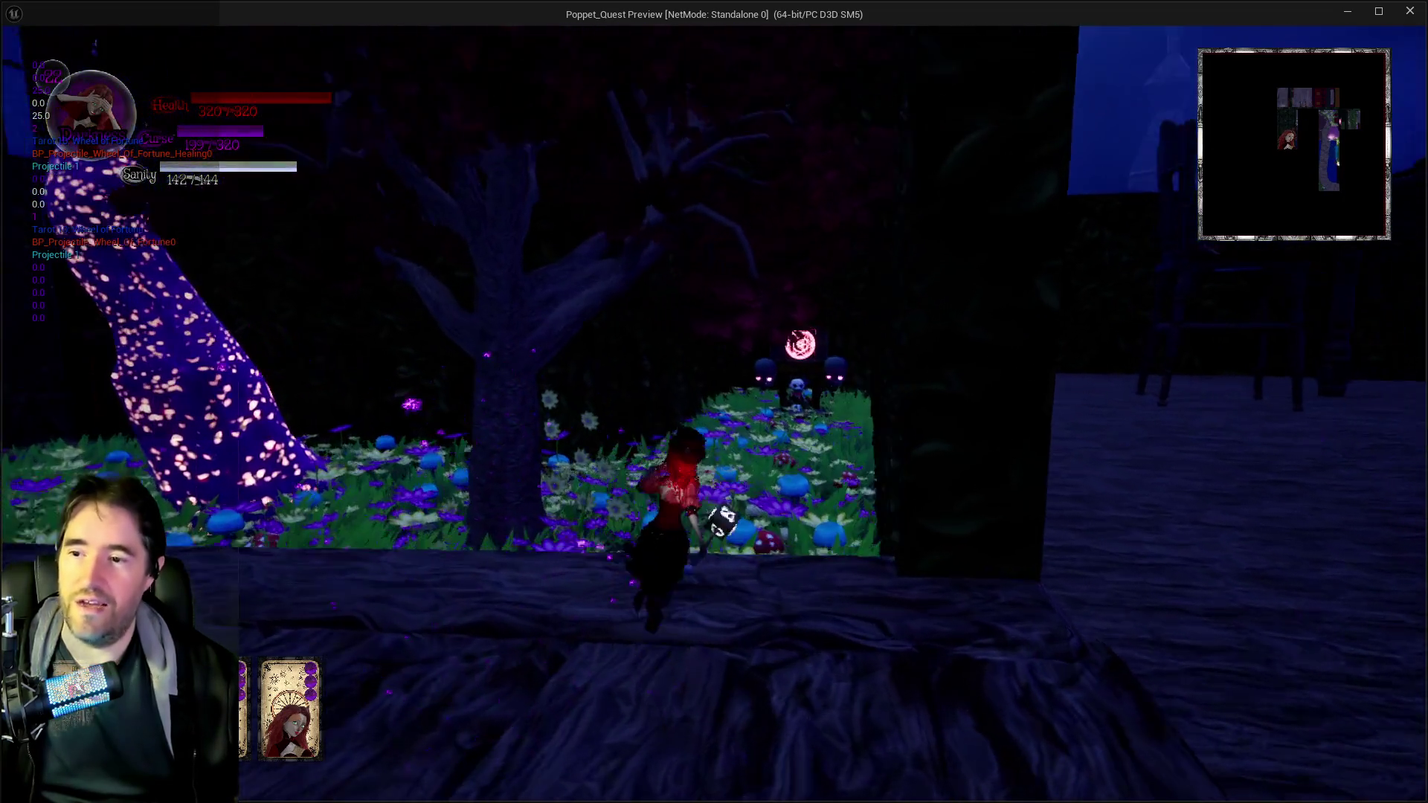
key(w)
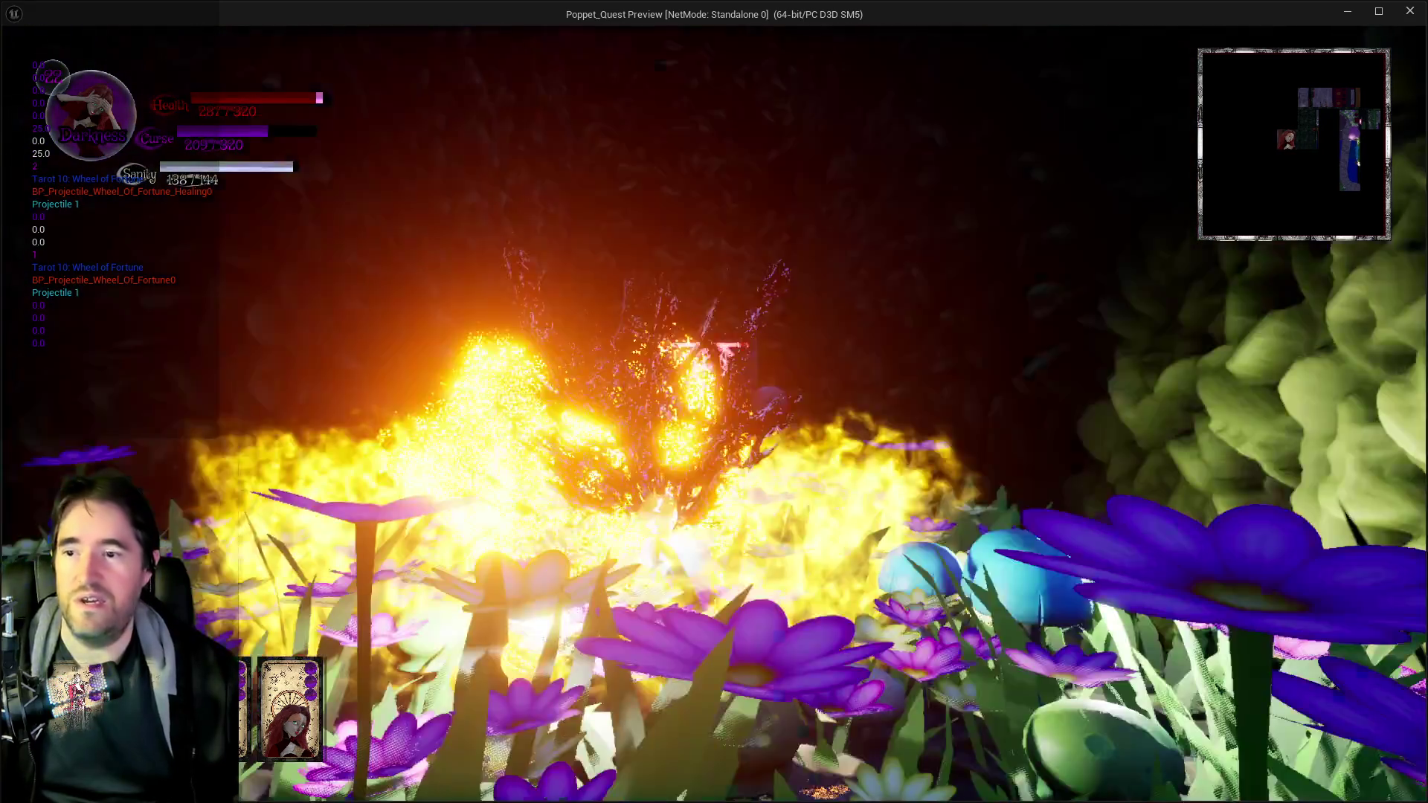
key(w)
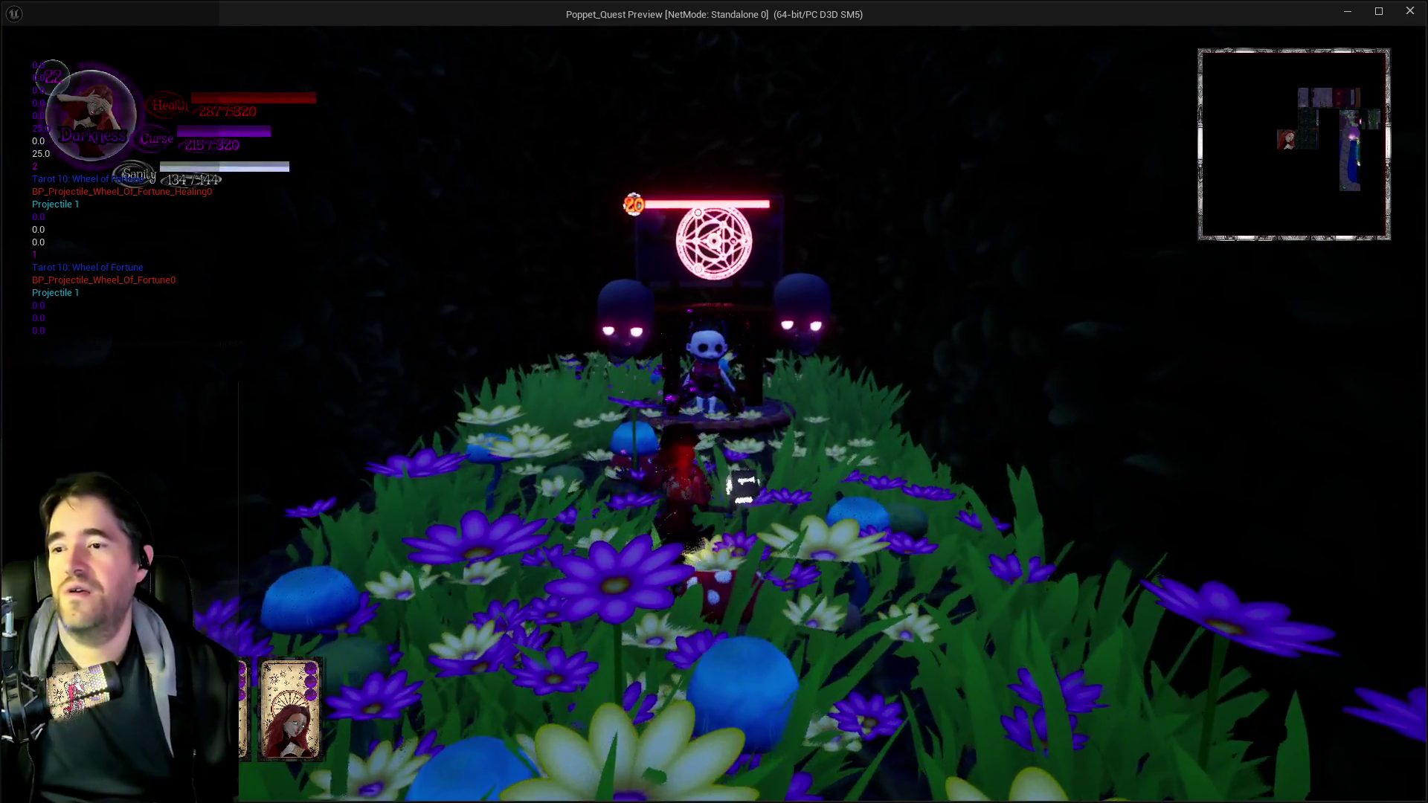
key(w)
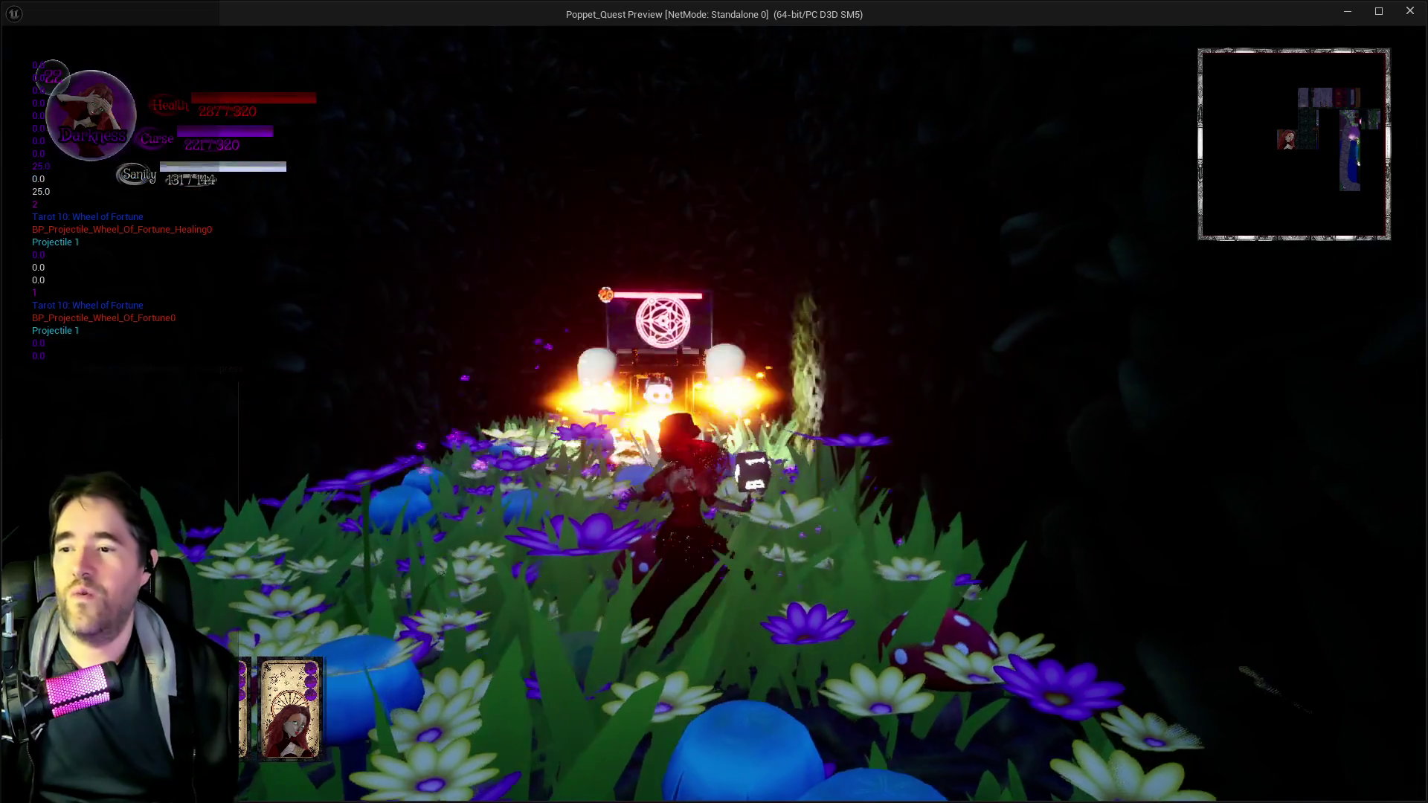
key(w)
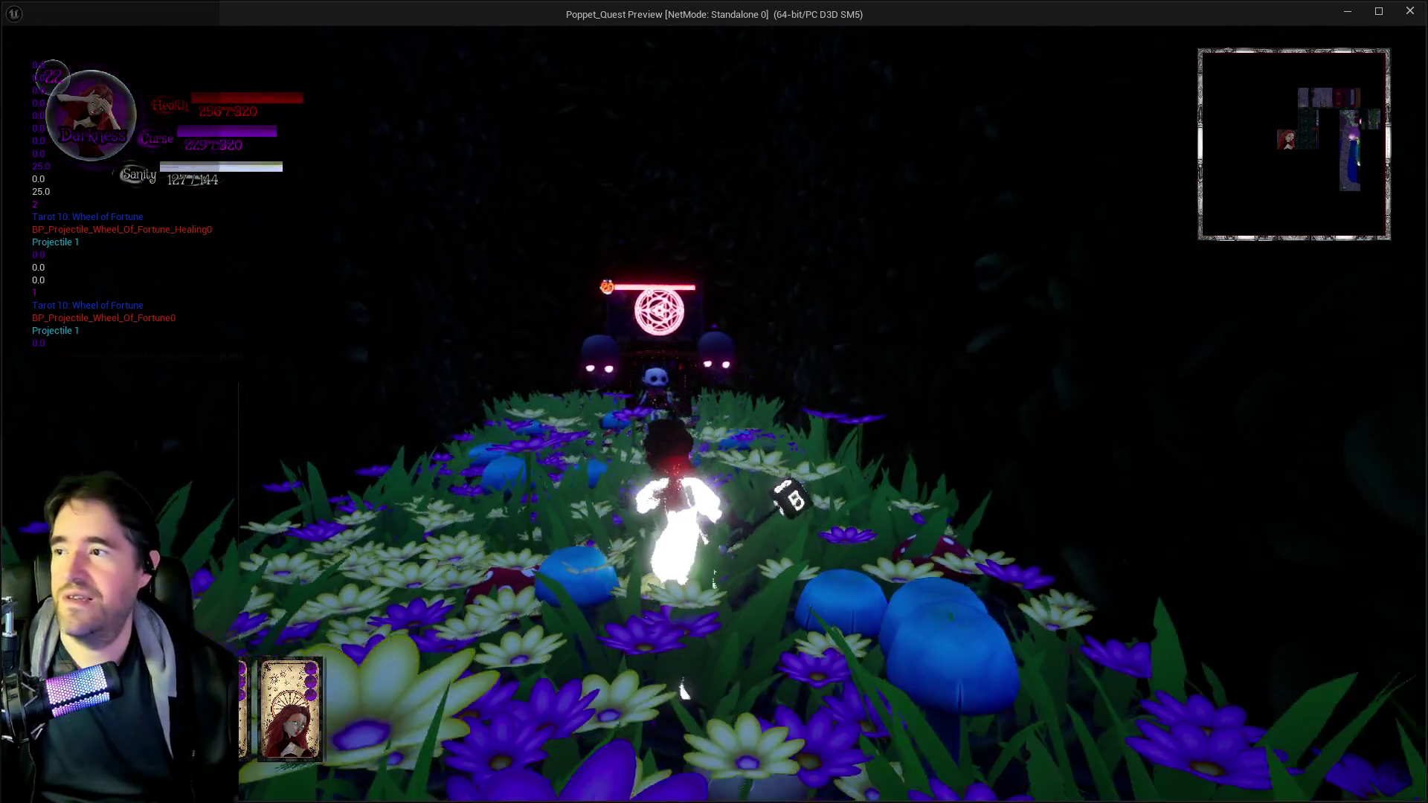
key(w)
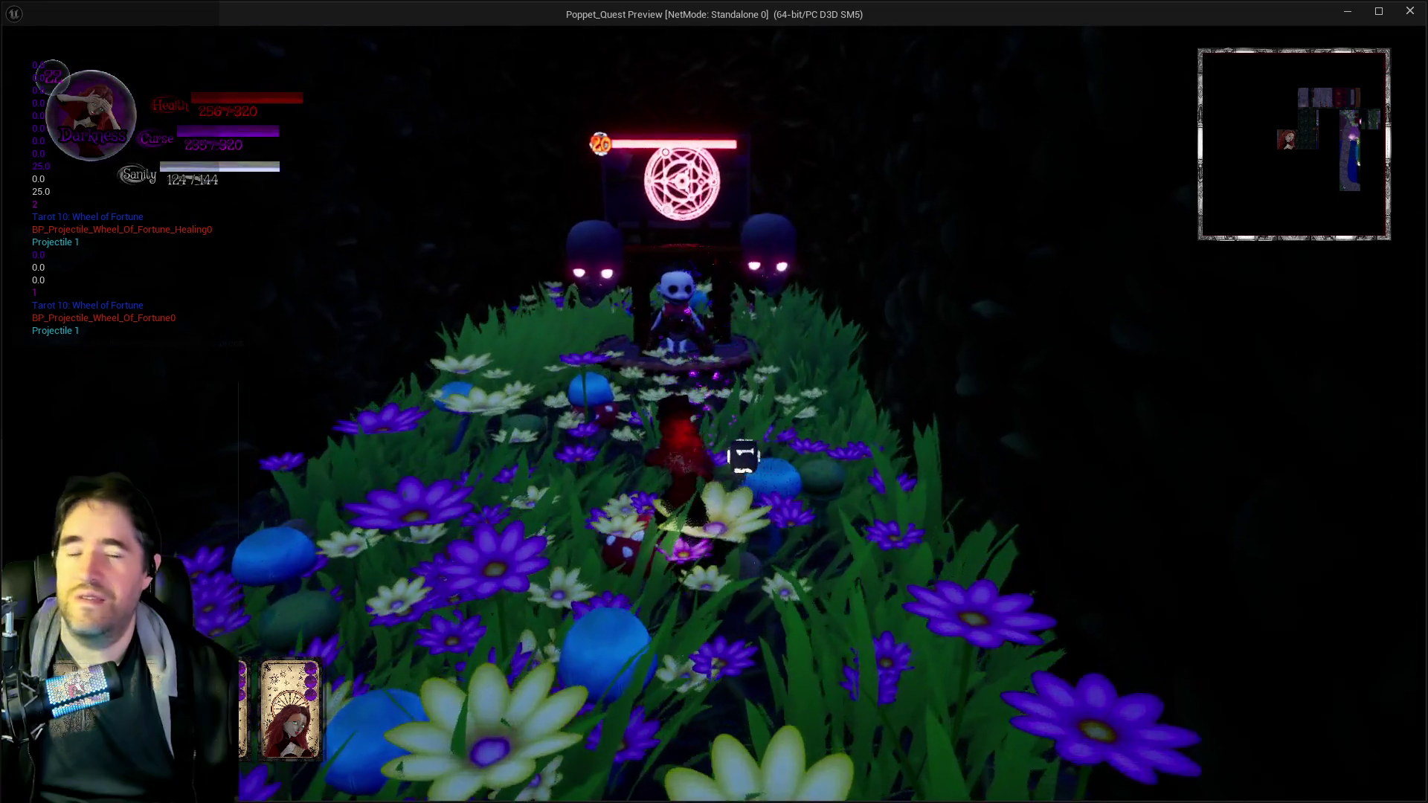
- Fight around the rune seal, retreating and casting the Wheel of Fortune tarot spell with key 1
key(s)
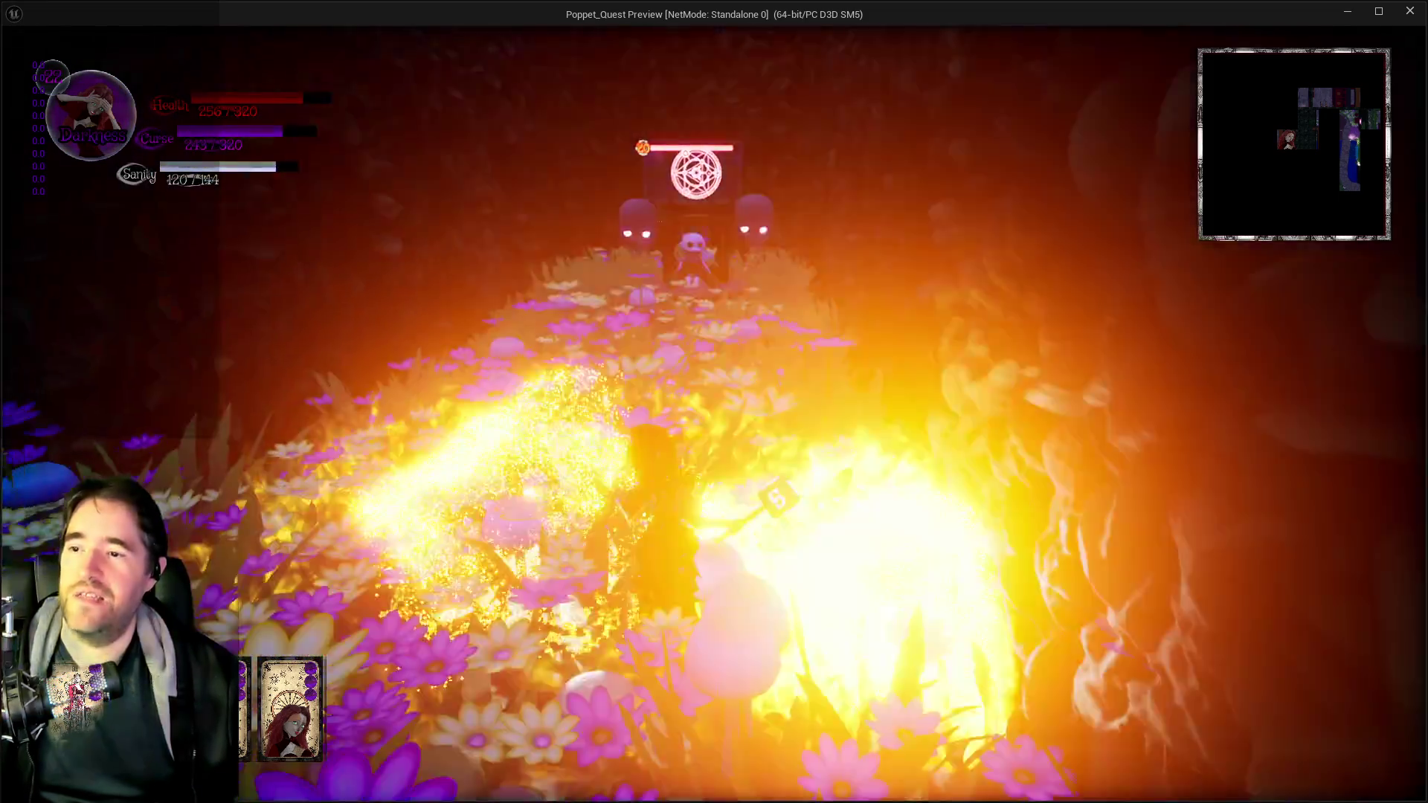
key(w)
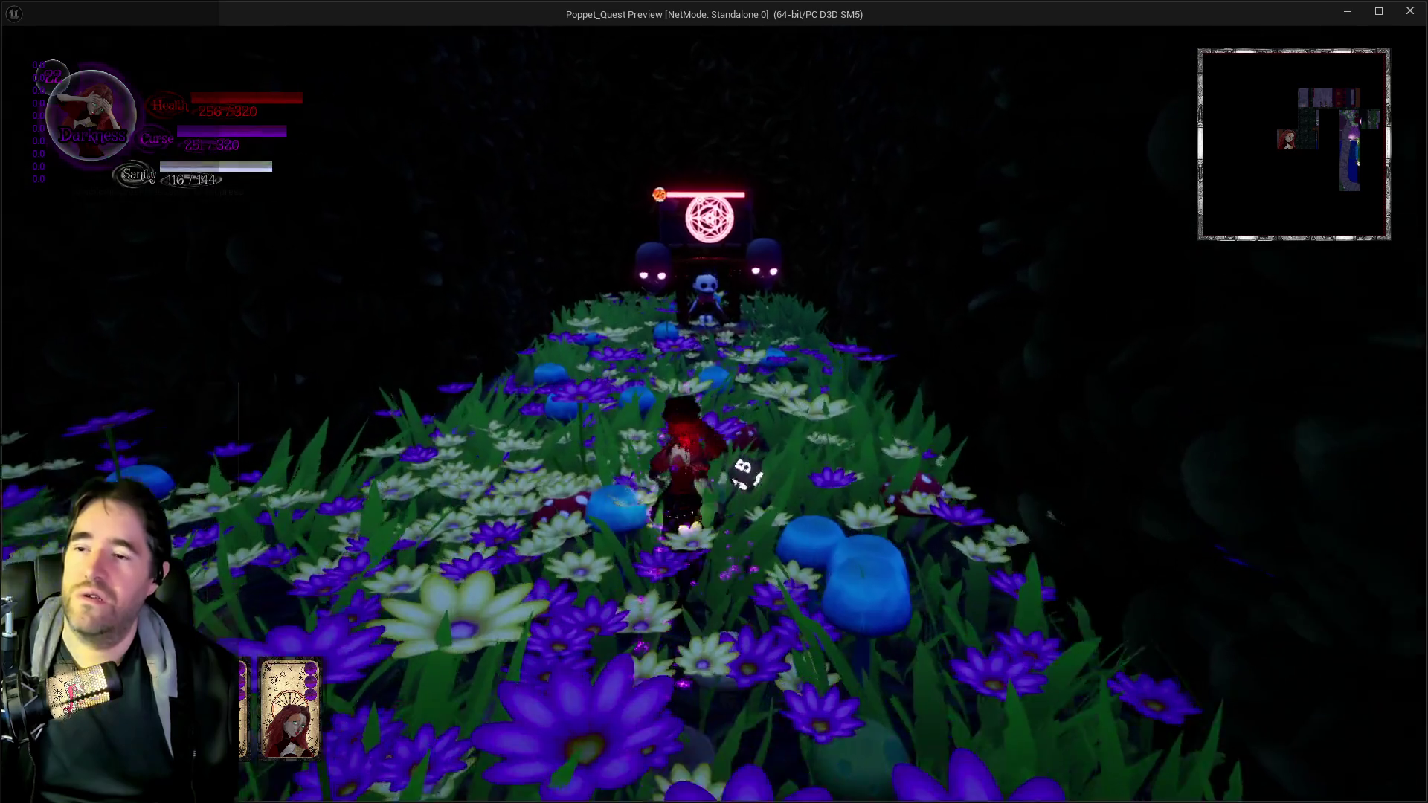
key(w)
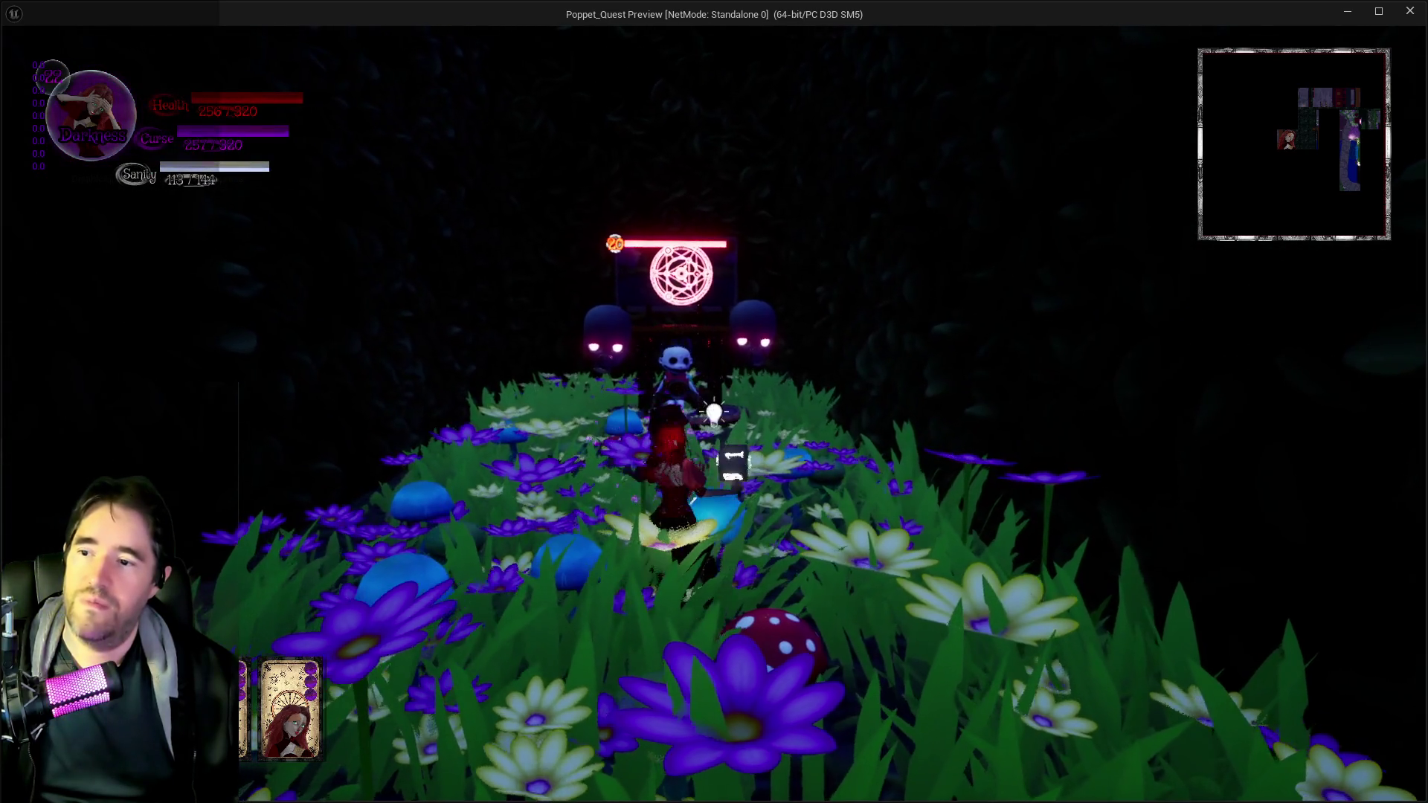
key(s)
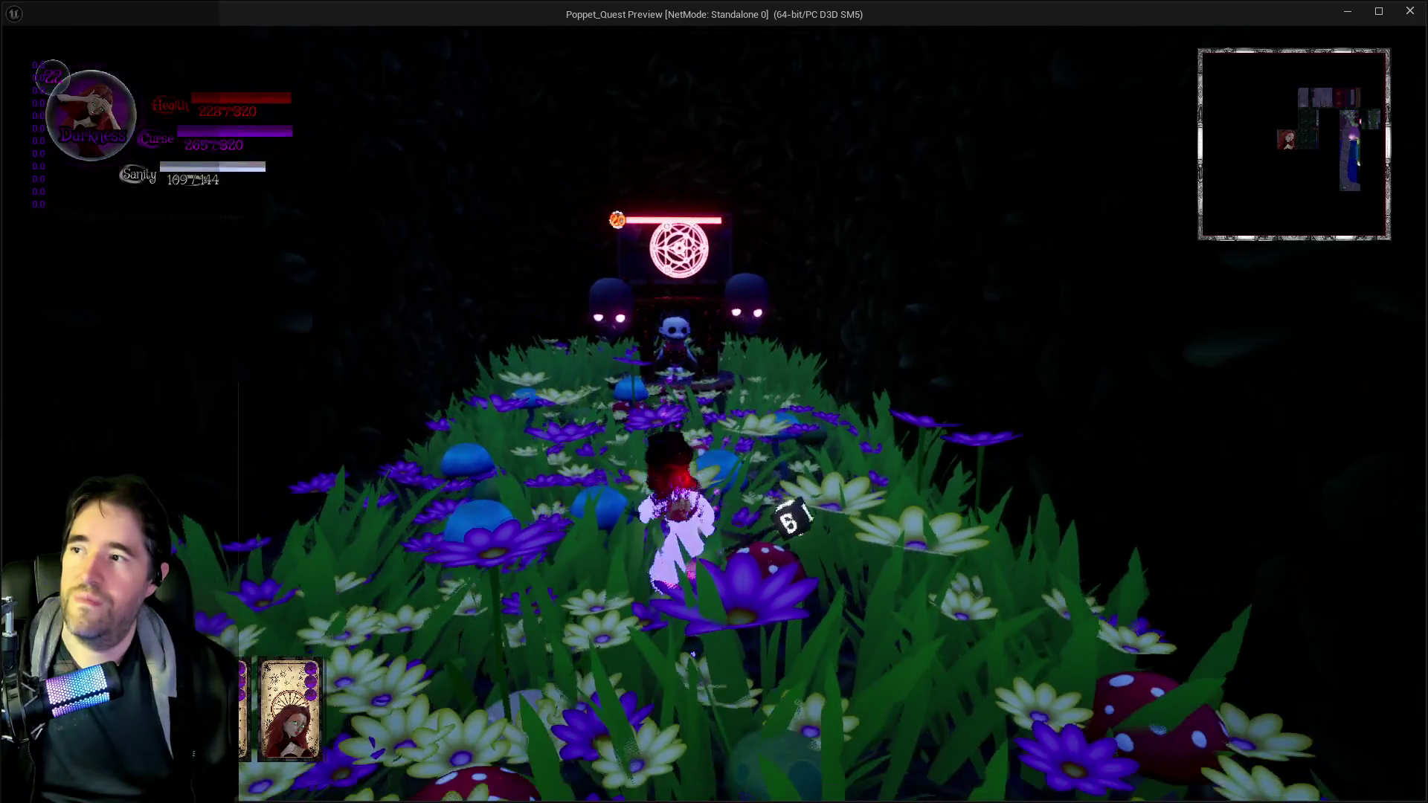
key(s)
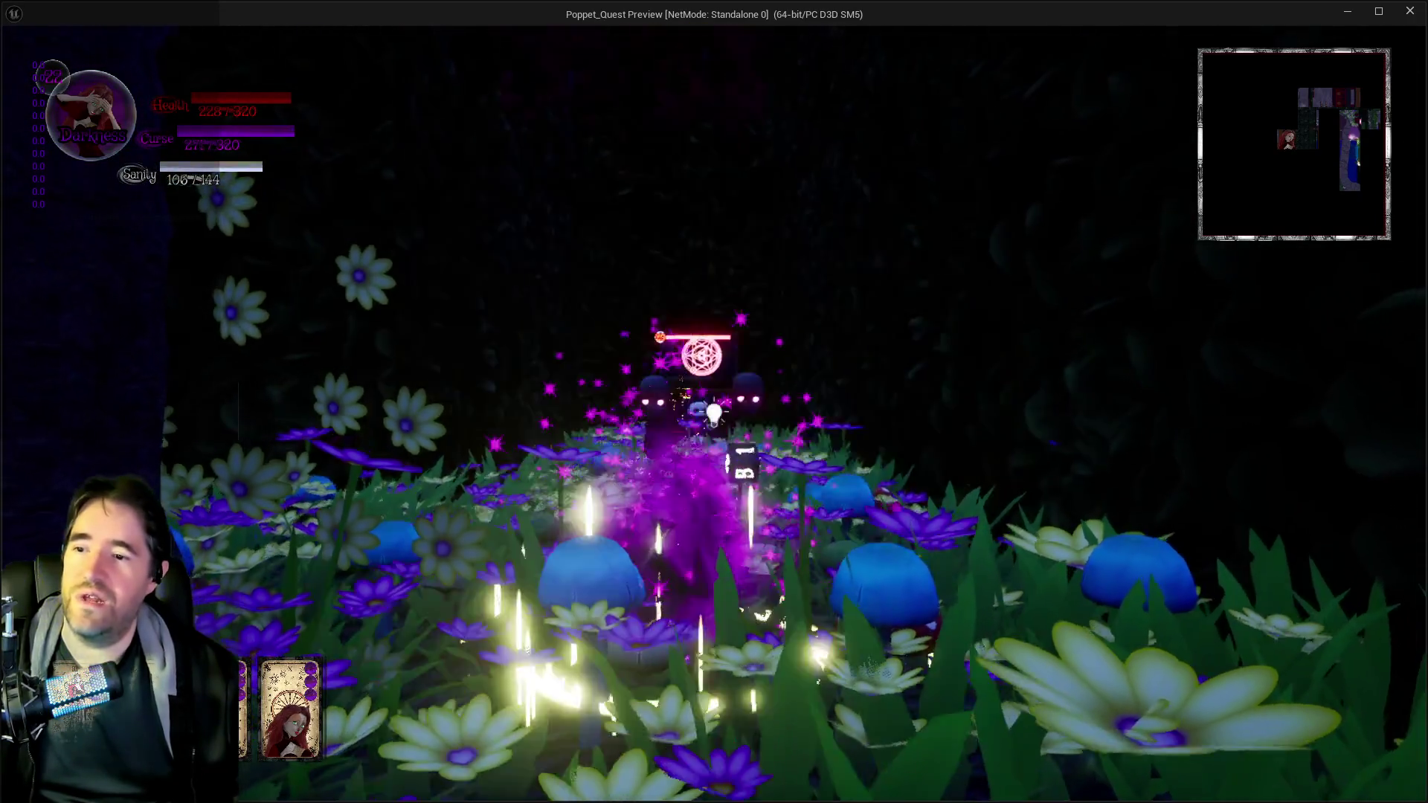
key(1)
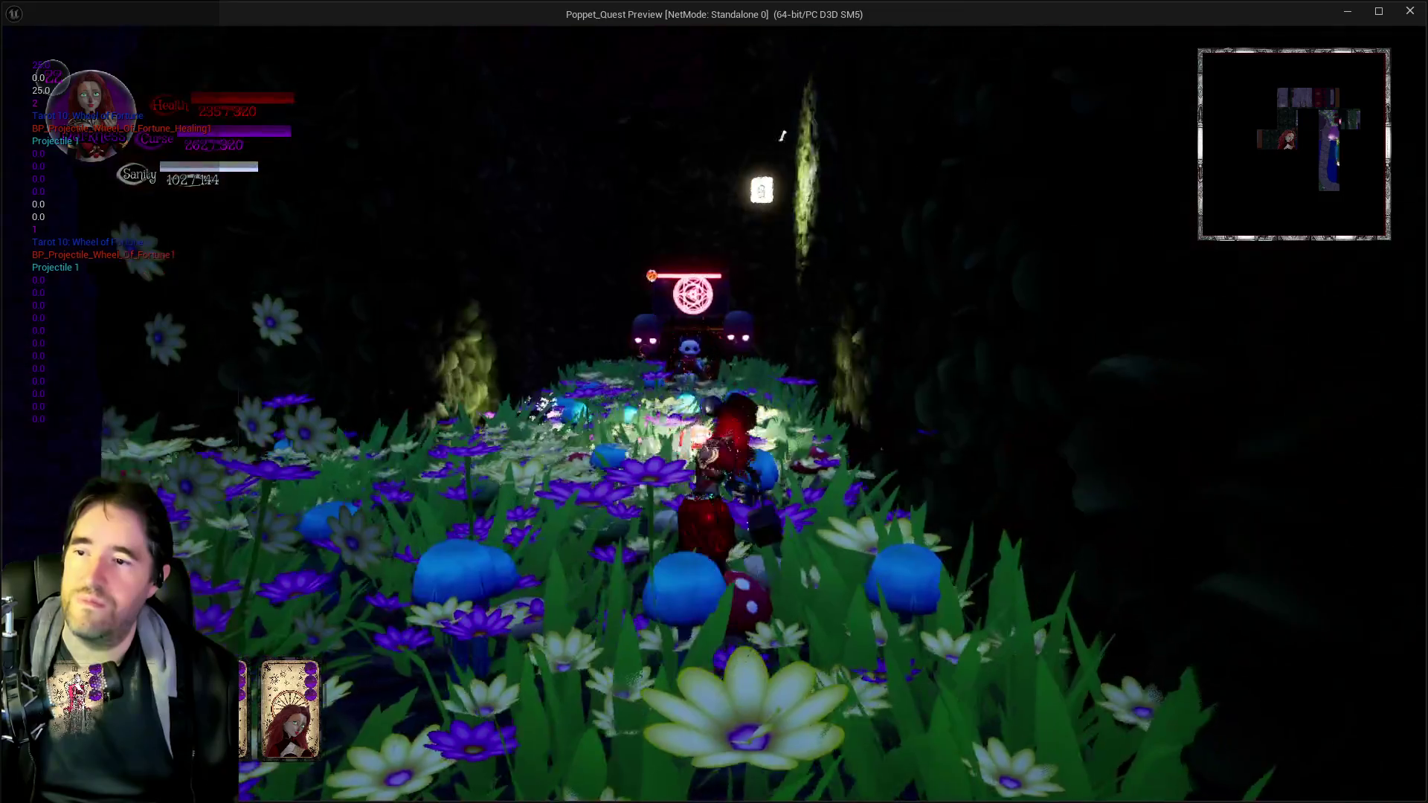
key(w)
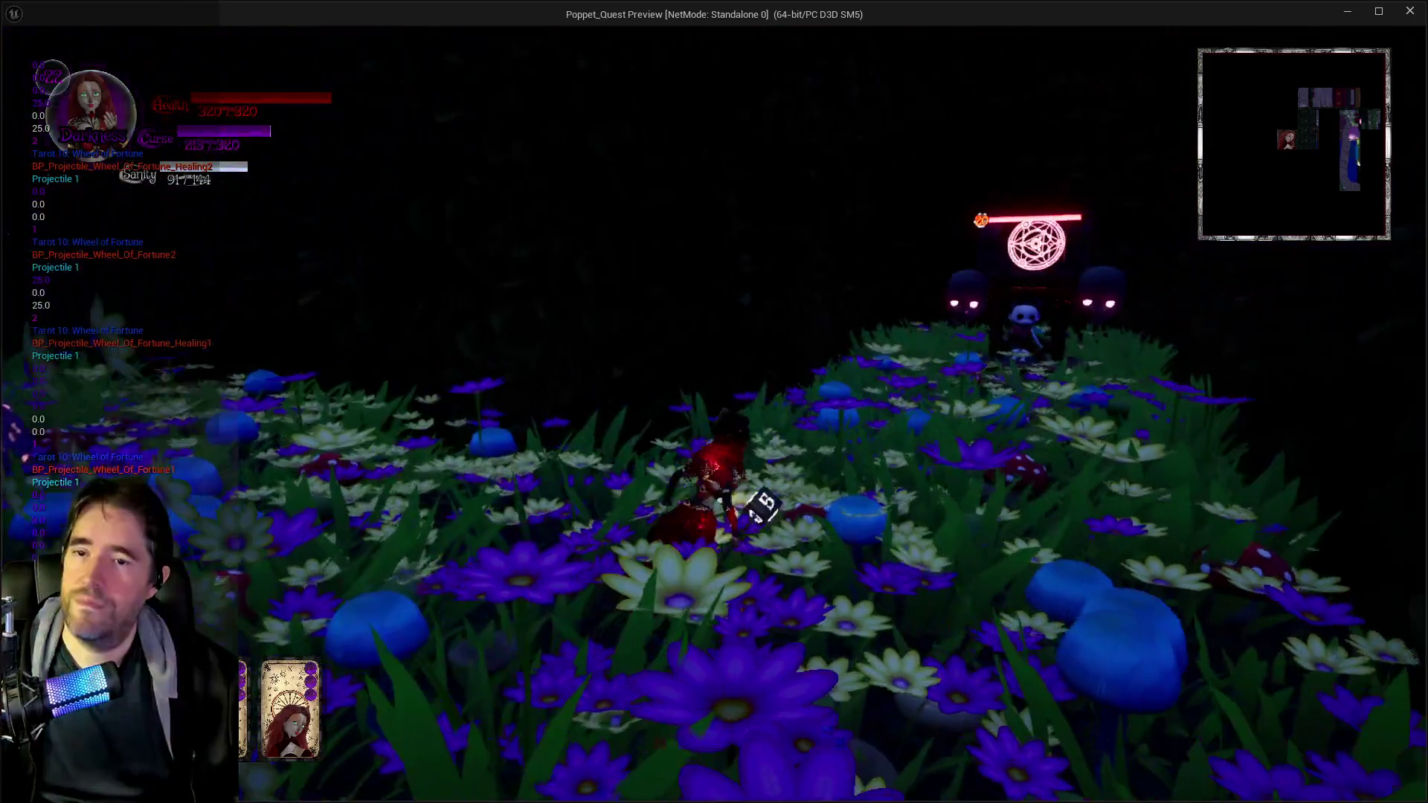
key(w)
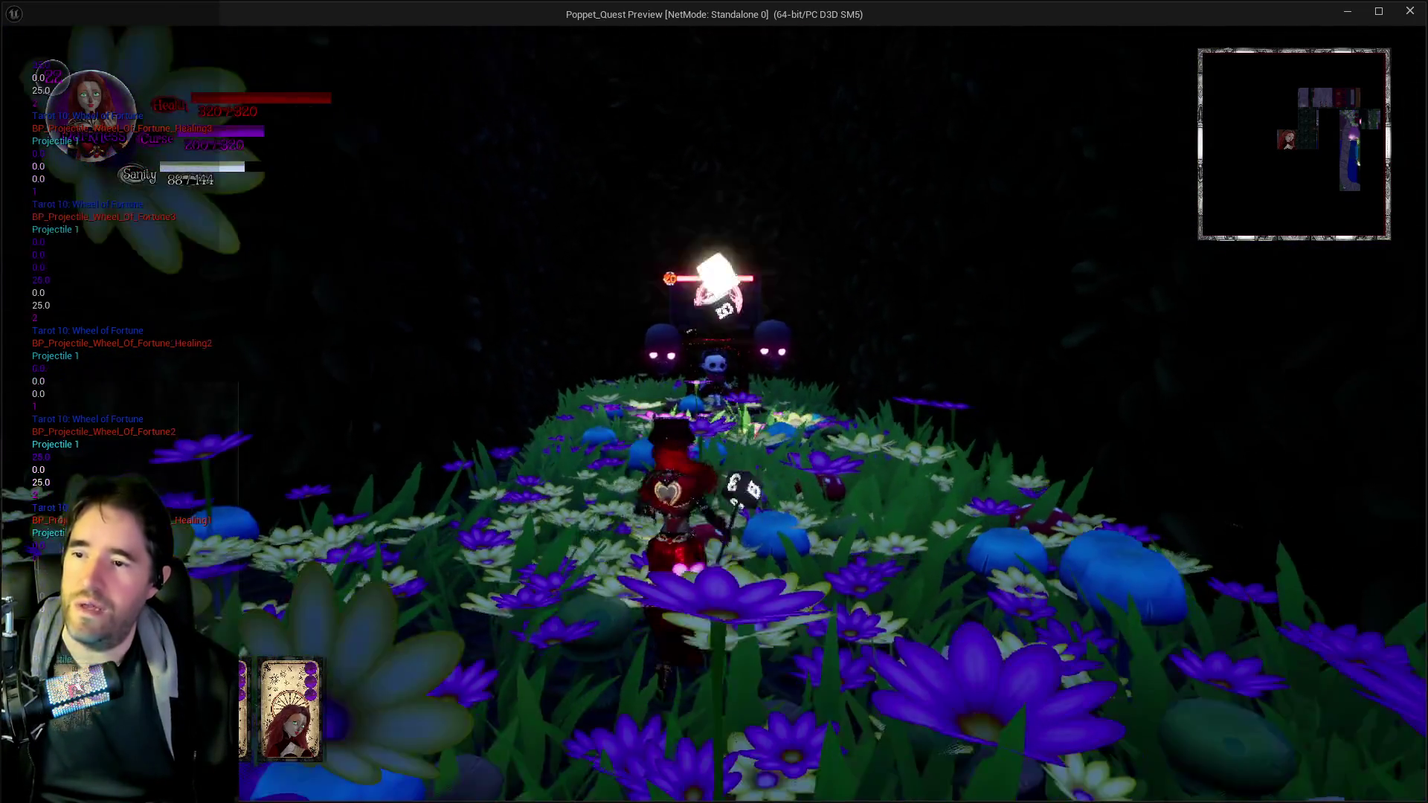
key(w)
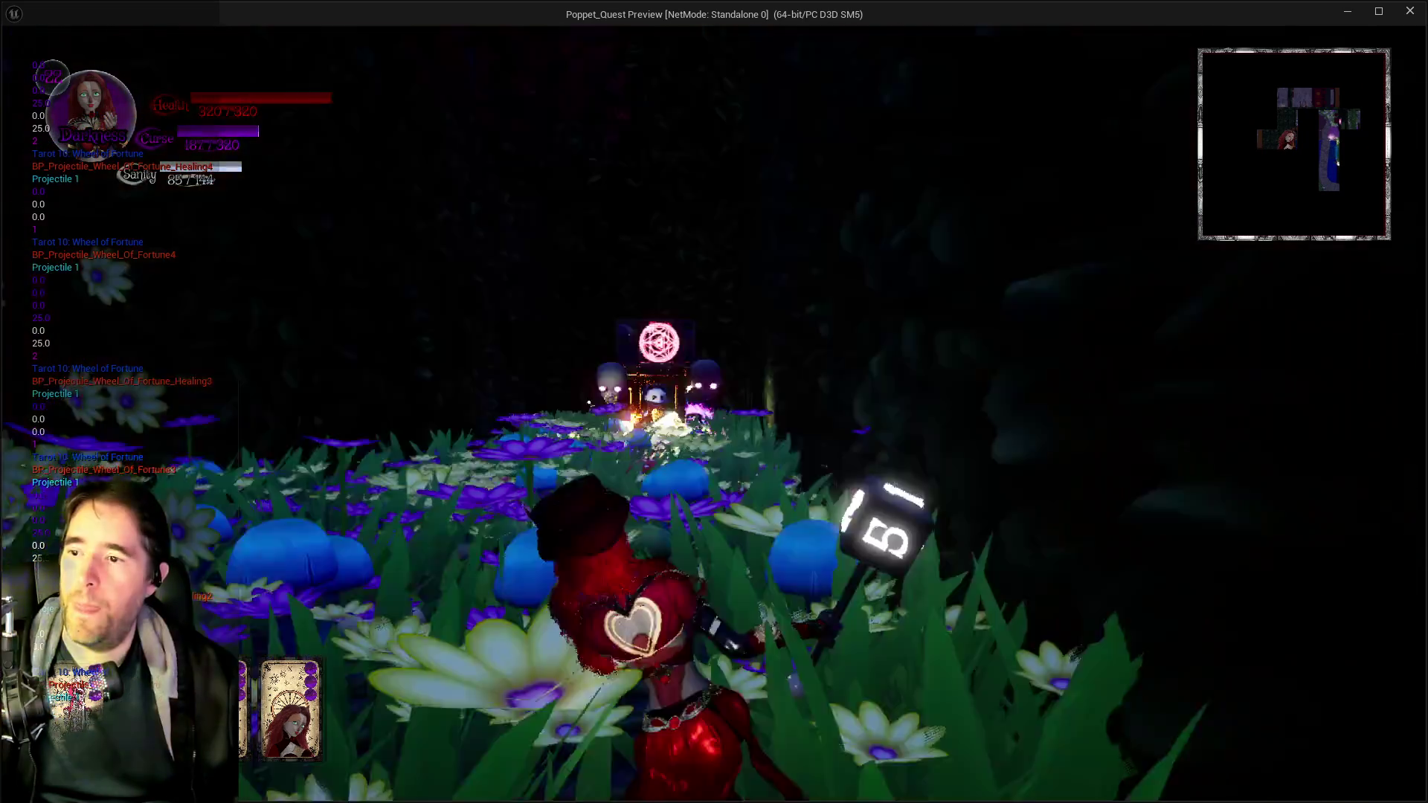
key(w)
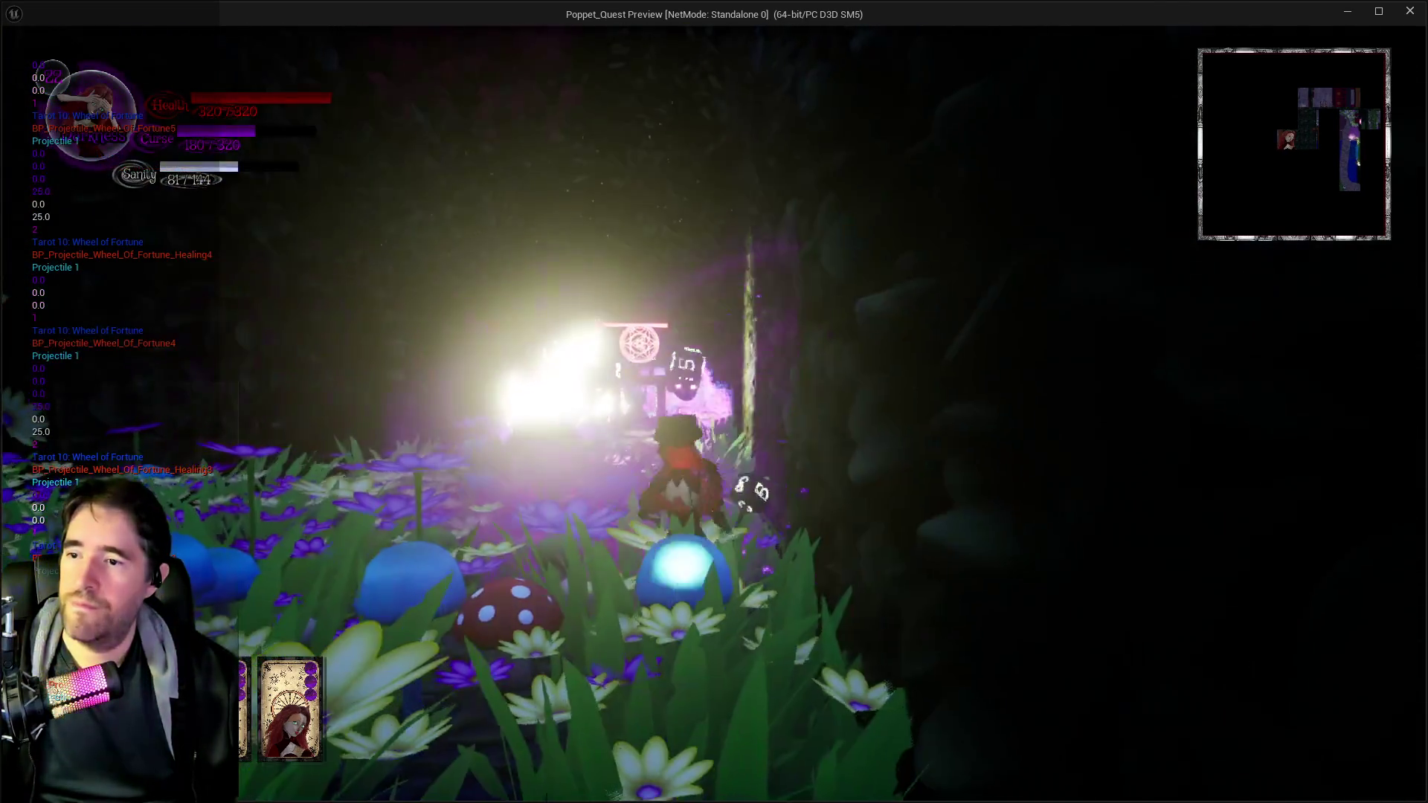
key(w)
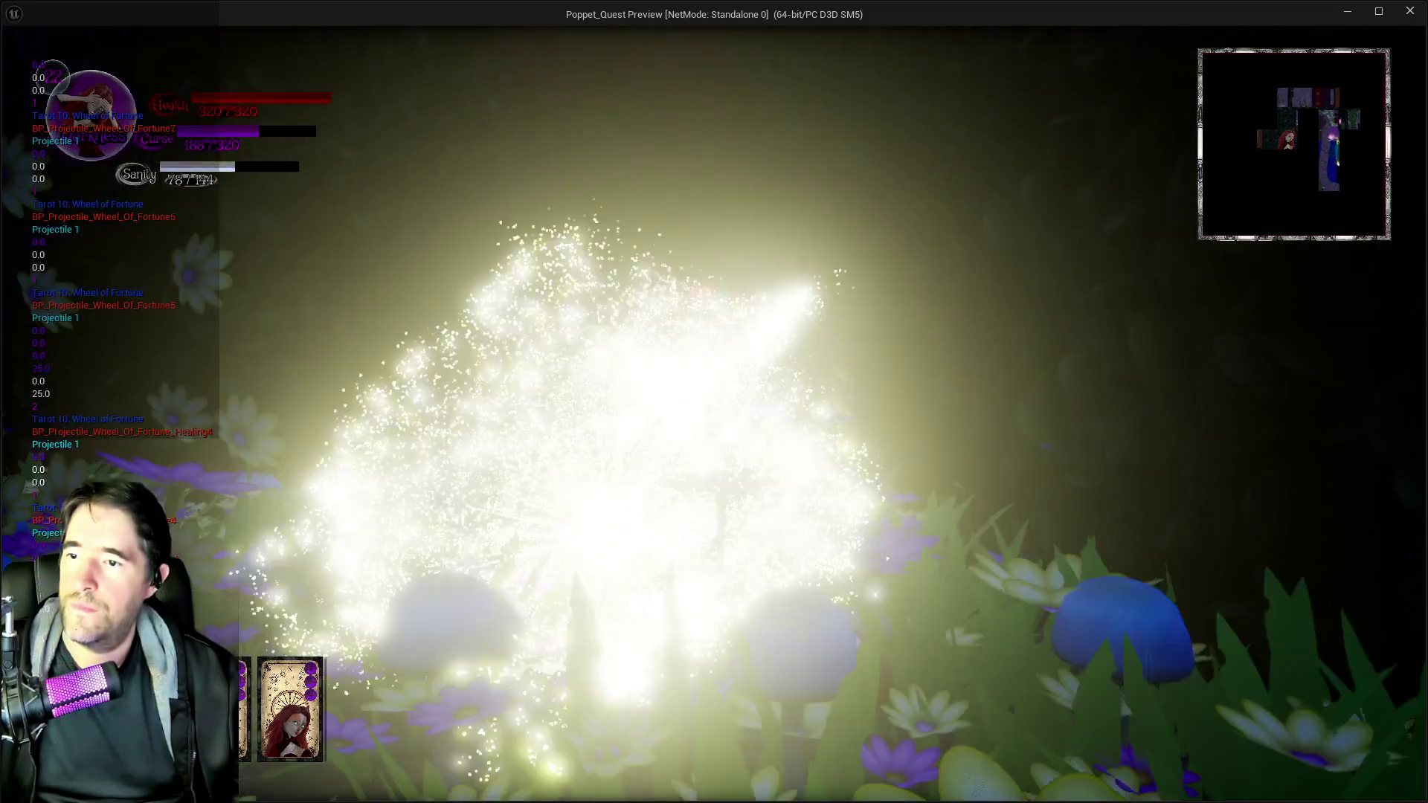
- Roam past the seal through the flower fields and mushrooms, then Alt+Tab back to the level editor
key(w)
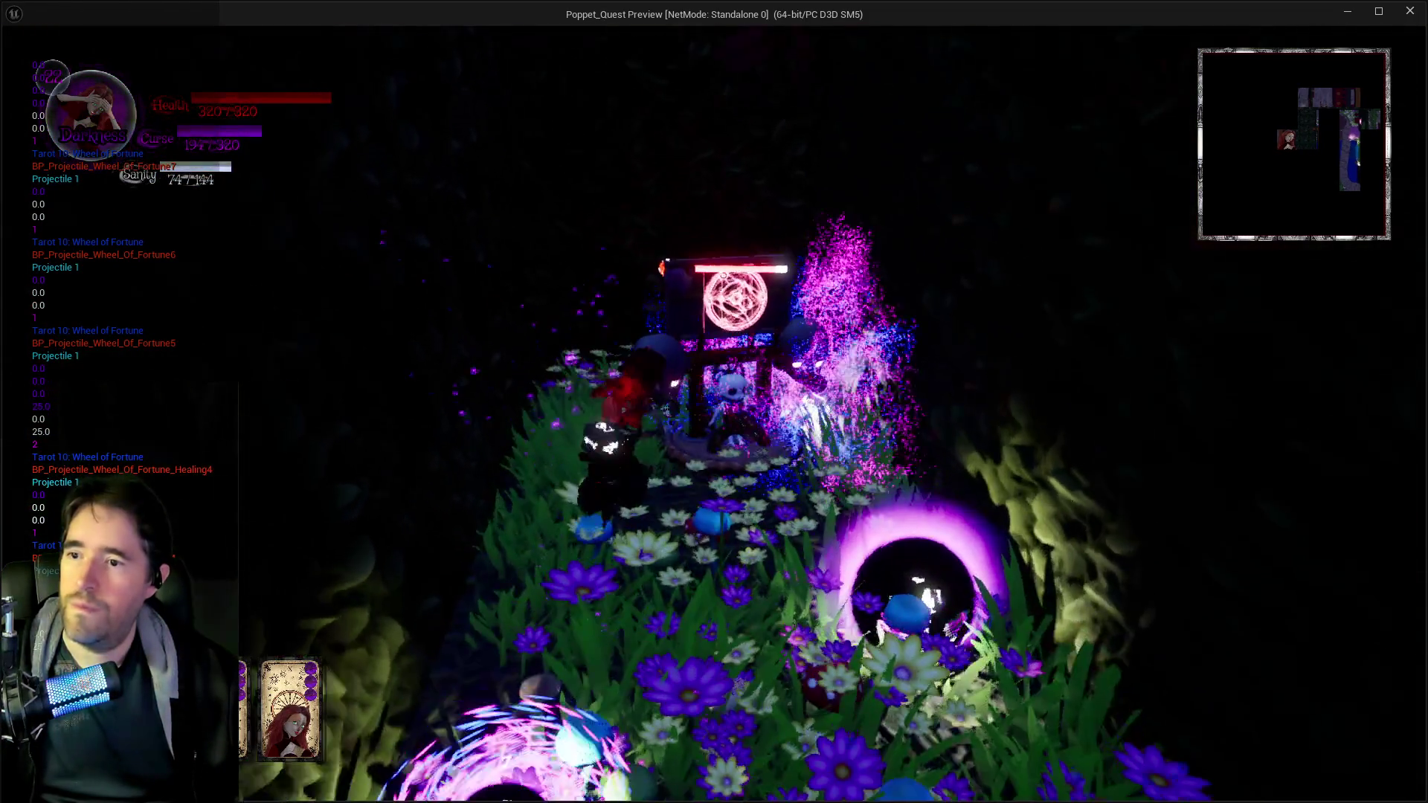
key(w)
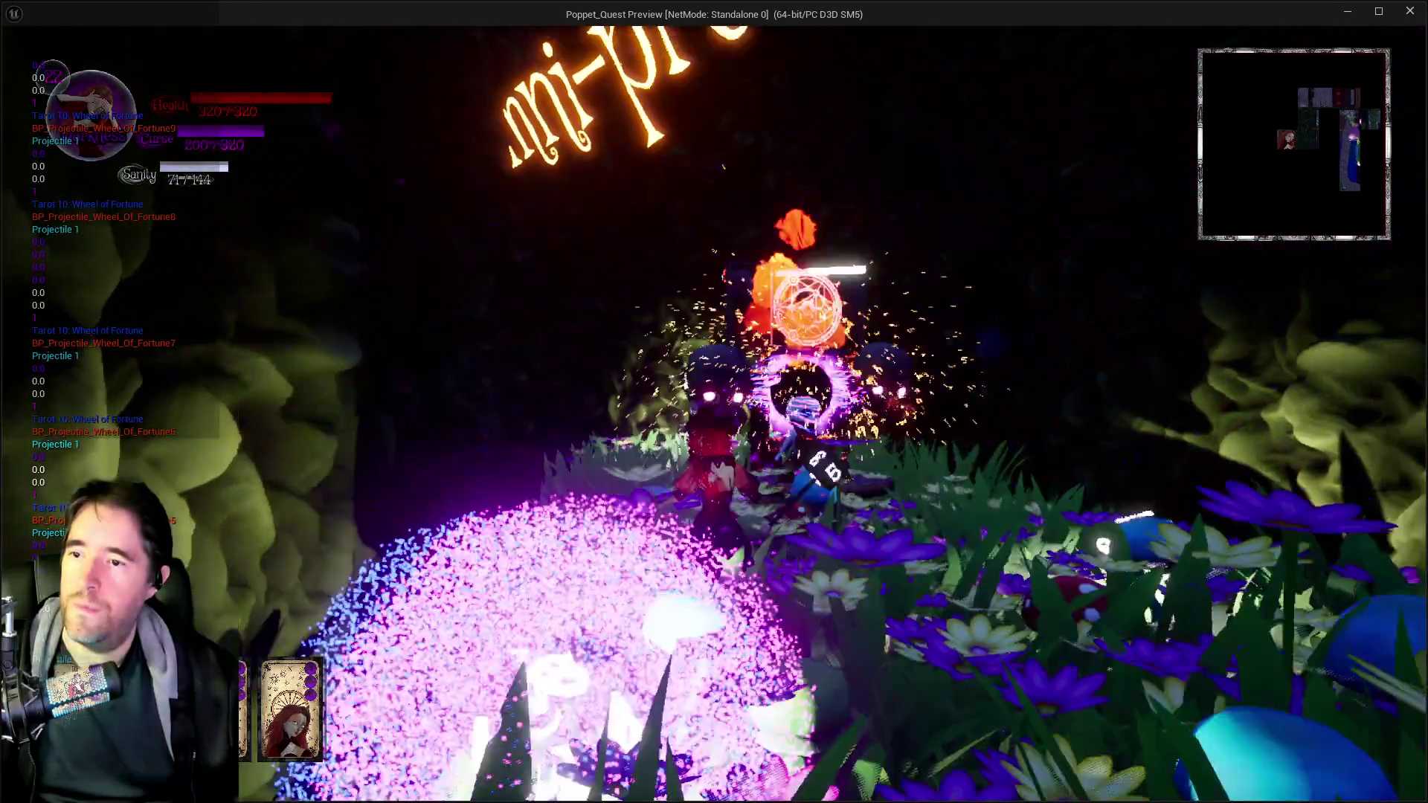
key(w)
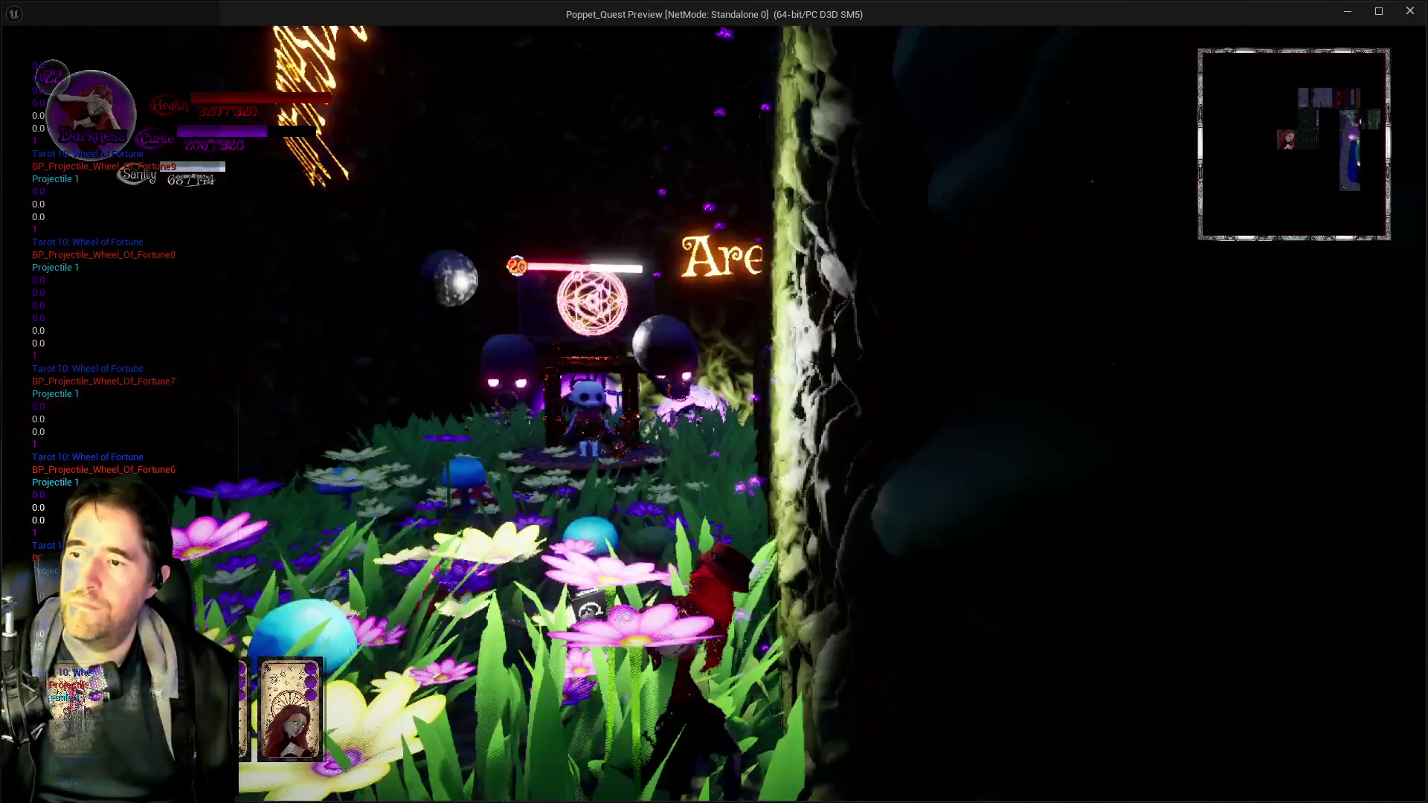
key(w)
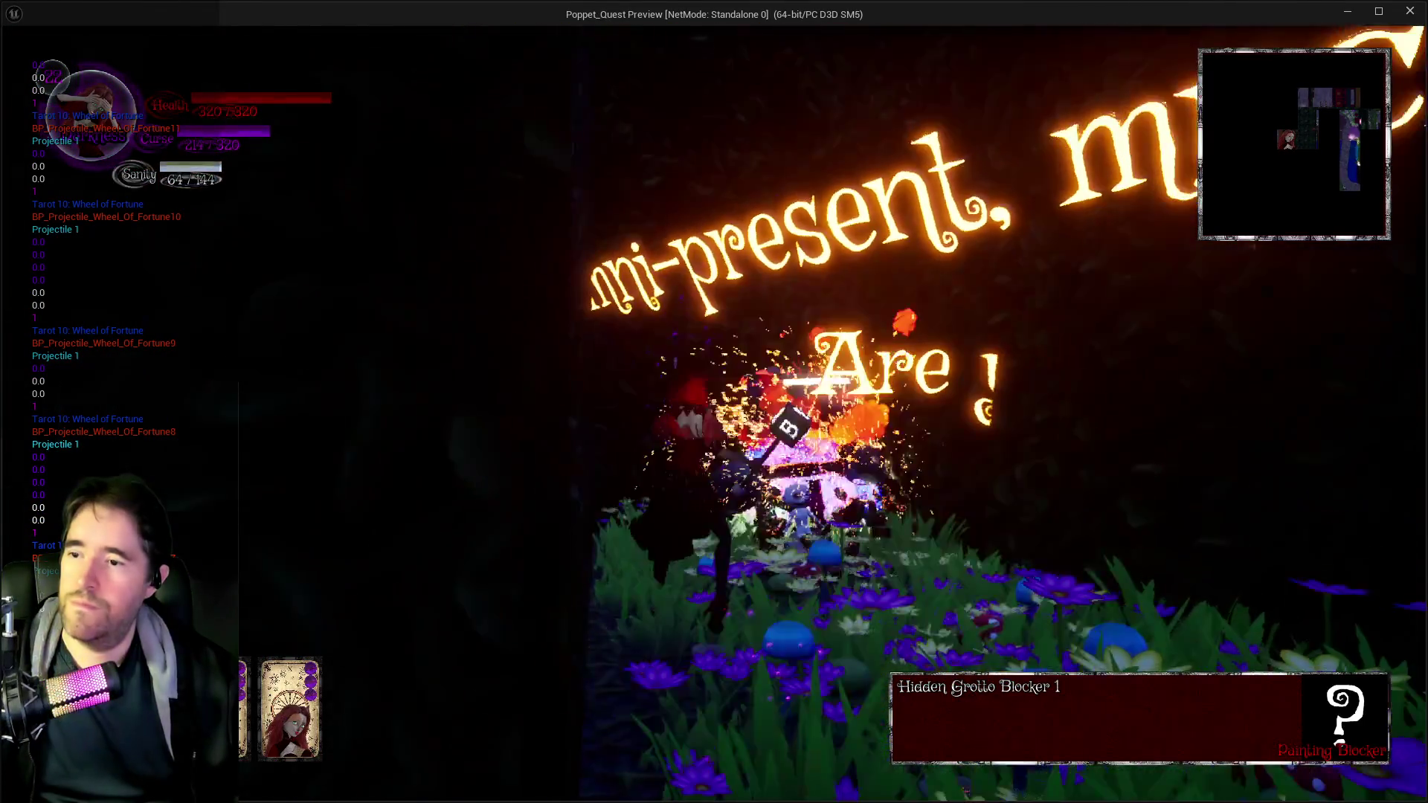
key(w)
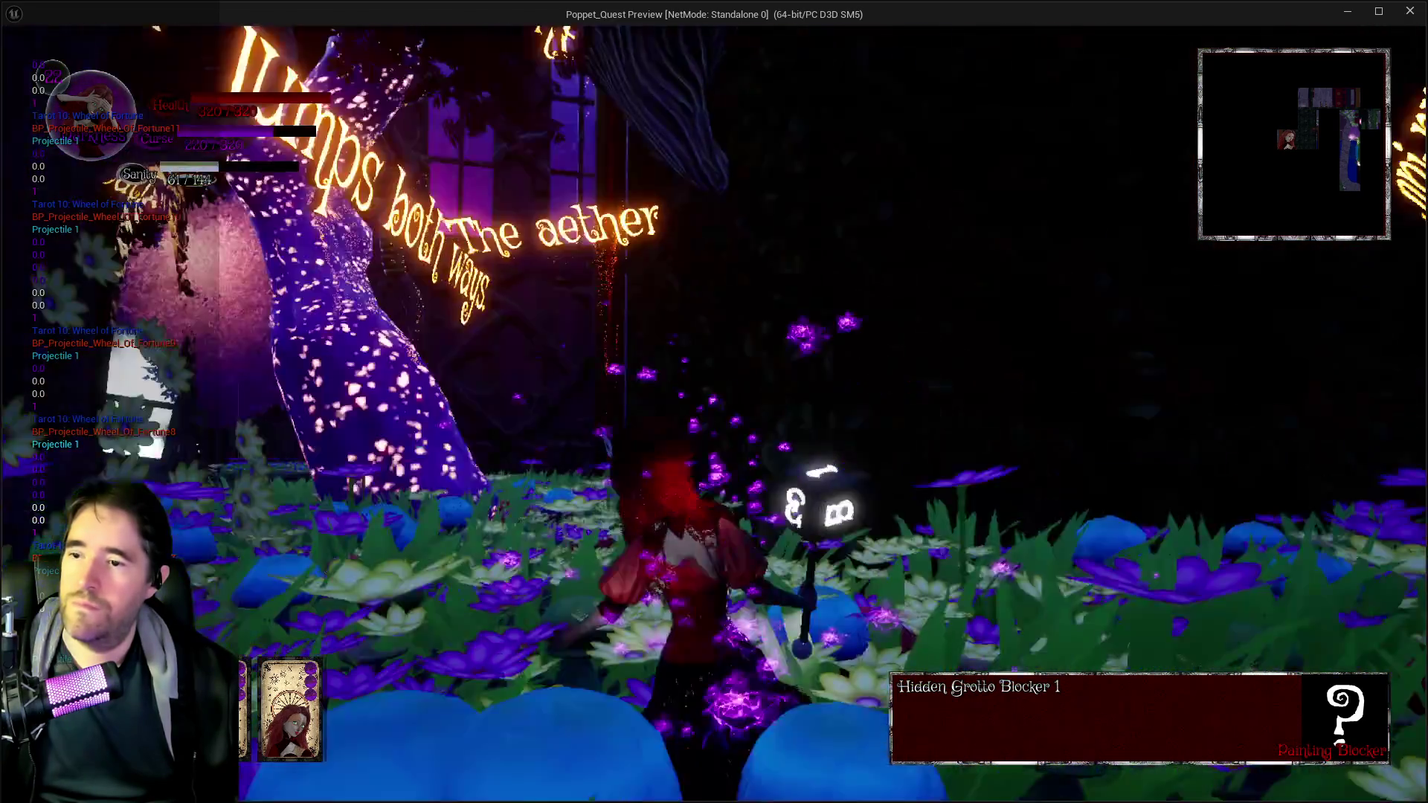
key(w)
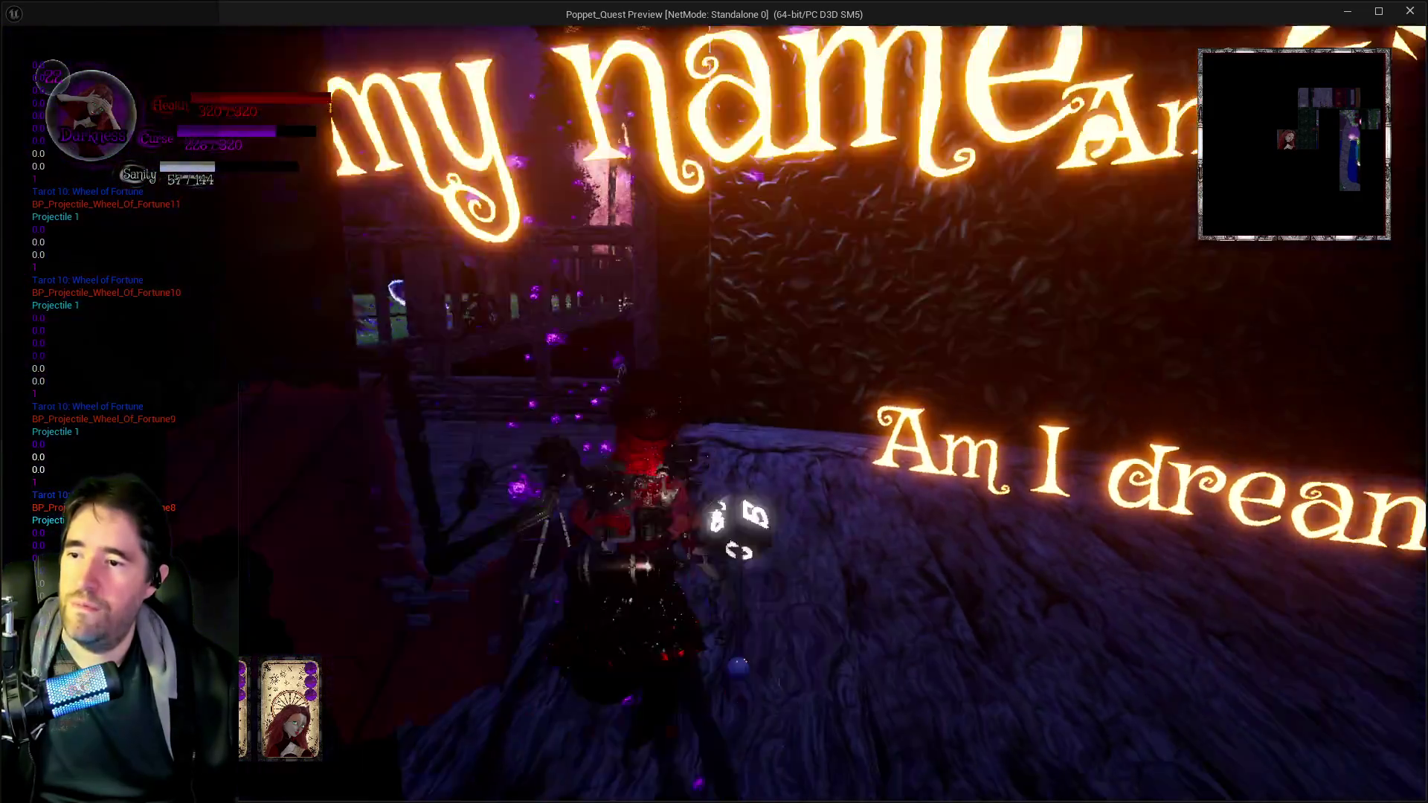
key(w)
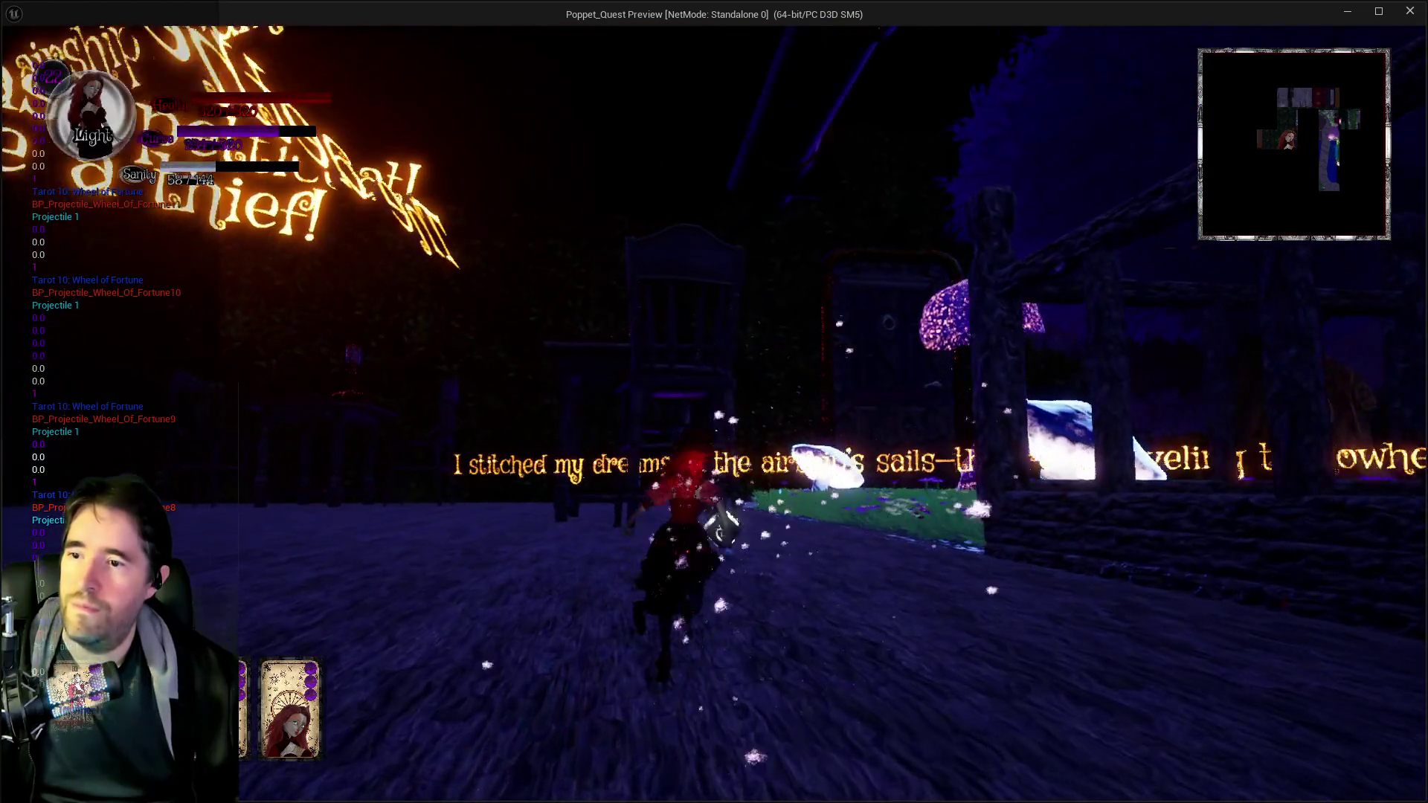
key(w)
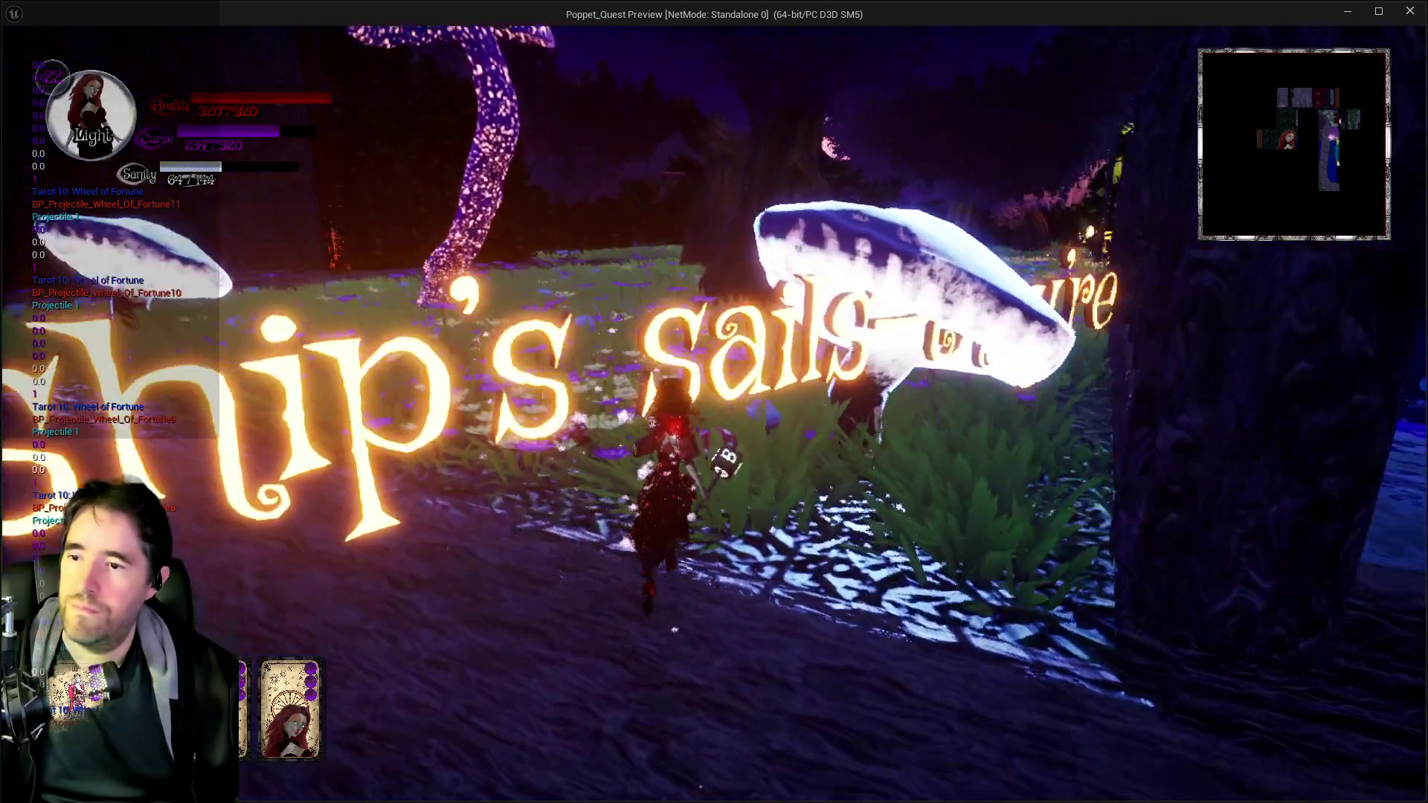
key(w)
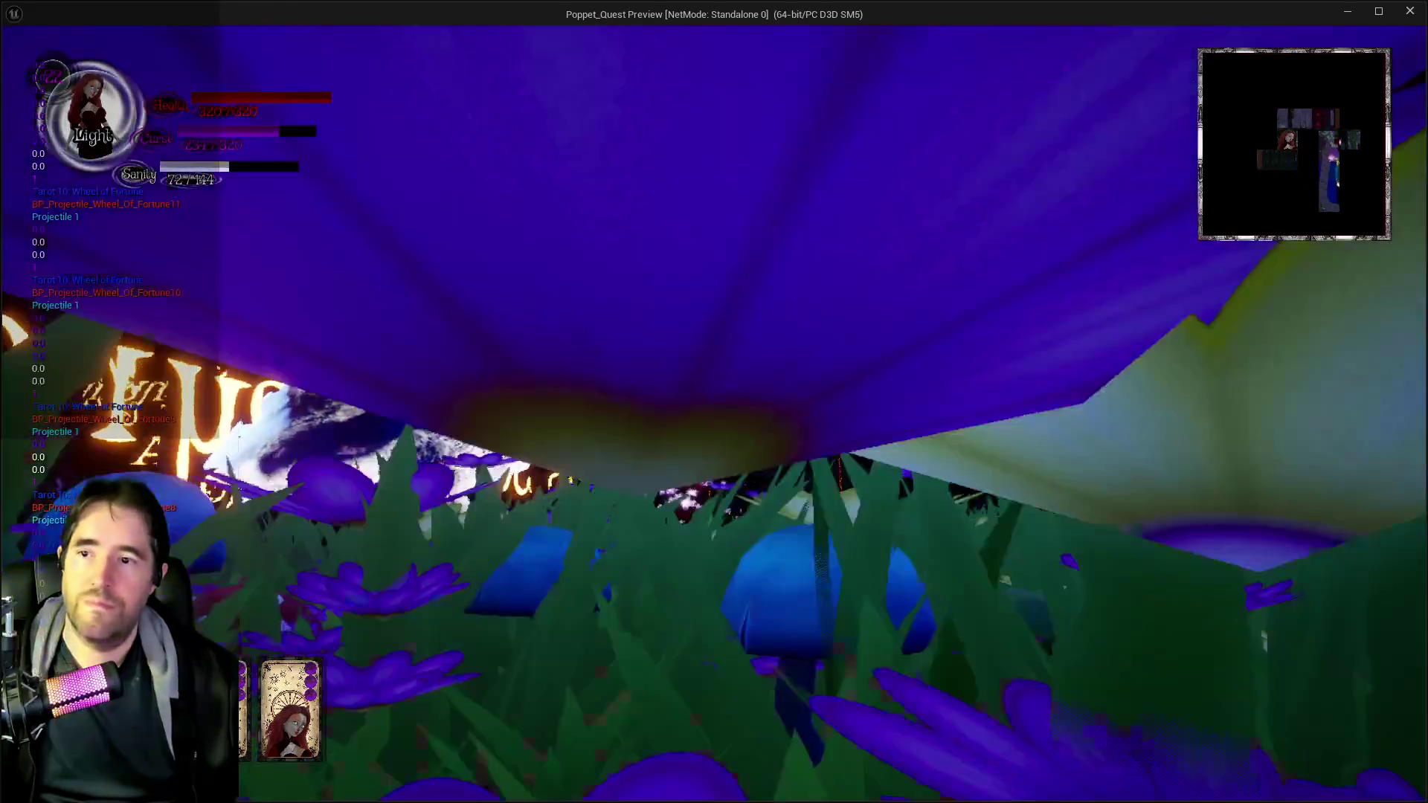
key(w)
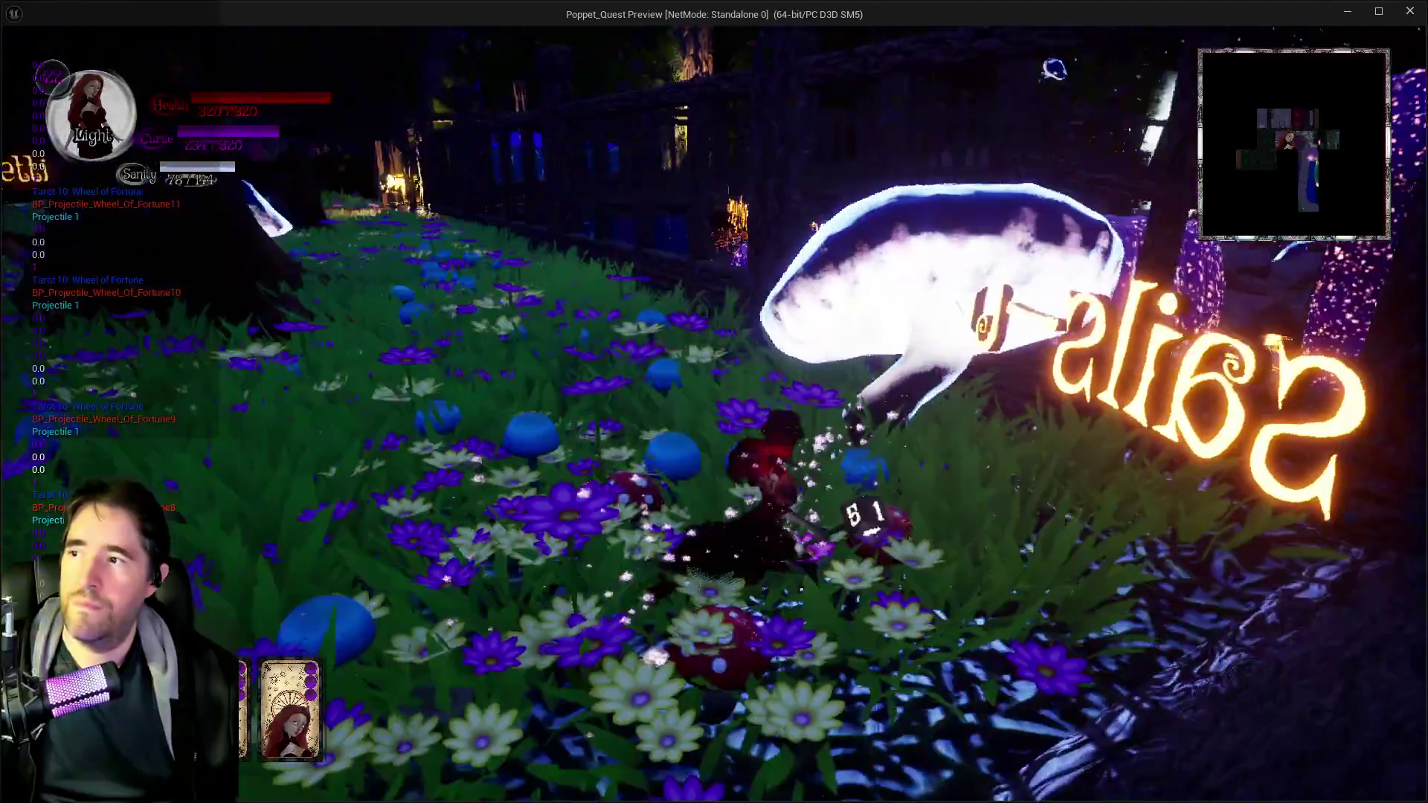
key(w)
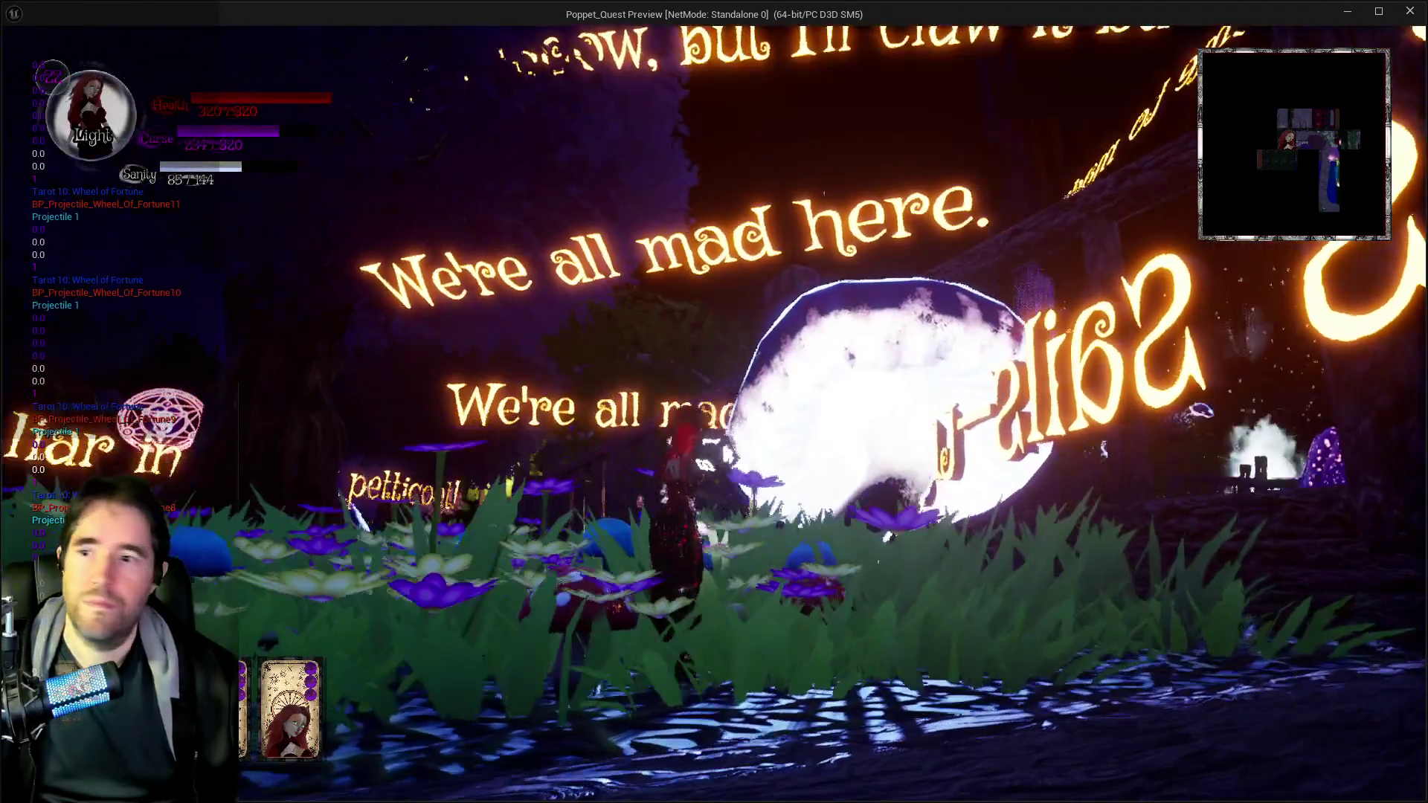
key(alt+Tab)
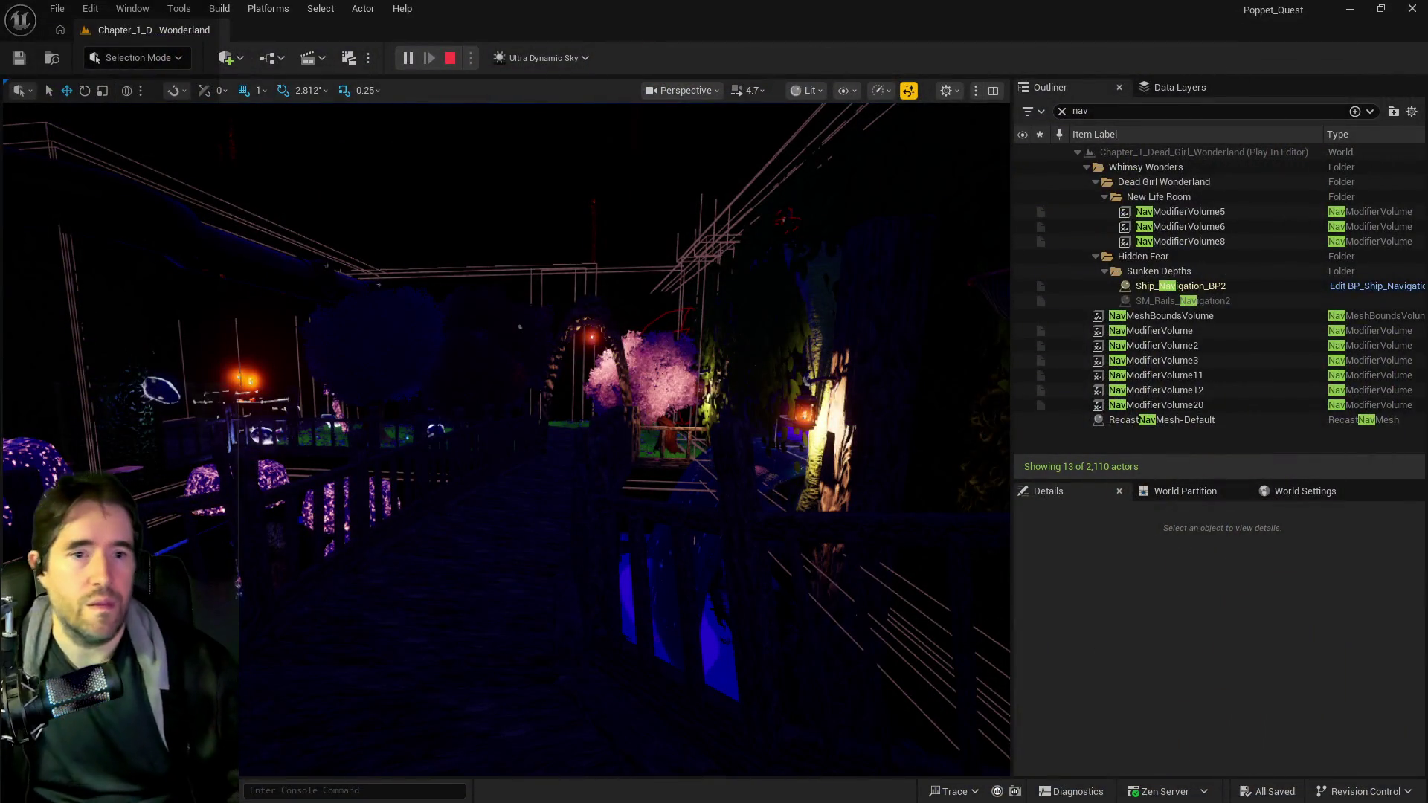
- Stop PIE, maximize the healing projectile Blueprint window, and switch to the BP_Projectile_Parent tab
key(Escape)
click(661, 599)
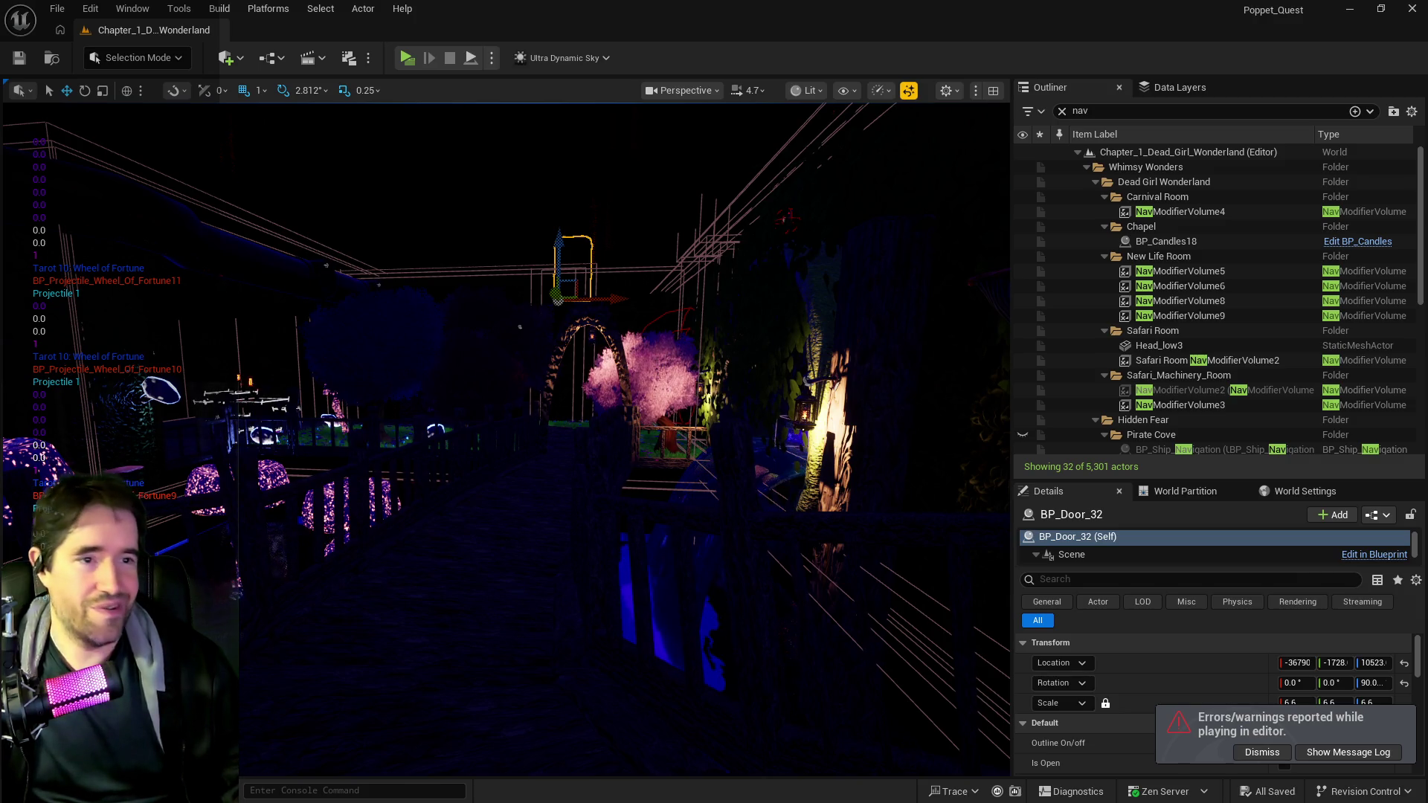
key(alt+Tab)
double_click(698, 187)
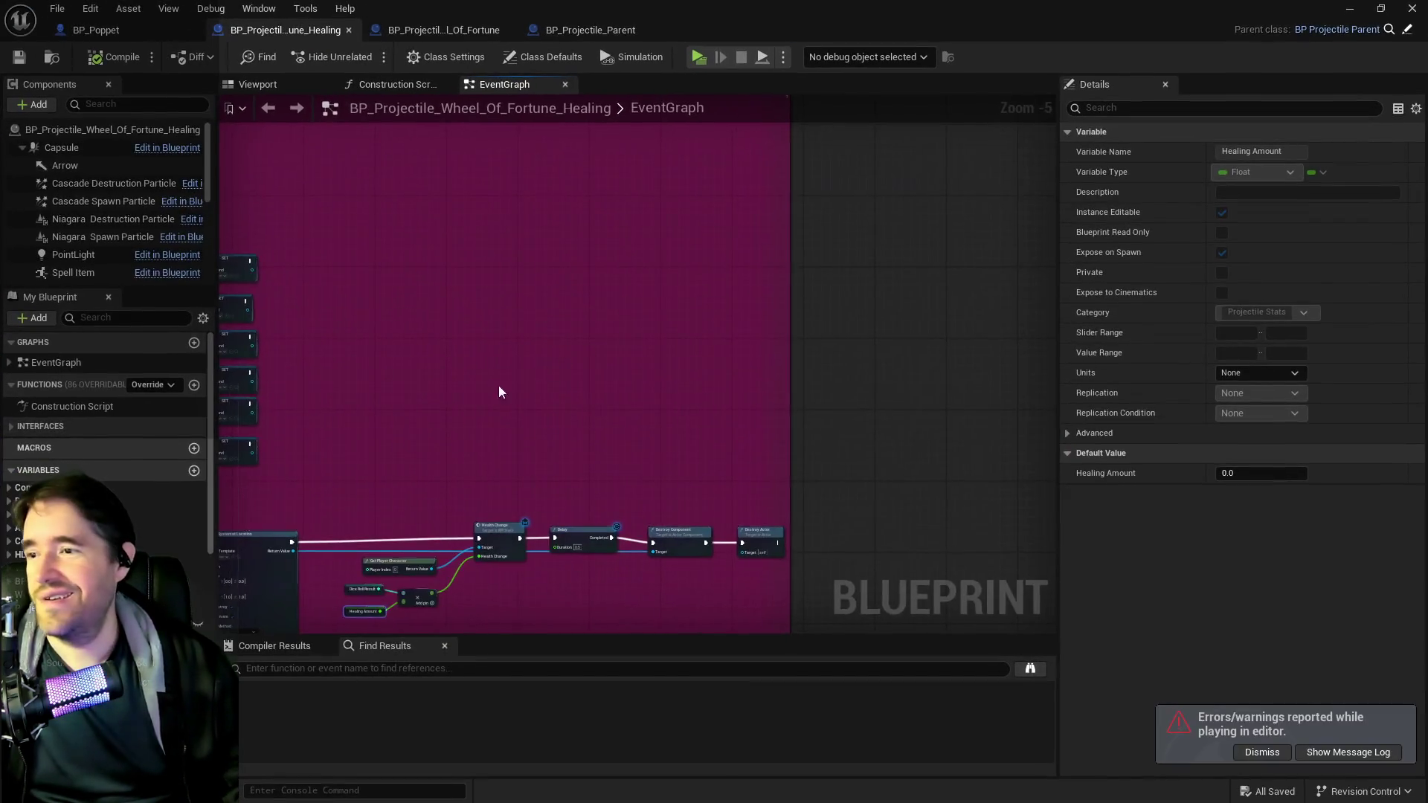
scroll(488, 385, up, 3)
scroll(601, 479, up, 1)
scroll(547, 494, down, 3)
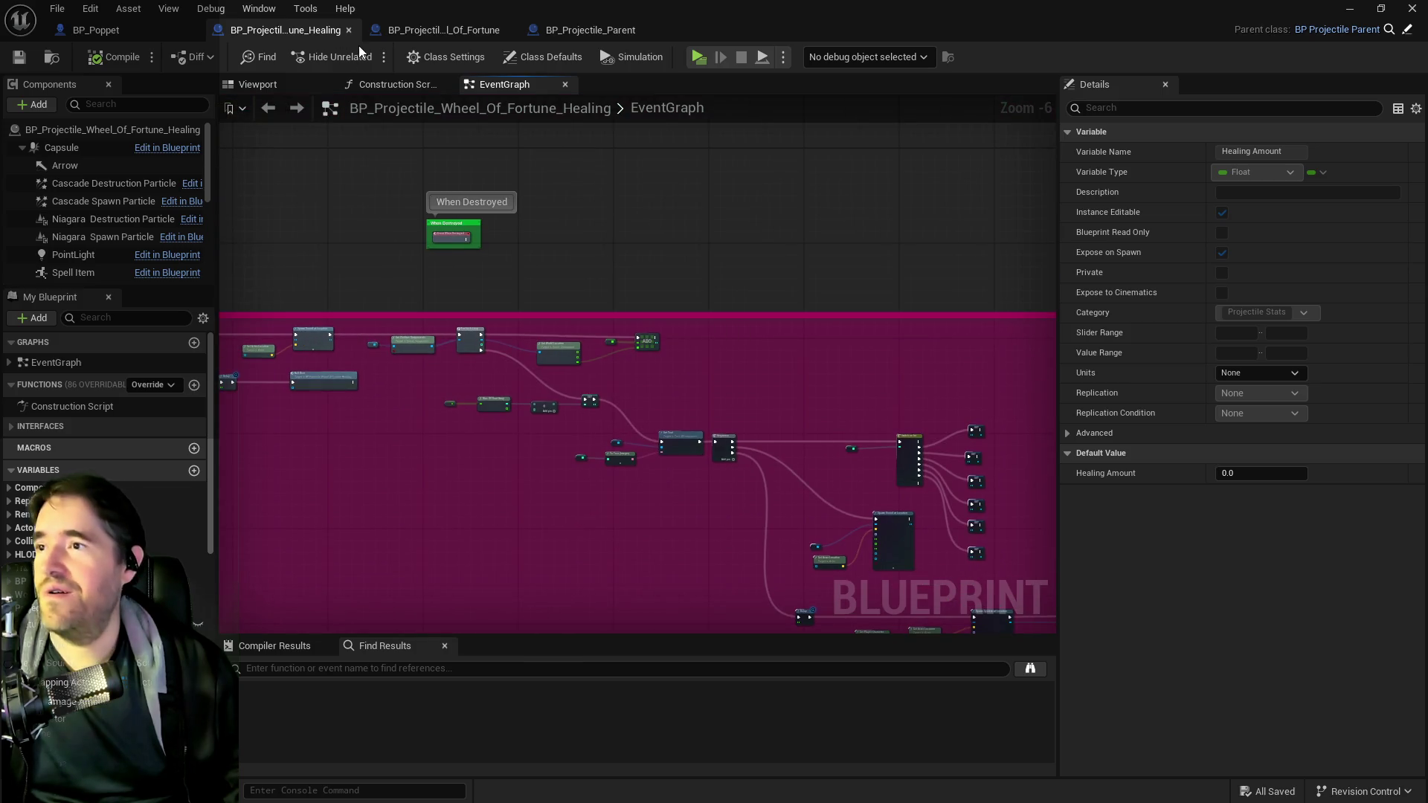
mouse_move(298, 192)
mouse_down()
mouse_move(637, 216)
mouse_move(717, 309)
mouse_move(702, 498)
mouse_move(685, 491)
mouse_up()
click(591, 30)
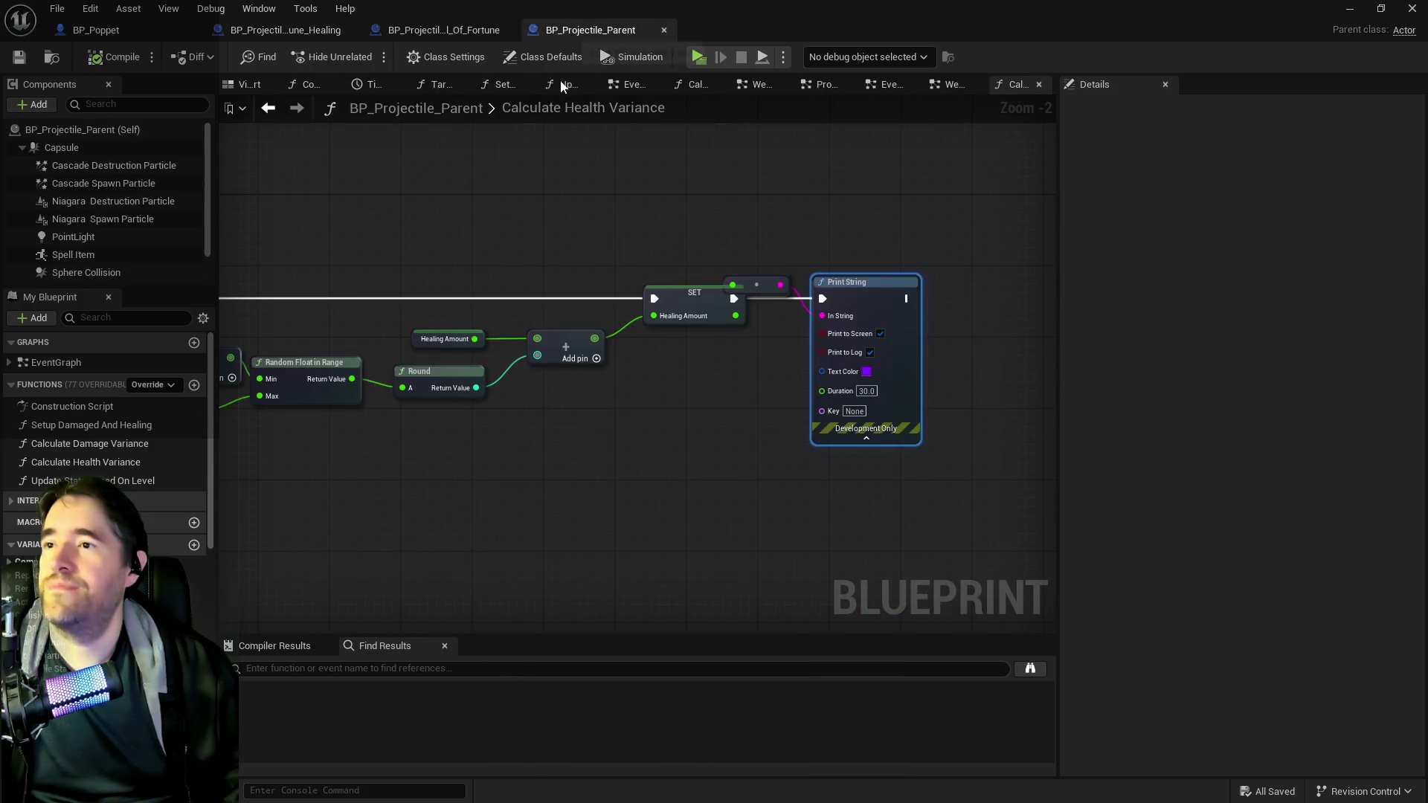
- Delete the first two debug Print String nodes and close the Calculate Health Variance graph
drag(775, 198, 600, 198)
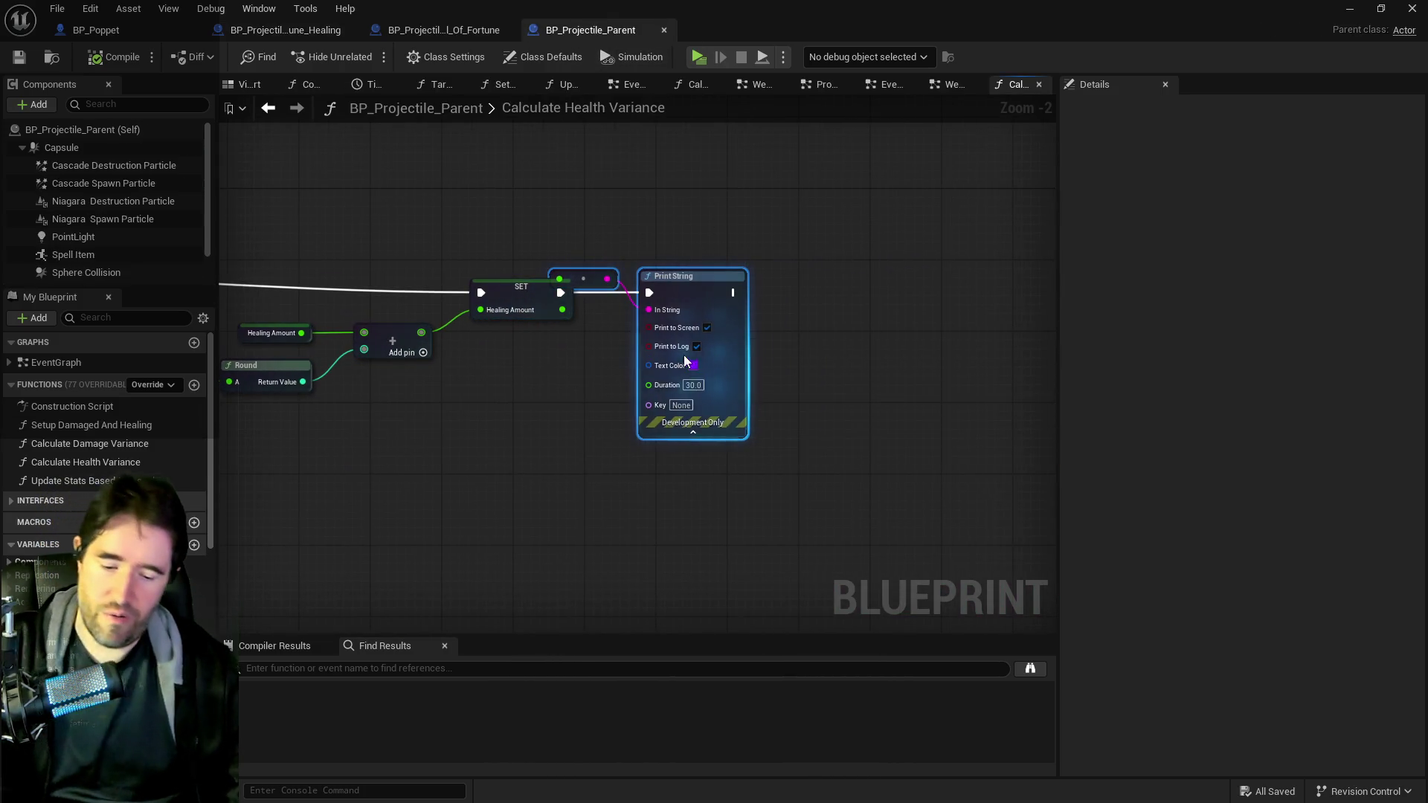
key(Delete)
drag(283, 297, 800, 413)
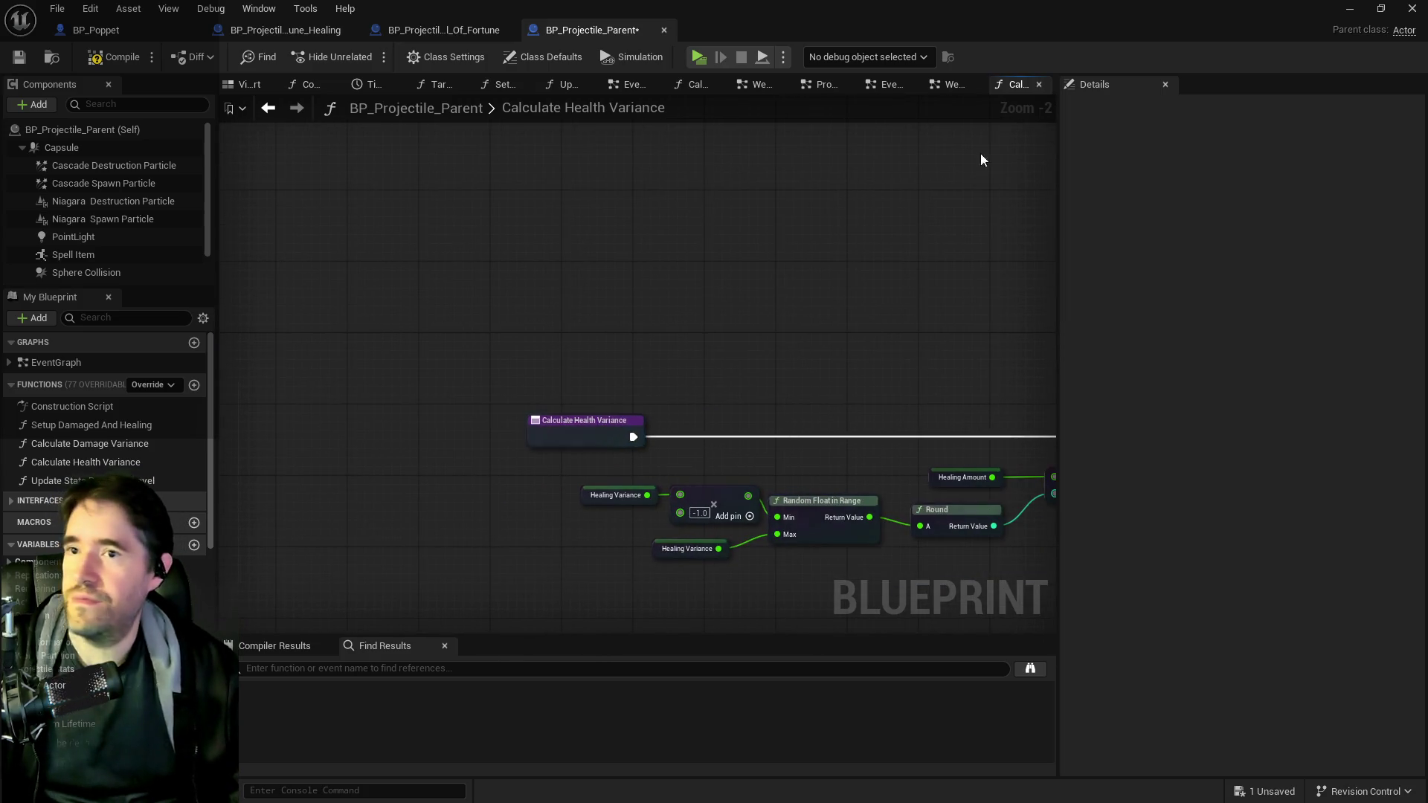
middle_click(1020, 88)
scroll(592, 280, down, 2)
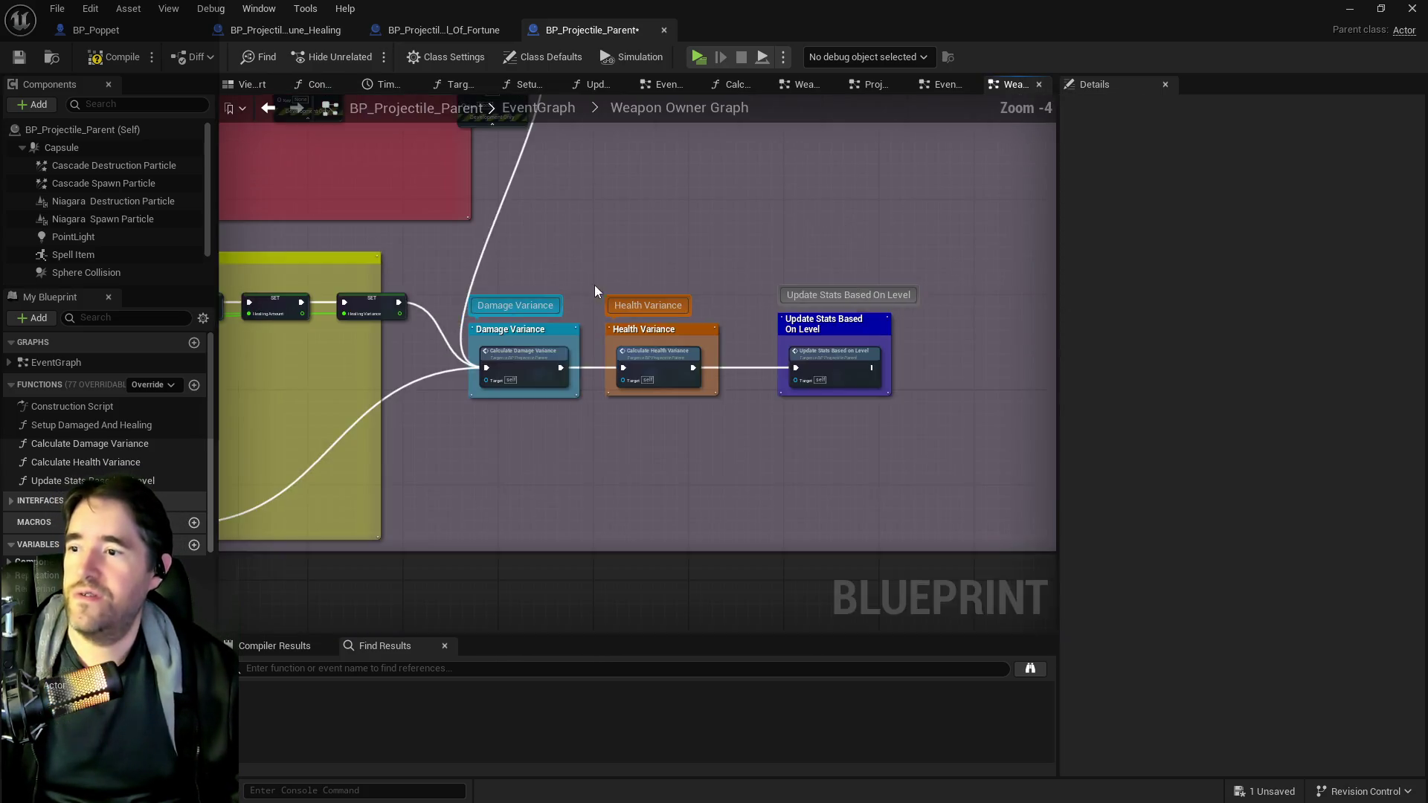
drag(591, 279, 676, 469)
scroll(664, 317, up, 2)
drag(665, 317, 611, 143)
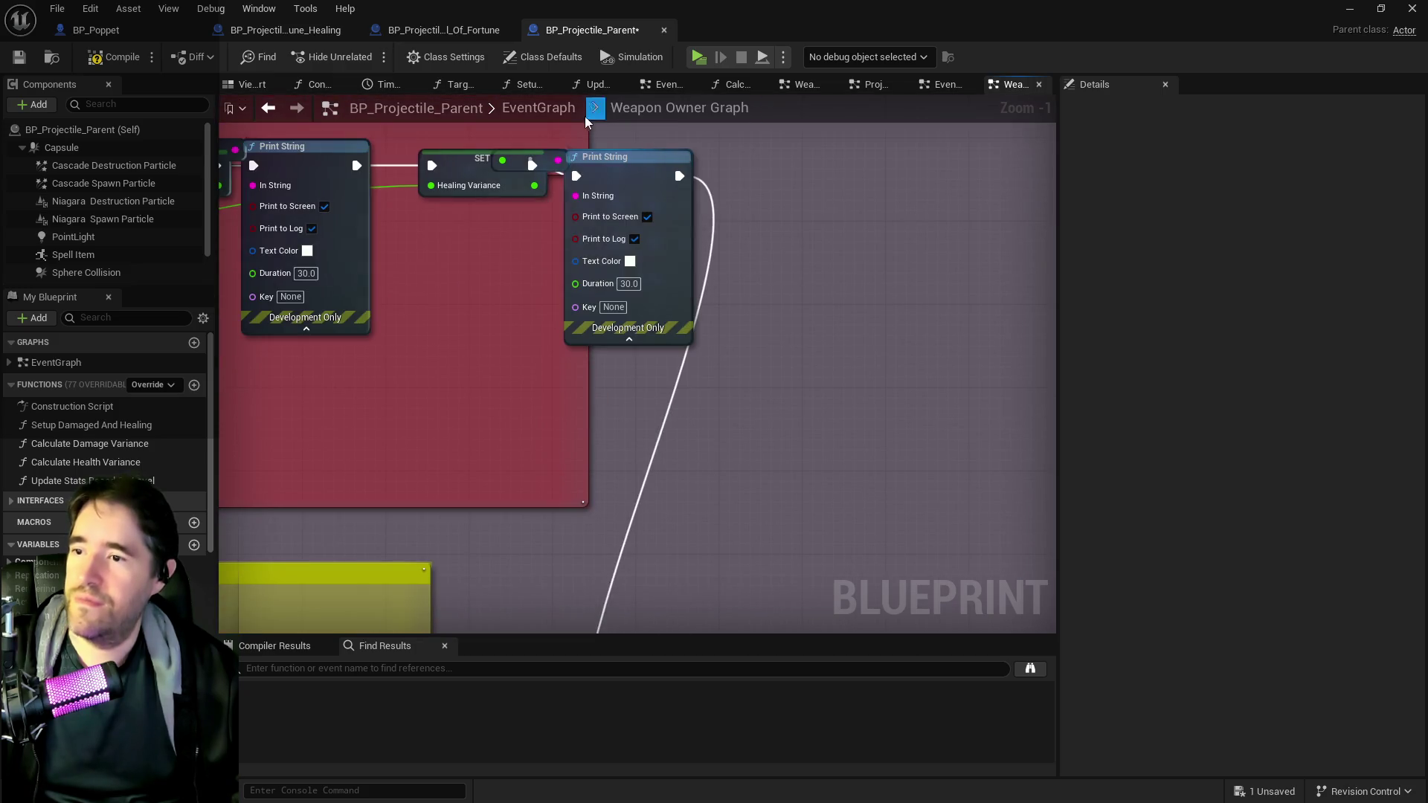
click(570, 187)
key(Delete)
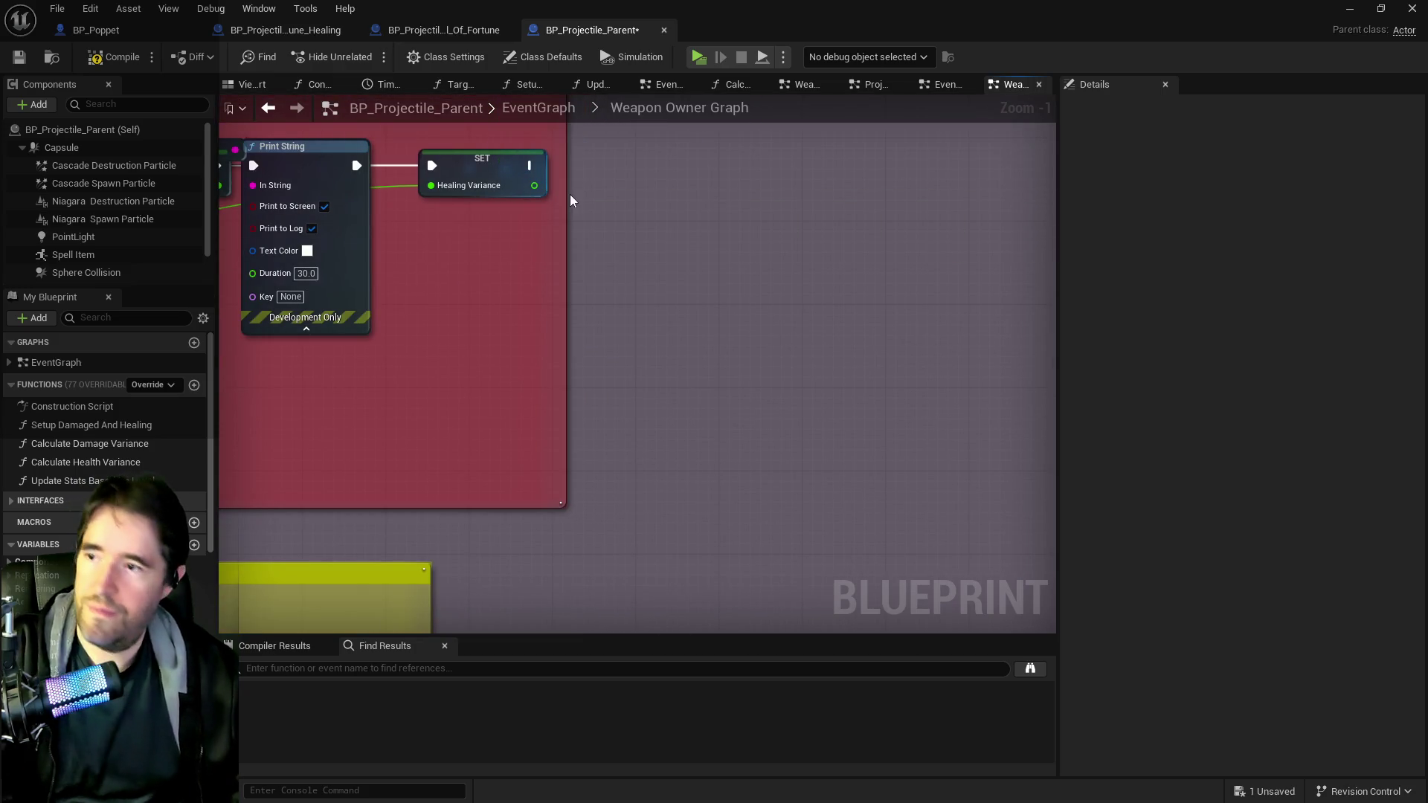
- Remove the Print String between the SET nodes and wire SET Healing Amount to SET Healing Variance
drag(549, 296, 527, 69)
drag(588, 536, 587, 457)
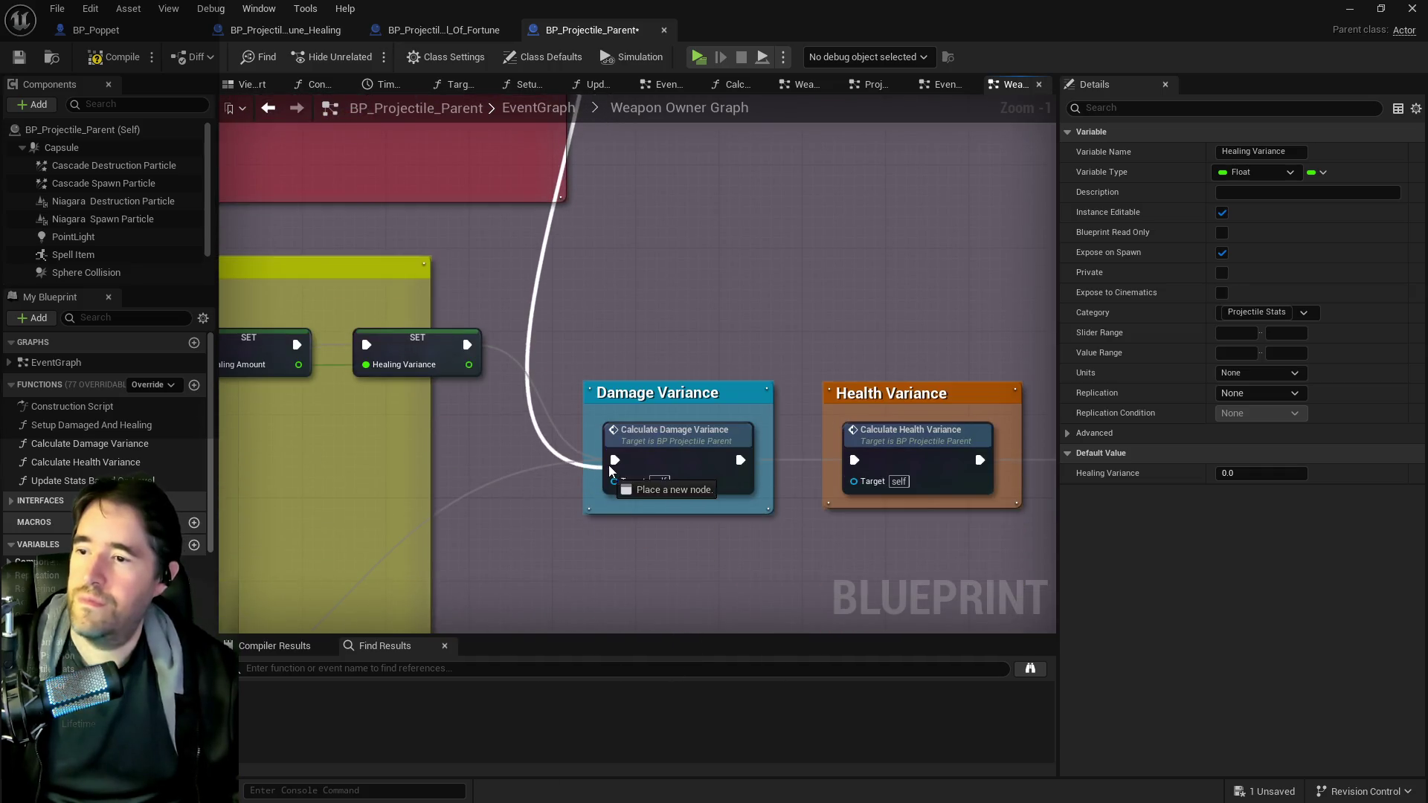
scroll(521, 141, down, 1)
mouse_move(521, 142)
mouse_down()
mouse_move(528, 328)
mouse_move(572, 429)
mouse_move(702, 568)
mouse_up()
scroll(573, 430, down, 1)
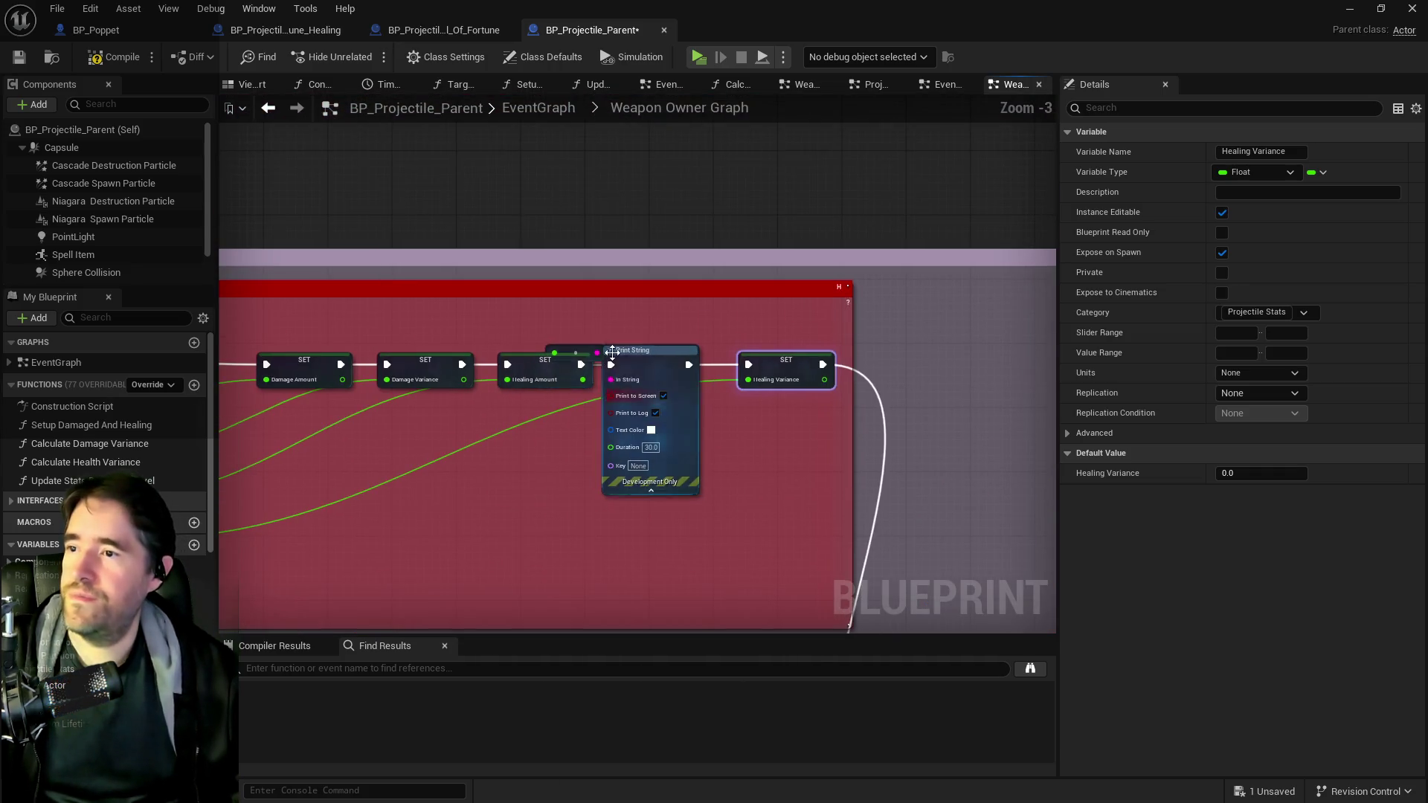
click(569, 359)
drag(688, 364, 749, 364)
mouse_move(595, 350)
mouse_down()
mouse_move(609, 316)
mouse_move(652, 322)
mouse_up()
click(632, 372)
key(Delete)
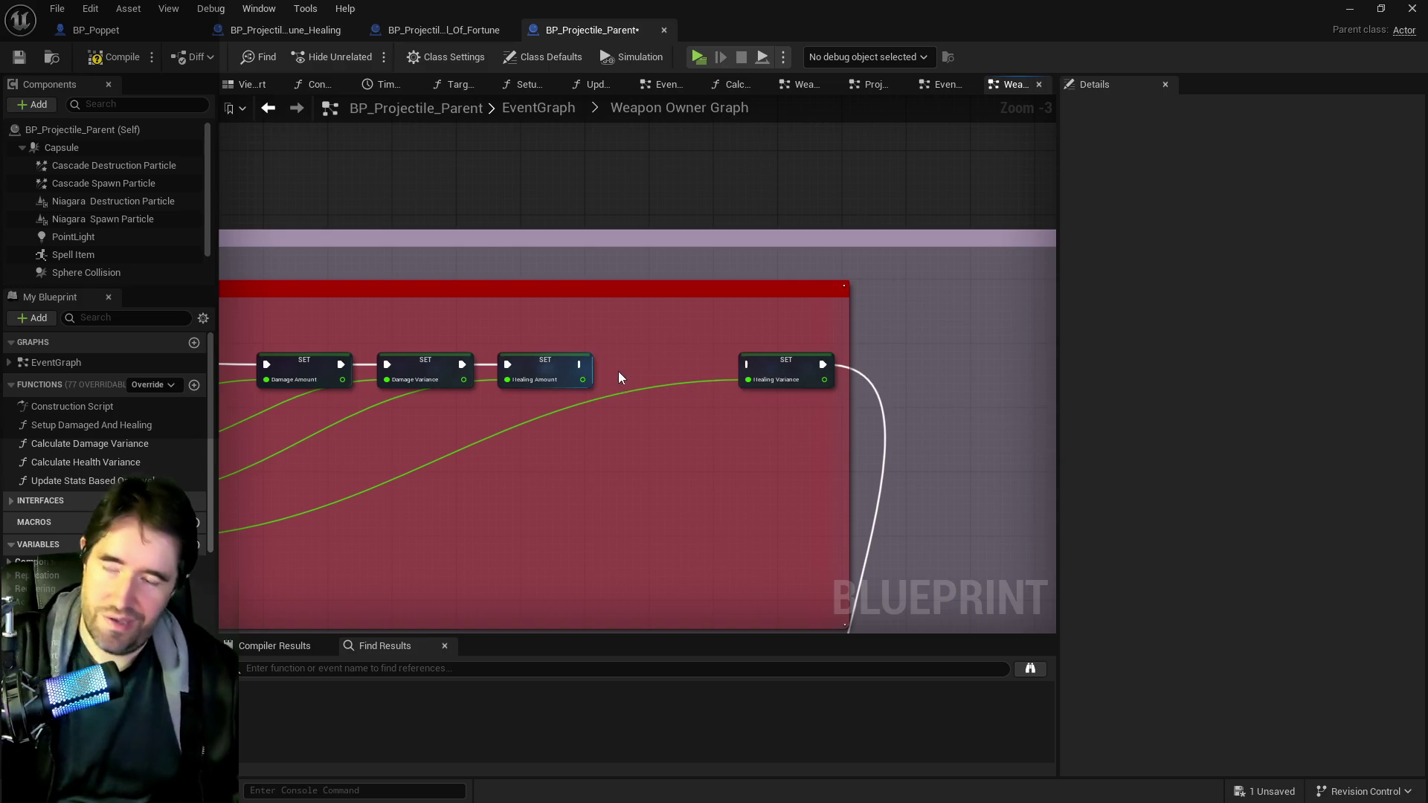
mouse_move(579, 365)
mouse_down()
mouse_move(654, 383)
mouse_move(749, 366)
mouse_up()
- Delete the Print String, Get Display Name, Self and leftover nodes, and wire Branch True to Get Tarot Card Info
mouse_move(297, 447)
mouse_down()
mouse_move(744, 446)
mouse_move(892, 431)
mouse_move(938, 409)
mouse_up()
drag(452, 380, 628, 327)
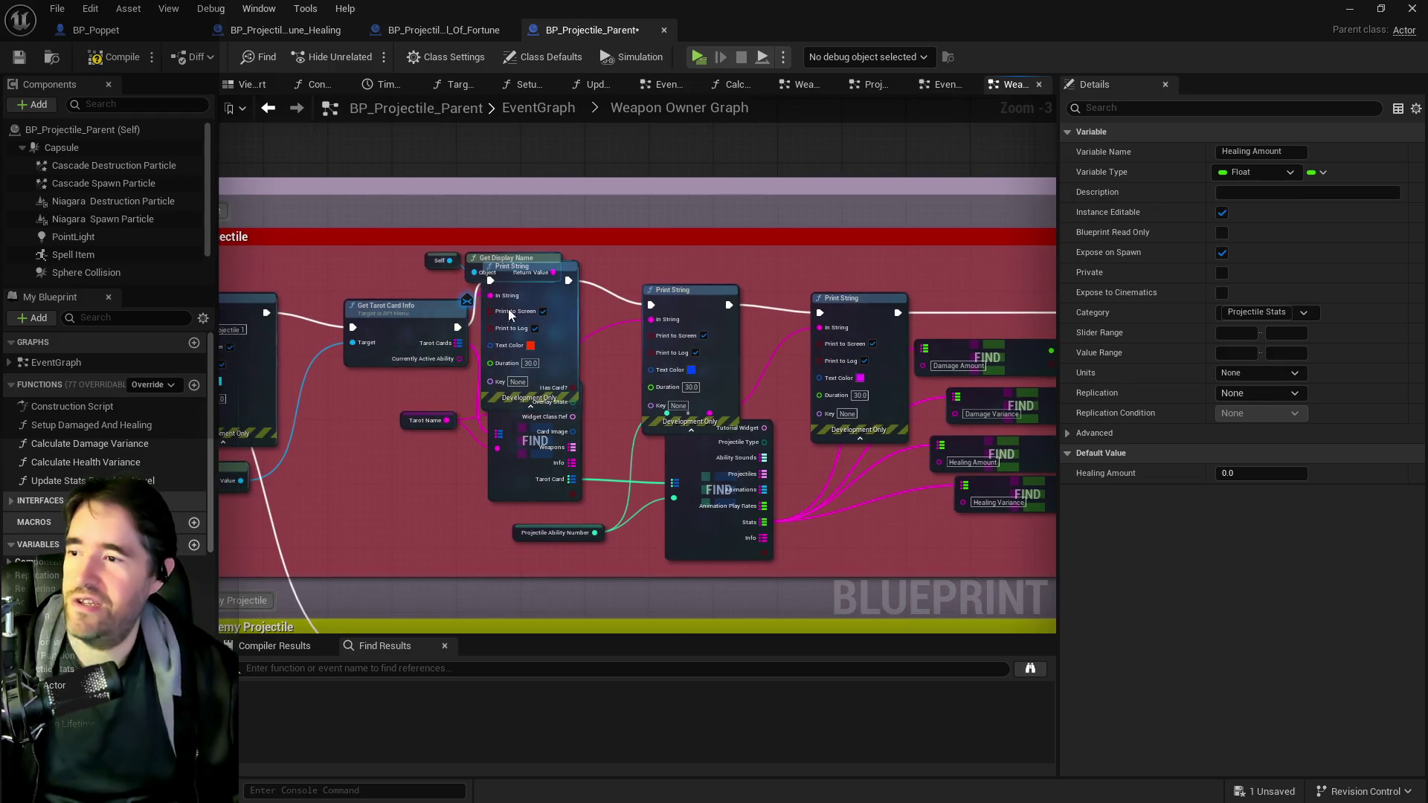
mouse_move(457, 328)
mouse_down()
mouse_move(813, 332)
mouse_move(1148, 310)
mouse_move(907, 312)
mouse_up()
drag(316, 264, 548, 261)
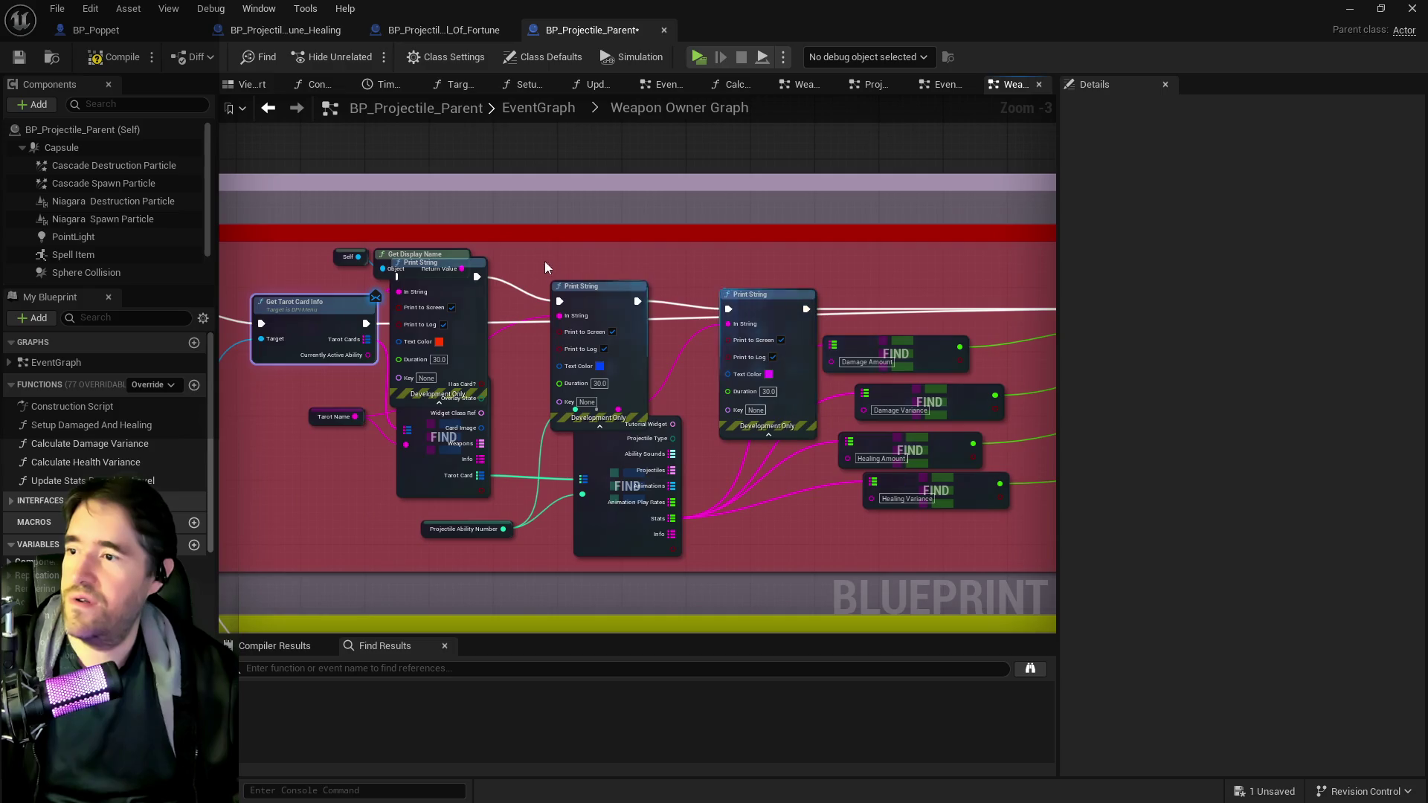
drag(447, 243, 752, 334)
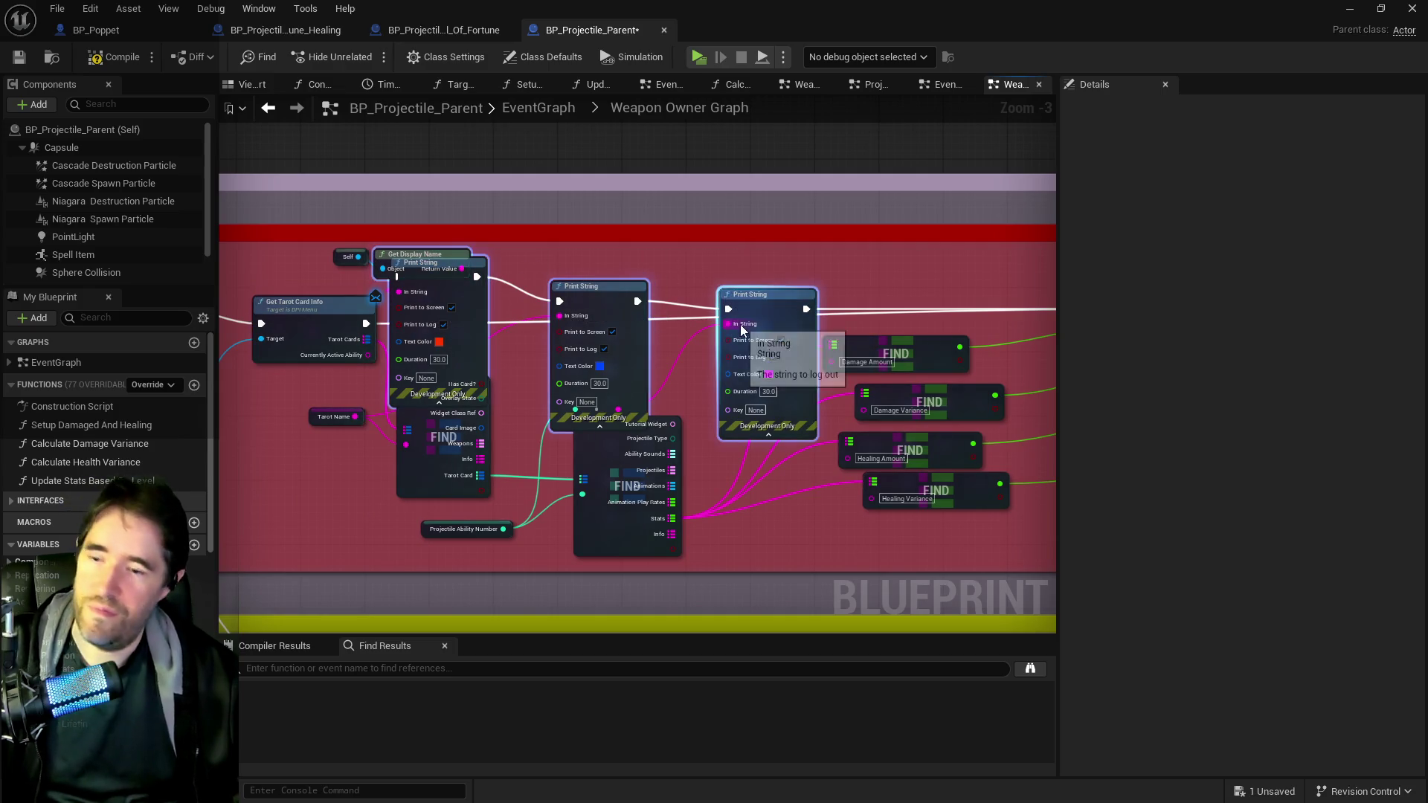
key(Delete)
drag(313, 240, 354, 256)
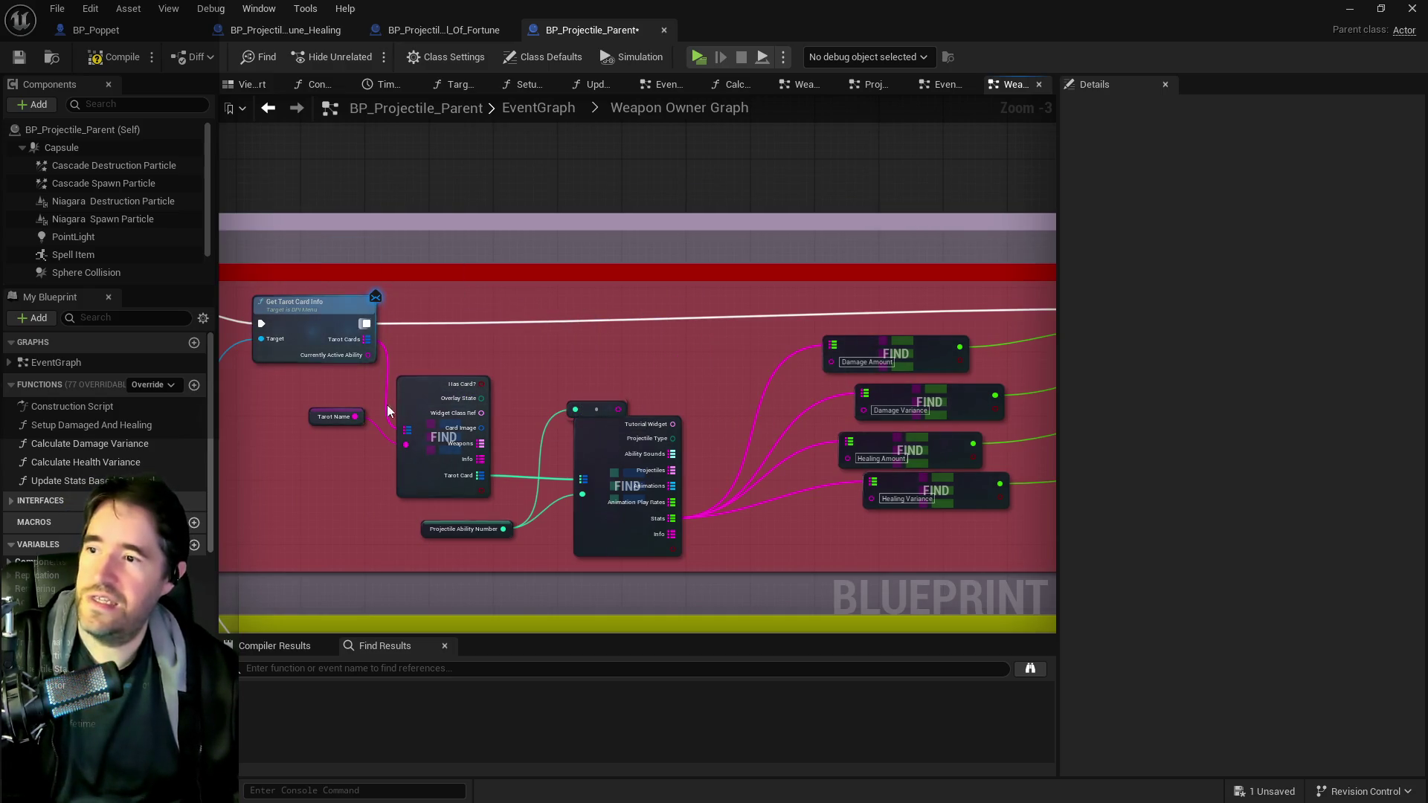
key(Delete)
mouse_move(584, 385)
mouse_down()
mouse_move(598, 404)
mouse_move(216, 333)
mouse_move(636, 343)
mouse_move(876, 406)
mouse_up()
key(Delete)
click(573, 283)
drag(859, 313, 615, 298)
- Delete the last Print String node, then compile and save BP_Projectile_Parent
click(690, 355)
key(Delete)
click(95, 60)
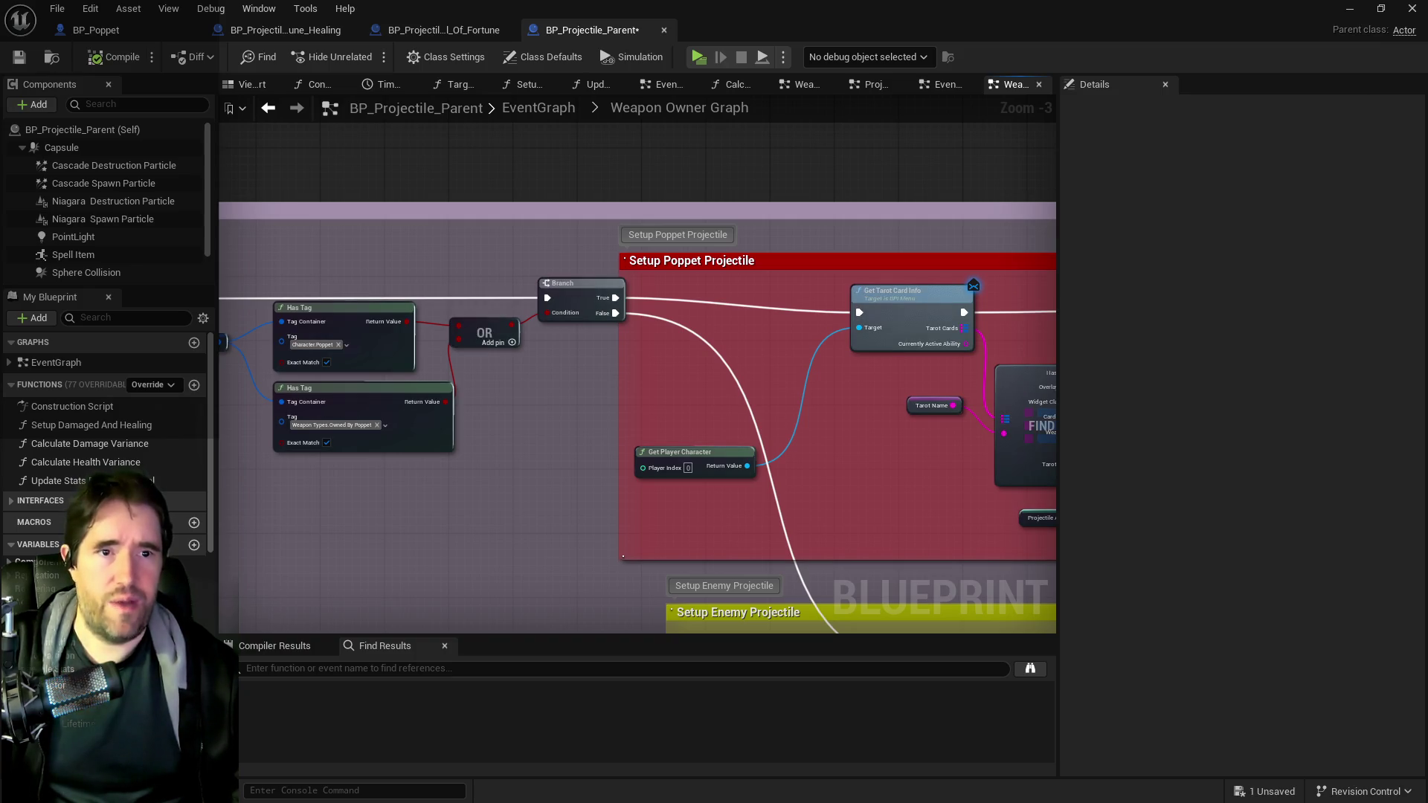
click(22, 57)
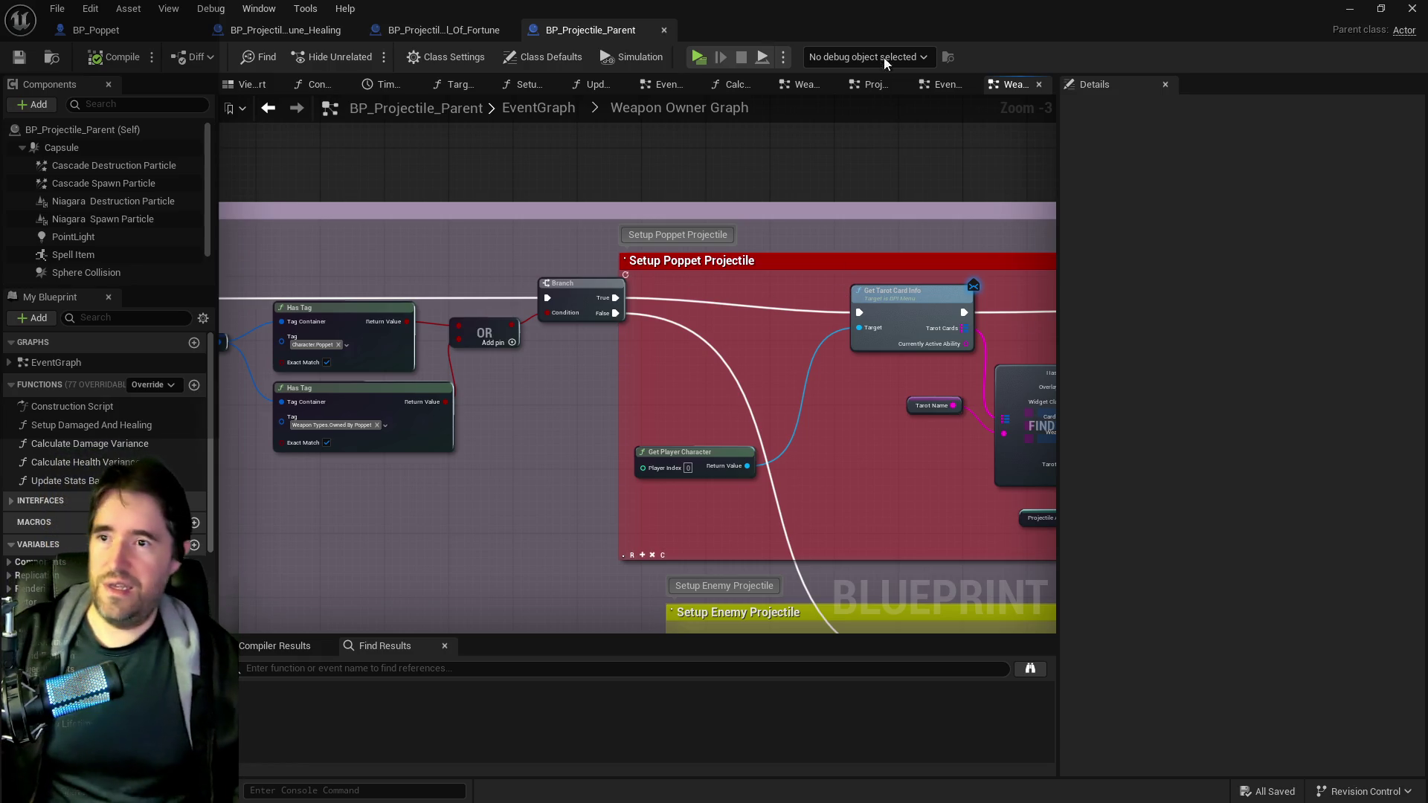
- Back in the level editor, fly the camera through Chapter_1_Dead_Girl_Wonderland toward the dark hoop area
key(alt+Tab)
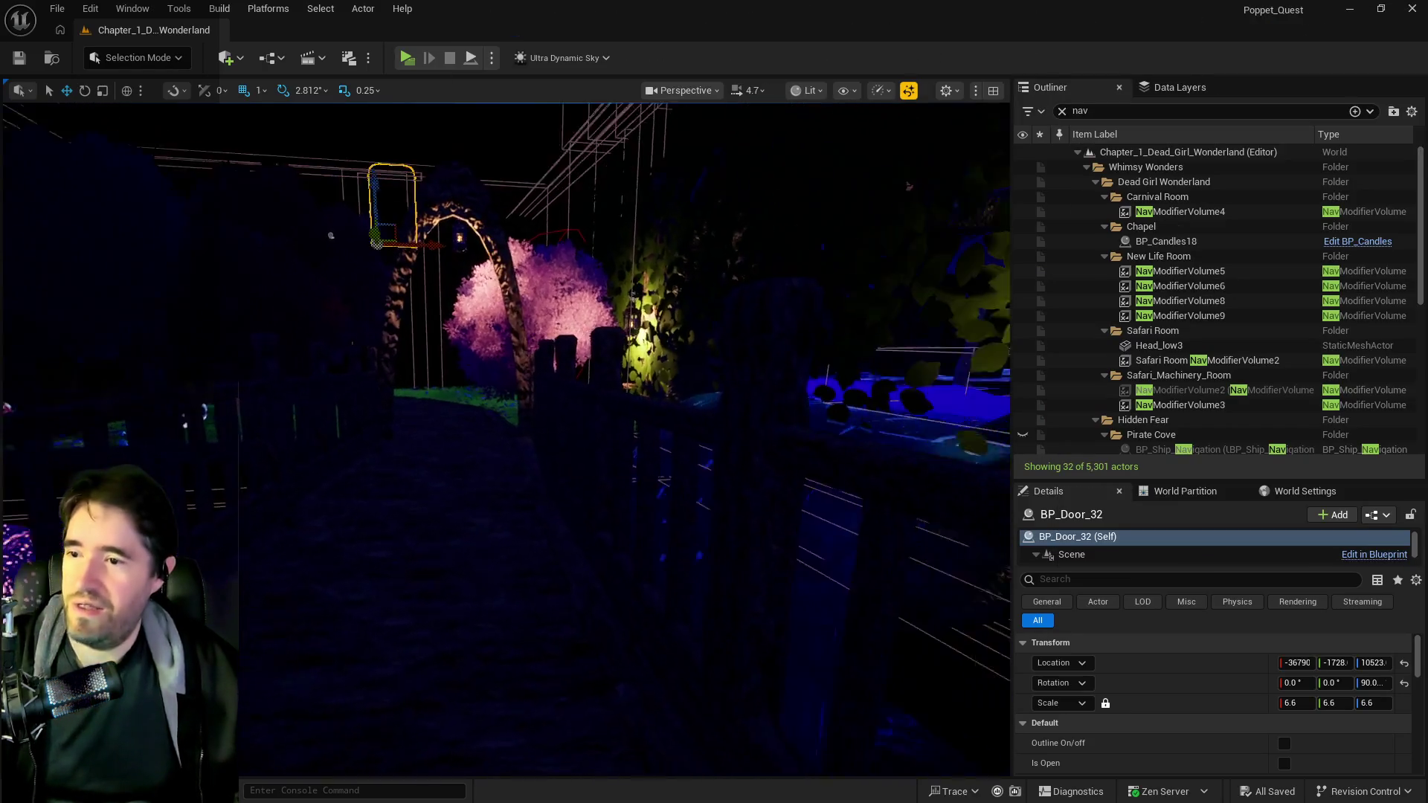
key(w)
key(w)
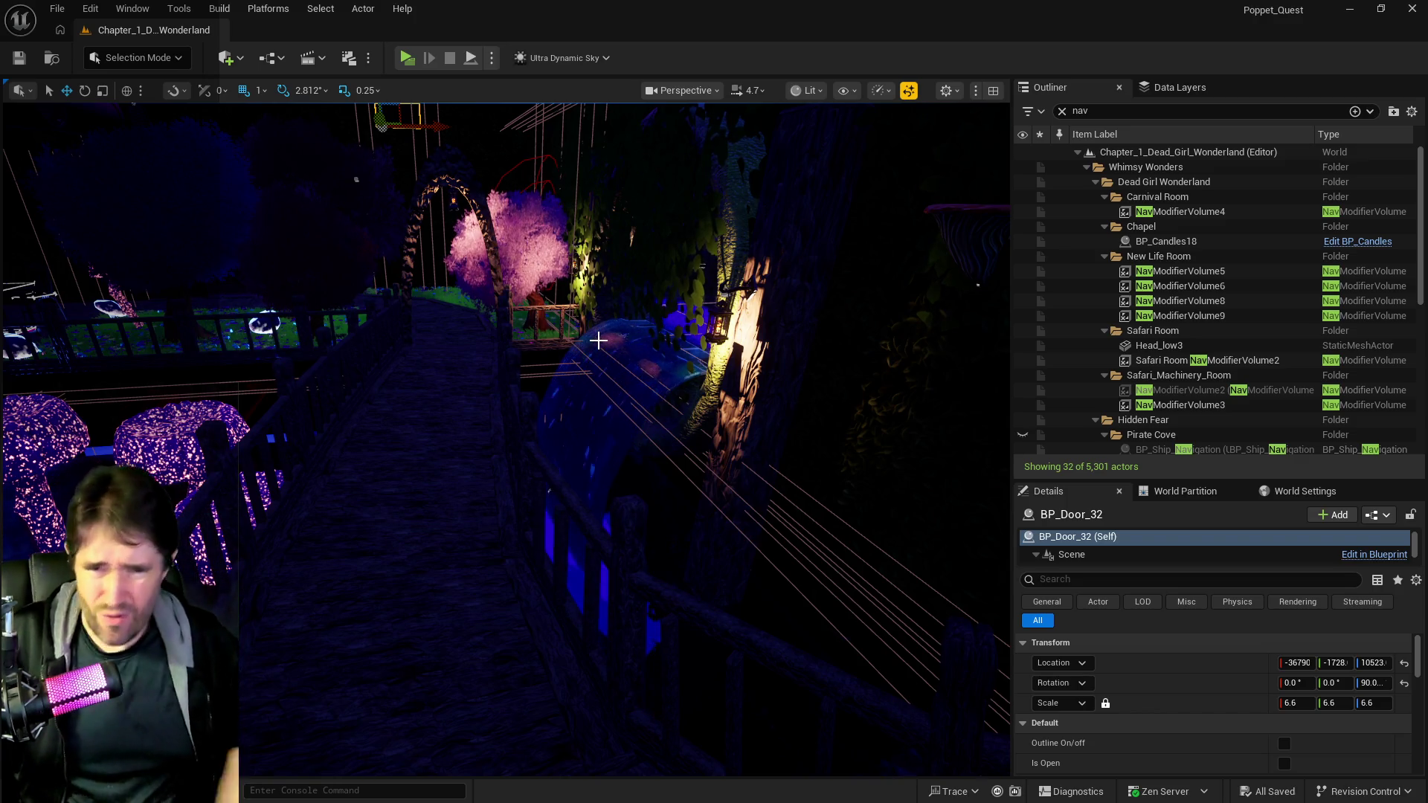
mouse_move(938, 305)
mouse_down()
mouse_move(685, 386)
mouse_move(957, 536)
mouse_move(706, 512)
mouse_up()
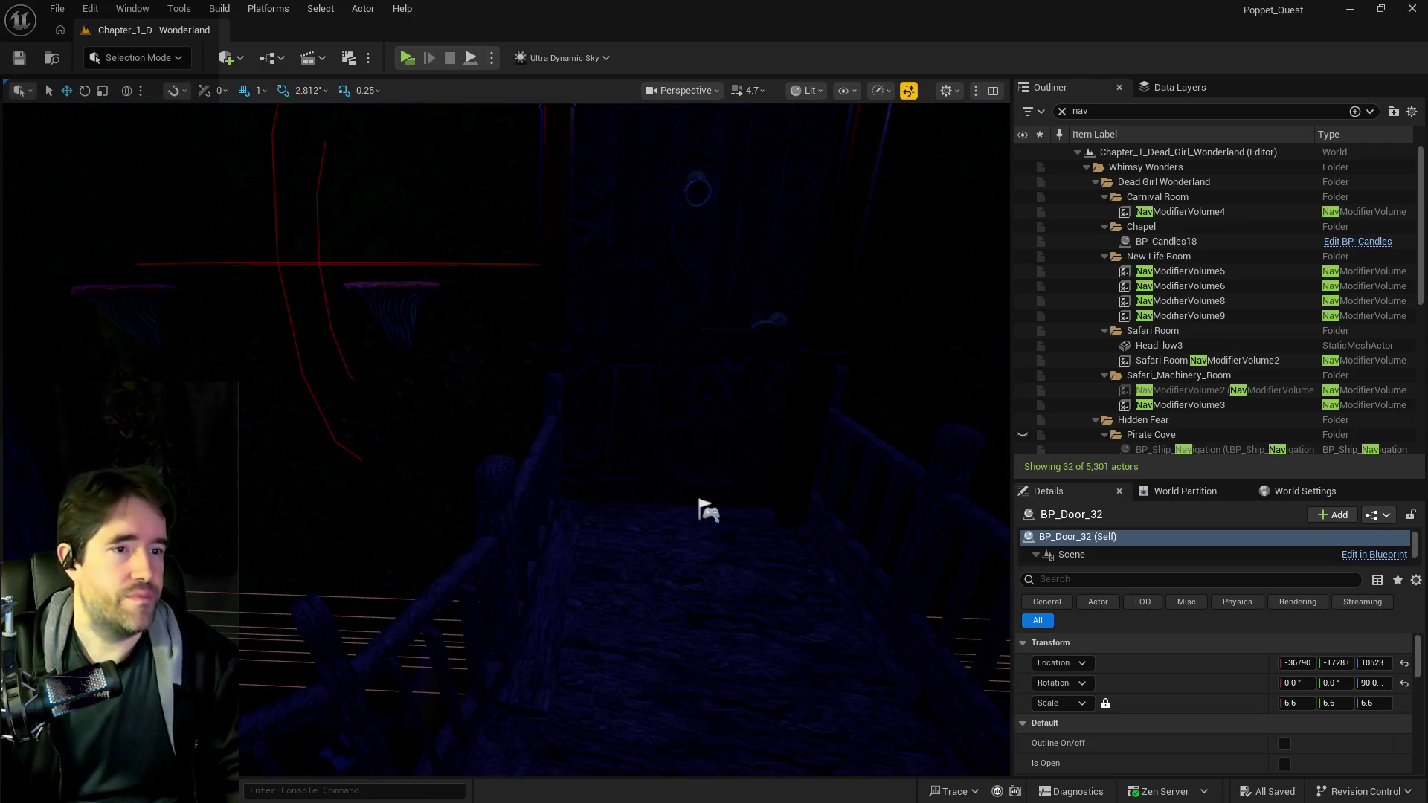
- Open the Content Browser and expand the Characters folder
key(ctrl+shift+f)
scroll(134, 409, up, 10)
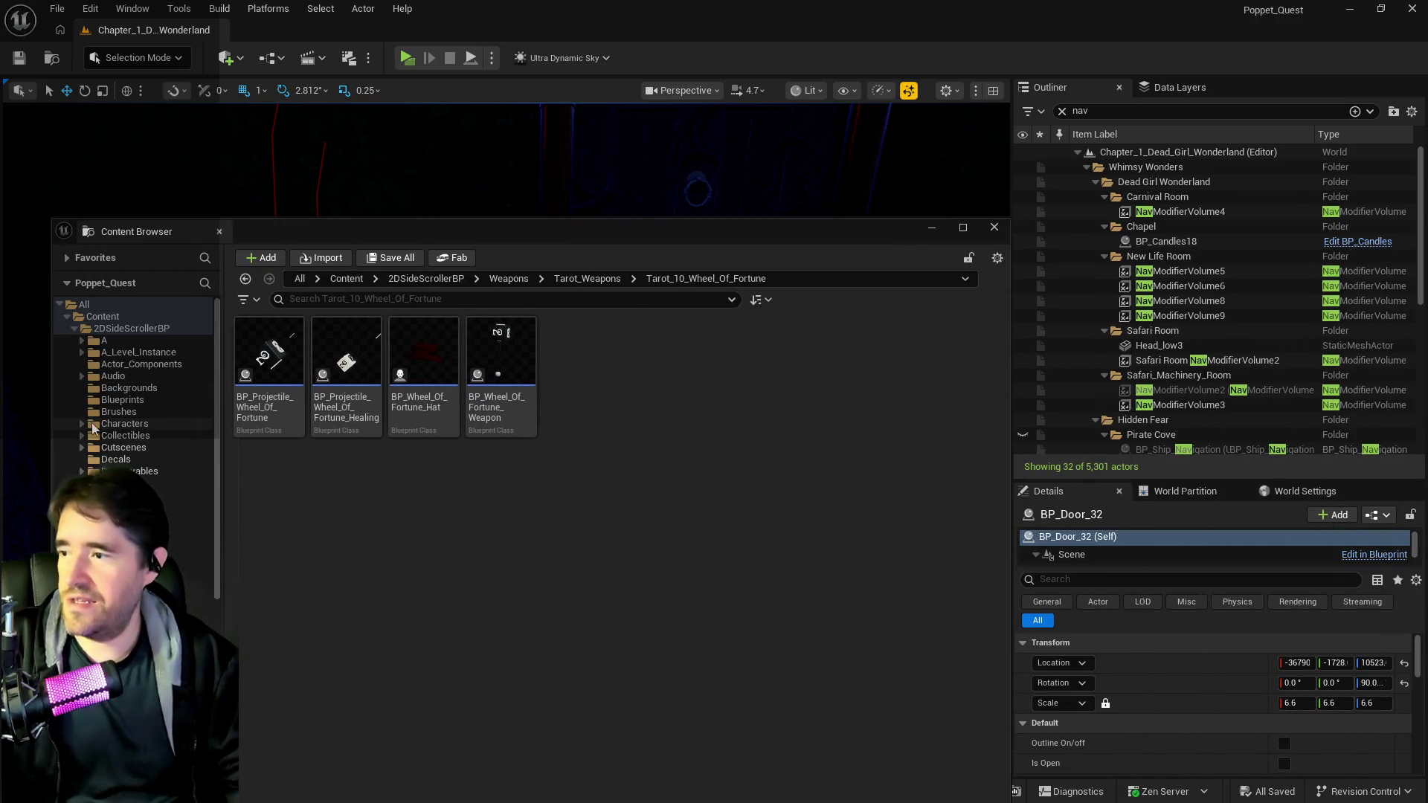
click(82, 423)
- In Bosses > Sally_The_Blackheart, duplicate BP_Sally_The_Blackheart and name the copy BP_Sally_The_Blackheart_Clone
click(111, 448)
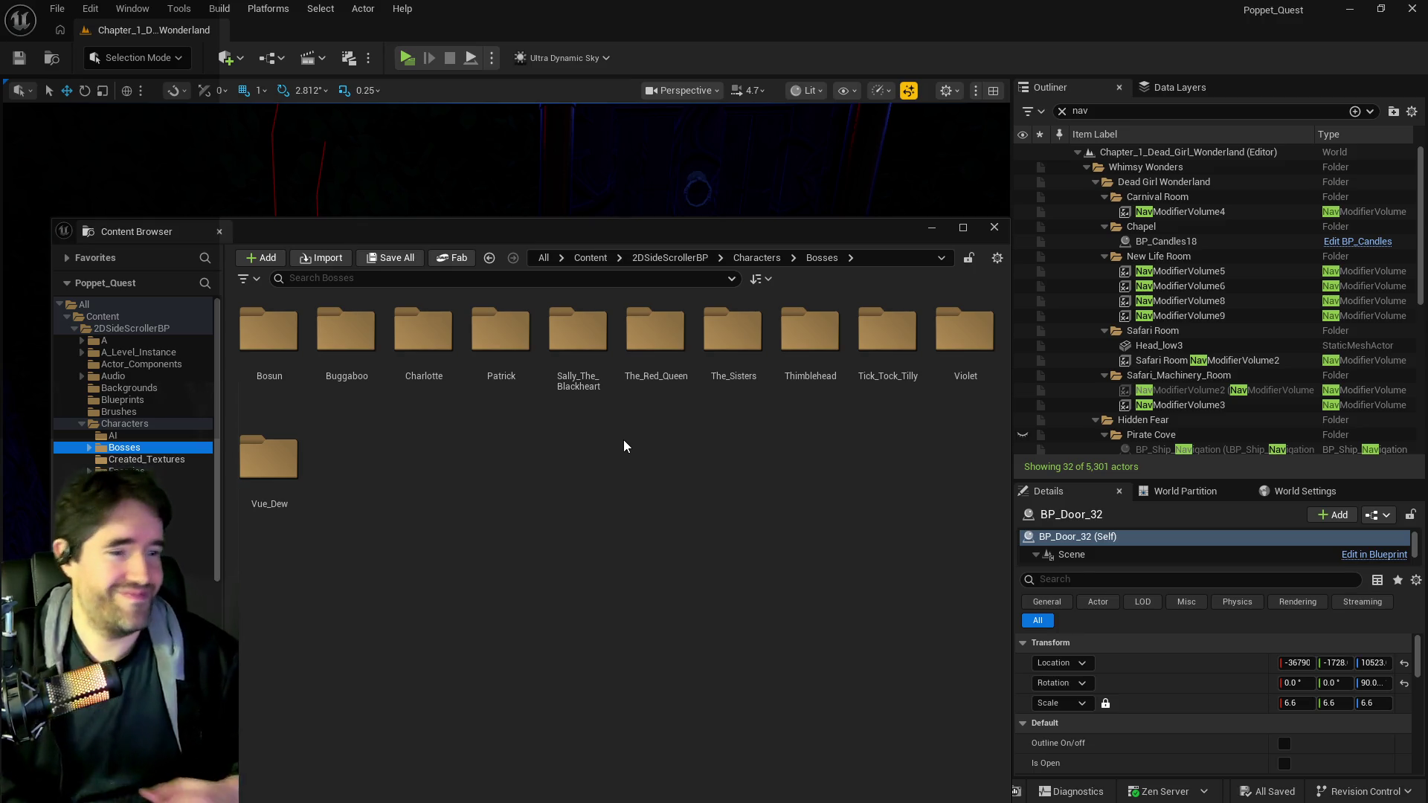
double_click(578, 334)
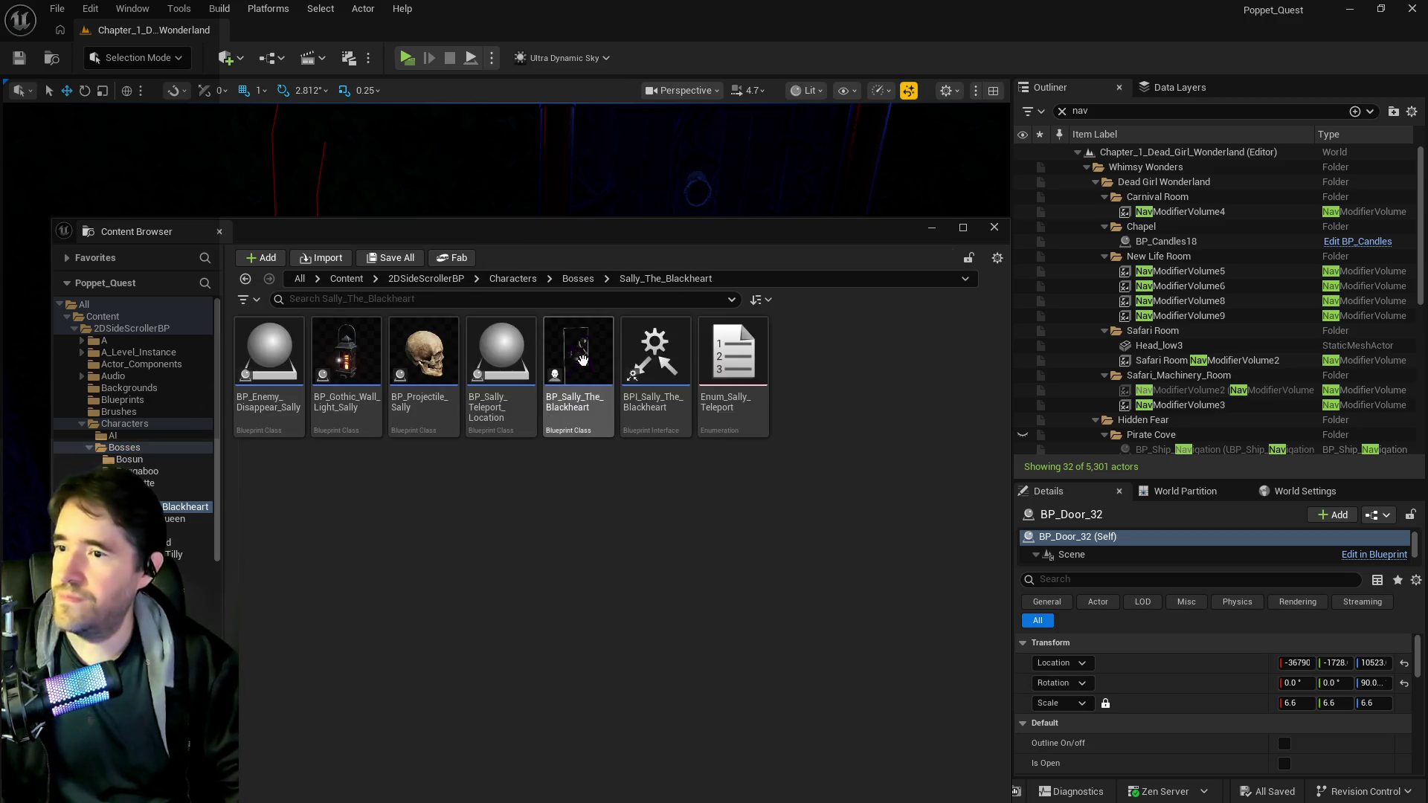
right_click(581, 386)
click(621, 438)
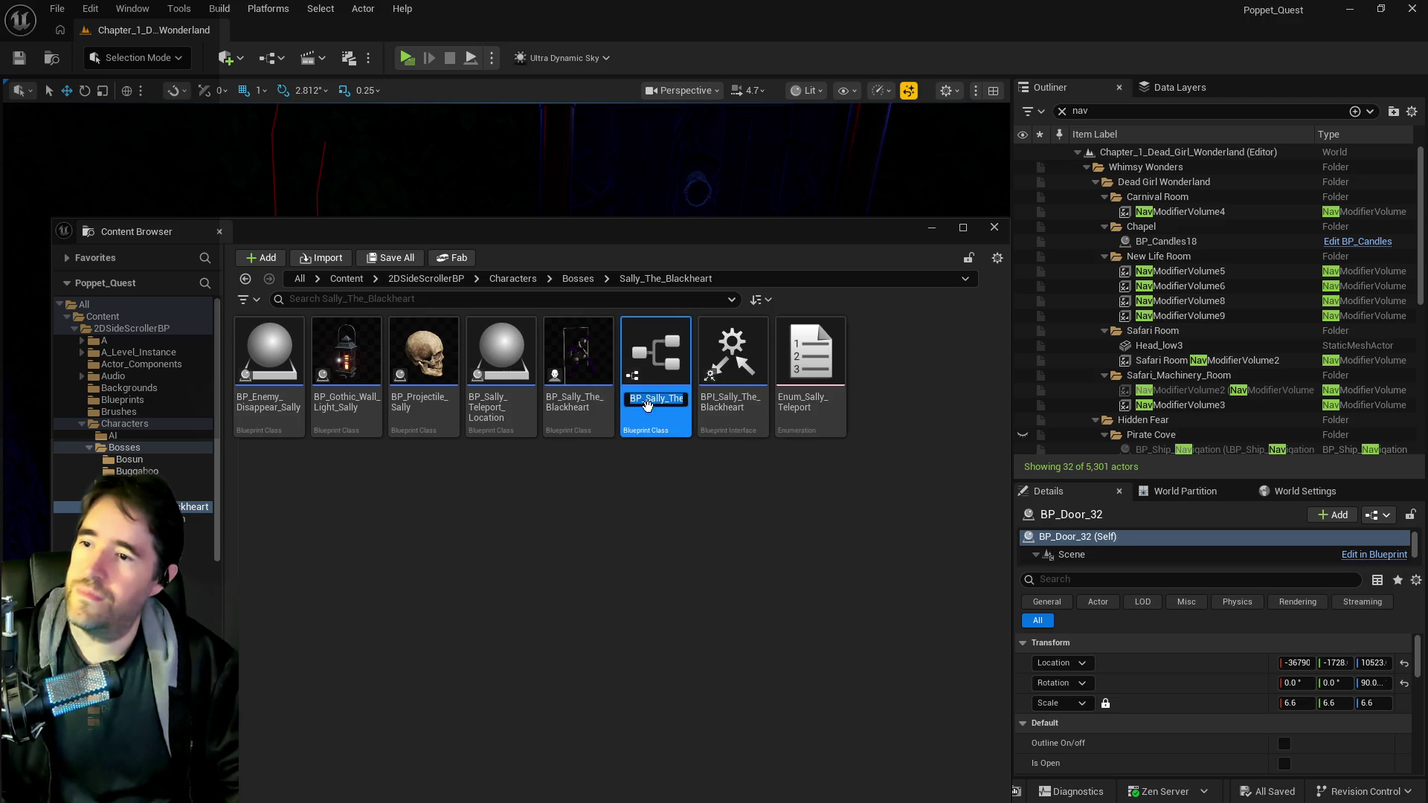
key(End)
key(BackSpace)
text(_C)
text(ne)
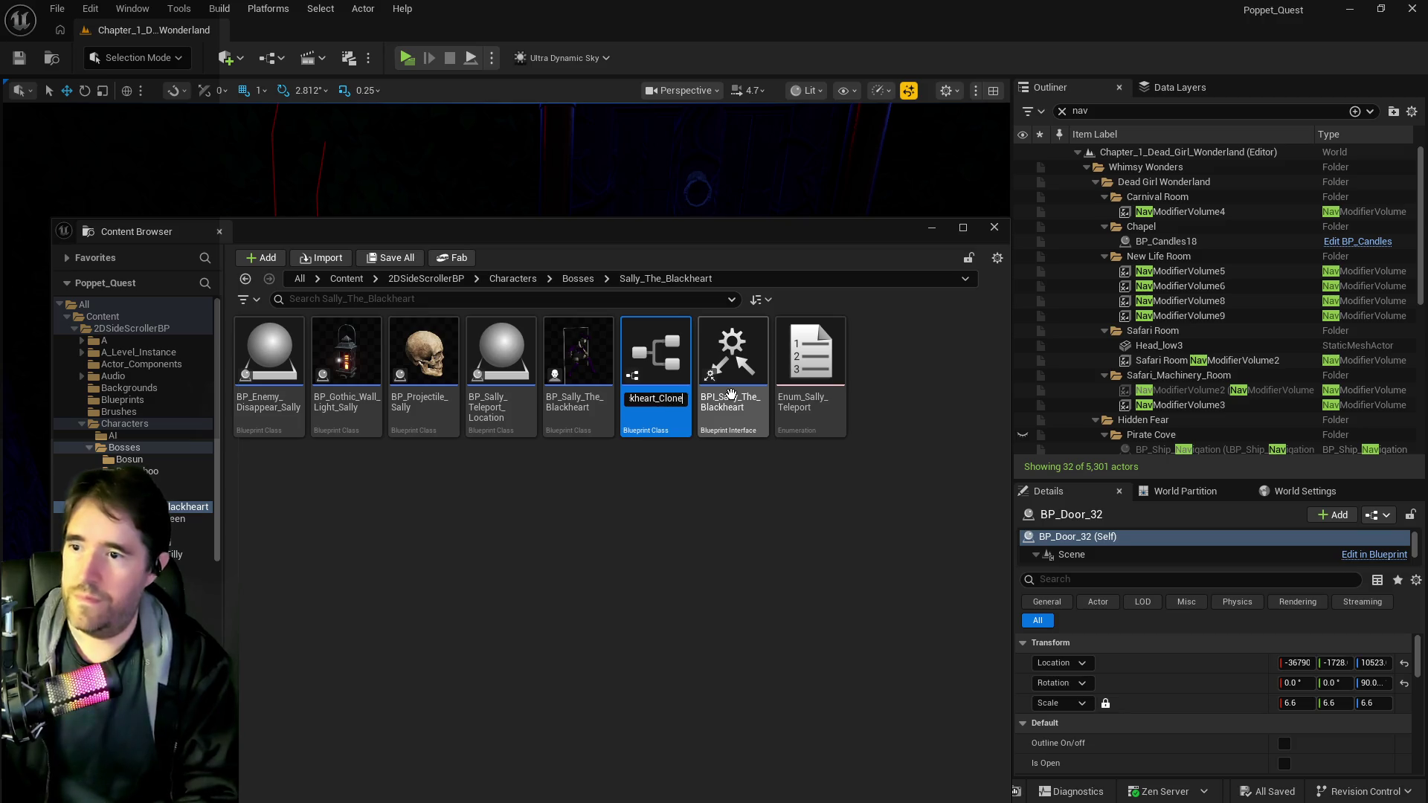
key(Return)
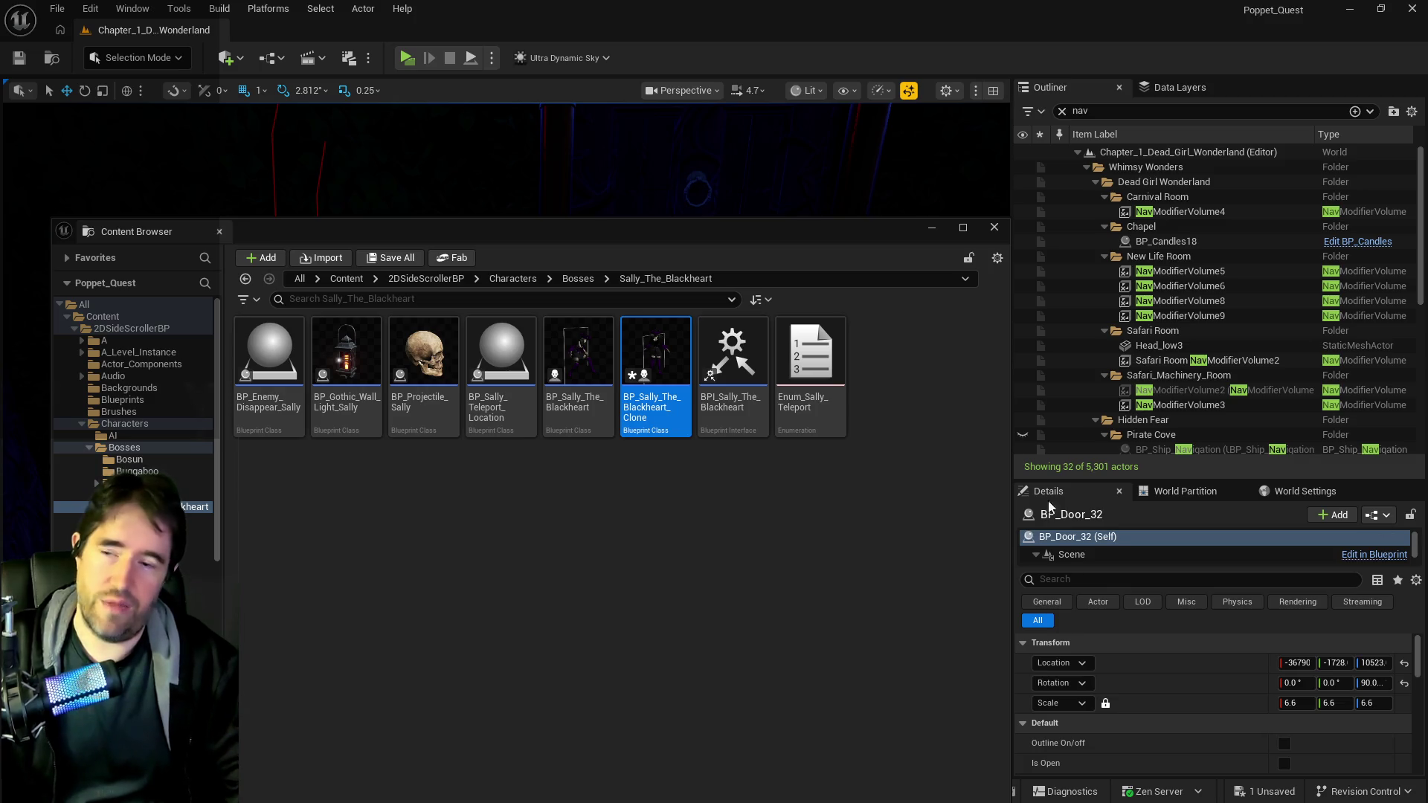
- Locate the BP_Sally_The_Blackheart_Clone asset in the Content Browser
mouse_move(665, 359)
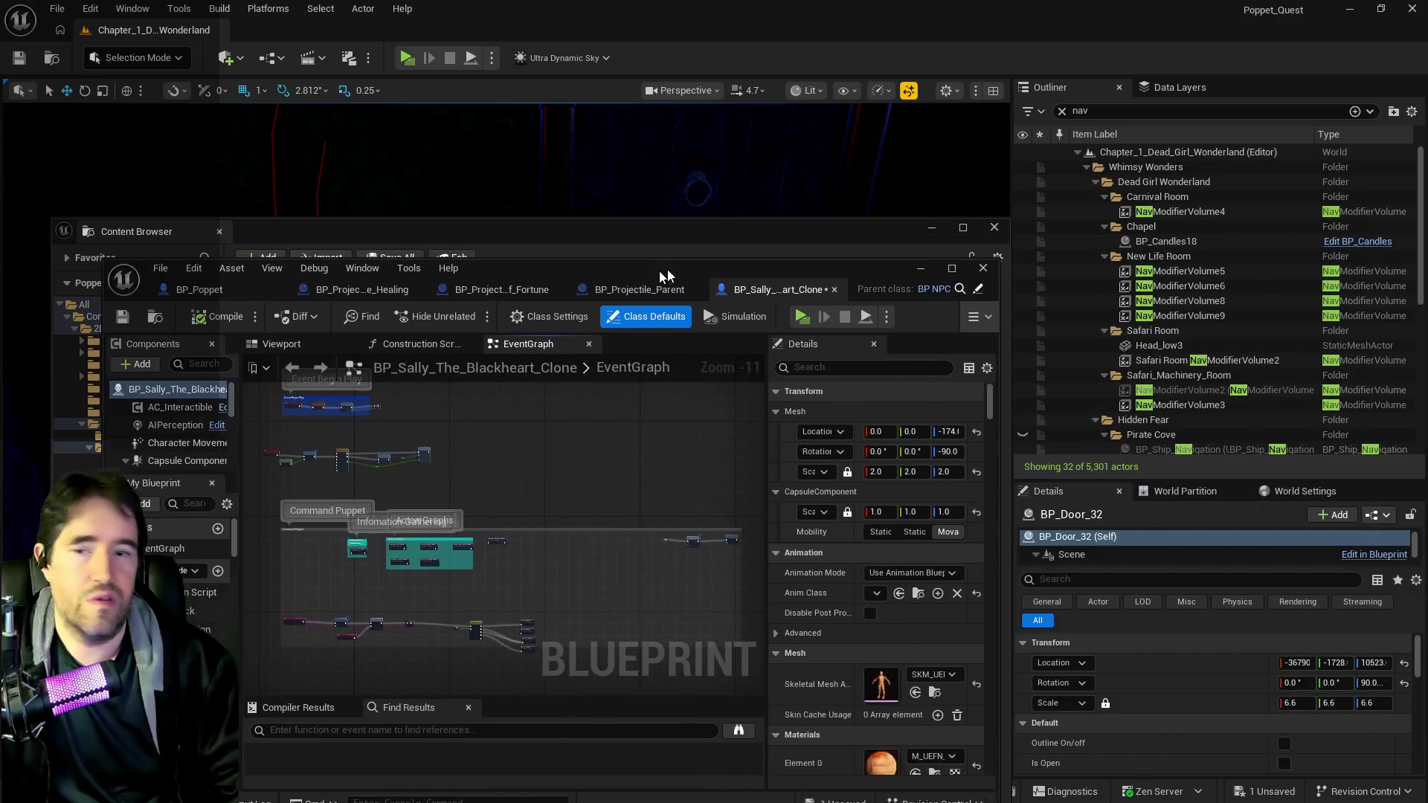
- Open BP_Sally_The_Blackheart_Clone and centre its EventGraph on the Command Puppet Switch on Int node
double_click(637, 274)
drag(747, 504, 765, 625)
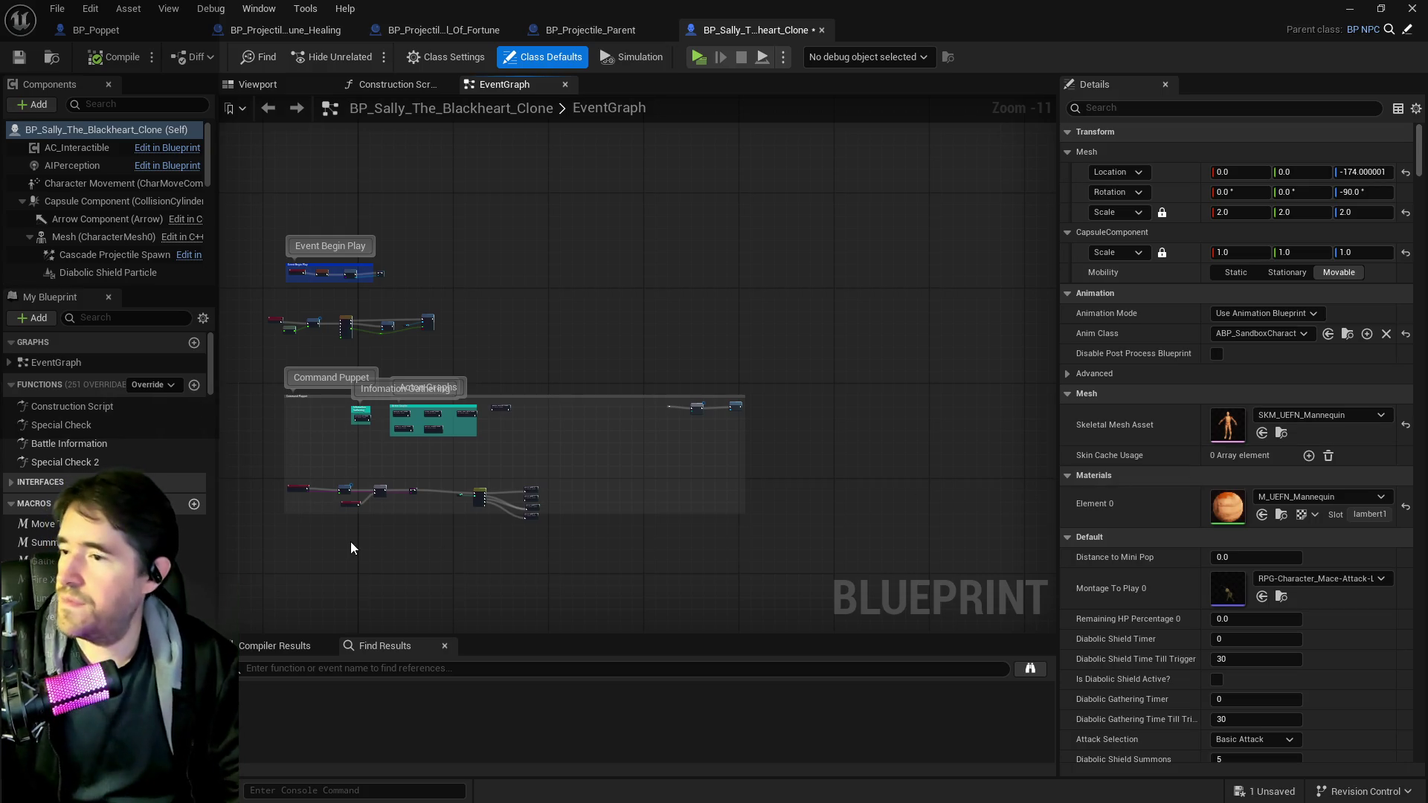
scroll(355, 534, up, 1)
mouse_move(359, 539)
mouse_down()
mouse_move(472, 462)
mouse_move(519, 403)
mouse_up()
scroll(610, 413, up, 7)
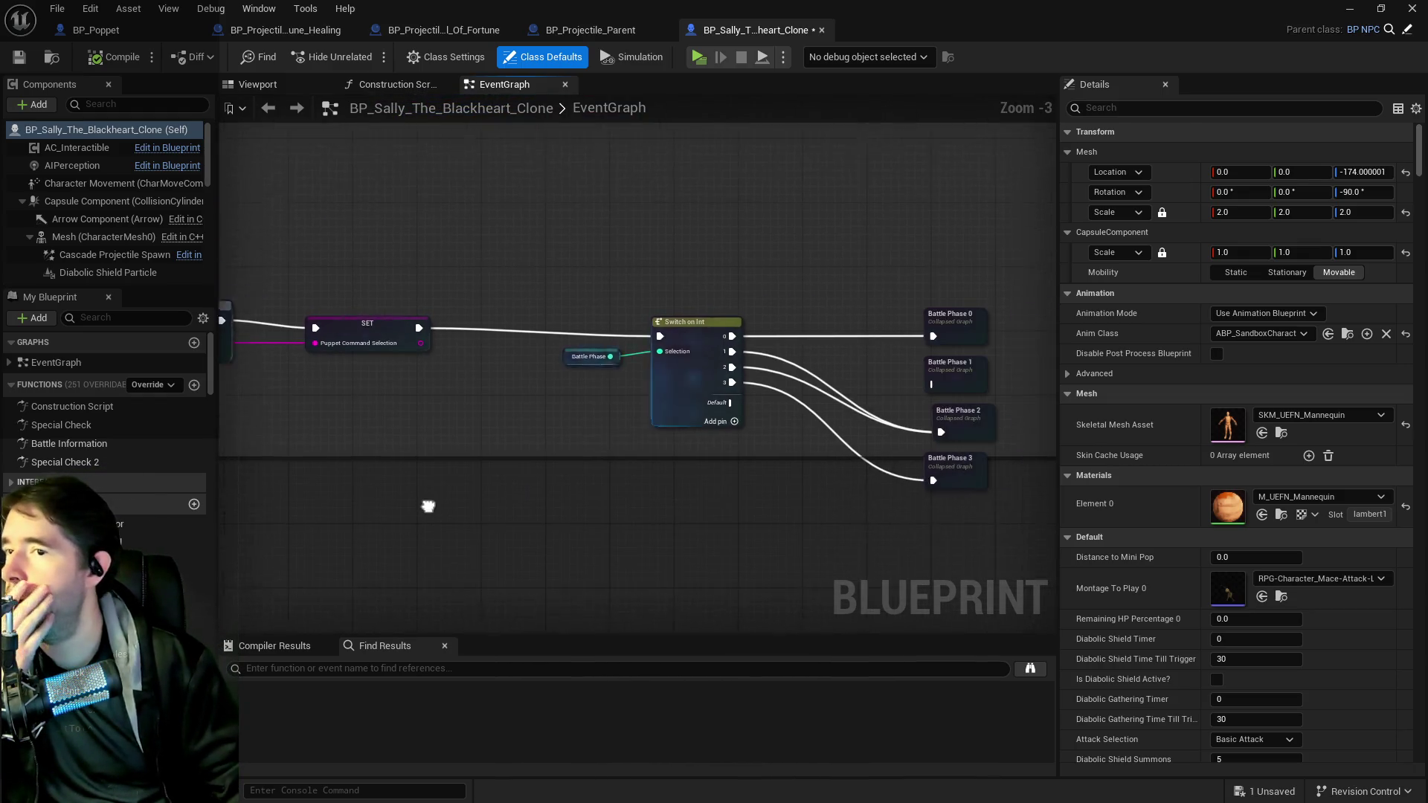
mouse_move(571, 453)
mouse_down()
mouse_move(414, 446)
mouse_move(549, 552)
mouse_move(595, 485)
mouse_move(577, 494)
mouse_up()
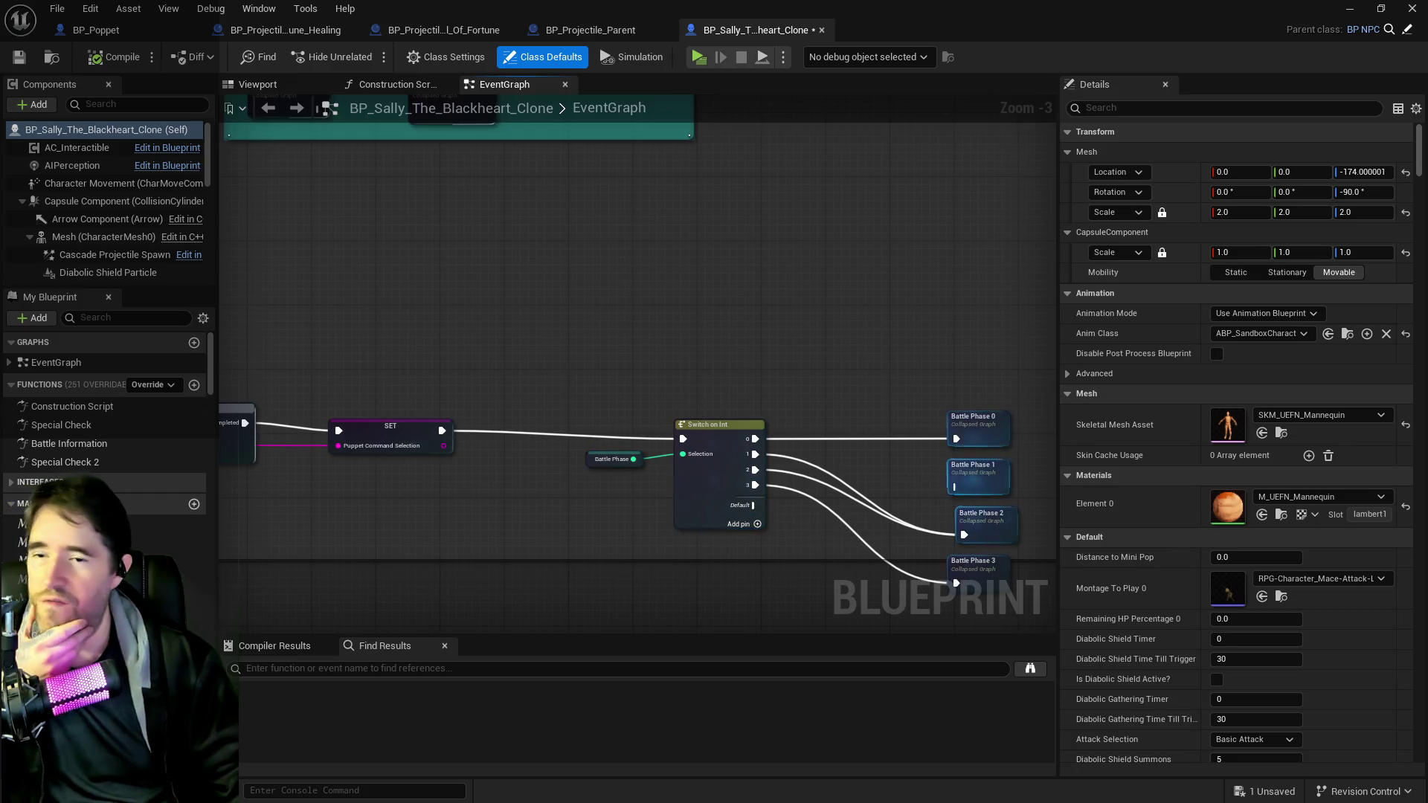
- Open the Battle Phase 0 collapsed graph to view its Switch on String to Play Montage chain
drag(905, 475, 831, 468)
click(902, 430)
double_click(903, 430)
scroll(696, 390, up, 3)
mouse_move(504, 424)
mouse_down()
mouse_move(551, 488)
mouse_move(667, 462)
mouse_move(568, 445)
mouse_up()
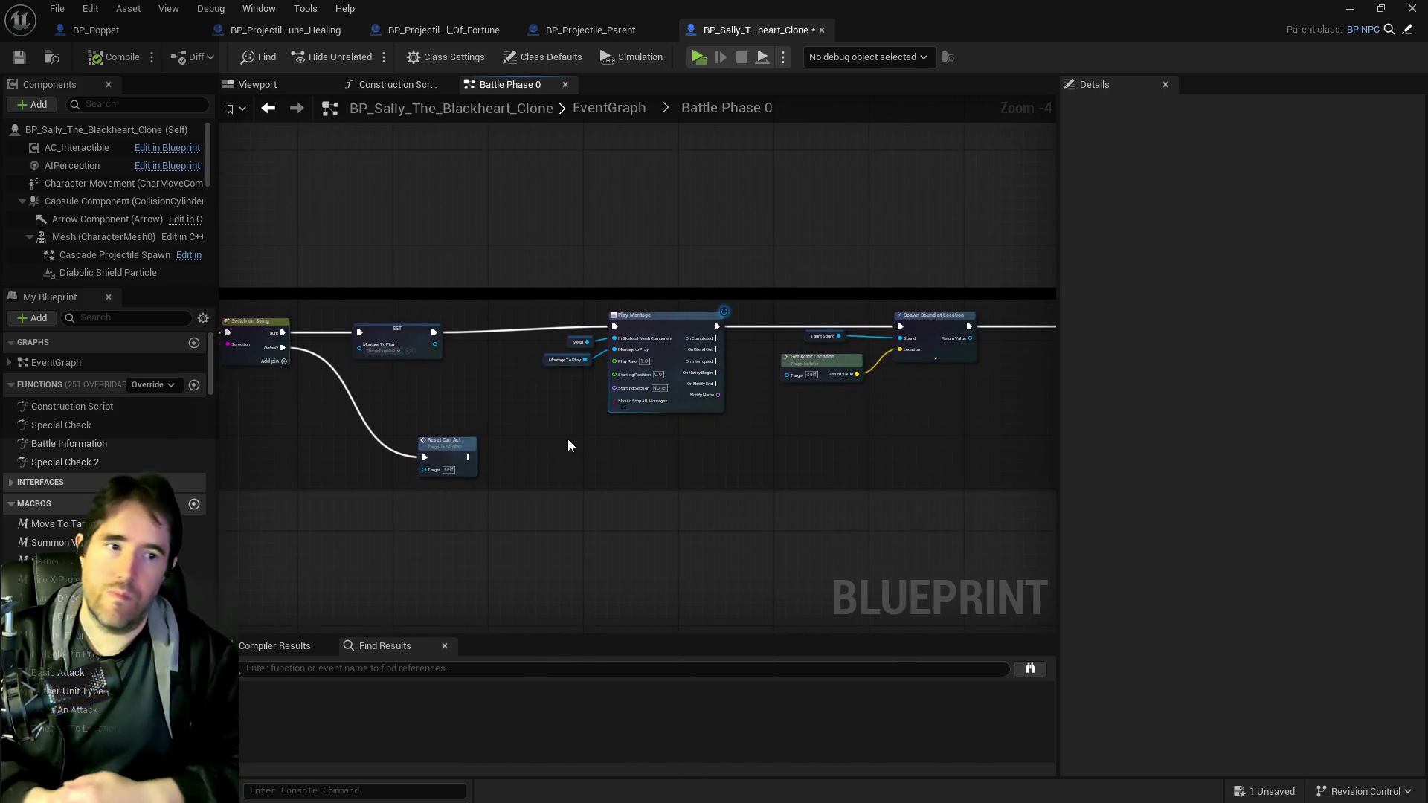
- Open the Battle Phase 1 collapsed graph and select its Fire X Projectiles and Reset Can Act nodes
click(609, 108)
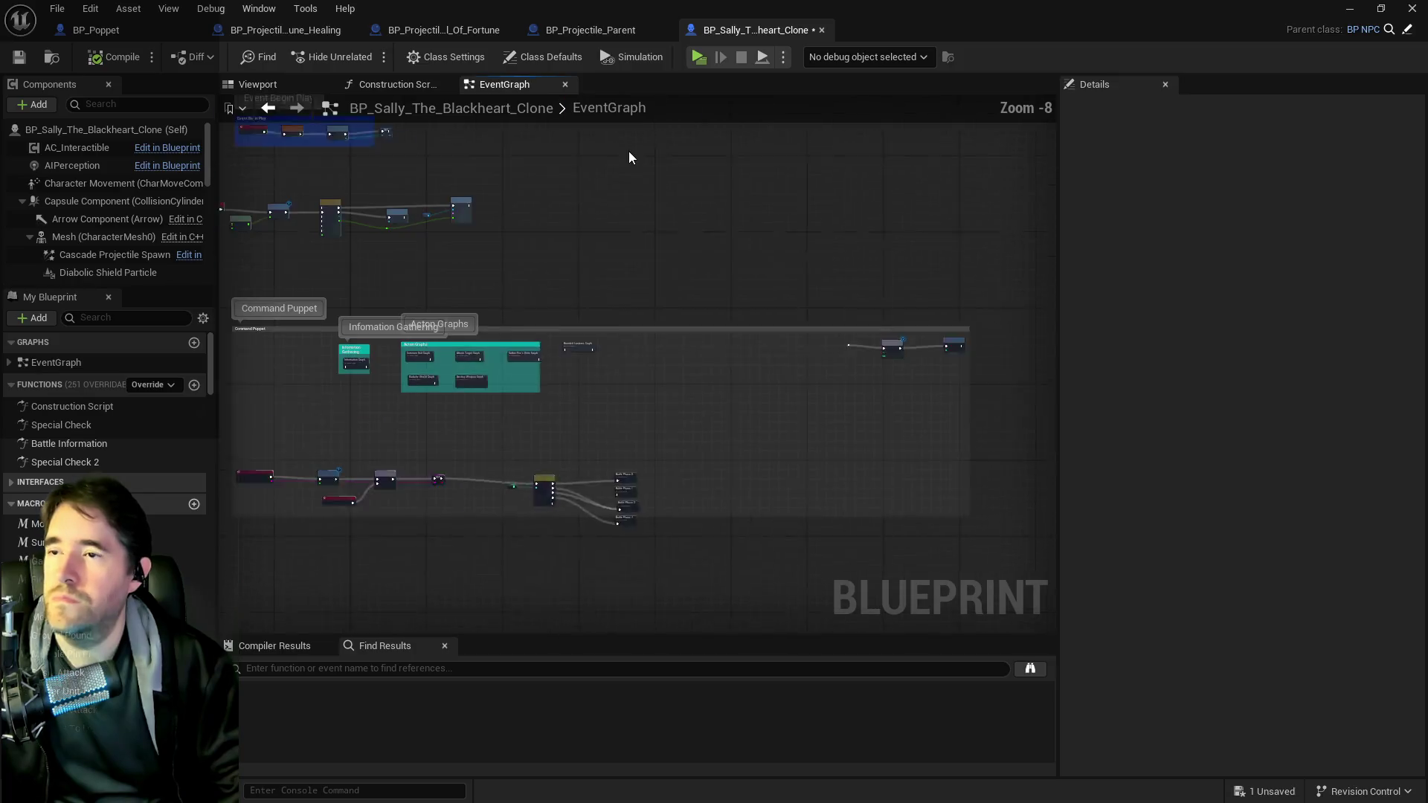
scroll(674, 561, up, 5)
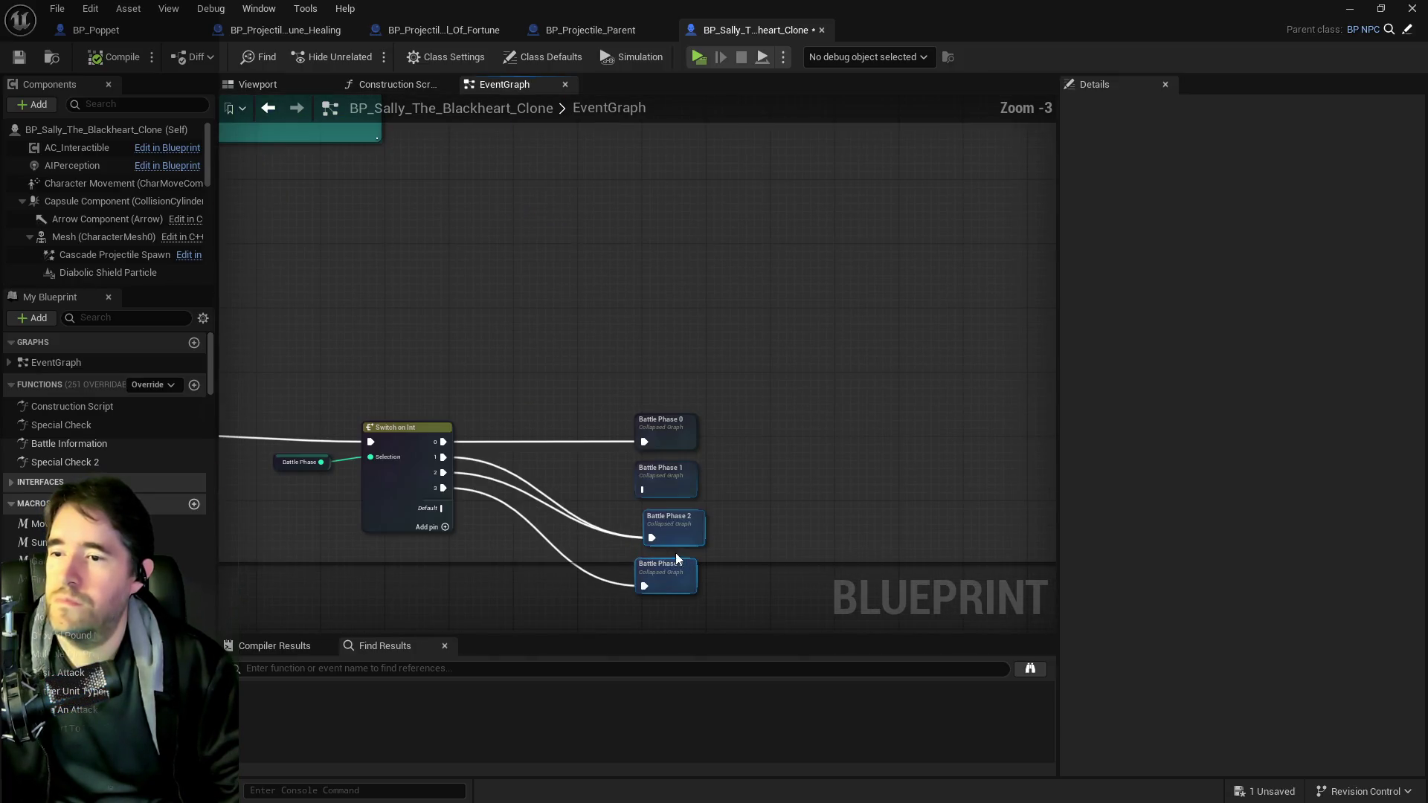
click(668, 482)
double_click(668, 483)
scroll(555, 235, up, 3)
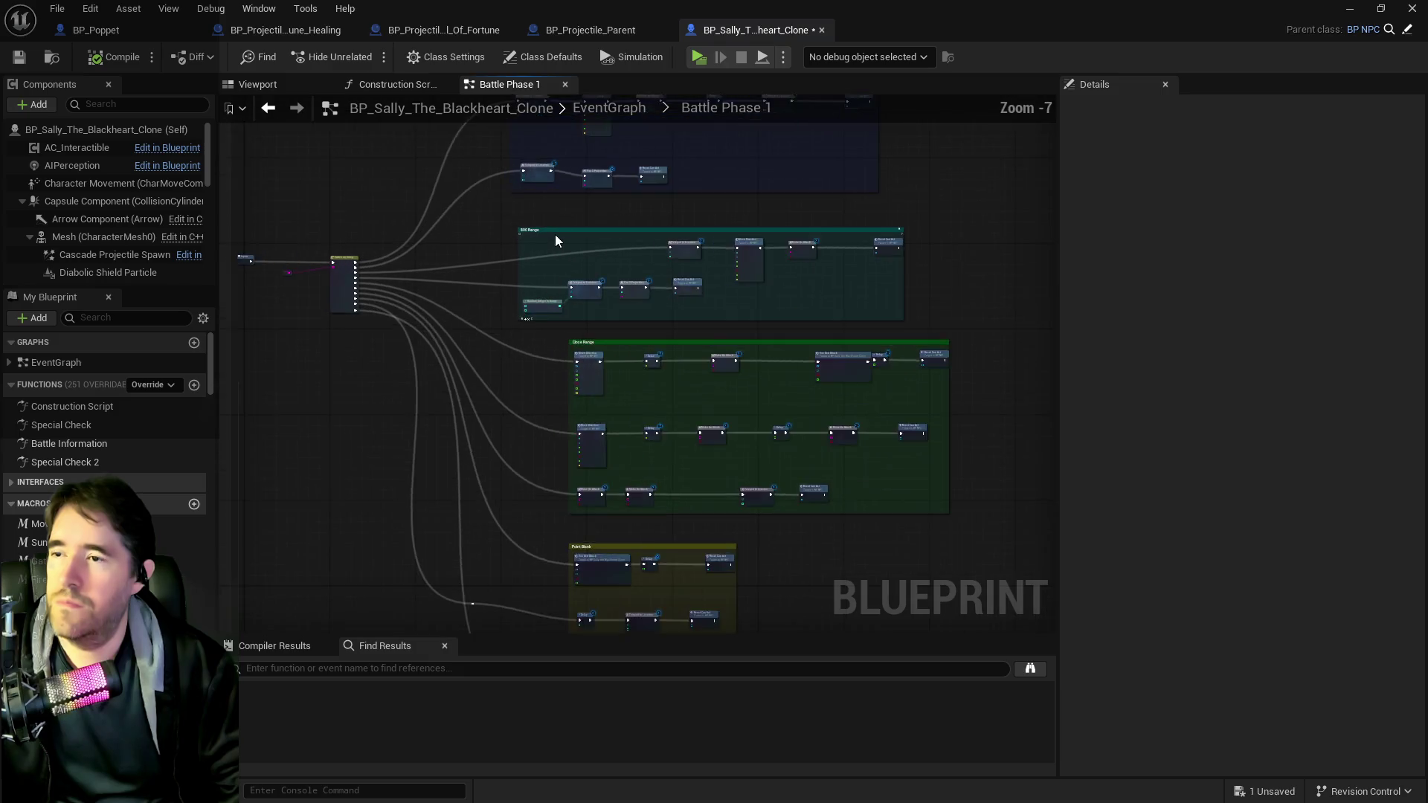
scroll(519, 386, up, 5)
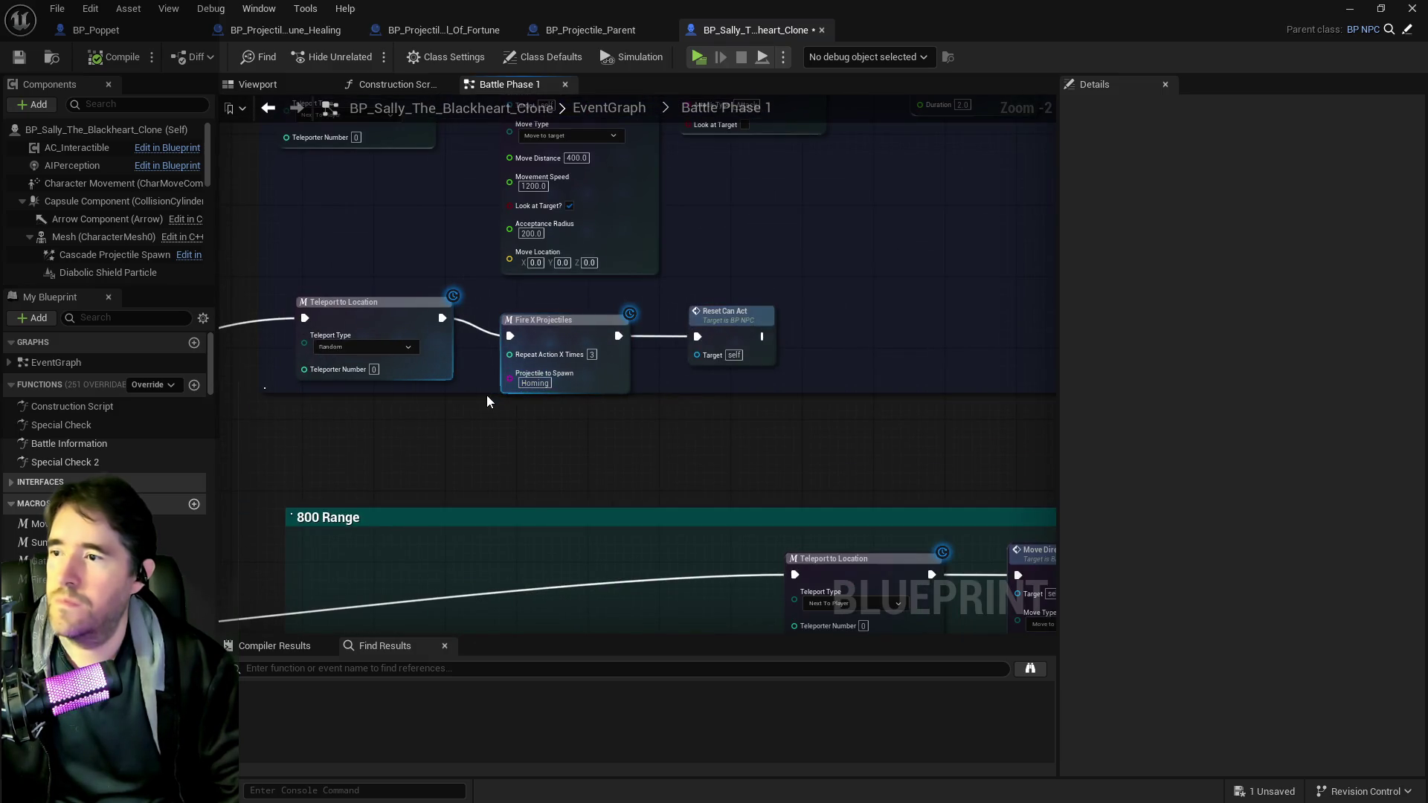
scroll(496, 410, down, 3)
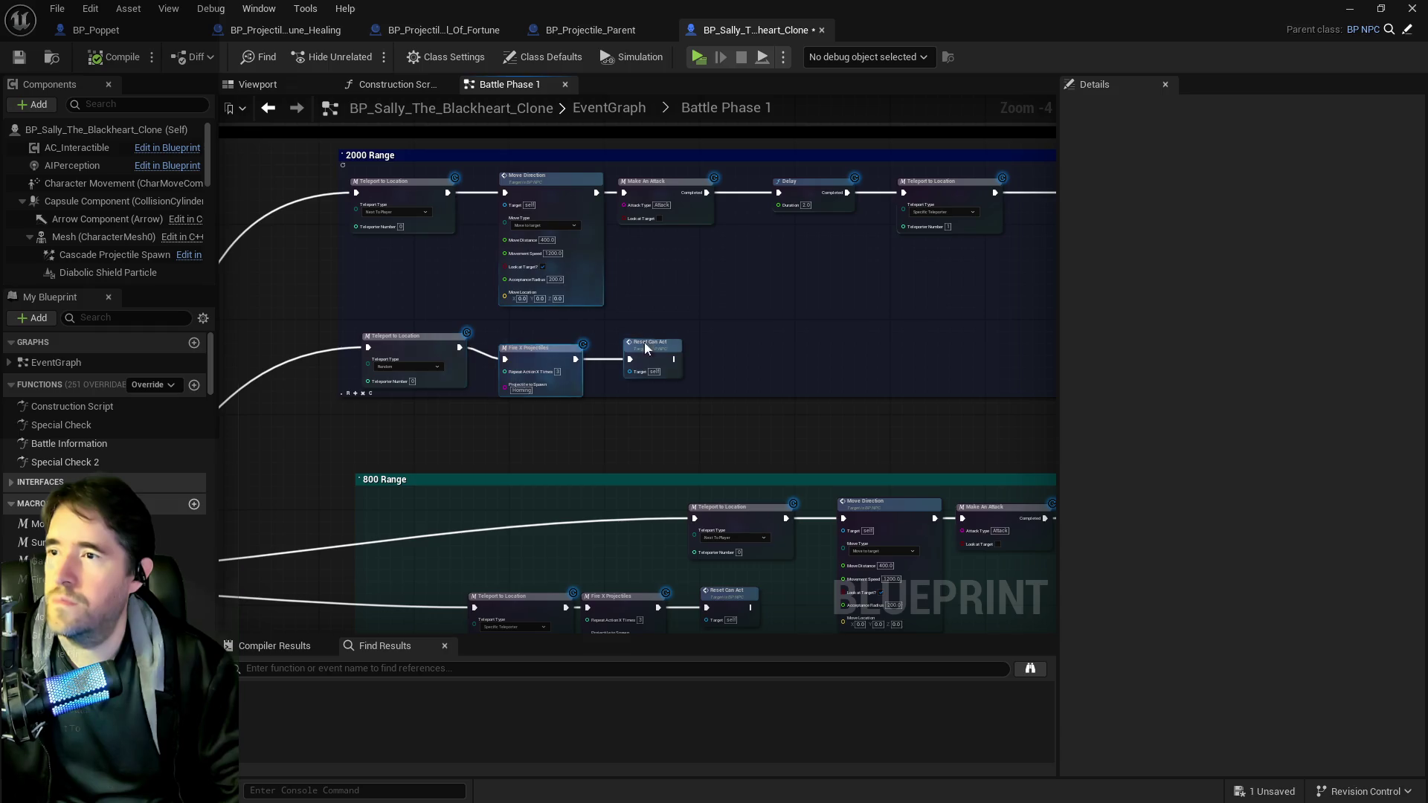
drag(553, 340, 688, 387)
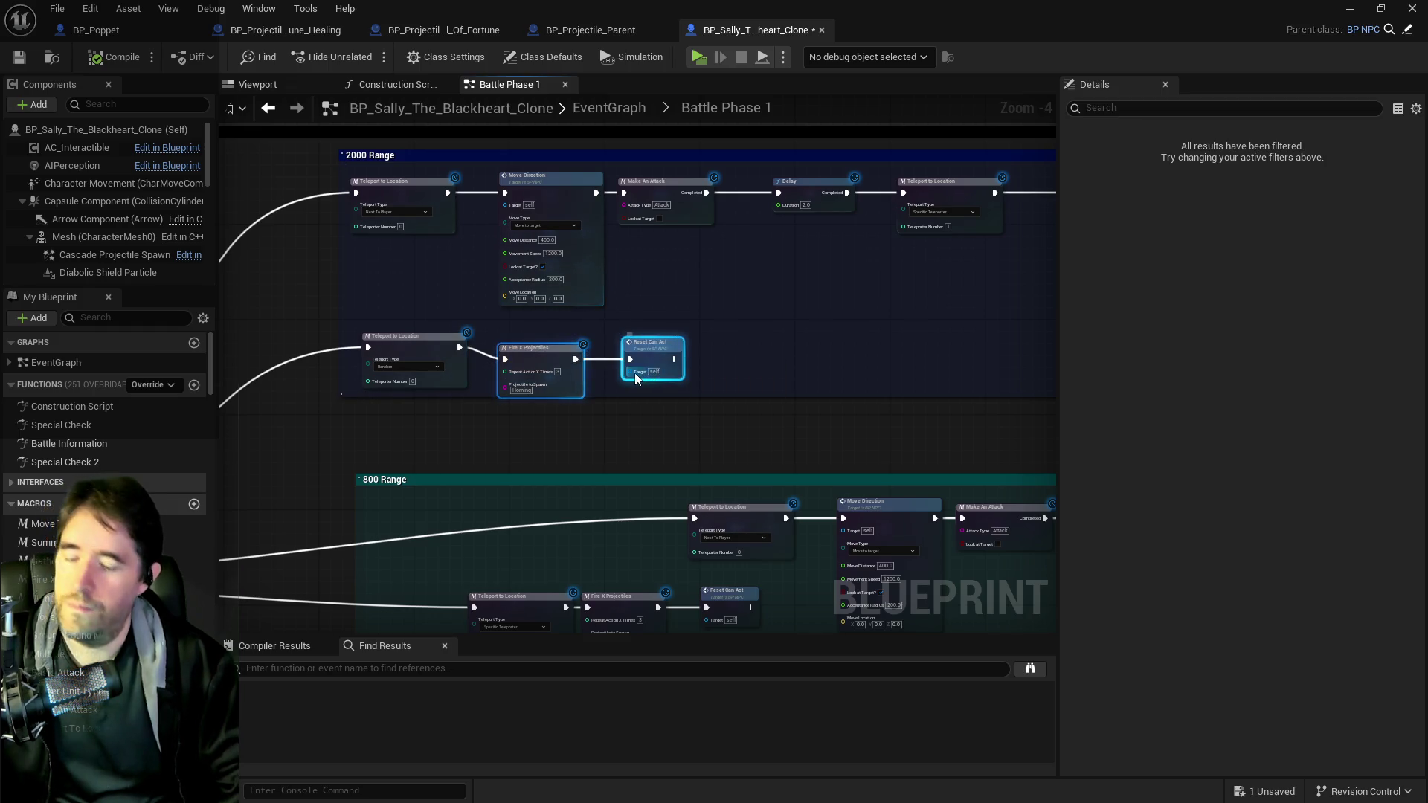
- Paste the Fire X Projectiles and Reset Can Act nodes beside the EventGraph's Switch on Int
click(587, 106)
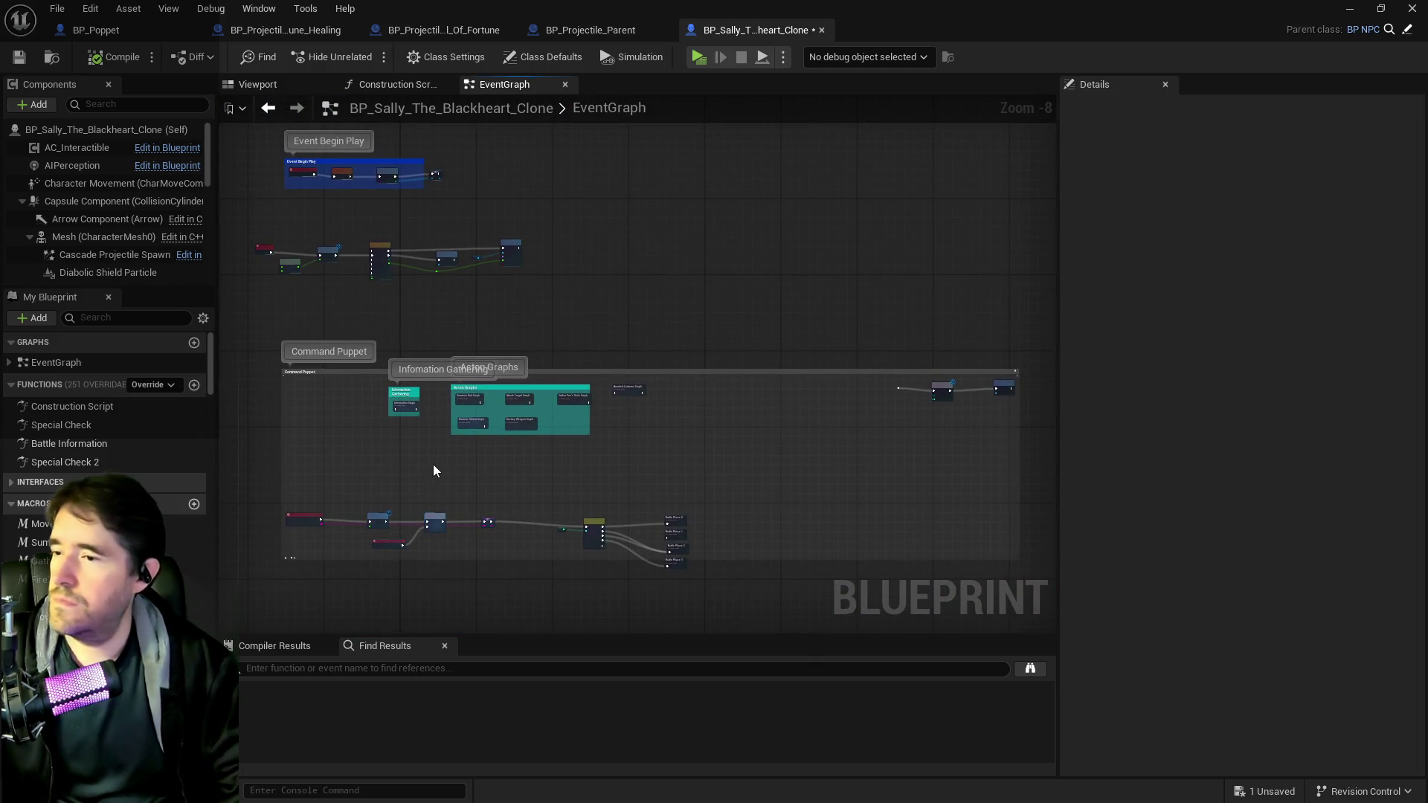
drag(462, 477, 677, 477)
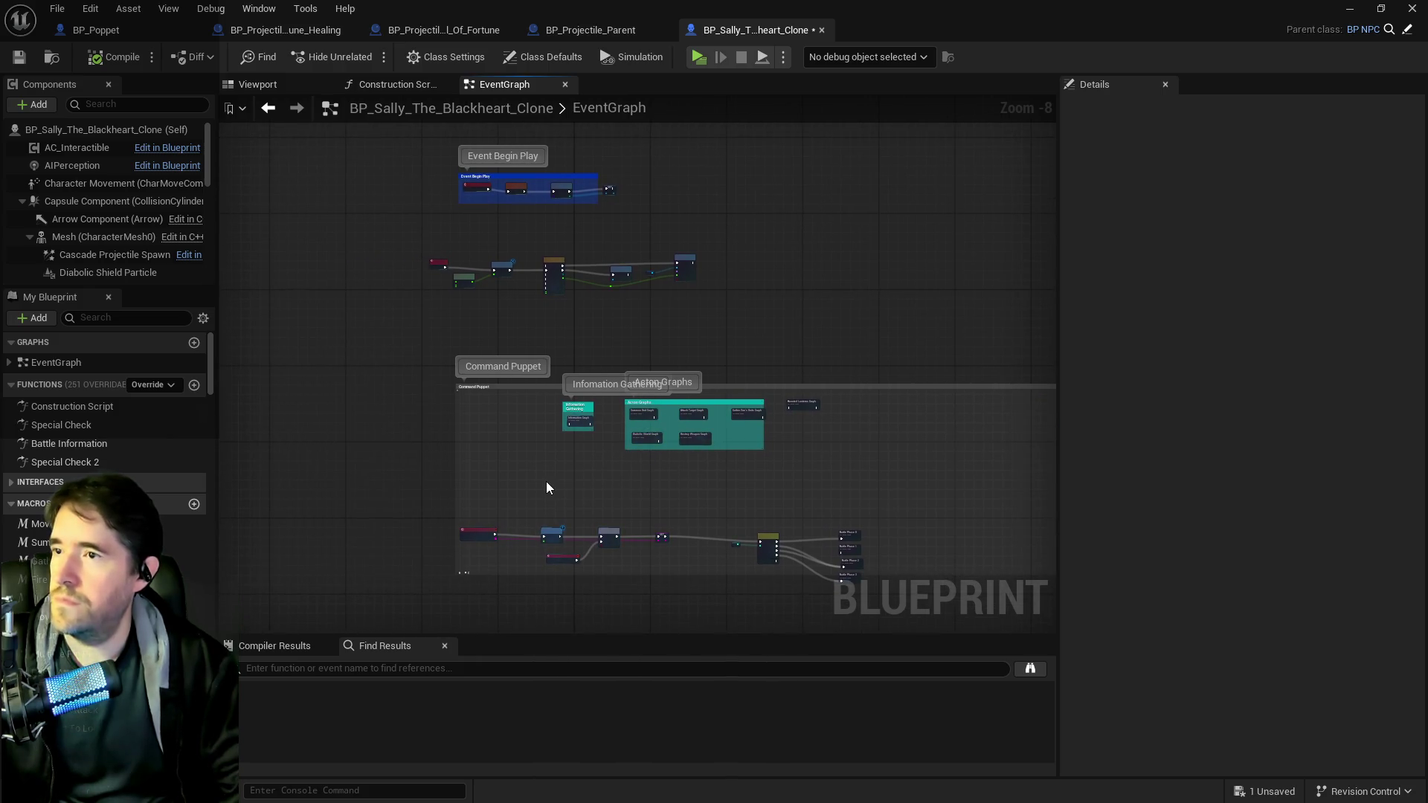
drag(546, 481, 476, 320)
scroll(607, 381, up, 5)
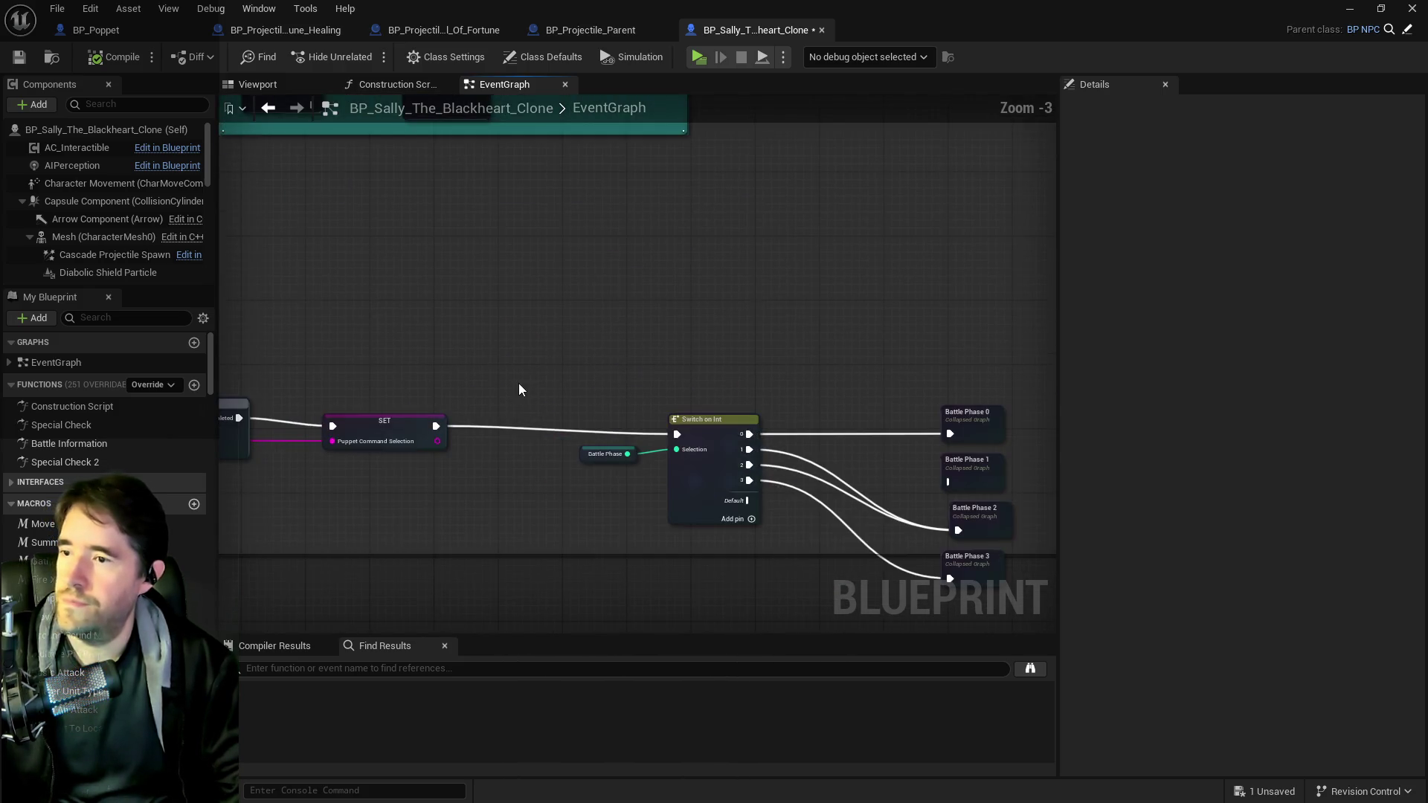
key(ctrl+v)
- Wire SET Puppet Command Selection into the pasted Fire X Projectiles, compile, save, then filter members for 'gamep'
drag(535, 398, 556, 363)
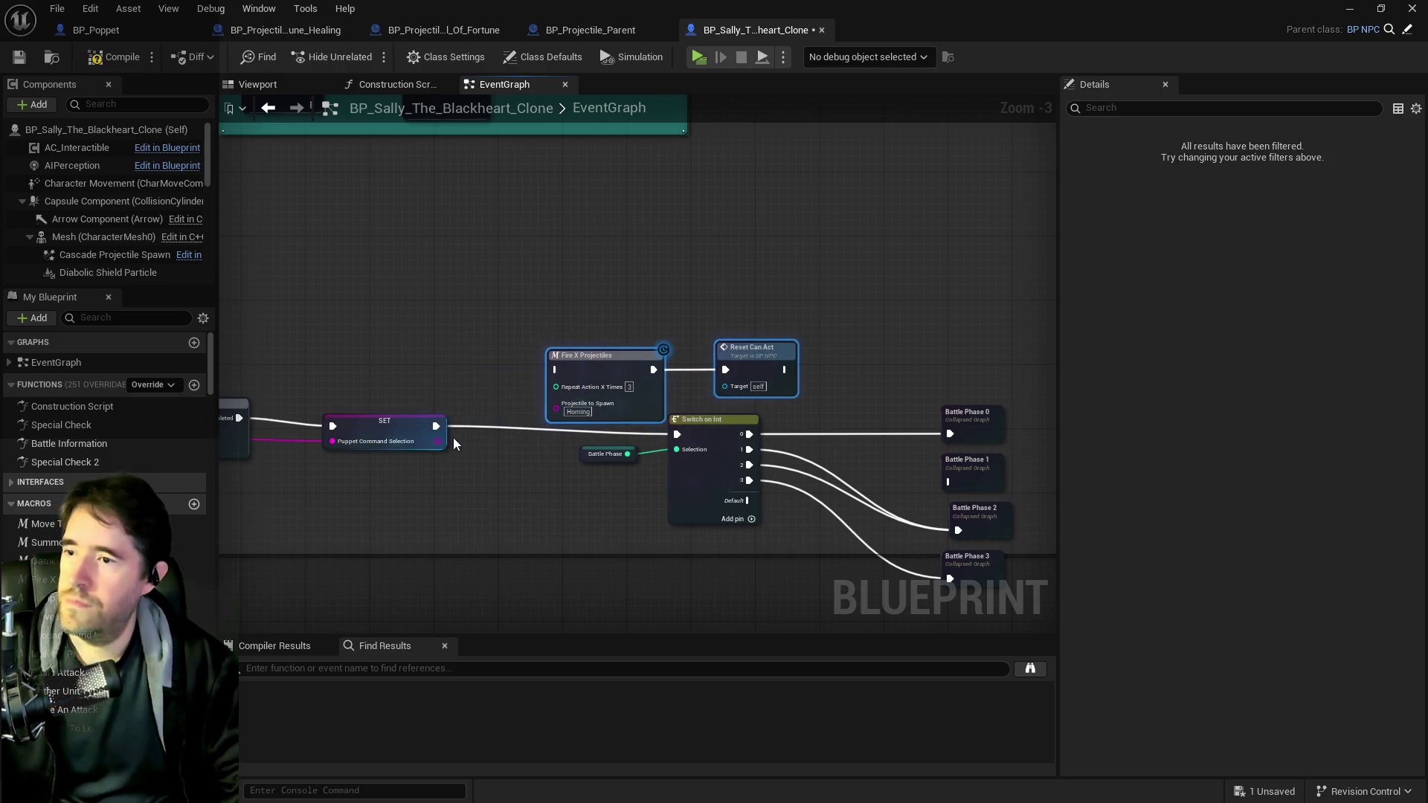
drag(447, 423, 556, 369)
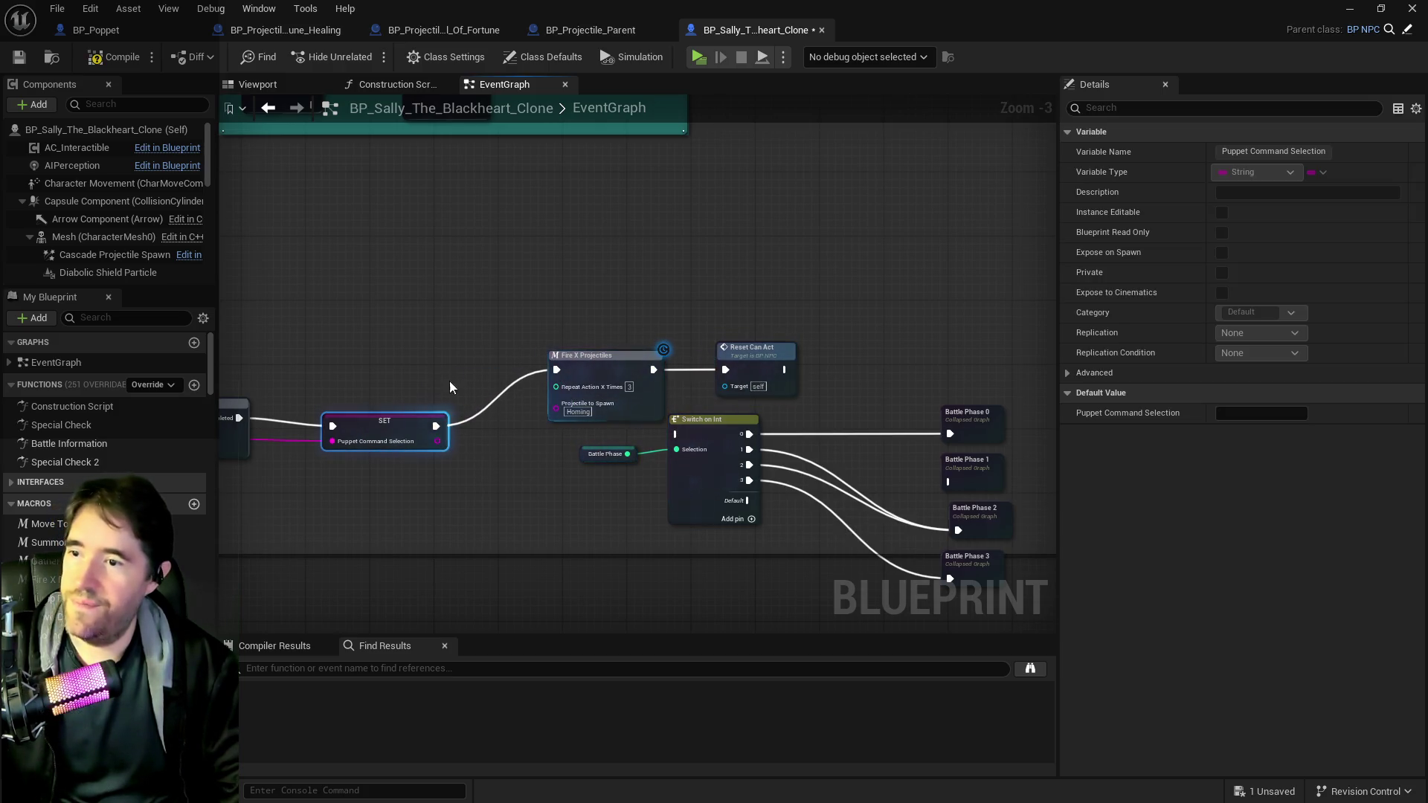
click(84, 65)
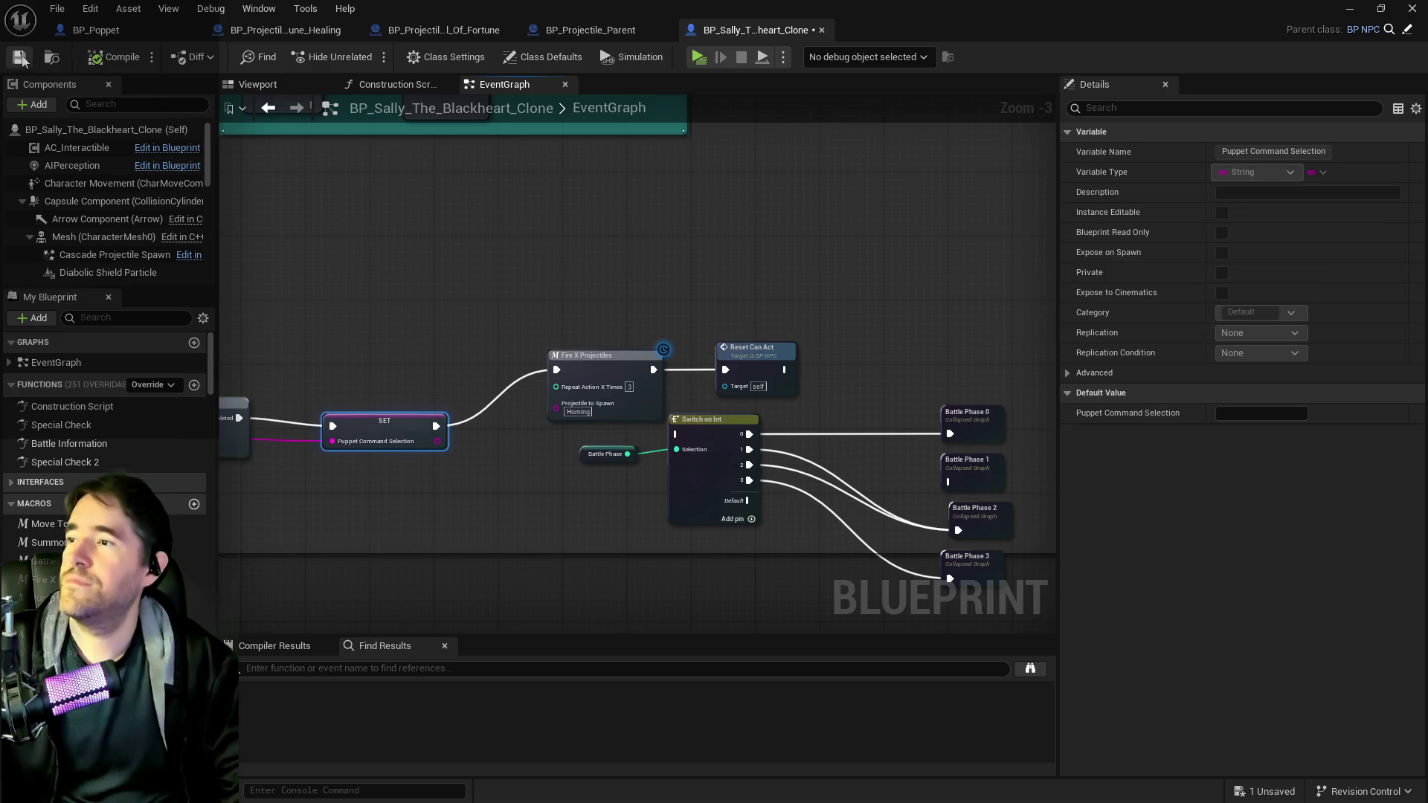
click(19, 57)
click(133, 318)
text(gamep)
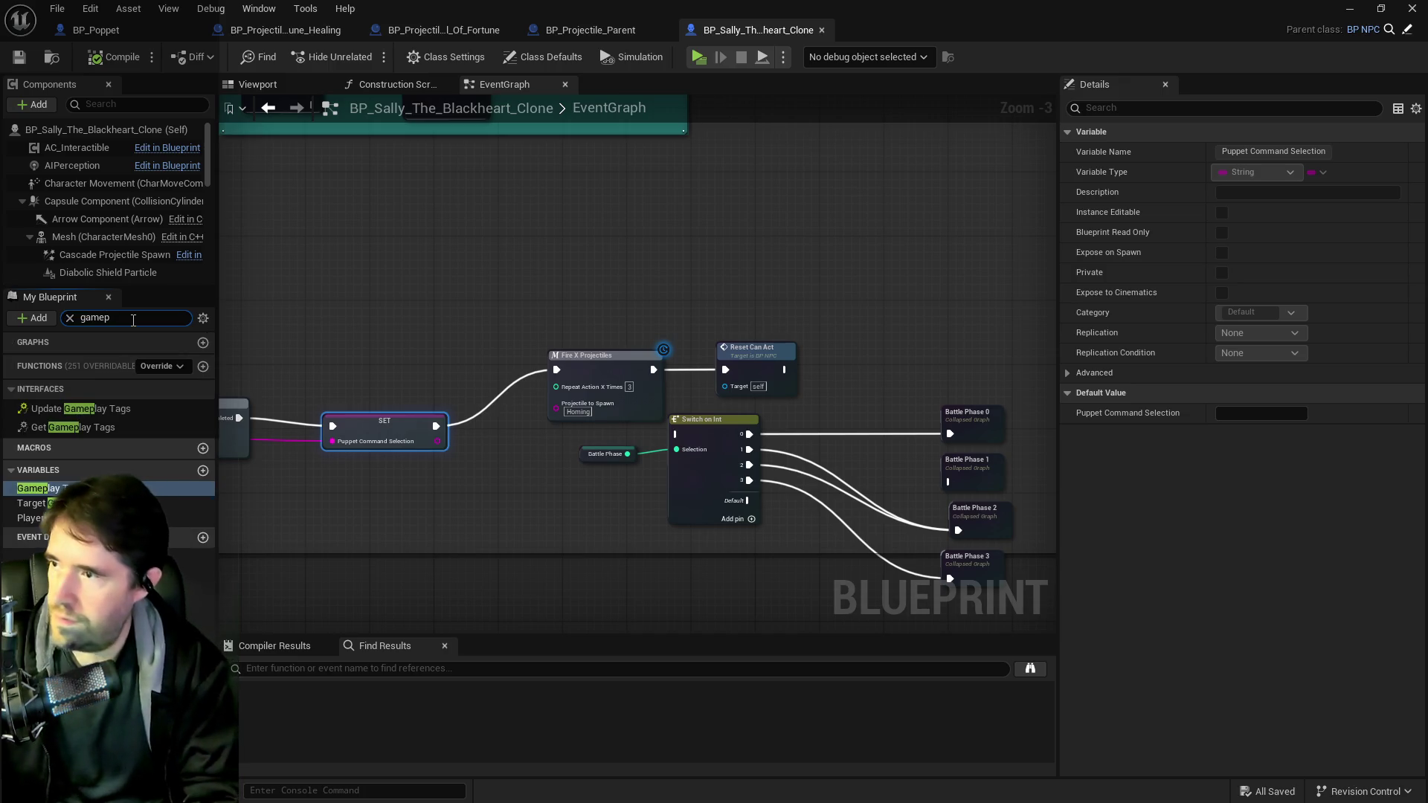
- Select the Gameplay Tags variable, undo the stray Enemy Type tag edit twice, and open Manage Gameplay Tags
click(34, 489)
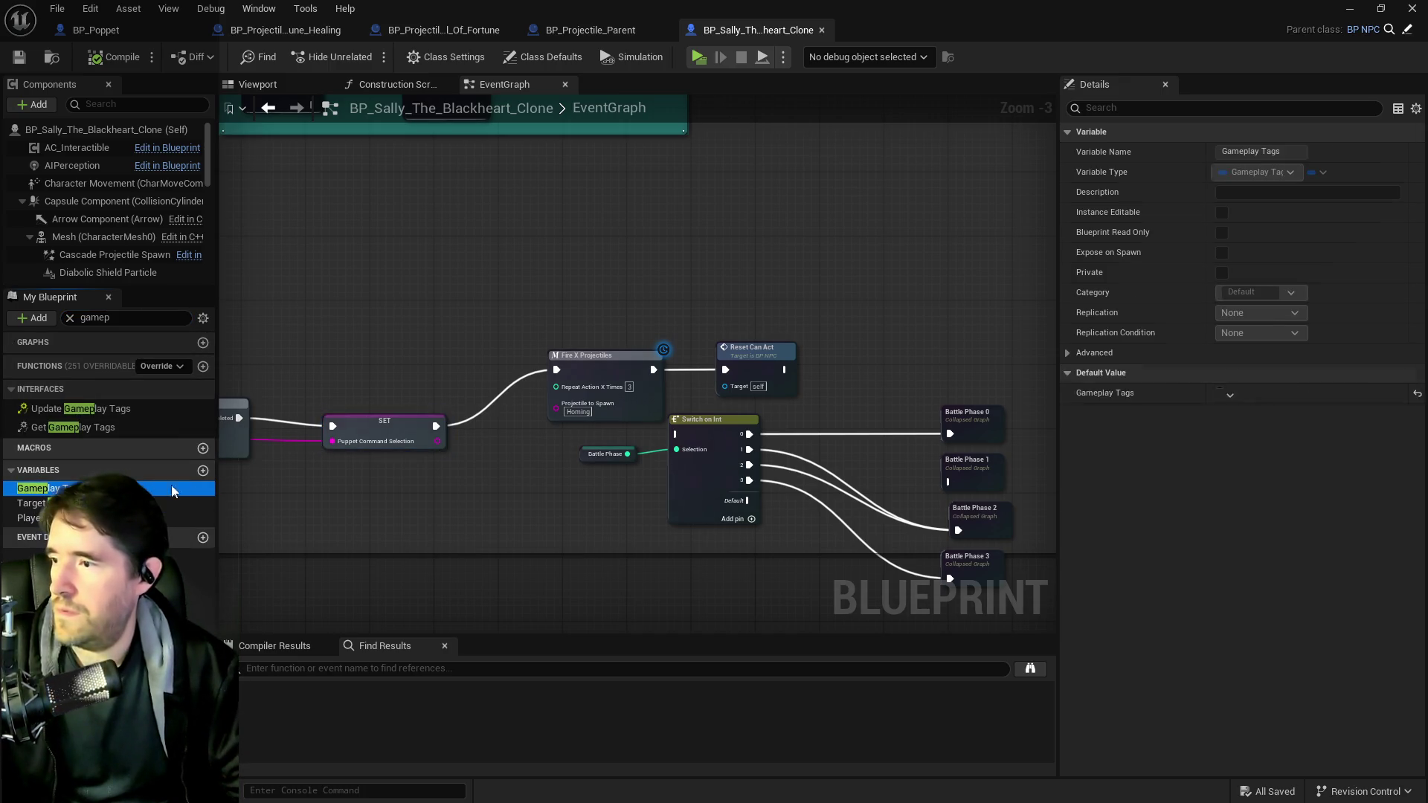
click(1346, 485)
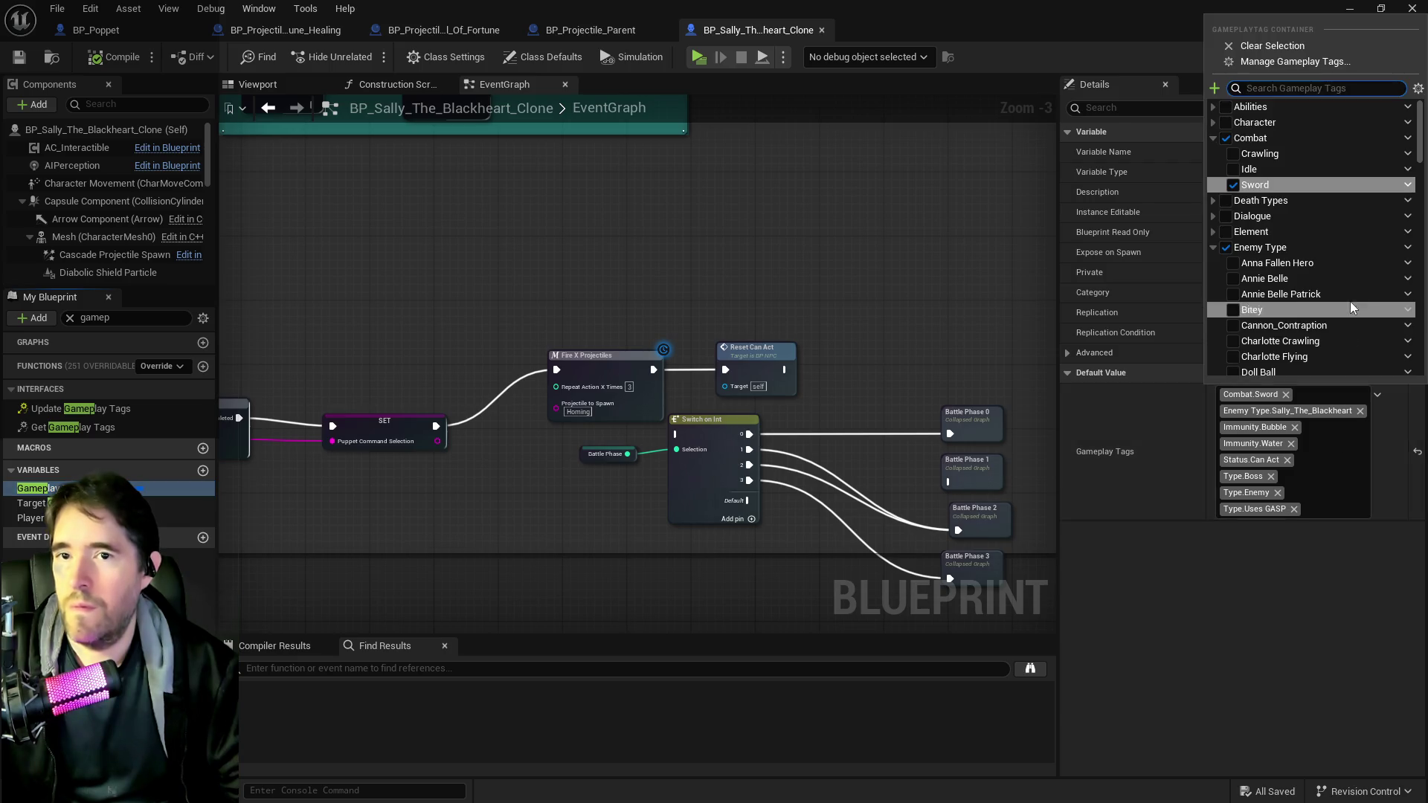
scroll(1317, 298, down, 2)
scroll(1315, 298, down, 1)
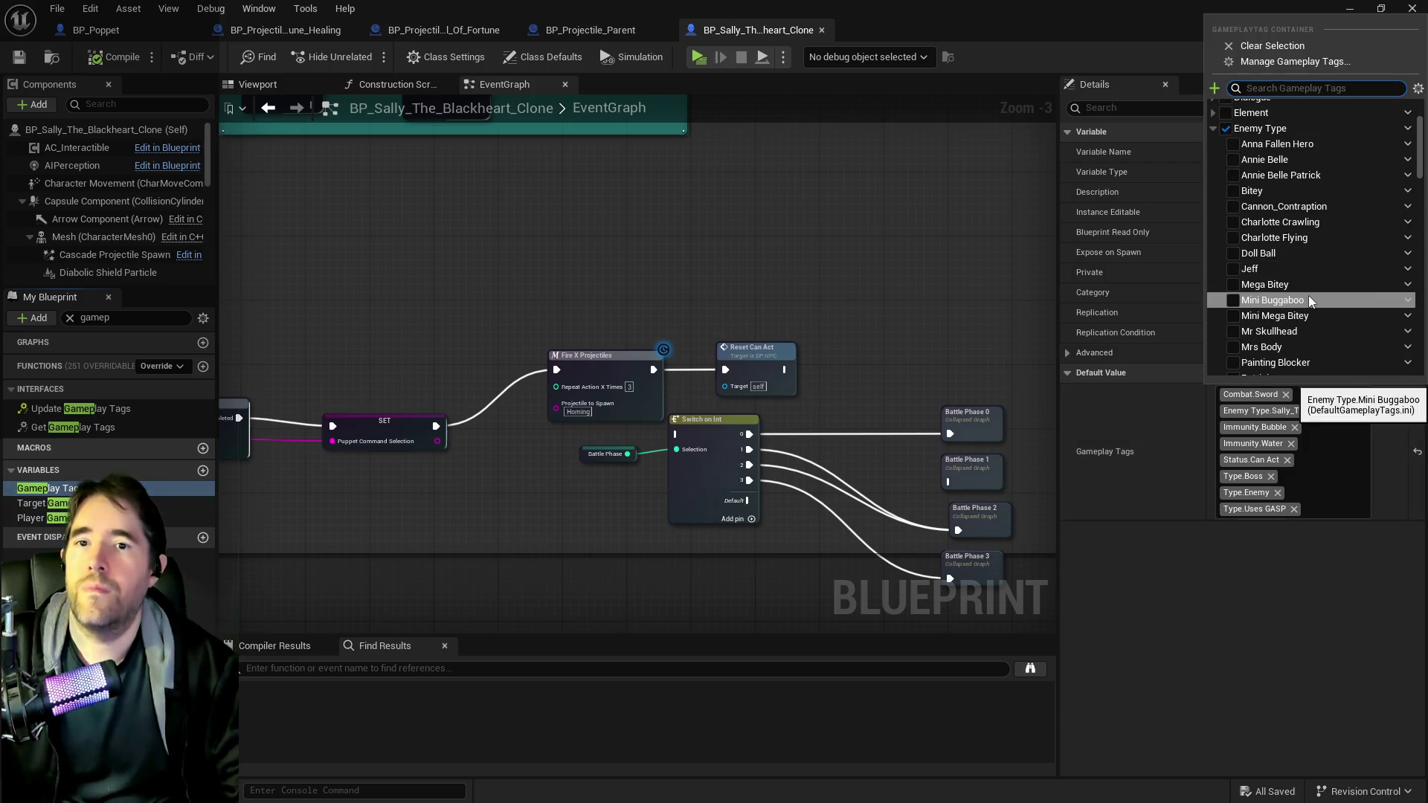
click(1297, 127)
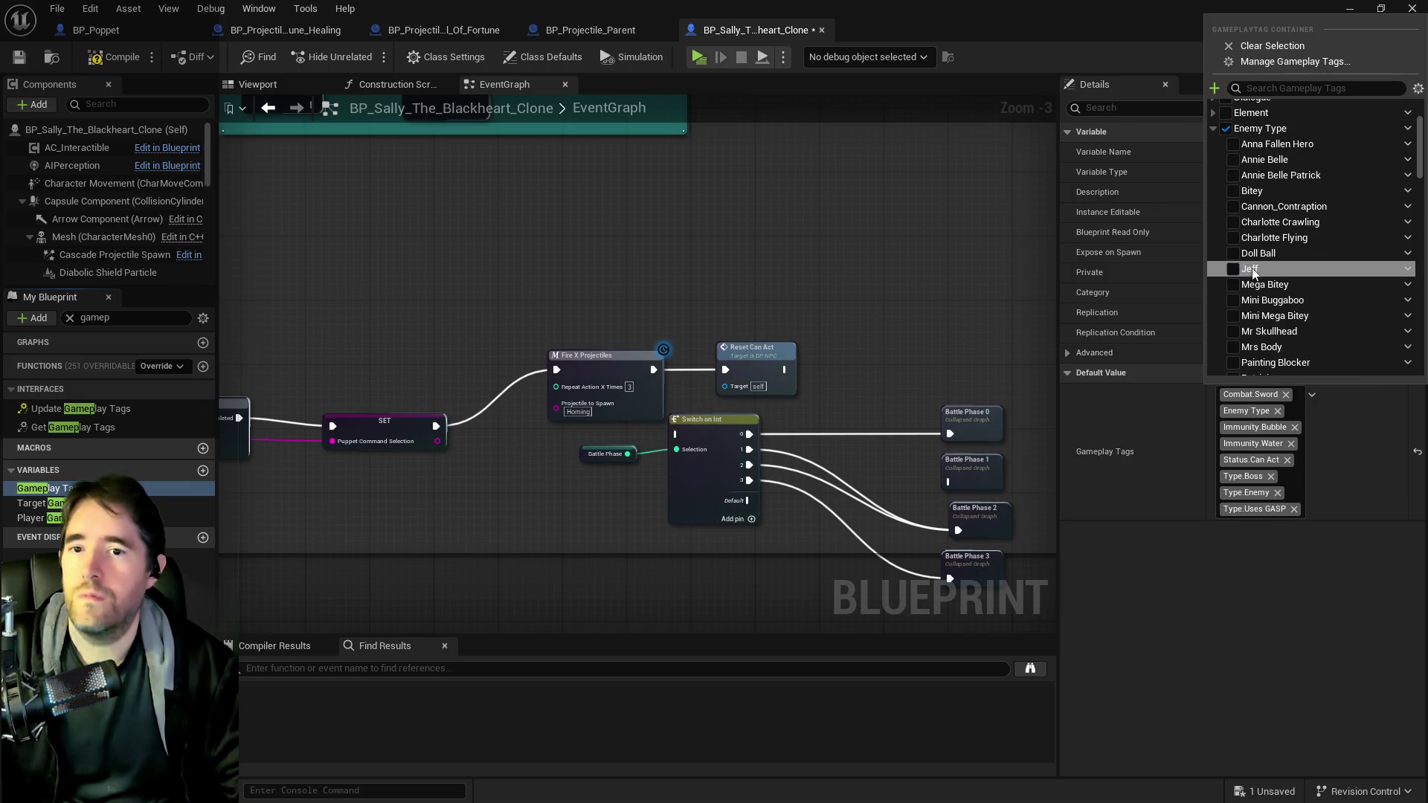
click(90, 8)
click(105, 50)
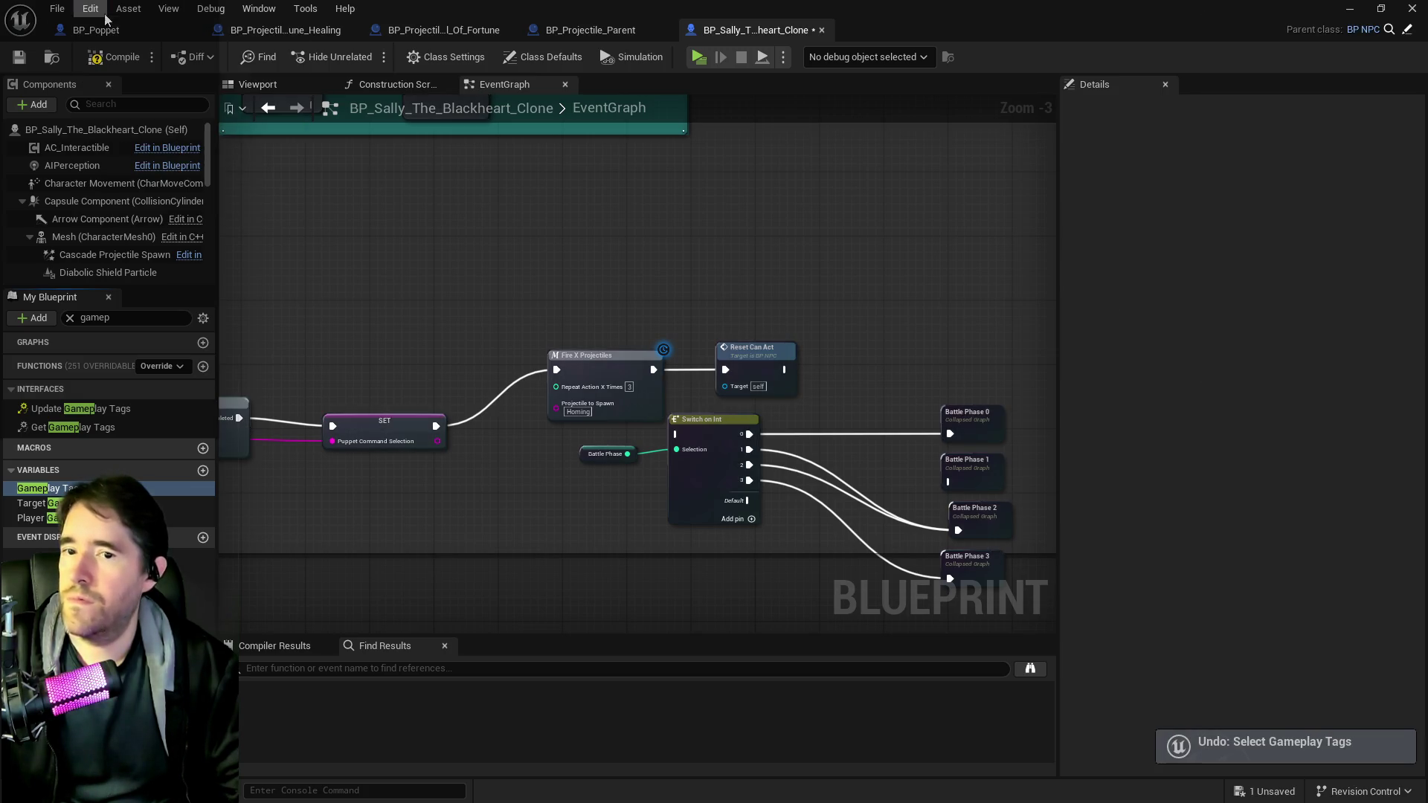
click(97, 9)
click(113, 49)
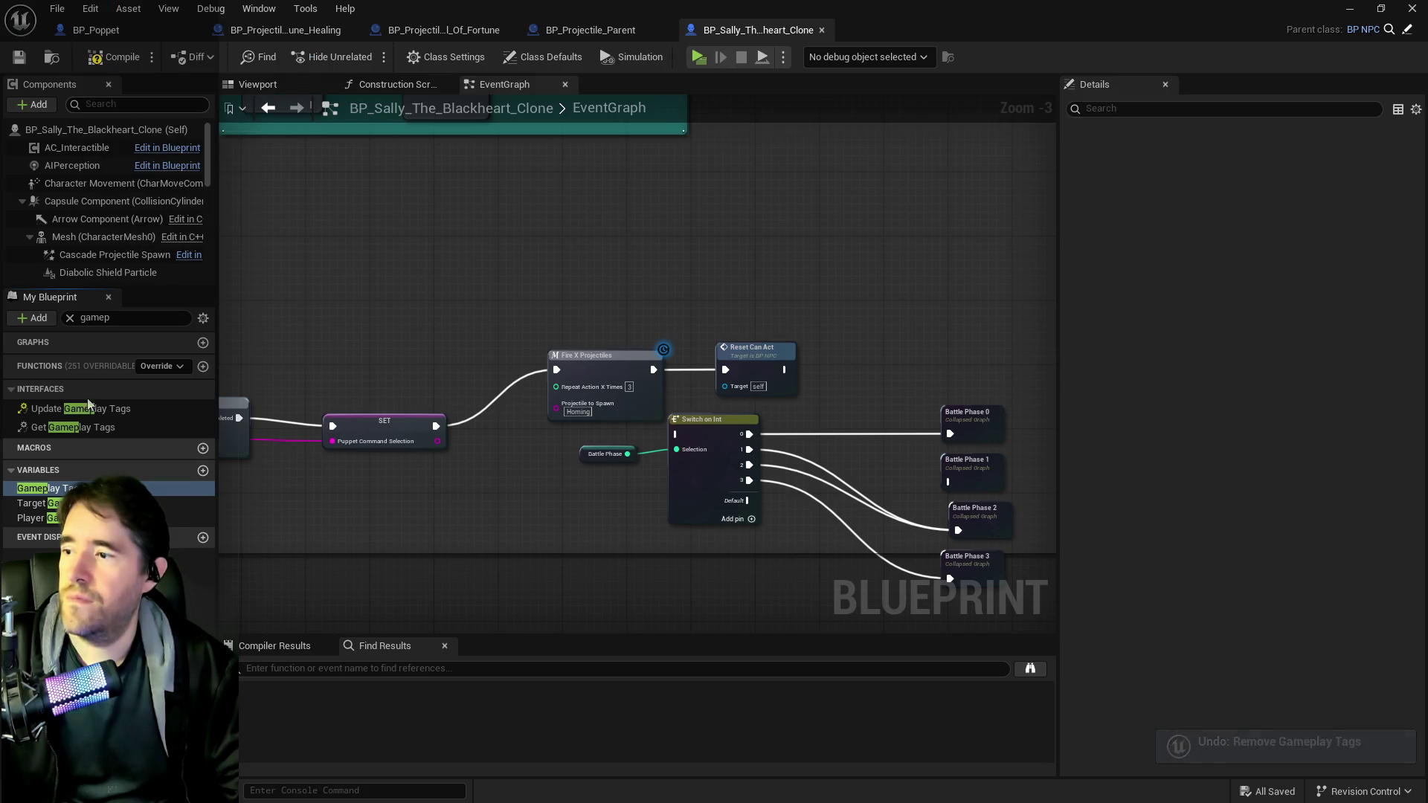
click(1337, 500)
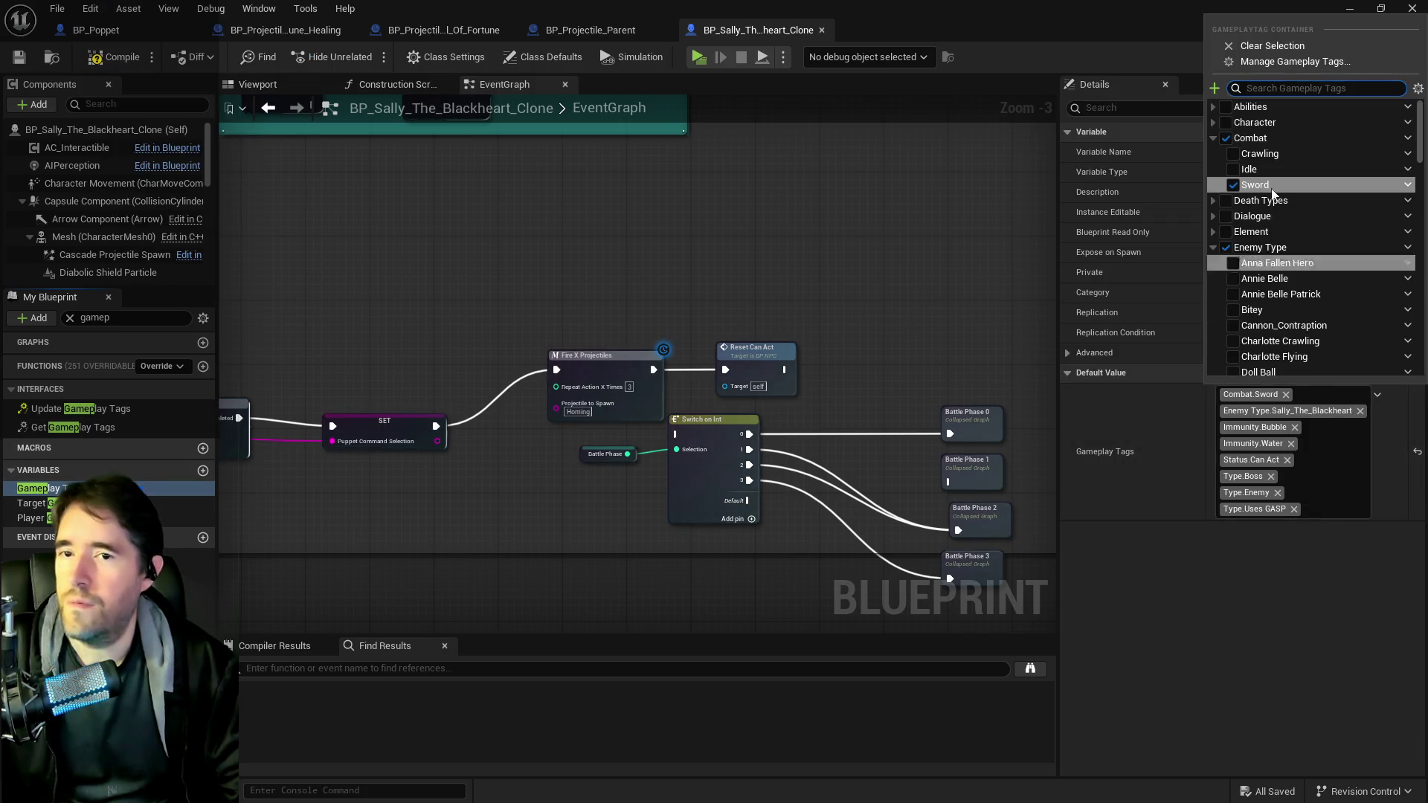
click(1302, 61)
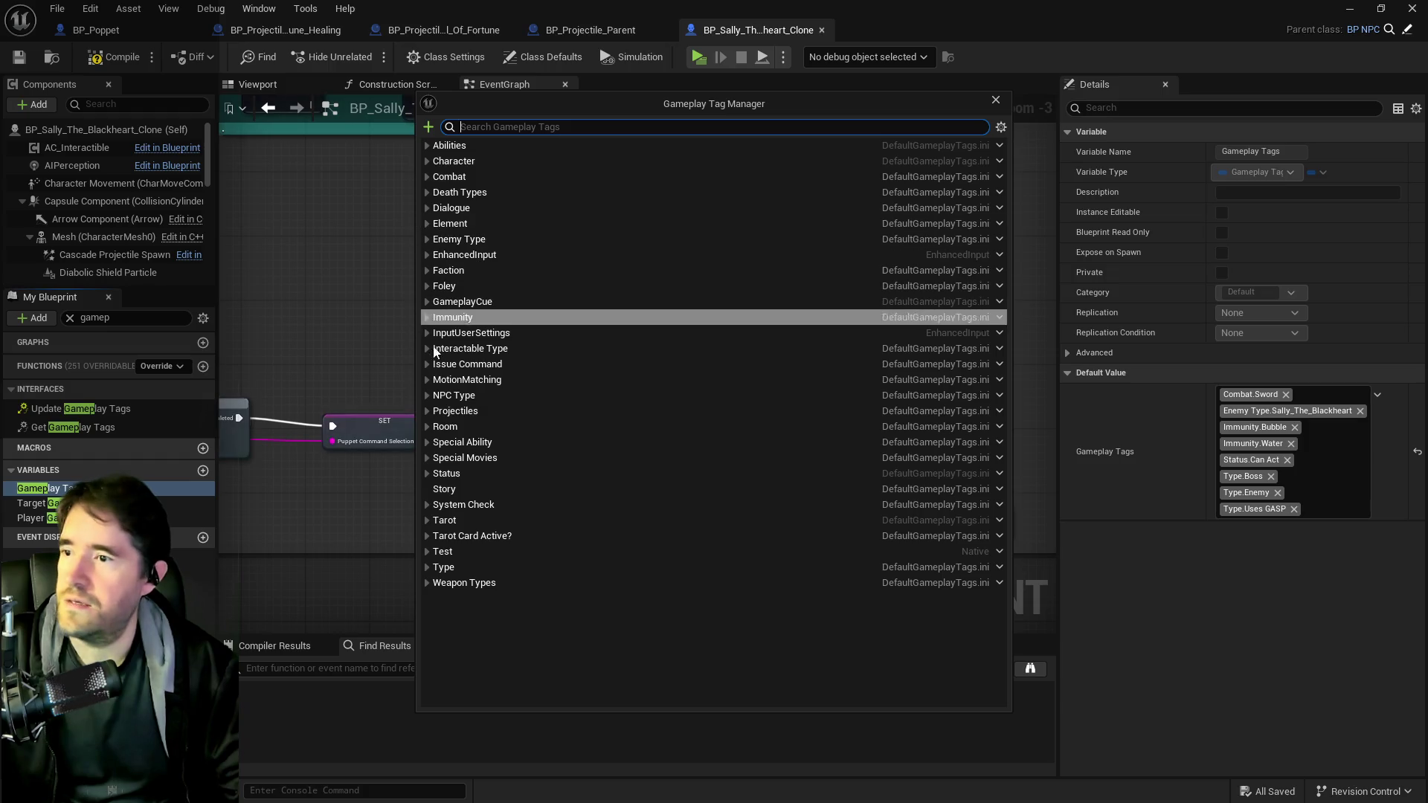
- Add a 'Sally Clone' sub-tag under Enemy Type, then close the Gameplay Tag Manager
click(427, 239)
right_click(462, 244)
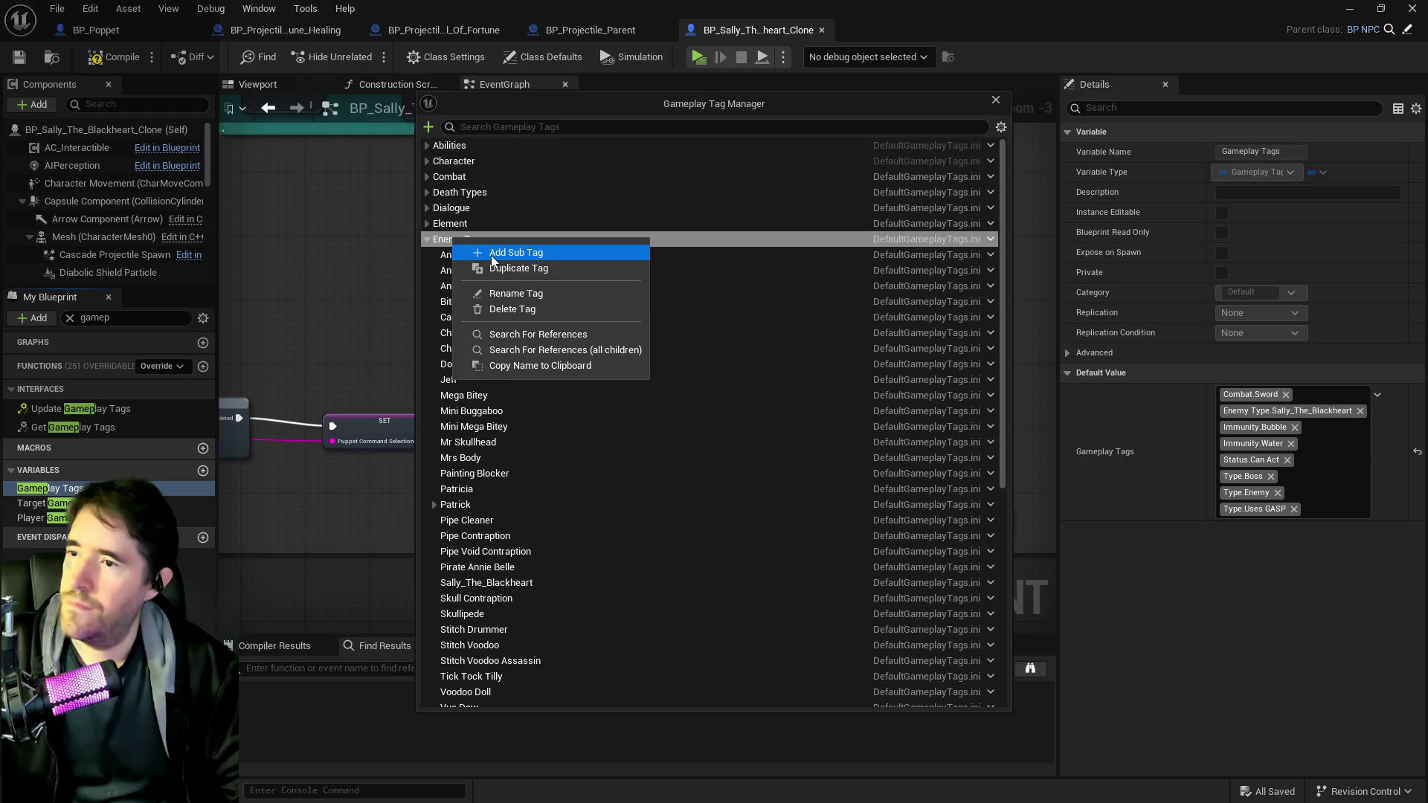
click(513, 253)
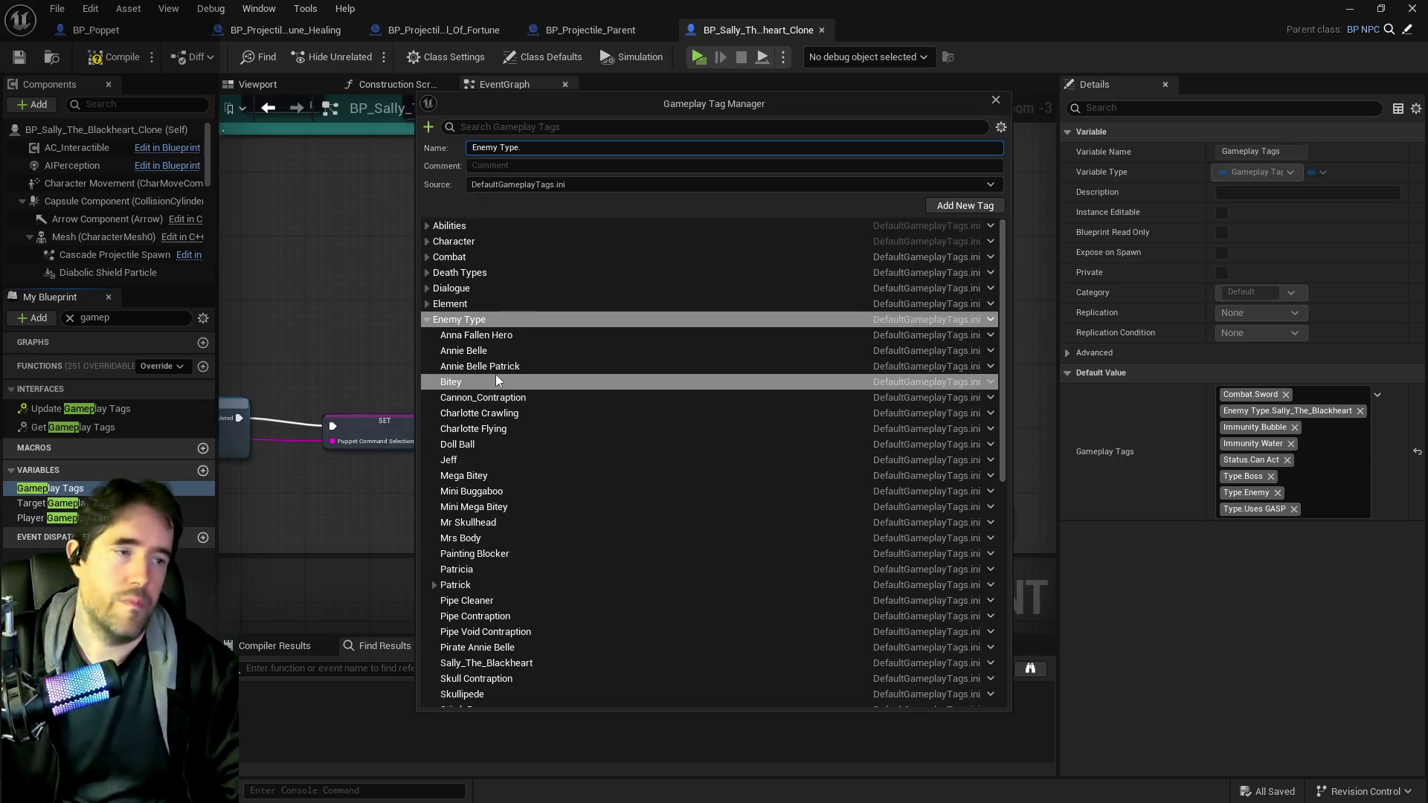
text(Sally)
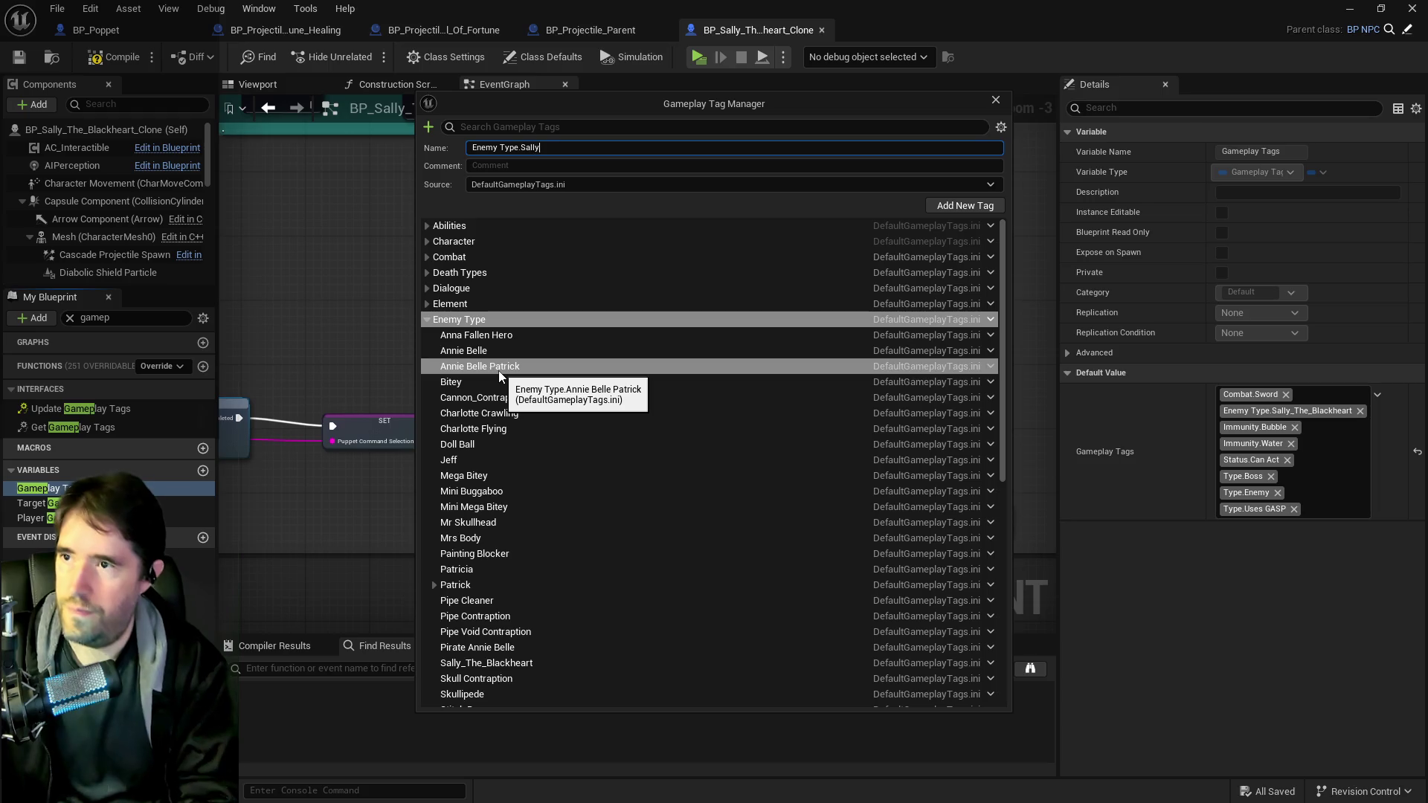
text( Clone)
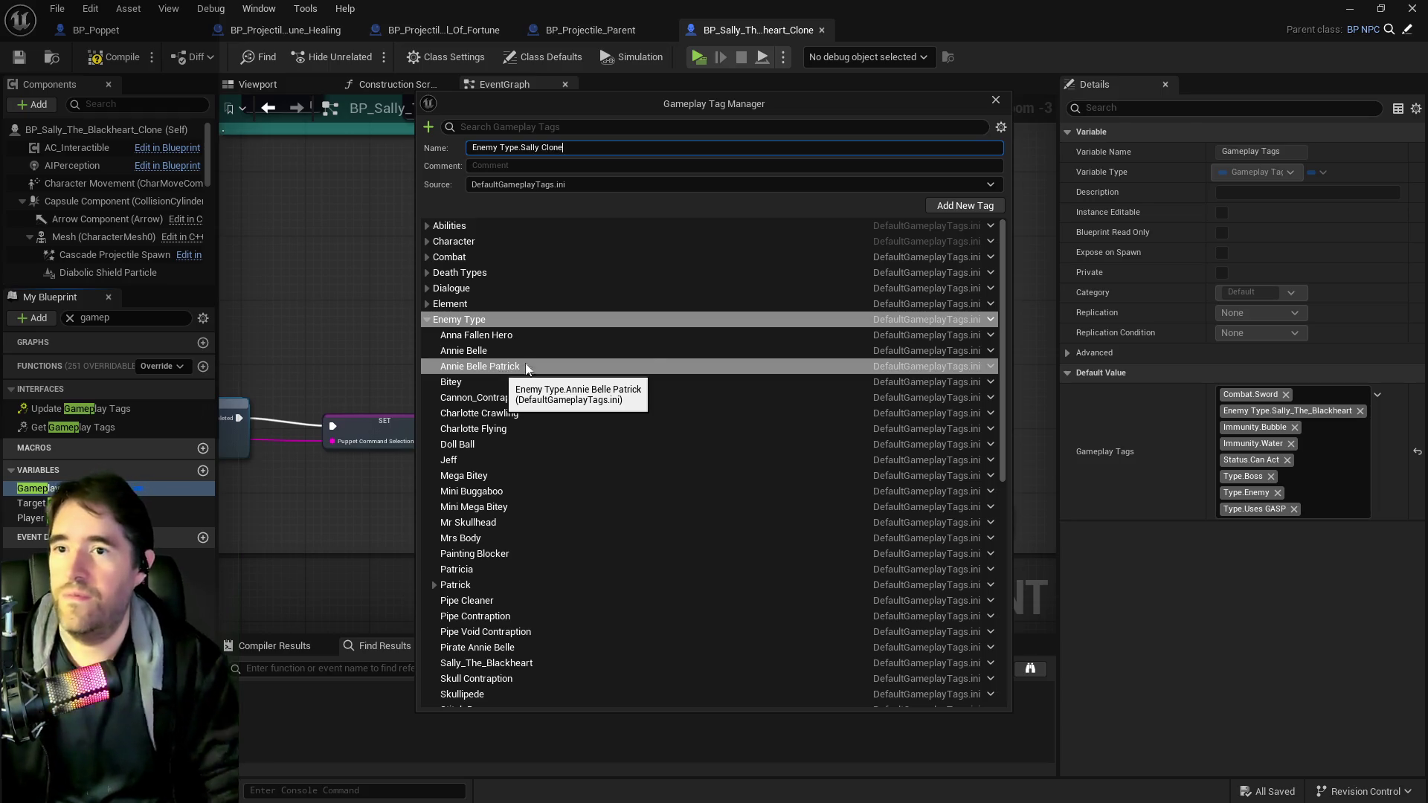
click(963, 208)
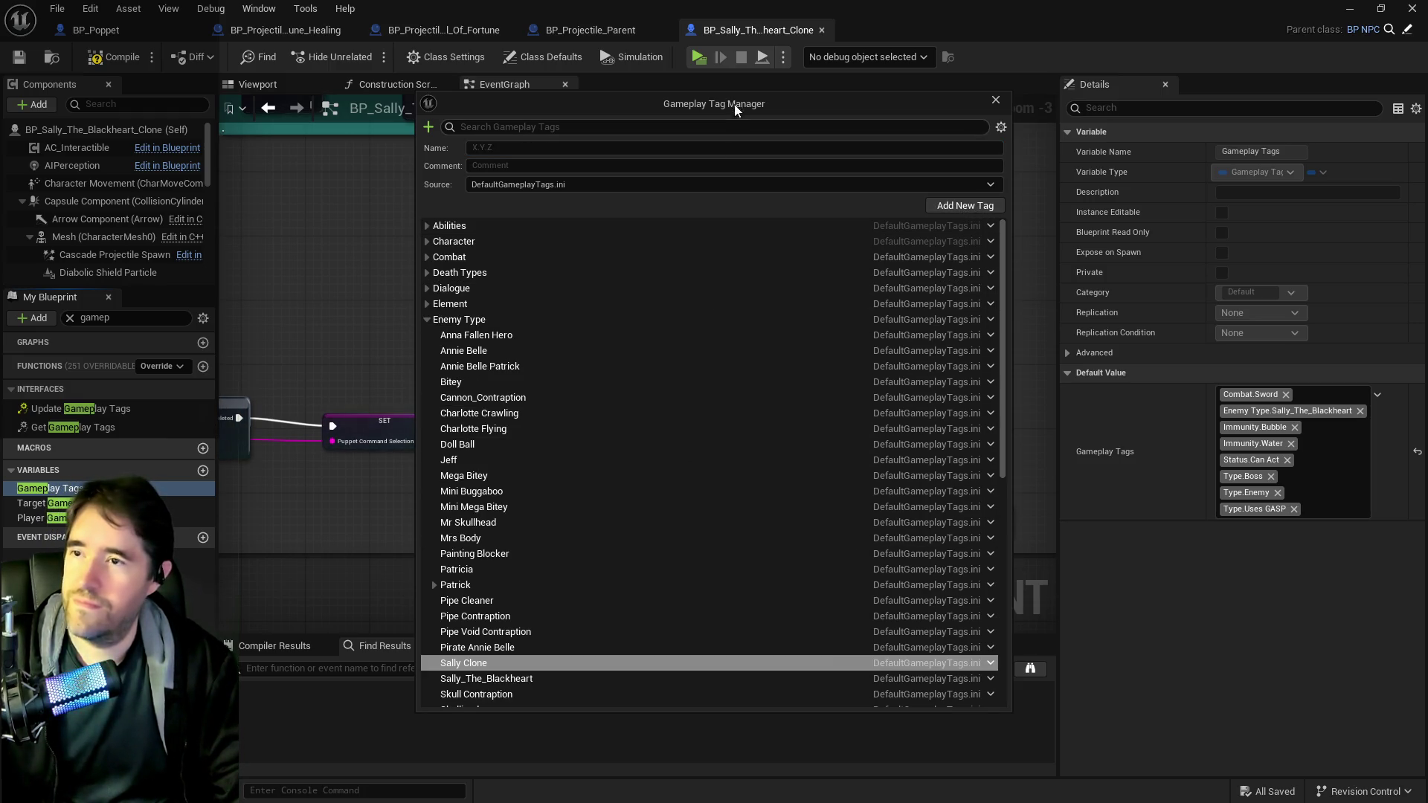
key(Escape)
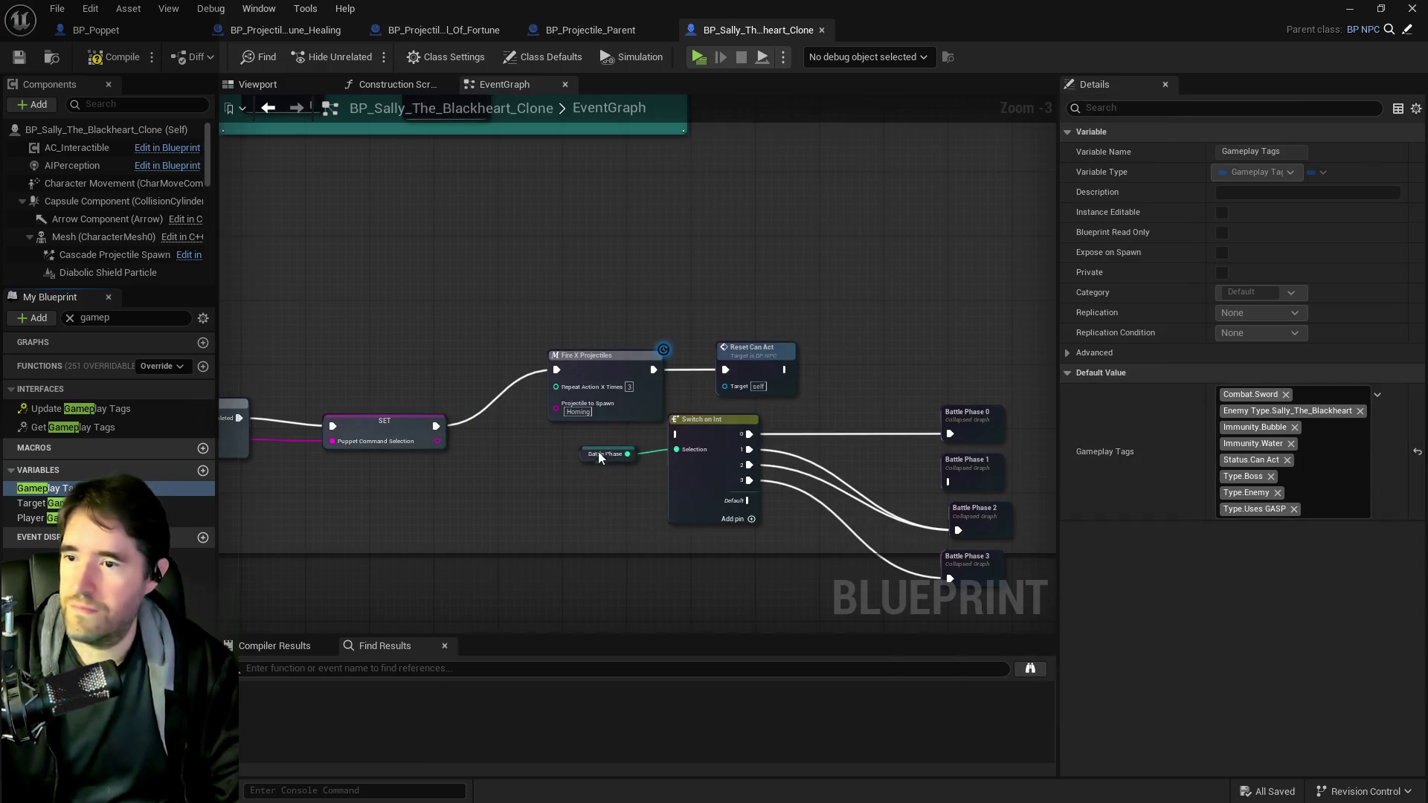
- Swap the default enemy tag to Enemy Type.Sally Clone, save, and remove the Type.Boss tag
click(1316, 421)
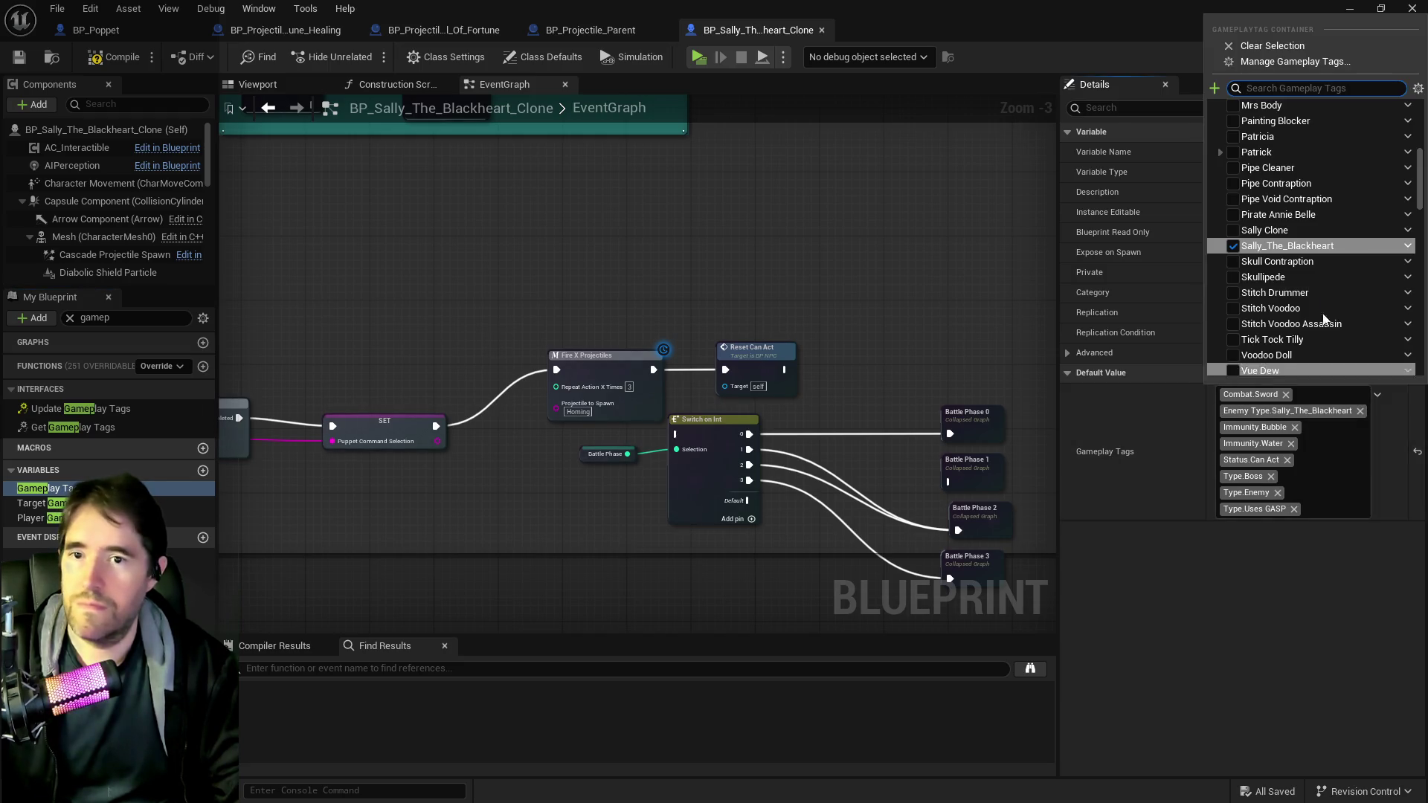
click(1235, 232)
click(749, 319)
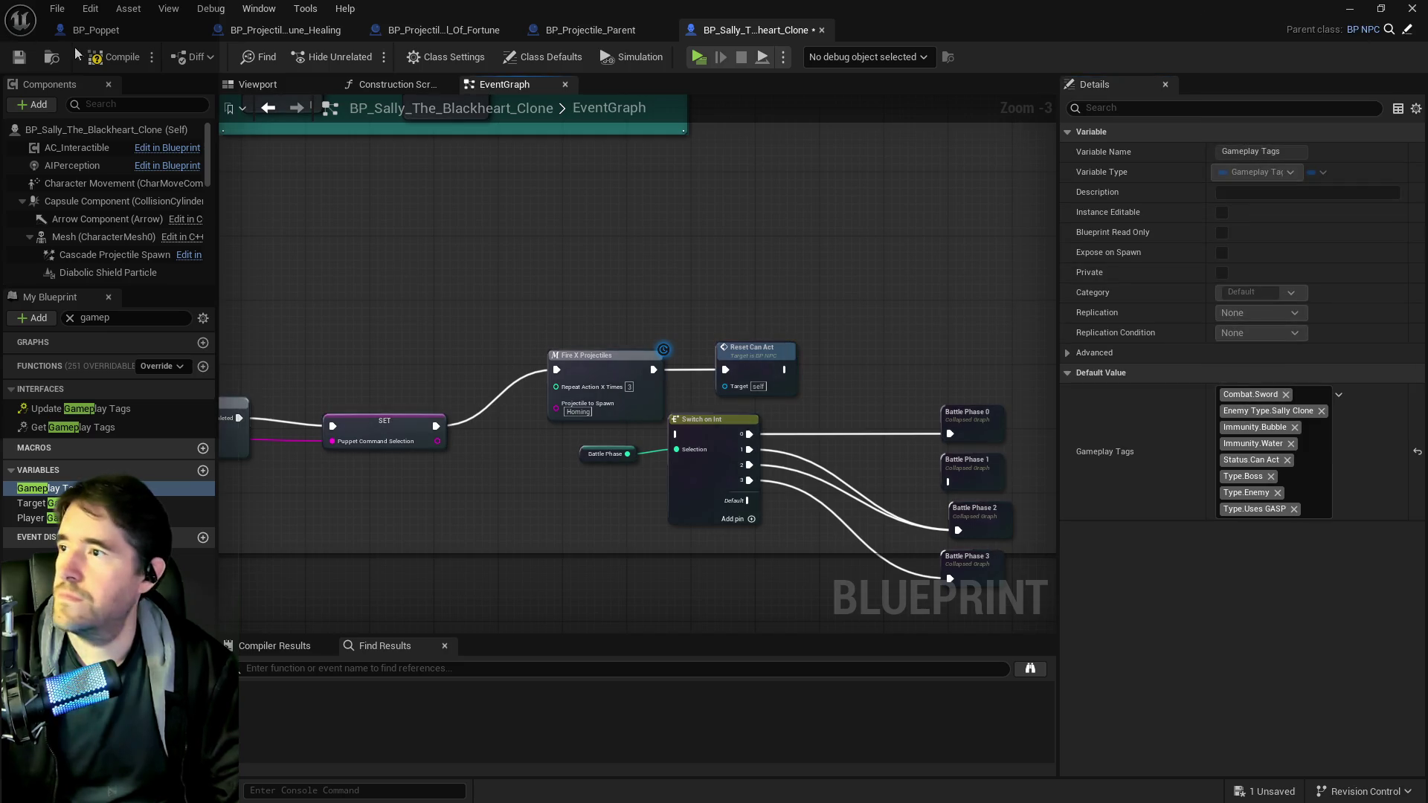
click(19, 58)
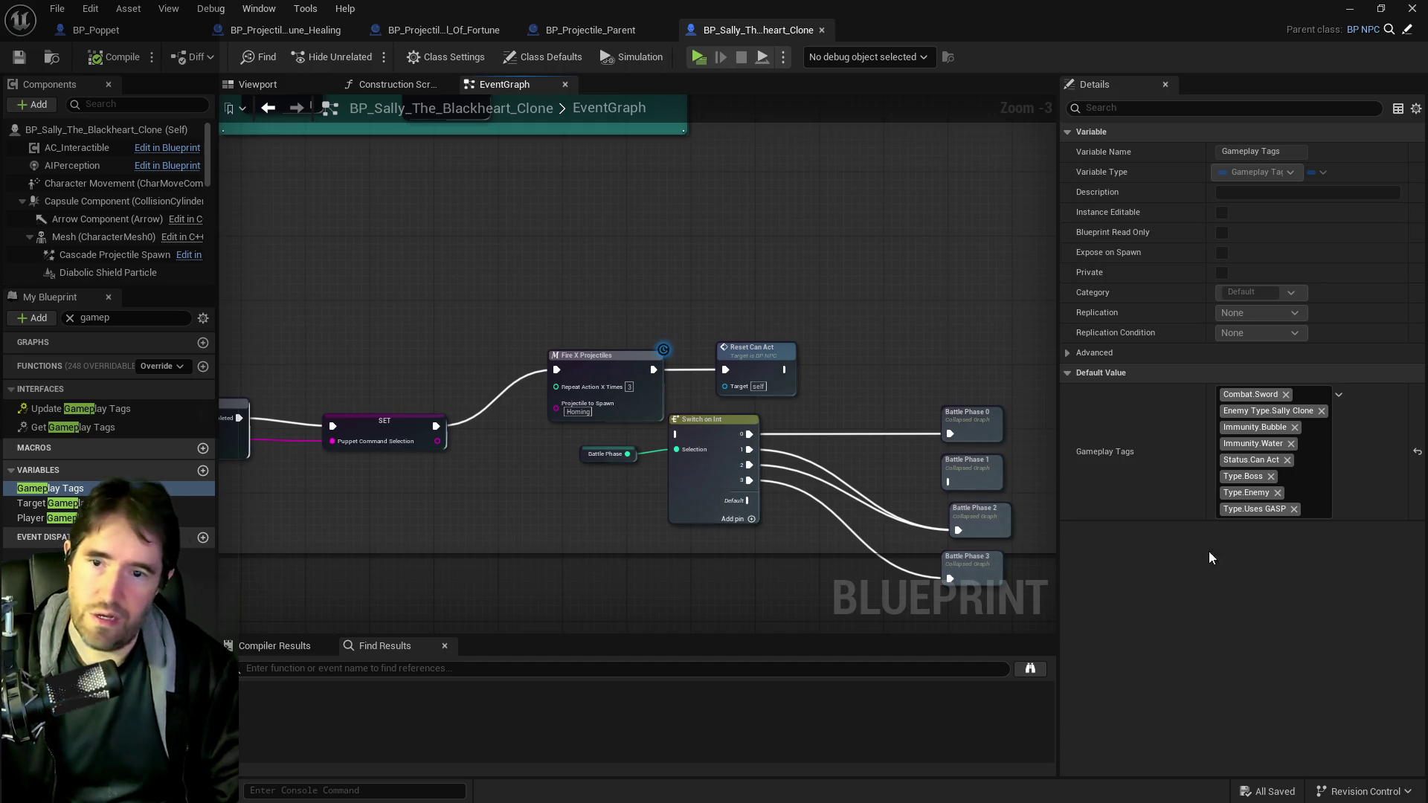
click(1271, 476)
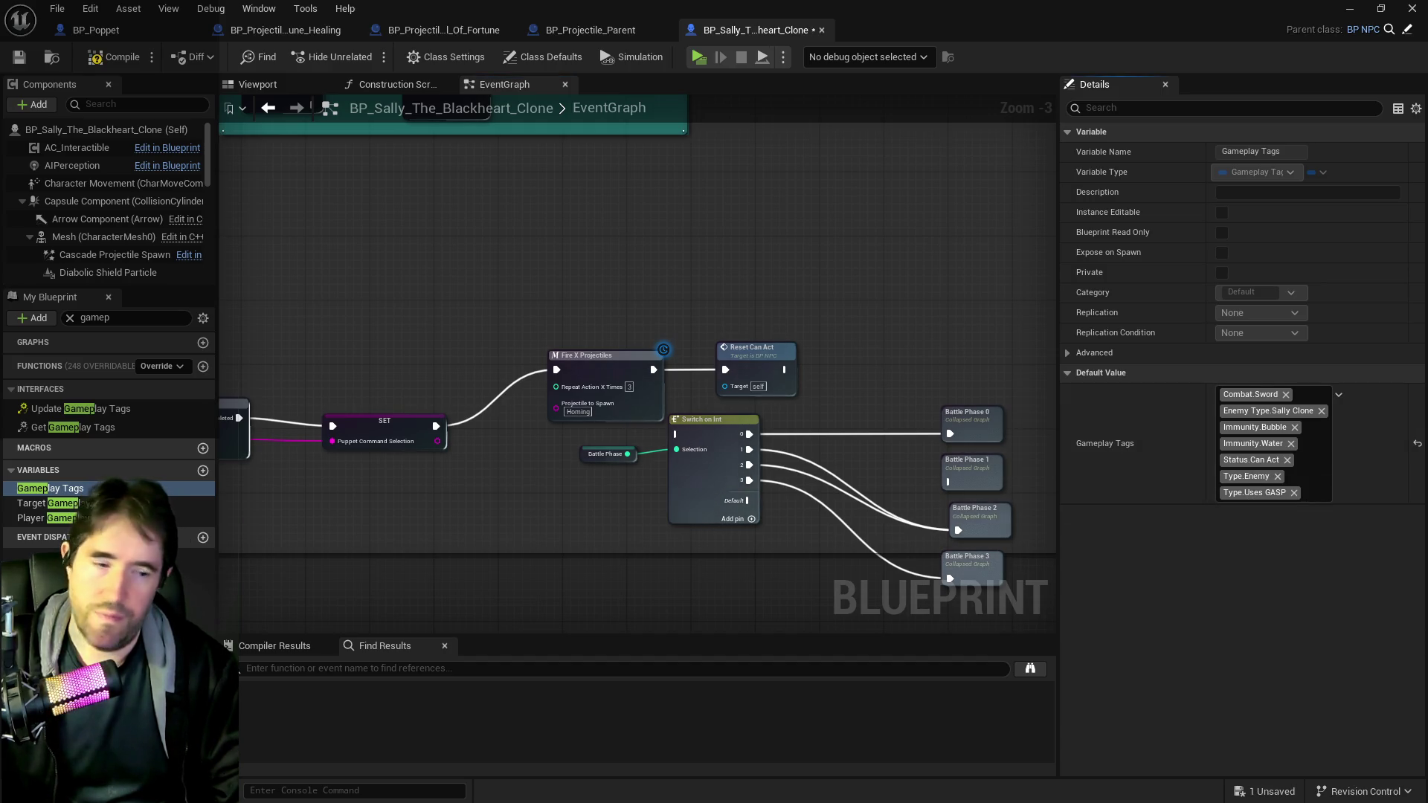
key(ctrl+b)
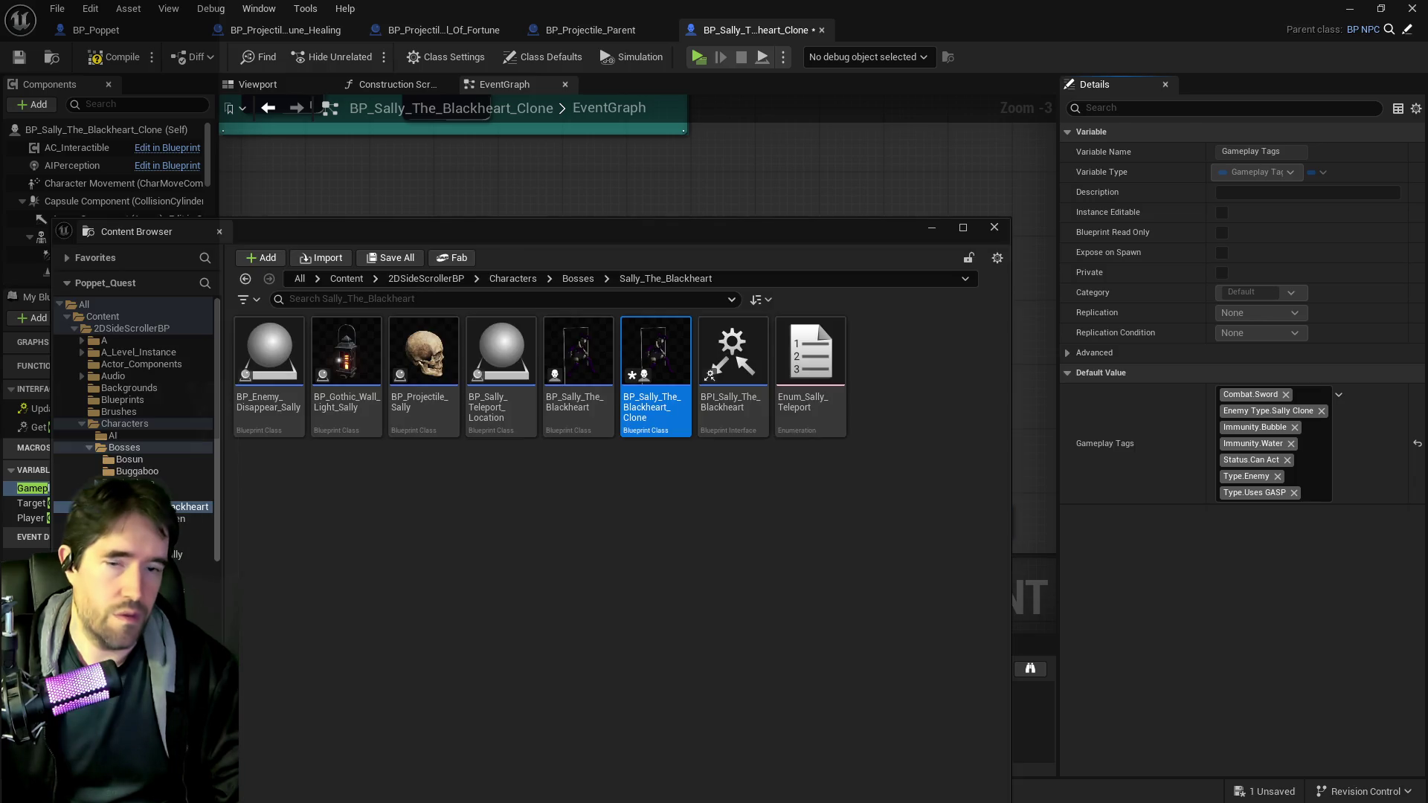
- Open BP_Puppet_Master from the Characters folder and return to its Command Puppet Graph
click(115, 427)
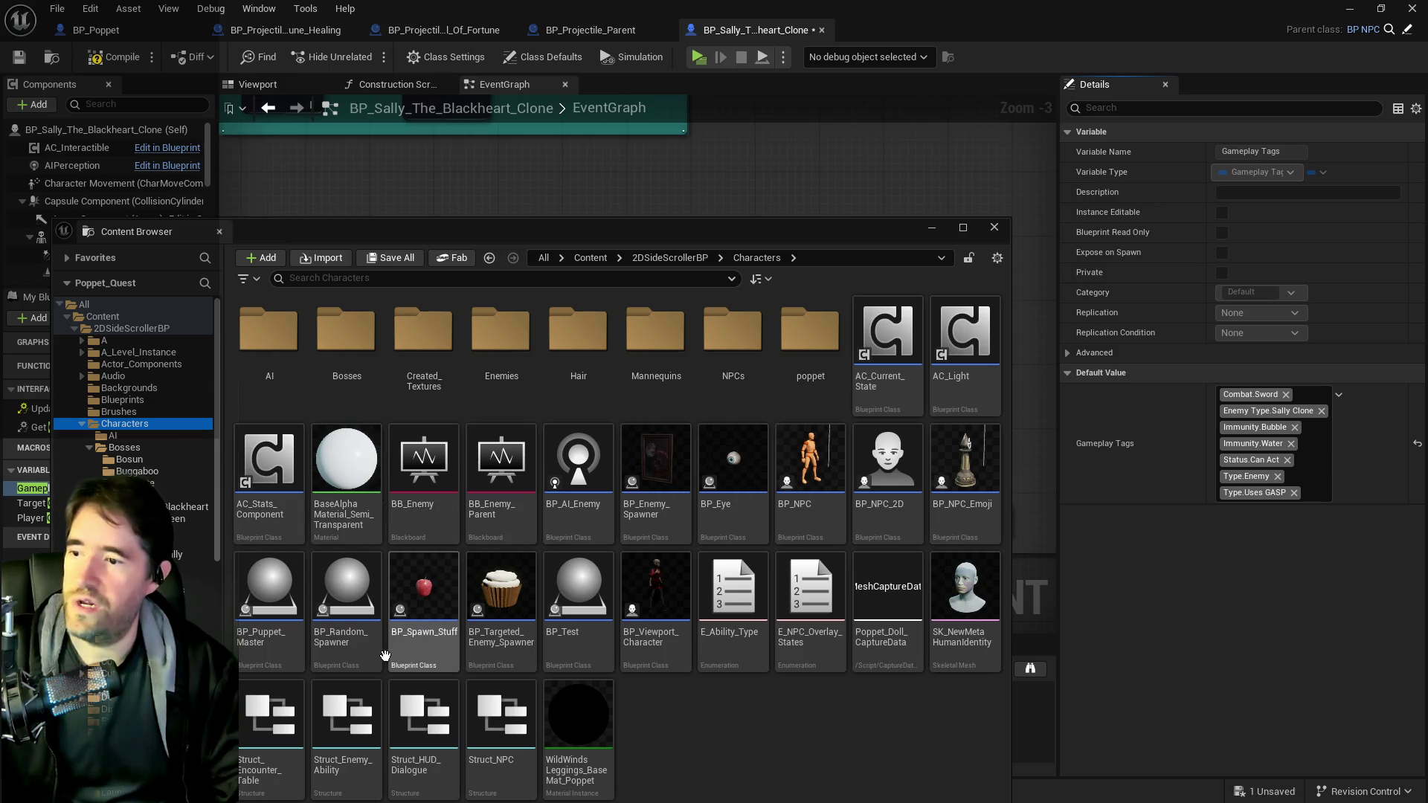
key(ctrl+space)
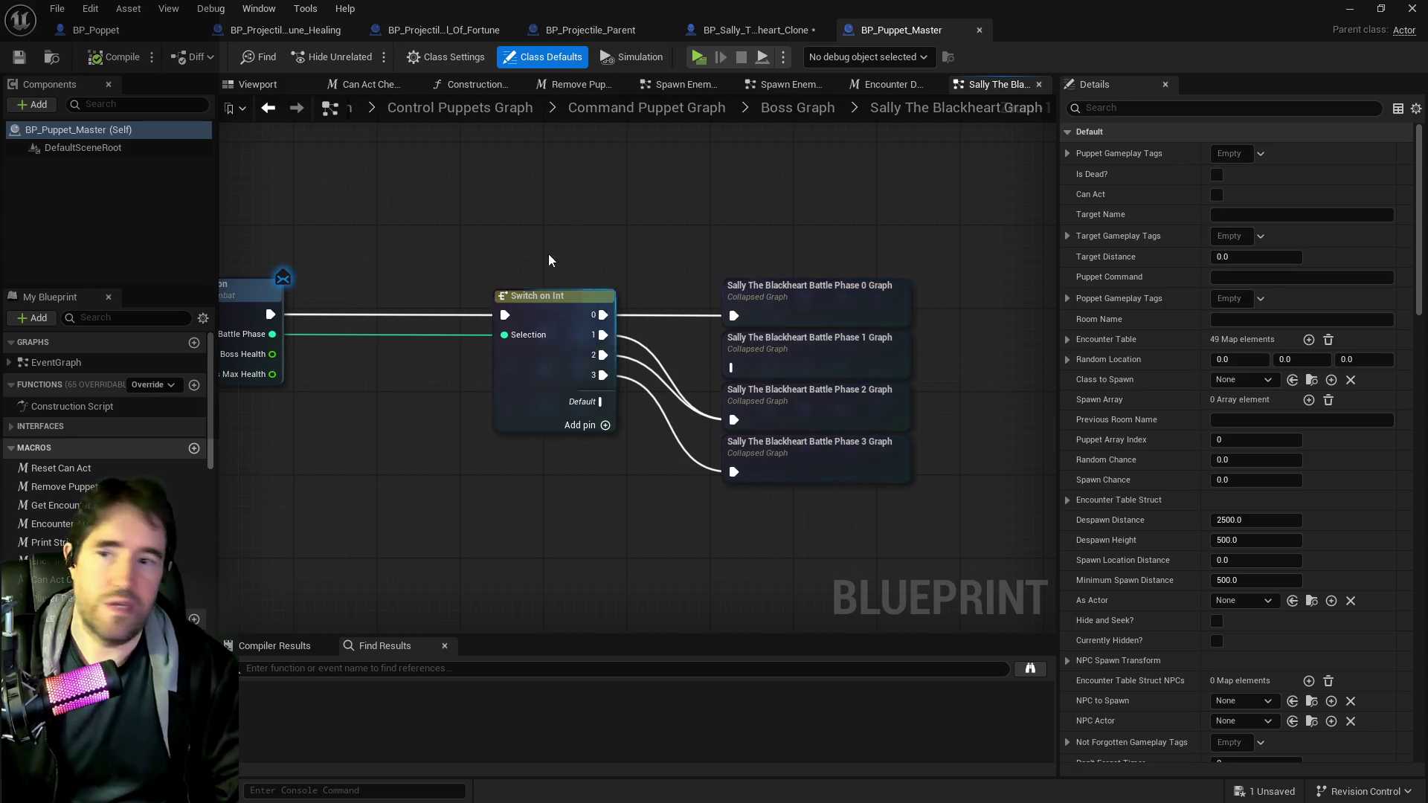
click(669, 109)
- Open the Enemy Graph collapsed graph and zoom around its Switch on Gameplay Tag node
scroll(678, 418, up, 6)
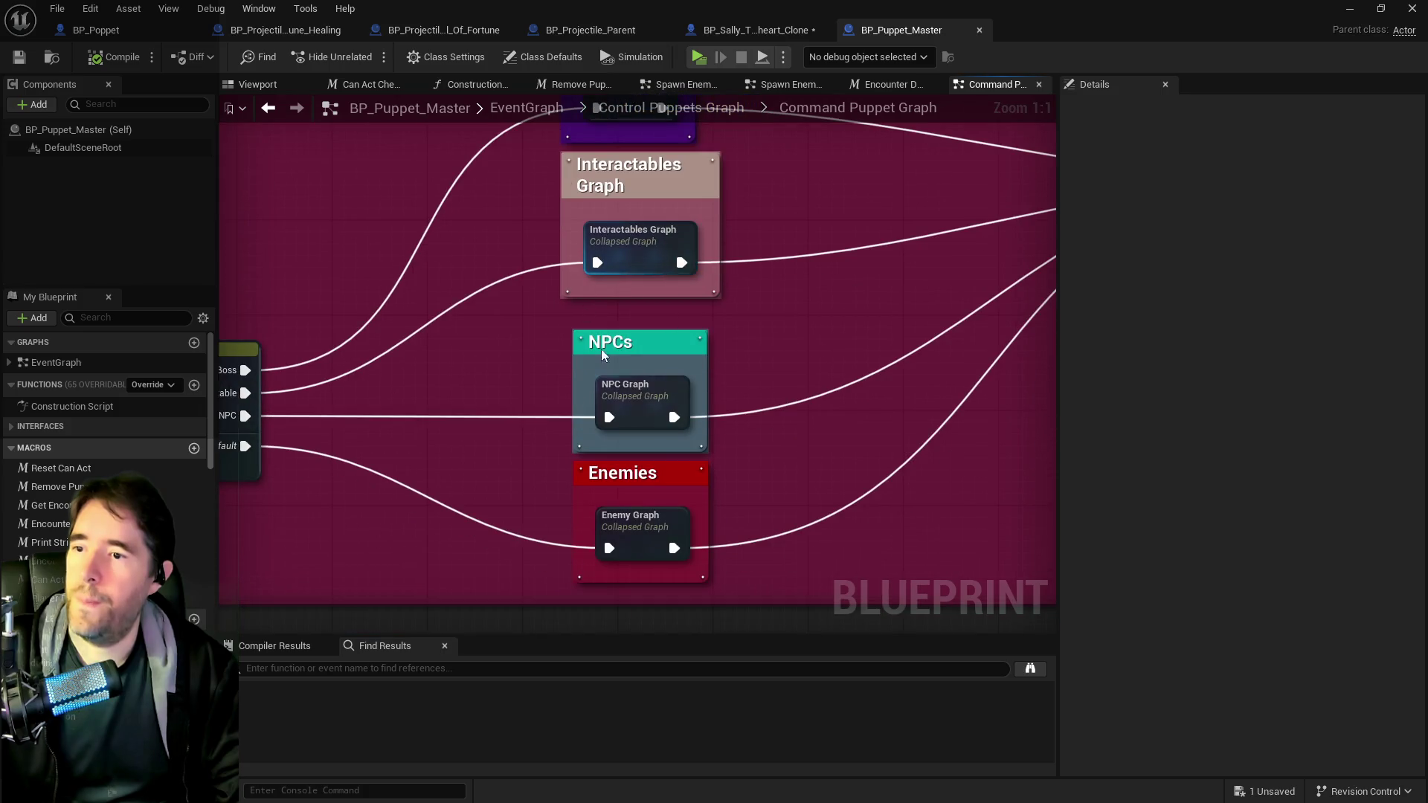
click(636, 541)
double_click(636, 540)
scroll(526, 405, up, 4)
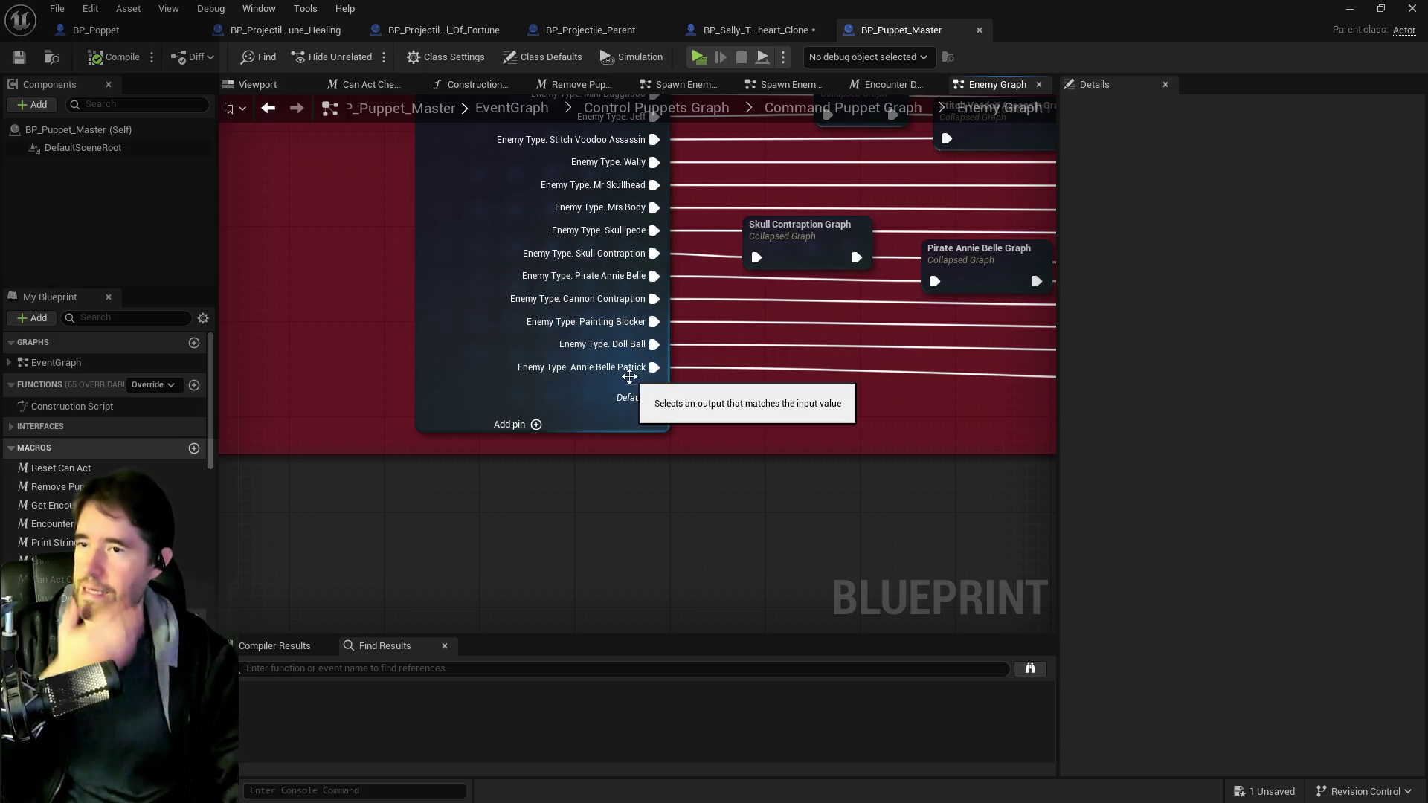
scroll(438, 506, down, 2)
scroll(437, 506, down, 3)
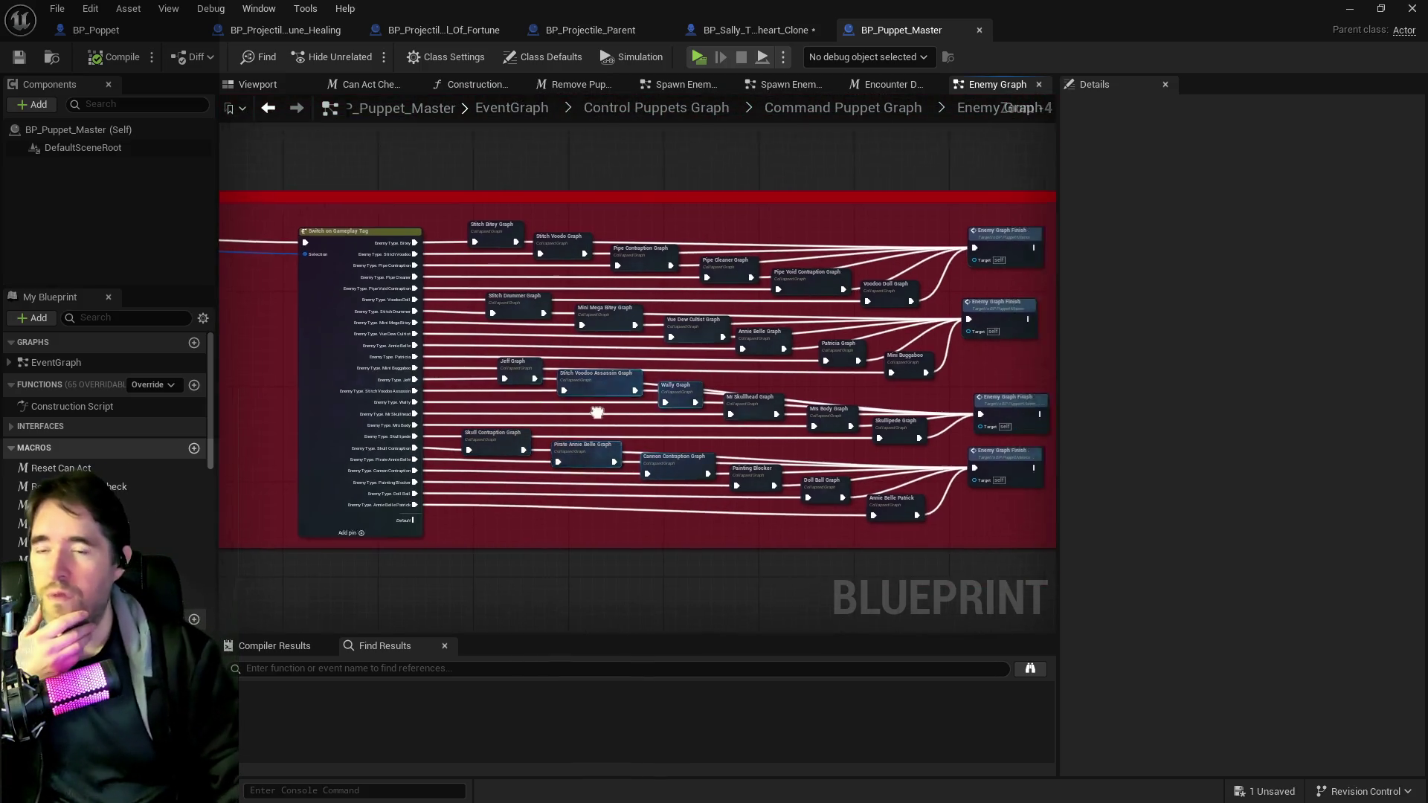
scroll(457, 378, up, 2)
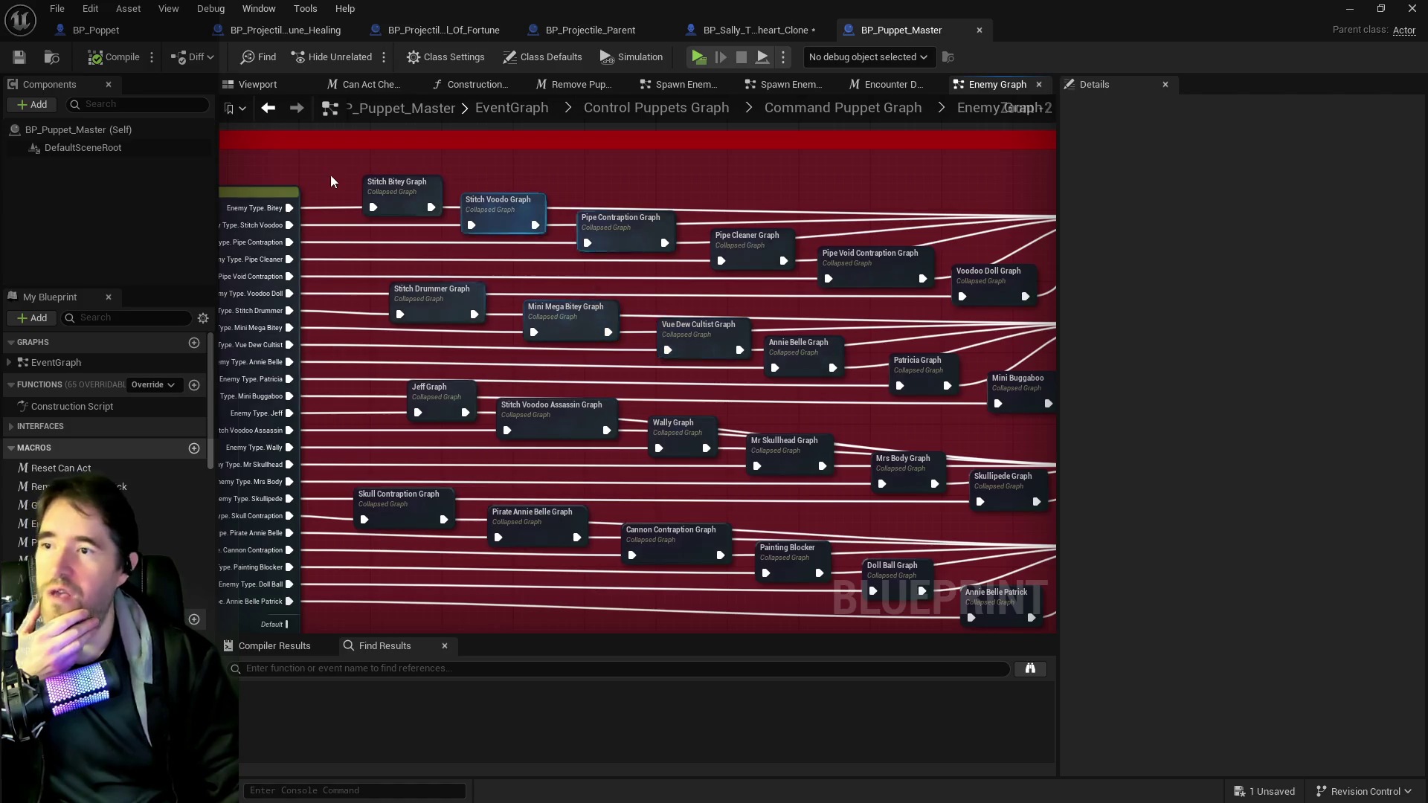
scroll(658, 260, down, 6)
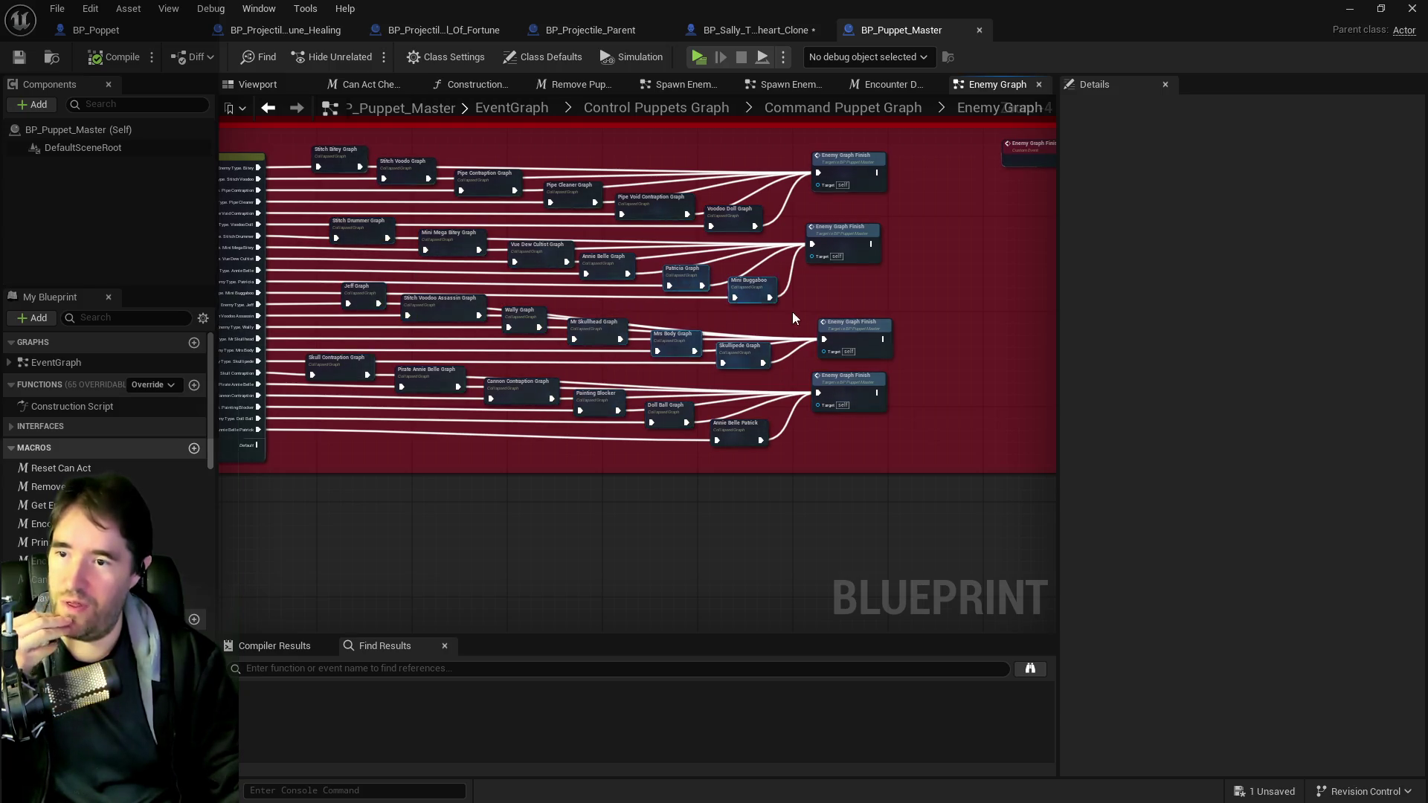
scroll(848, 367, up, 6)
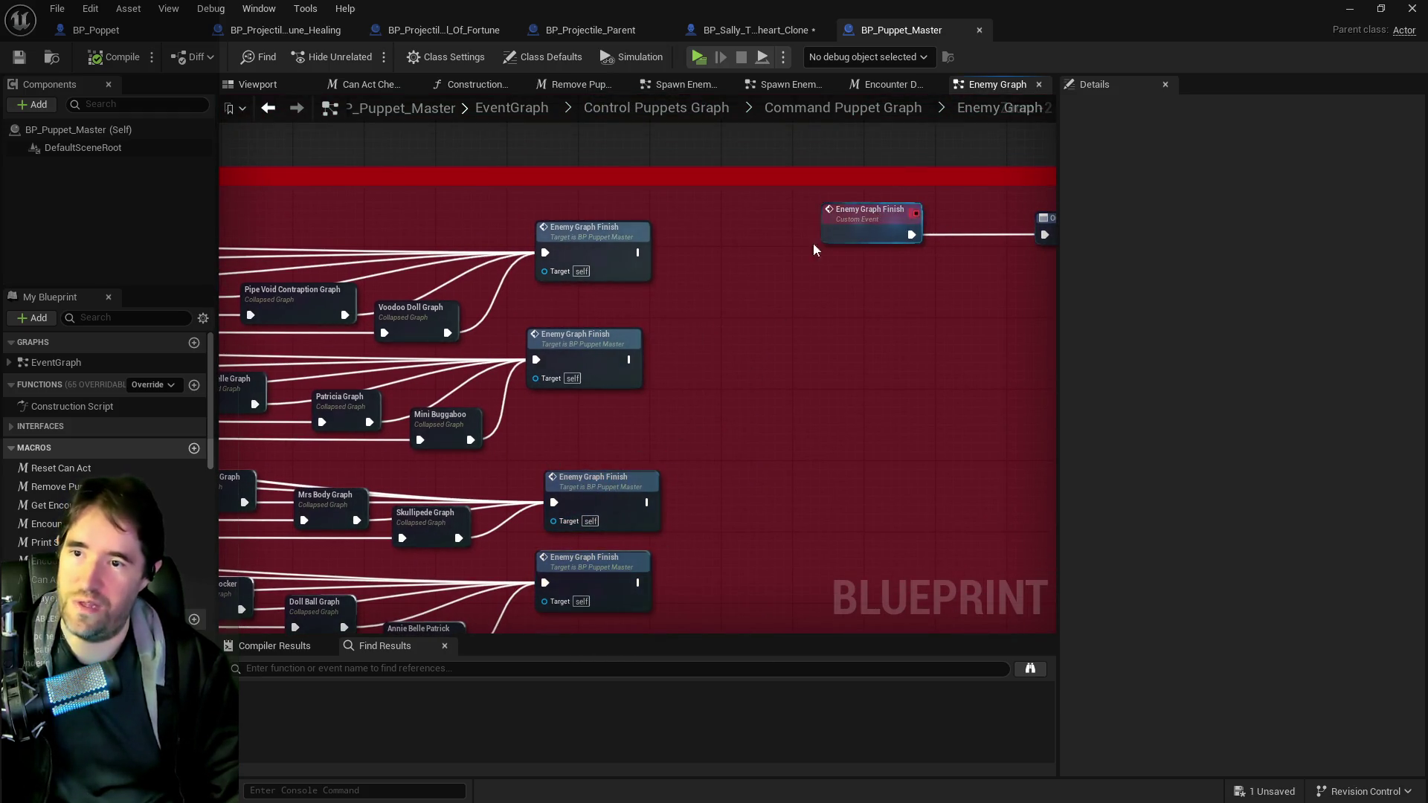
- Pan down to review the lower enemy collapsed graphs and finish nodes
drag(686, 441, 492, 278)
scroll(803, 328, down, 4)
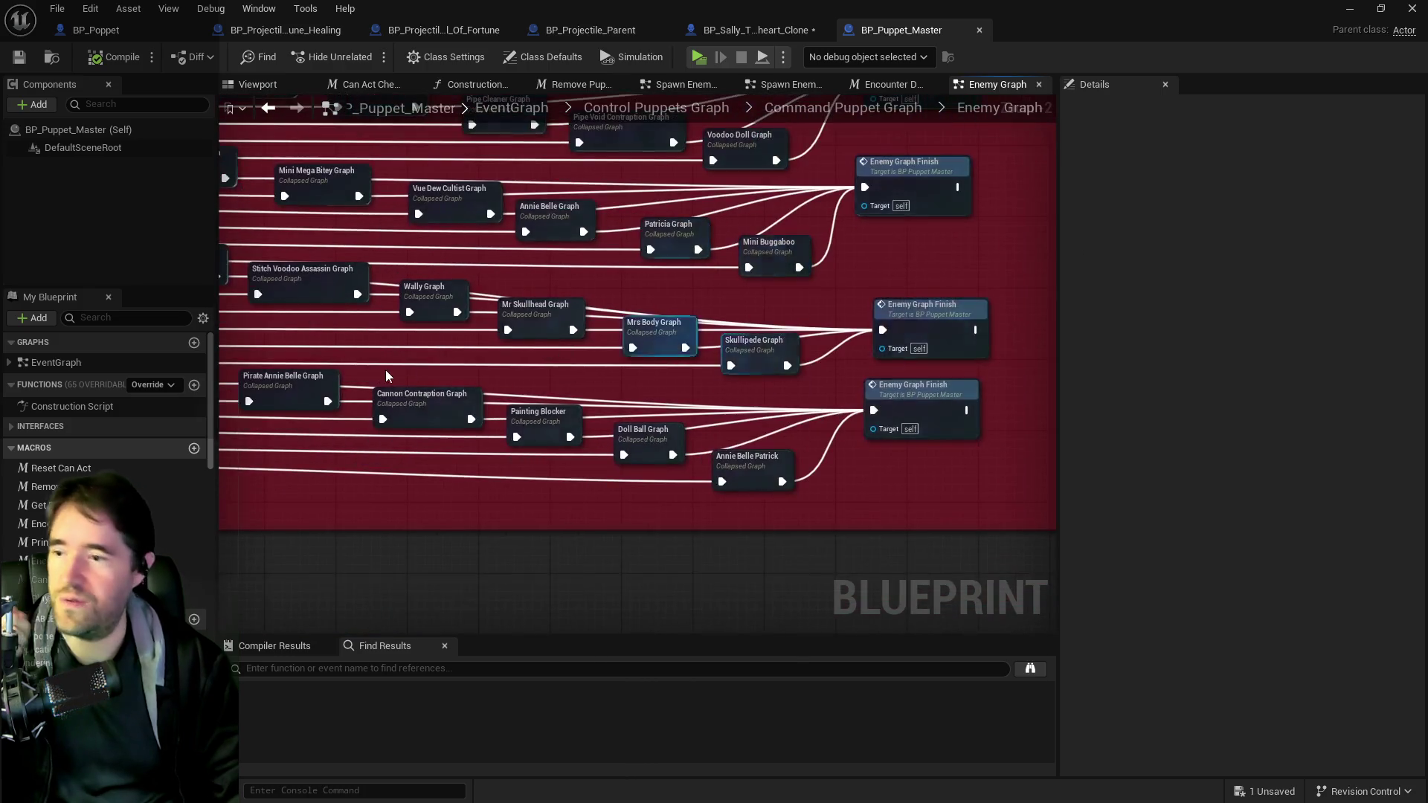
scroll(595, 473, up, 4)
scroll(613, 488, down, 2)
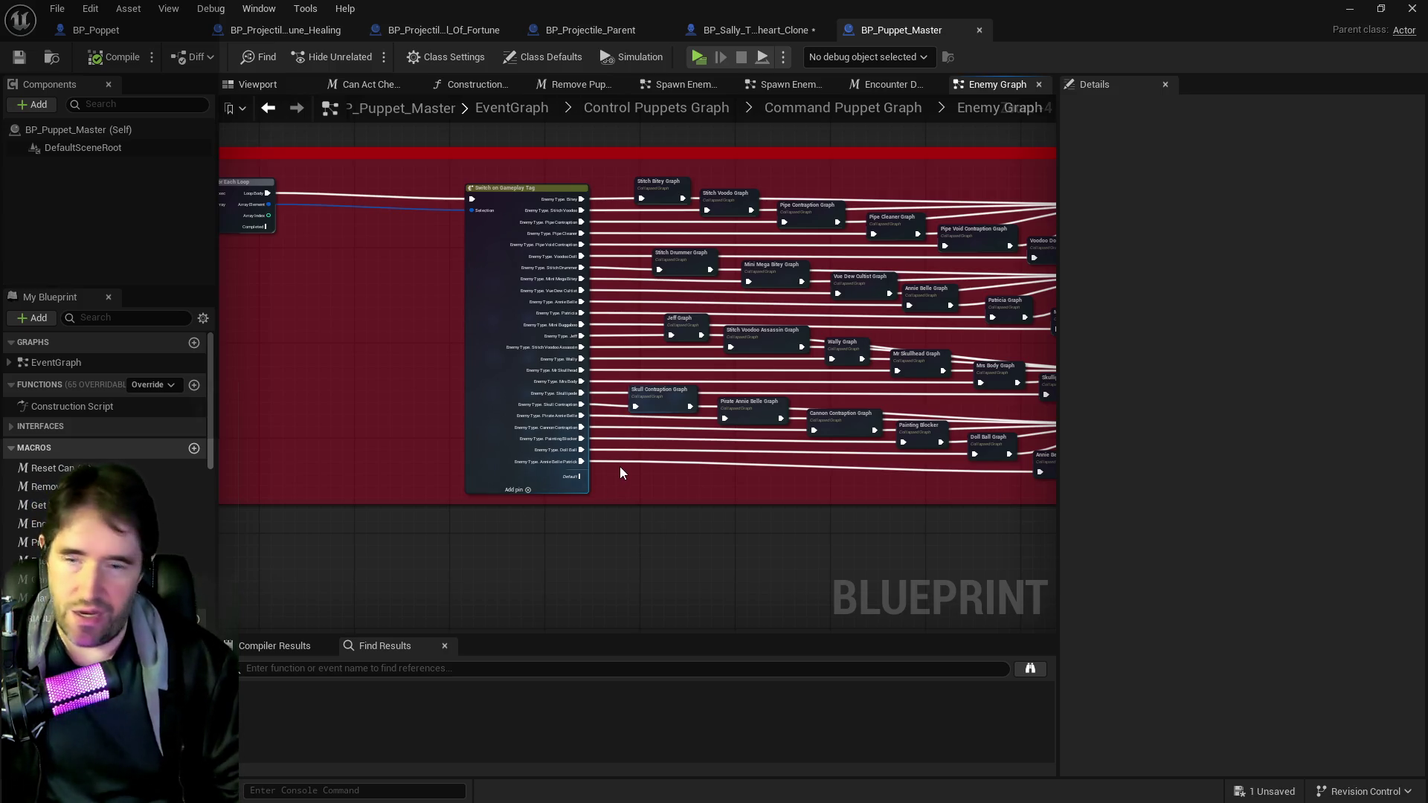
scroll(565, 463, up, 1)
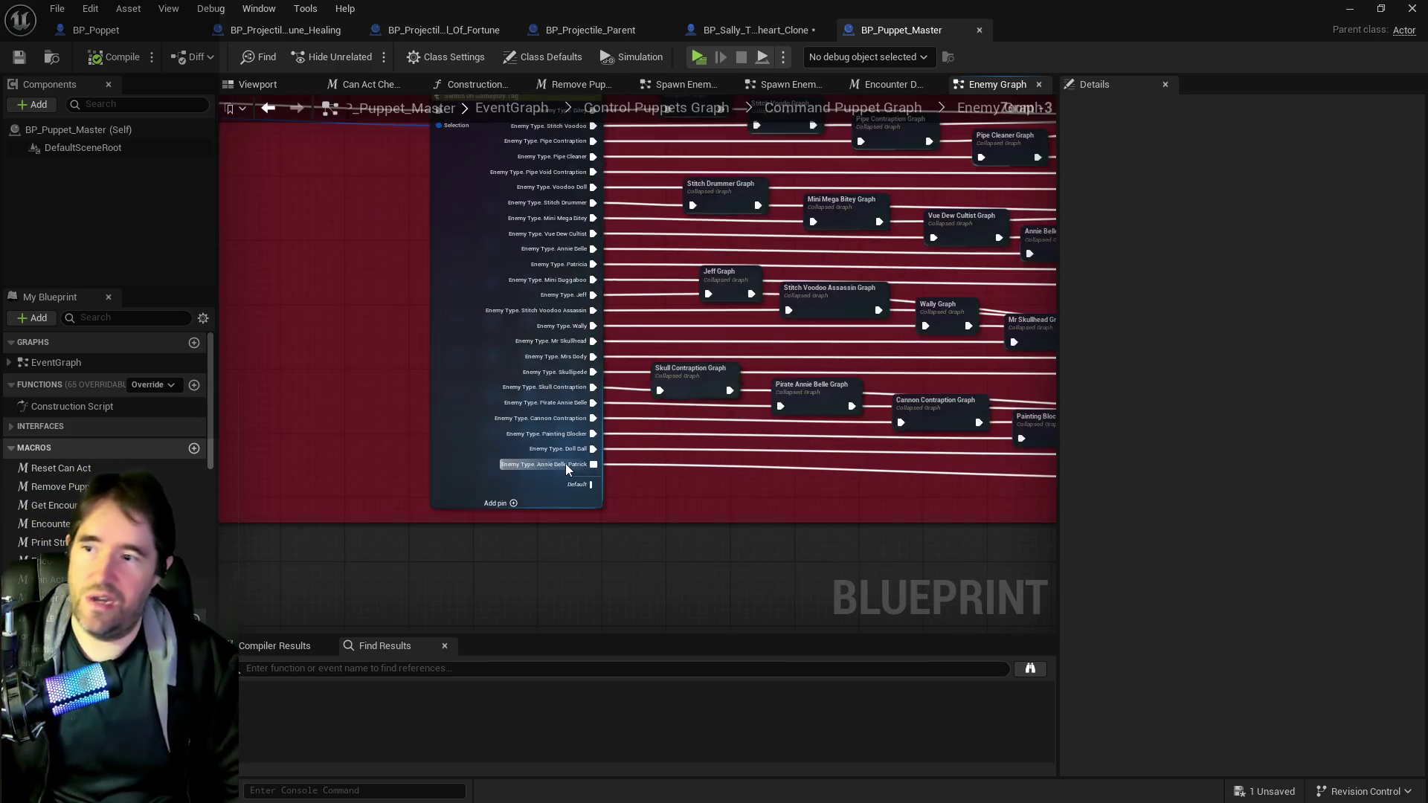
mouse_move(717, 450)
mouse_down()
mouse_move(765, 447)
mouse_move(733, 448)
mouse_up()
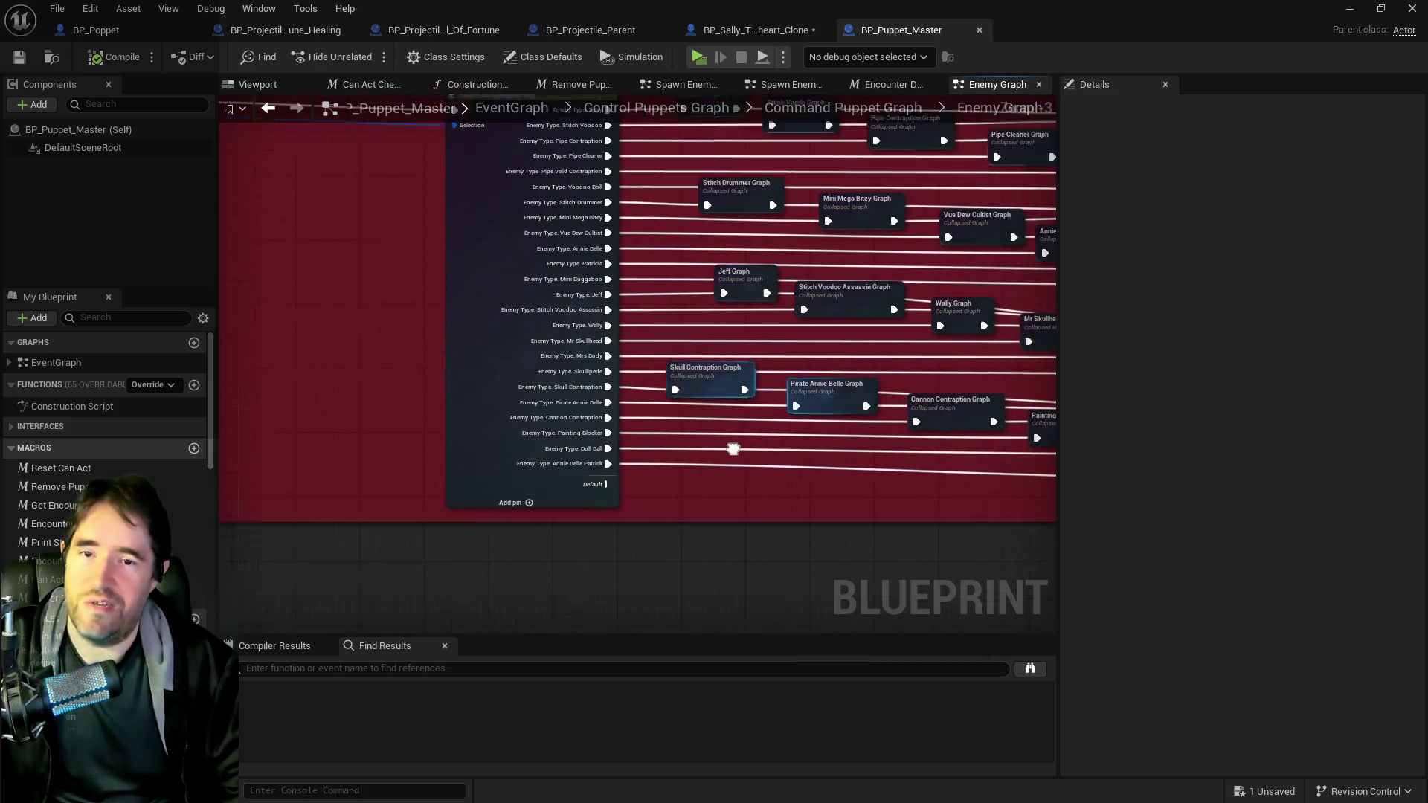
scroll(658, 505, down, 2)
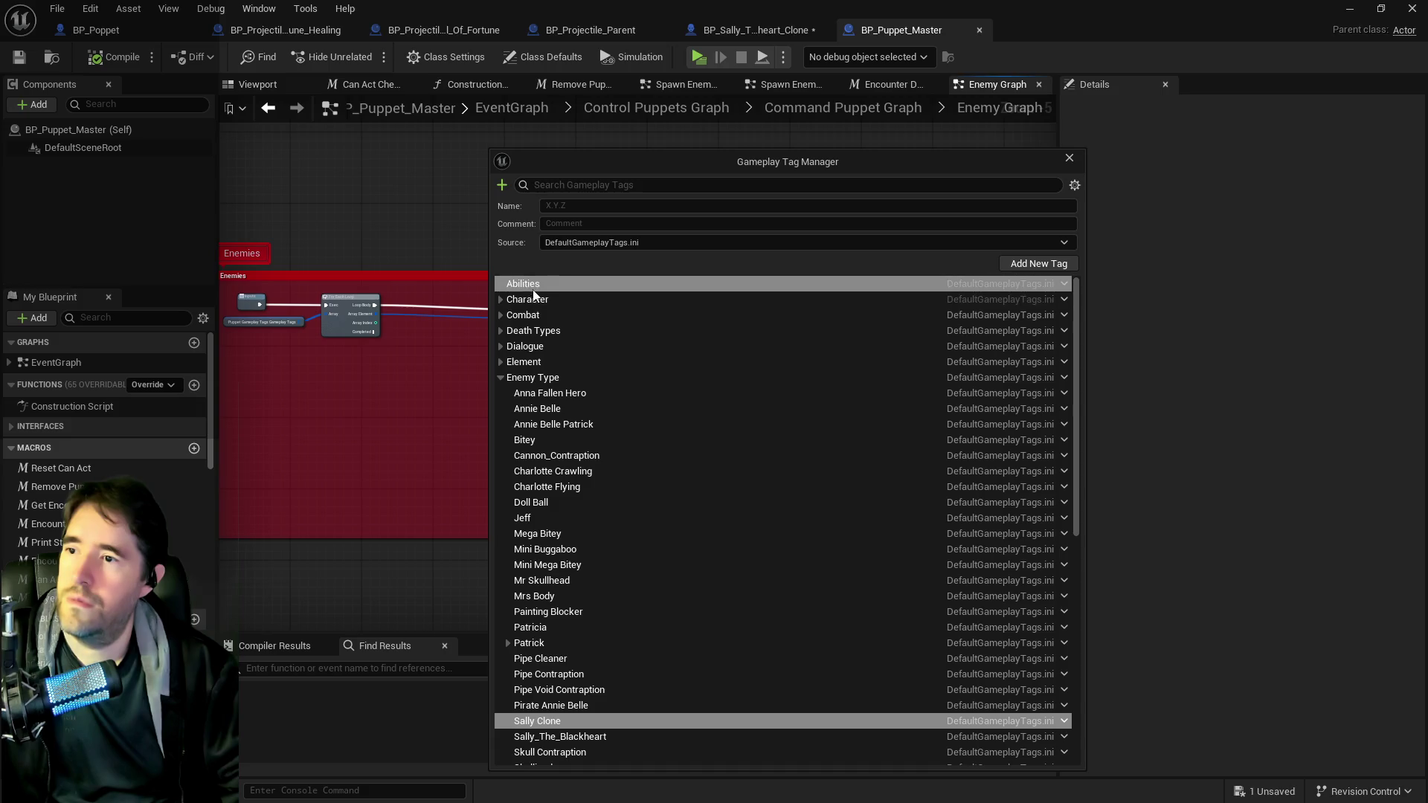
scroll(600, 365, down, 10)
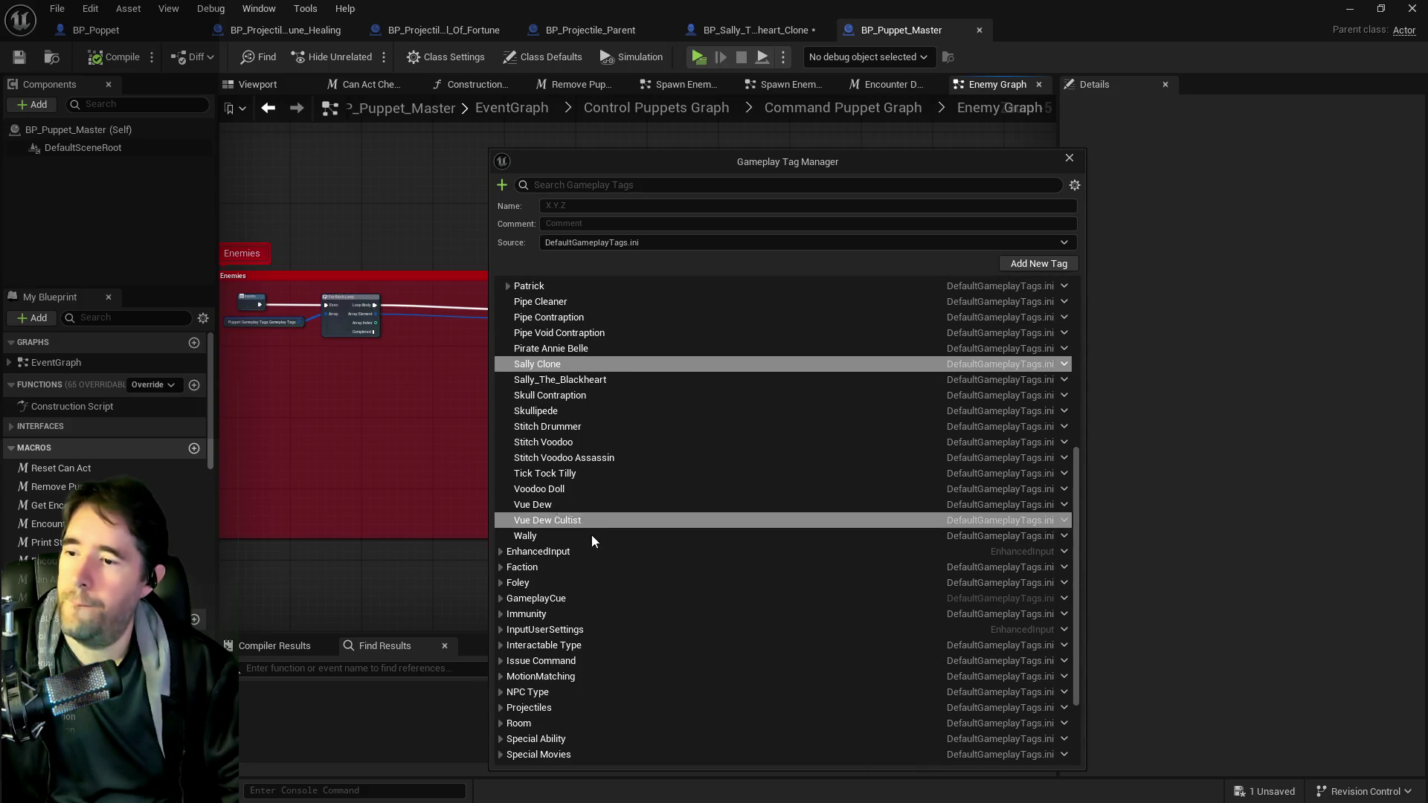
scroll(589, 535, down, 2)
scroll(640, 354, up, 4)
scroll(636, 364, up, 8)
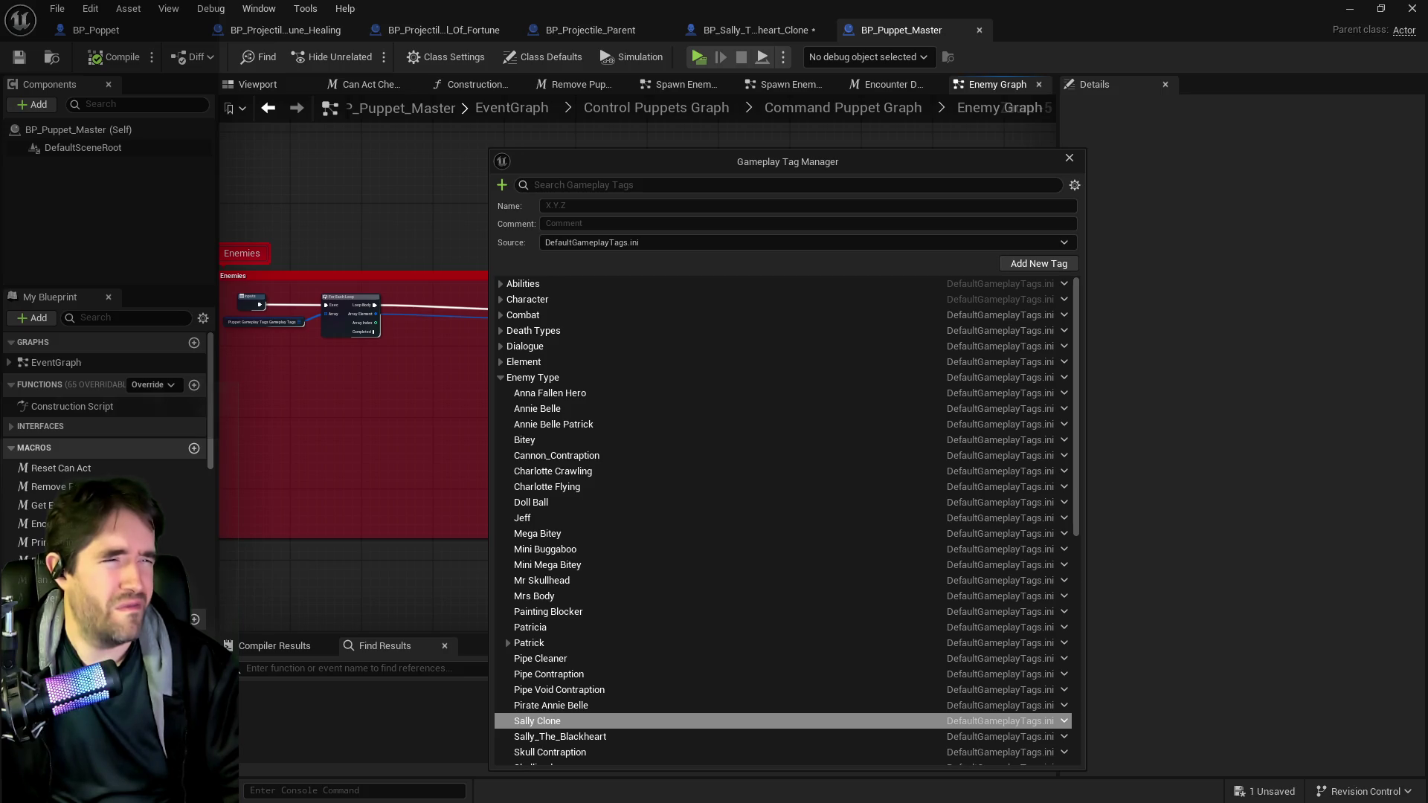
key(alt+Tab)
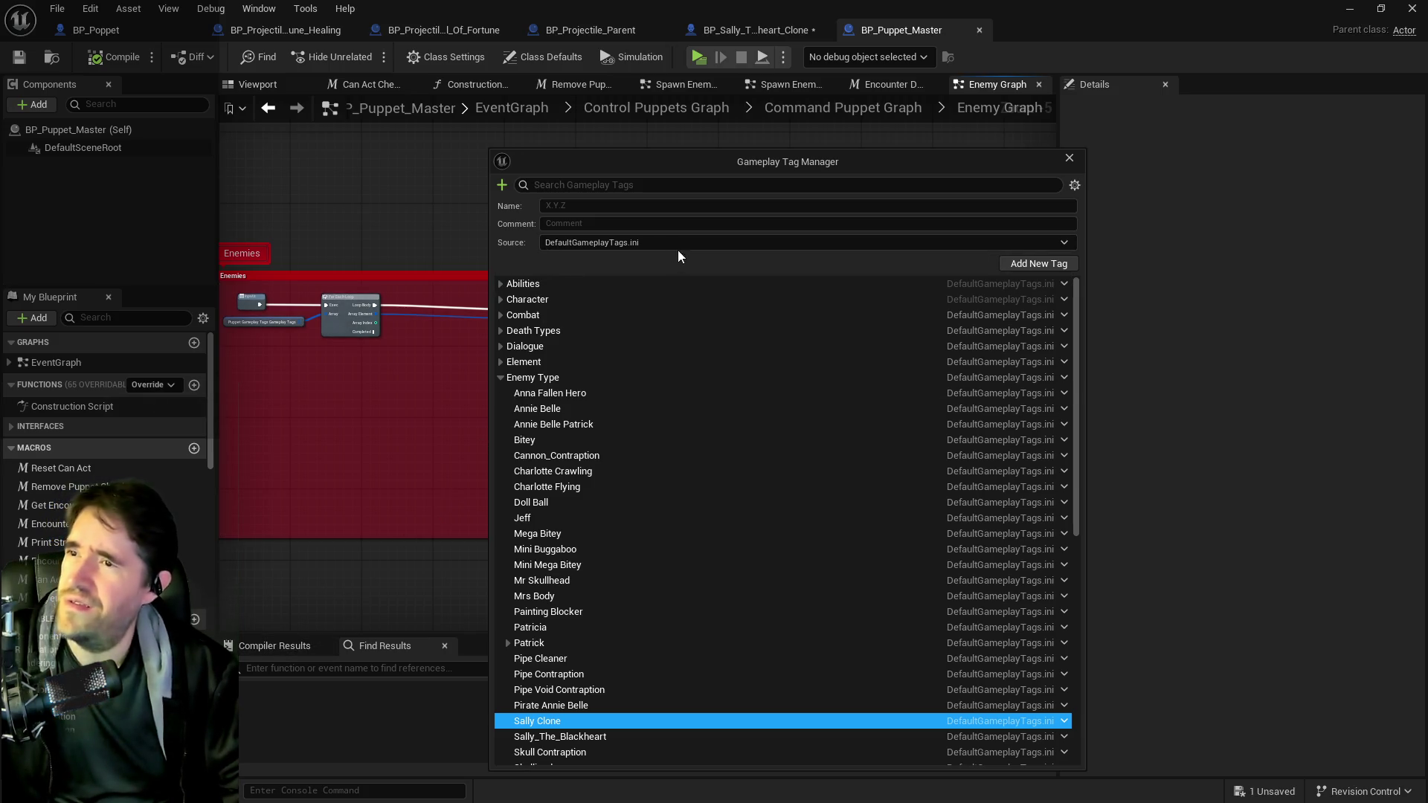
click(1017, 265)
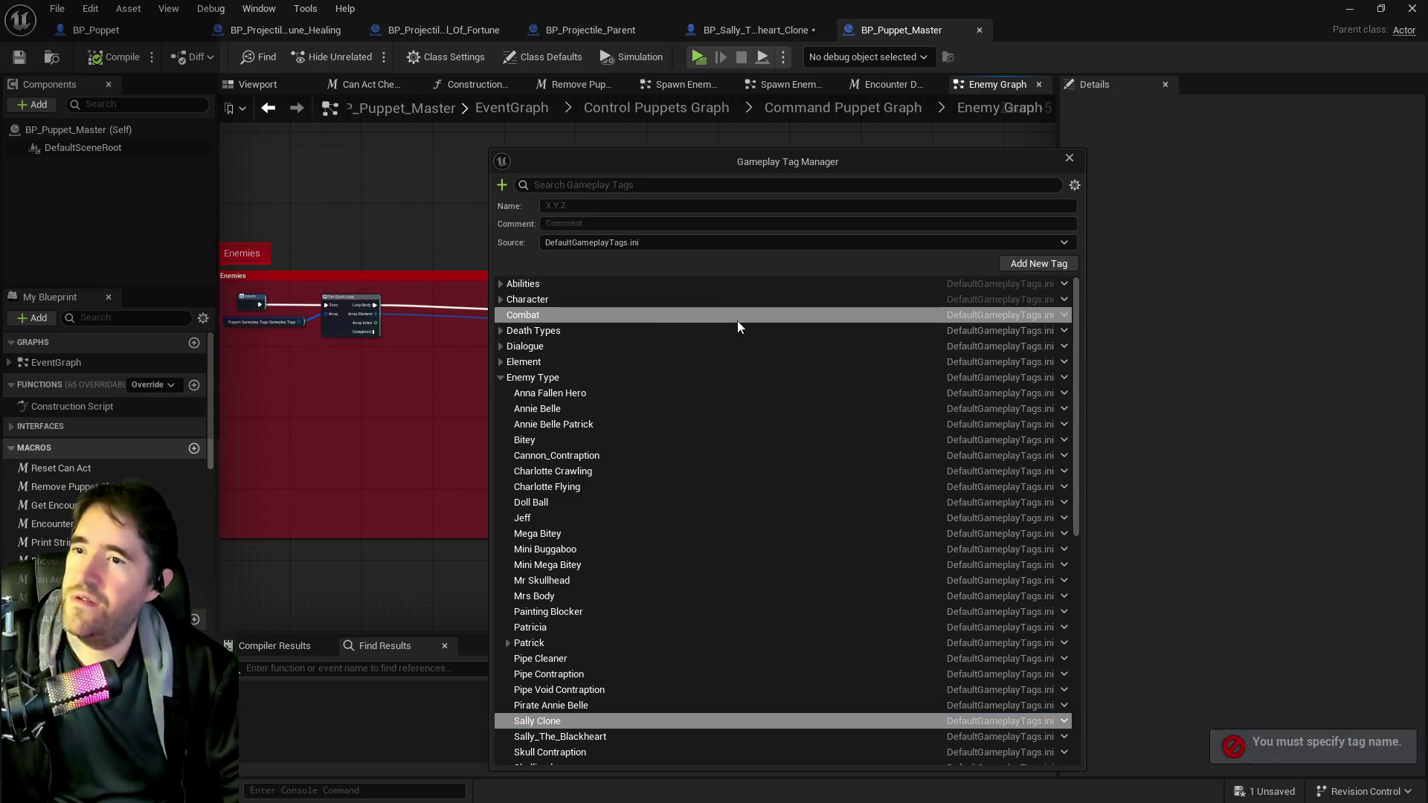
click(583, 206)
- Add a 'Chapter' gameplay tag with a 'Chapter 1' sub tag beneath it
text(Chapter)
click(1008, 263)
click(551, 301)
right_click(567, 305)
click(587, 315)
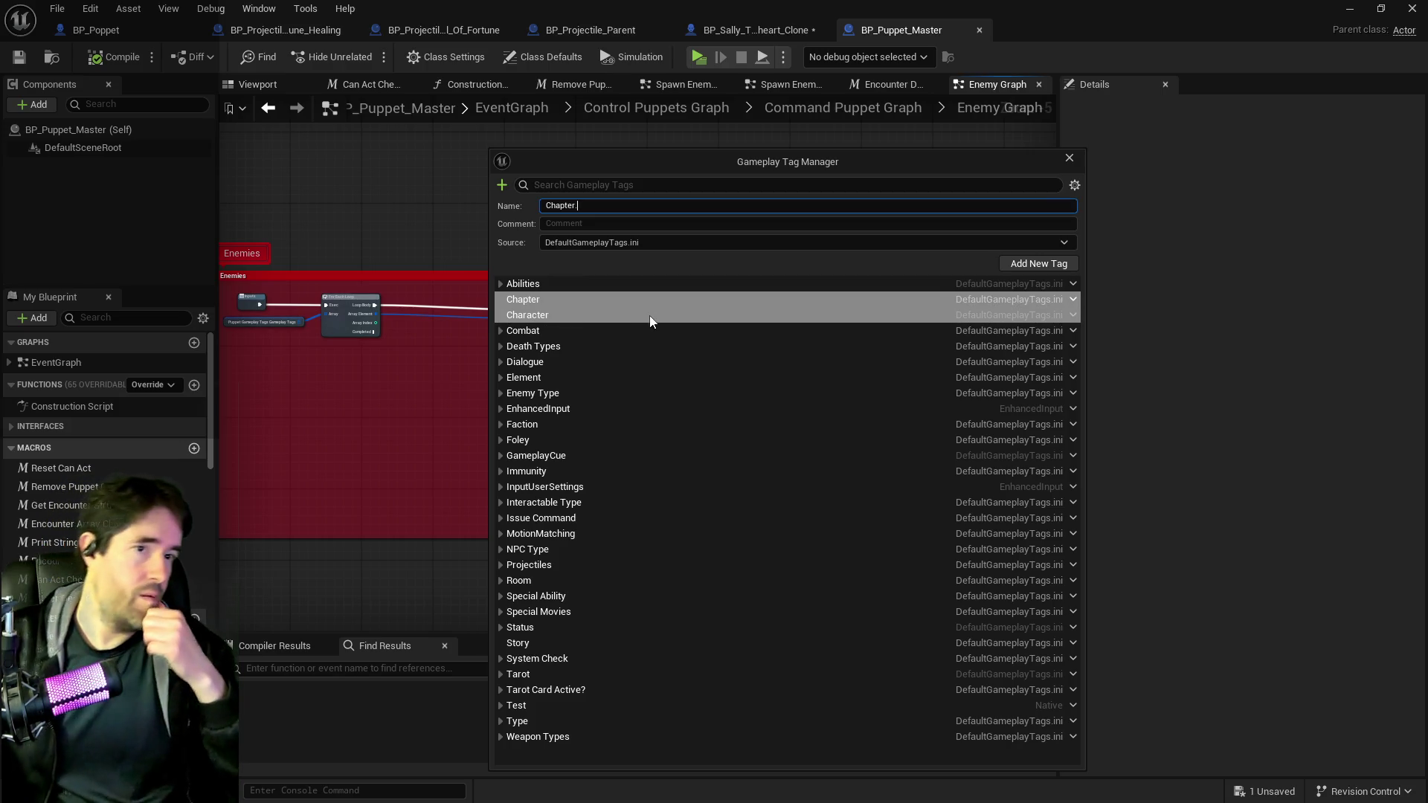
text(Dead)
key(BackSpace)
key(BackSpace)
key(BackSpace)
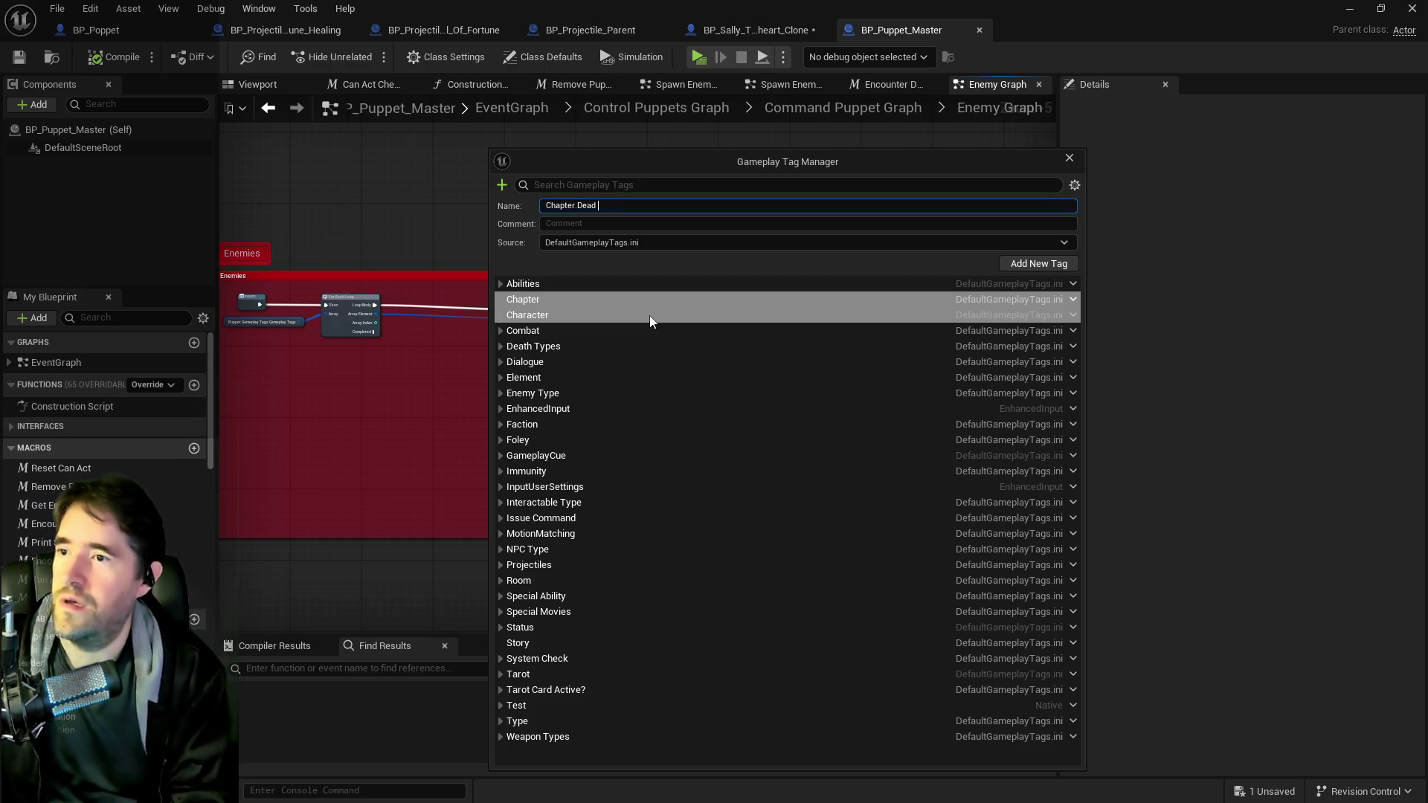
text(Chapter 1)
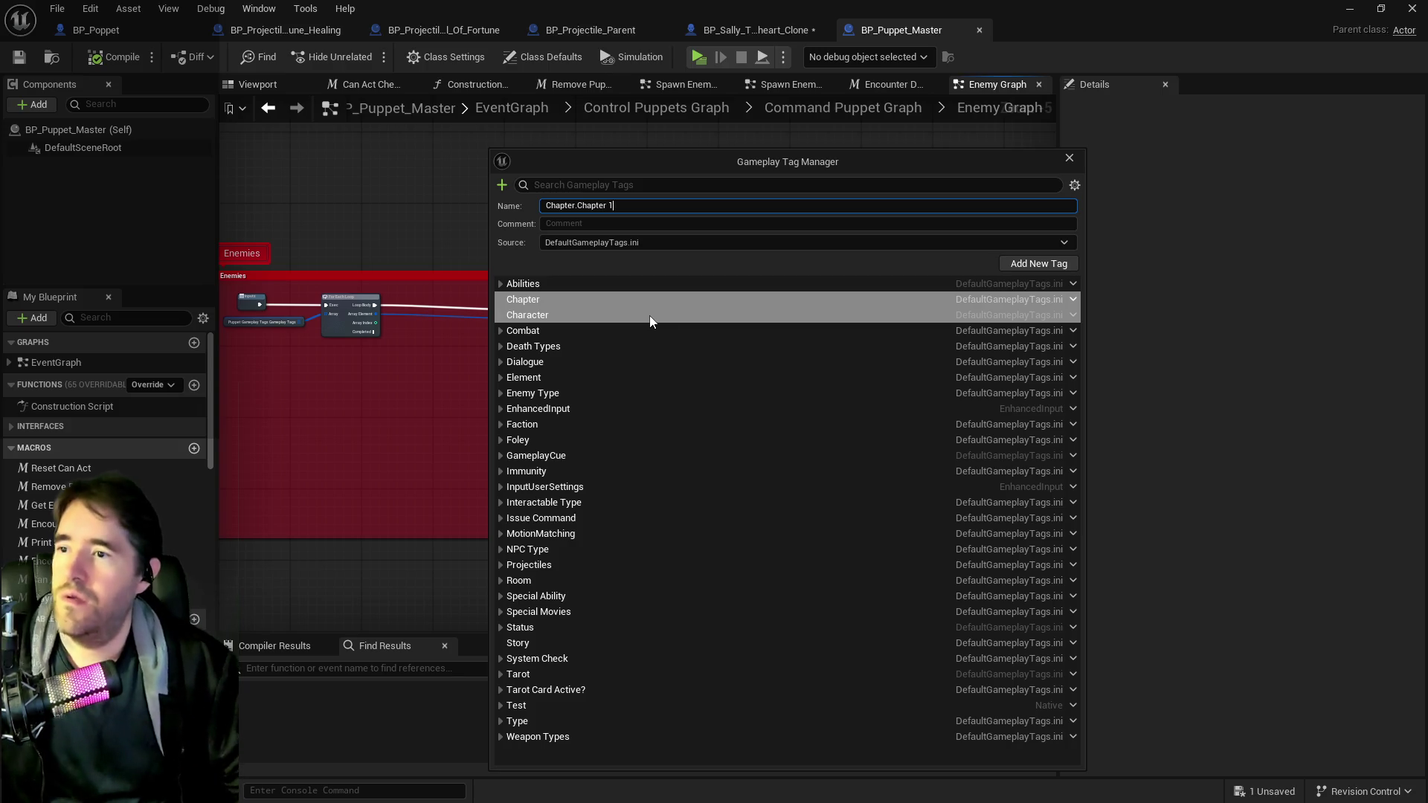
click(1030, 256)
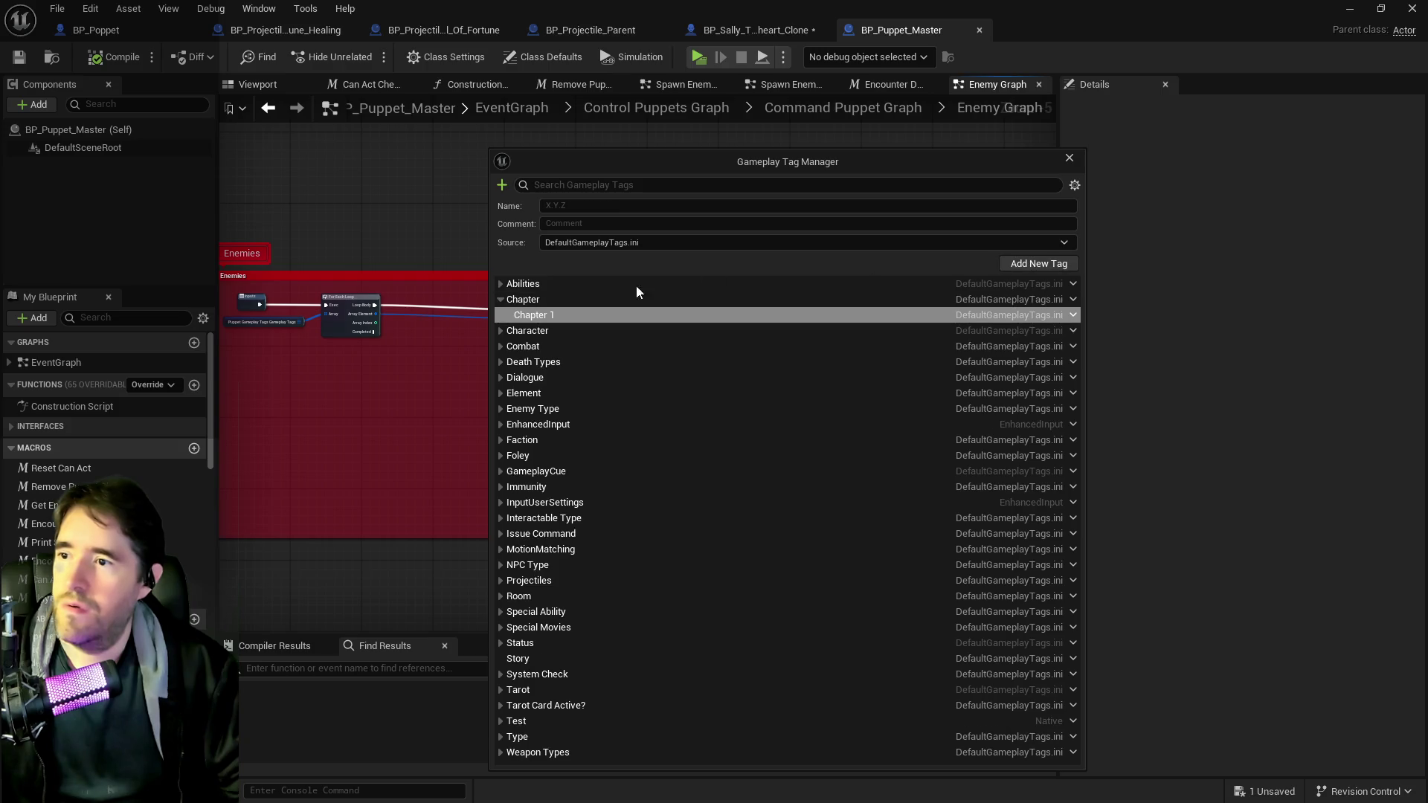
- Add 'Chapter 2' and 'Chapter 3' as sub tags under Chapter
right_click(541, 302)
click(559, 319)
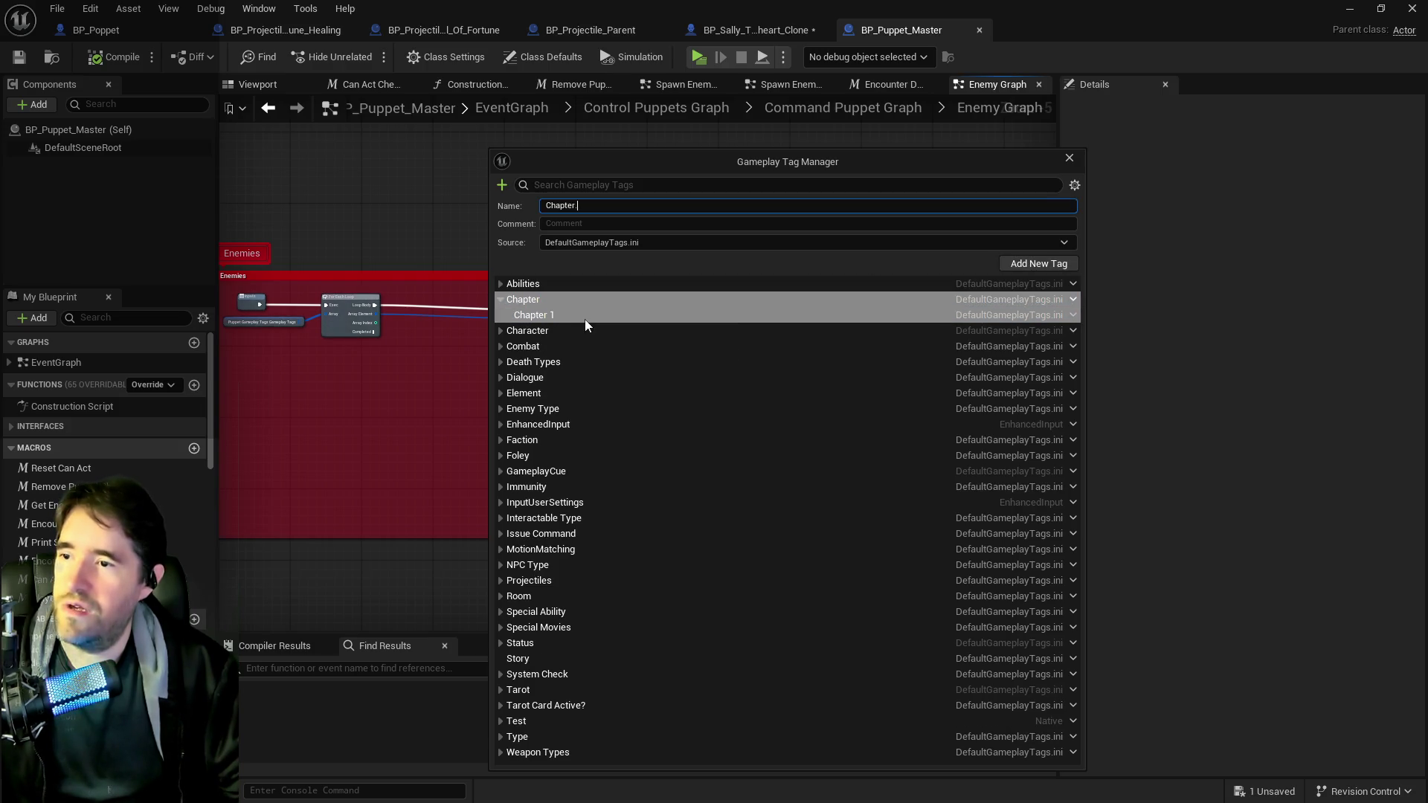
text(Chapter 2)
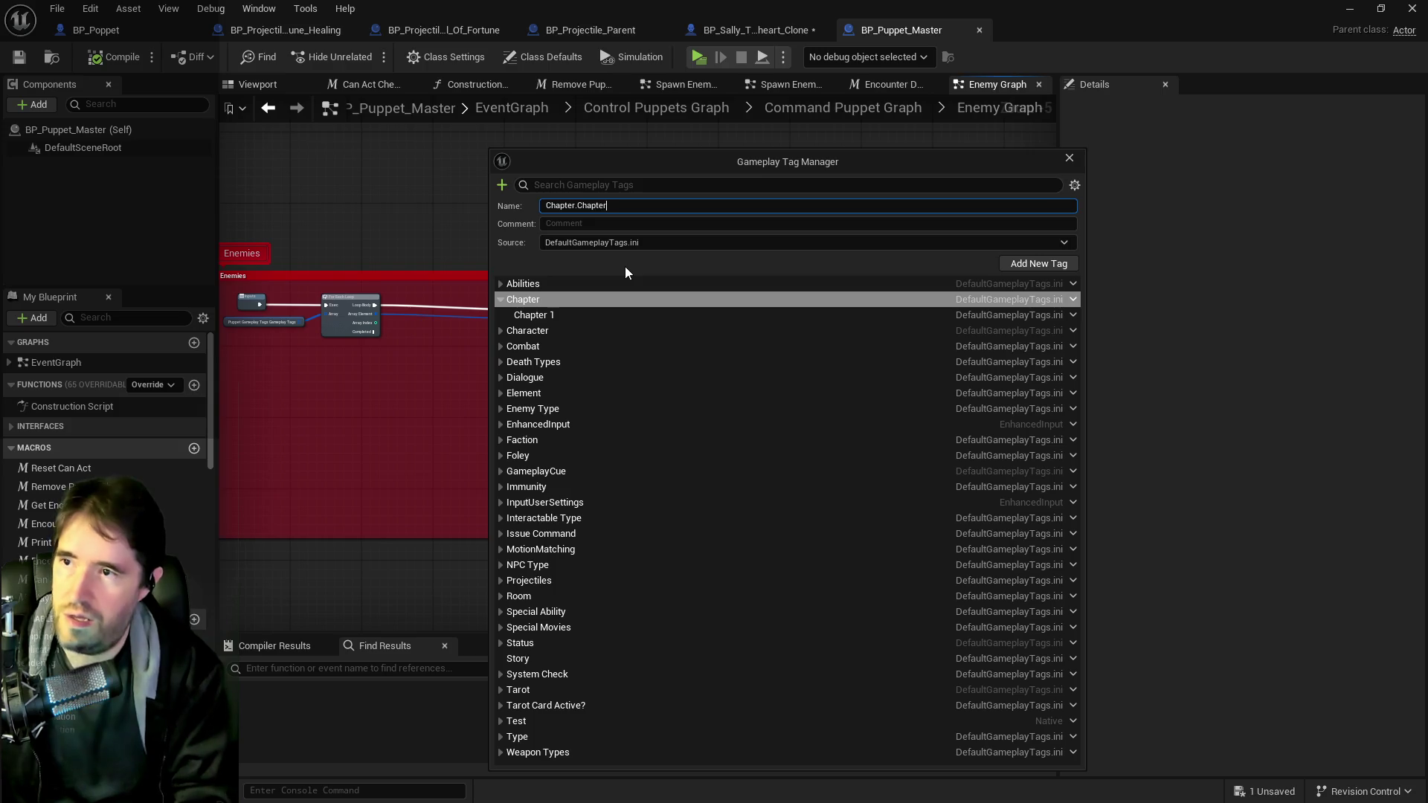
click(1064, 263)
right_click(536, 306)
click(559, 323)
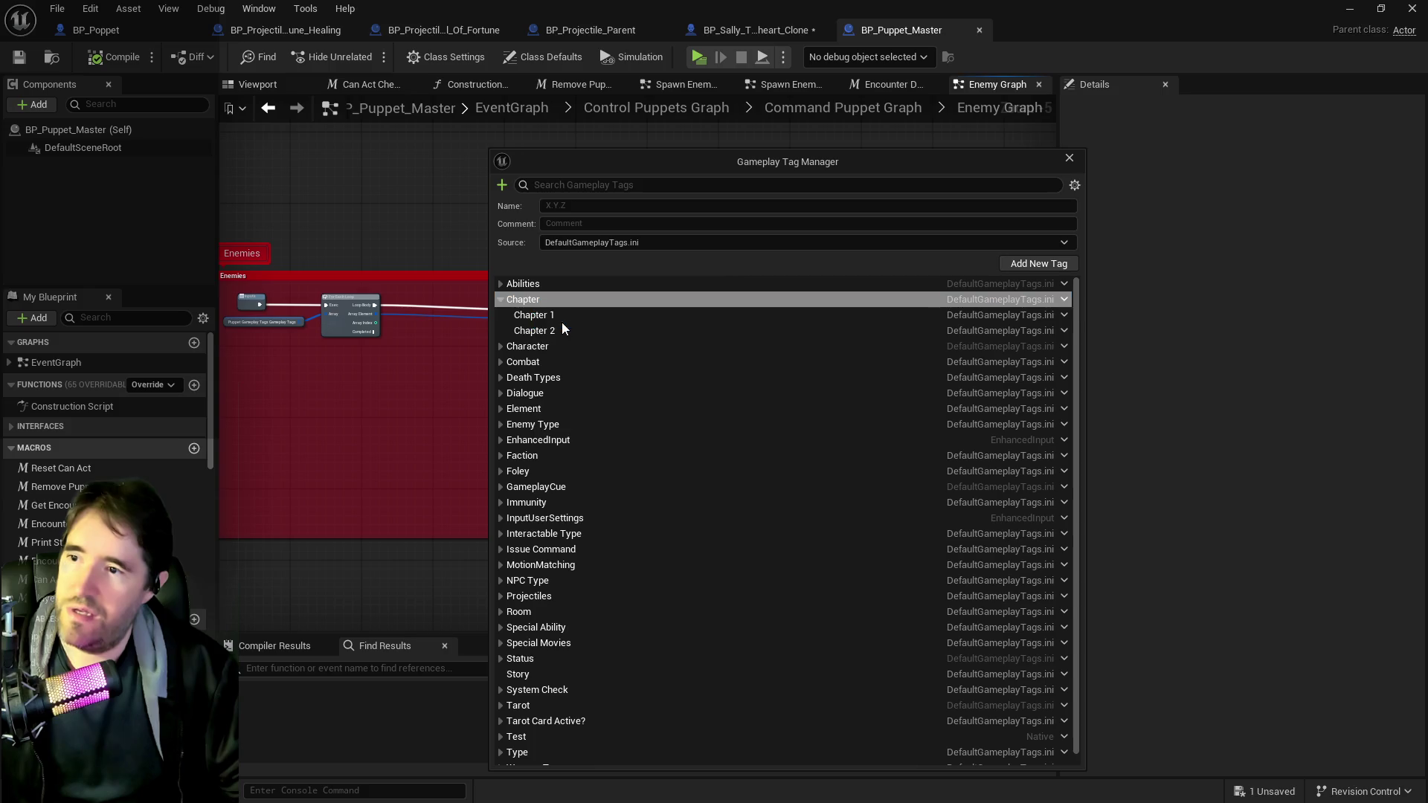
text(Chapter )
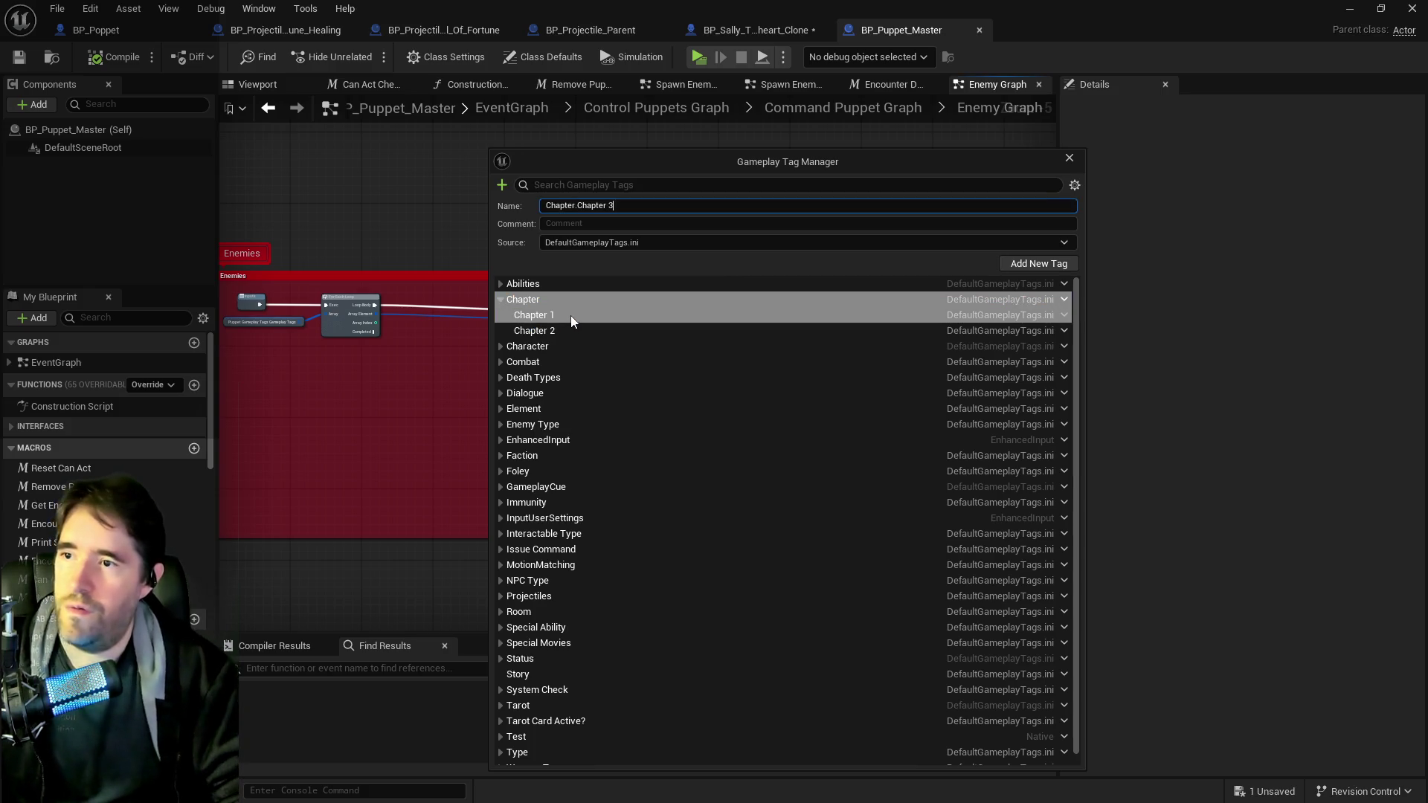
text(3)
click(1005, 264)
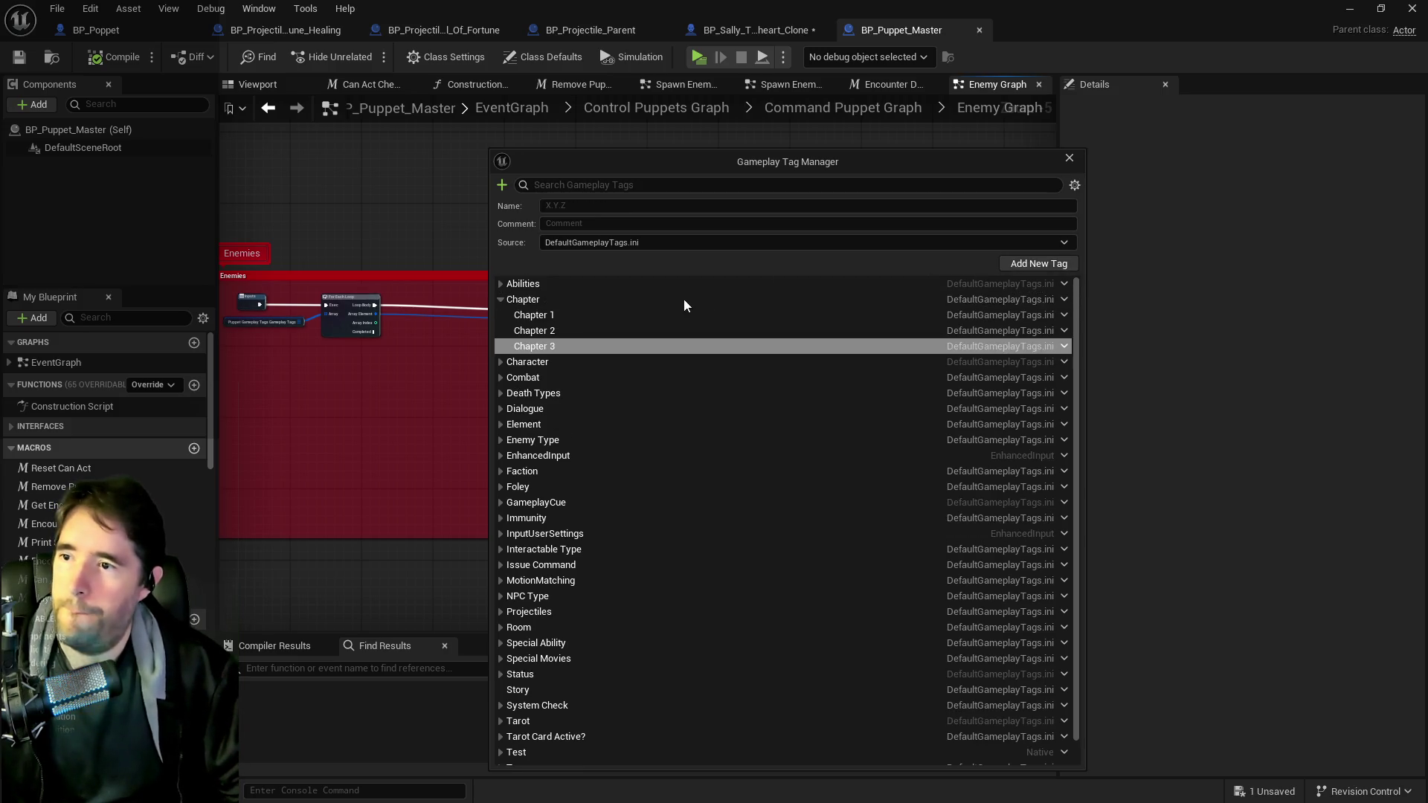
- Add the 'Chapter 4' sub tag, close the Gameplay Tag Manager and save all
right_click(539, 303)
click(573, 311)
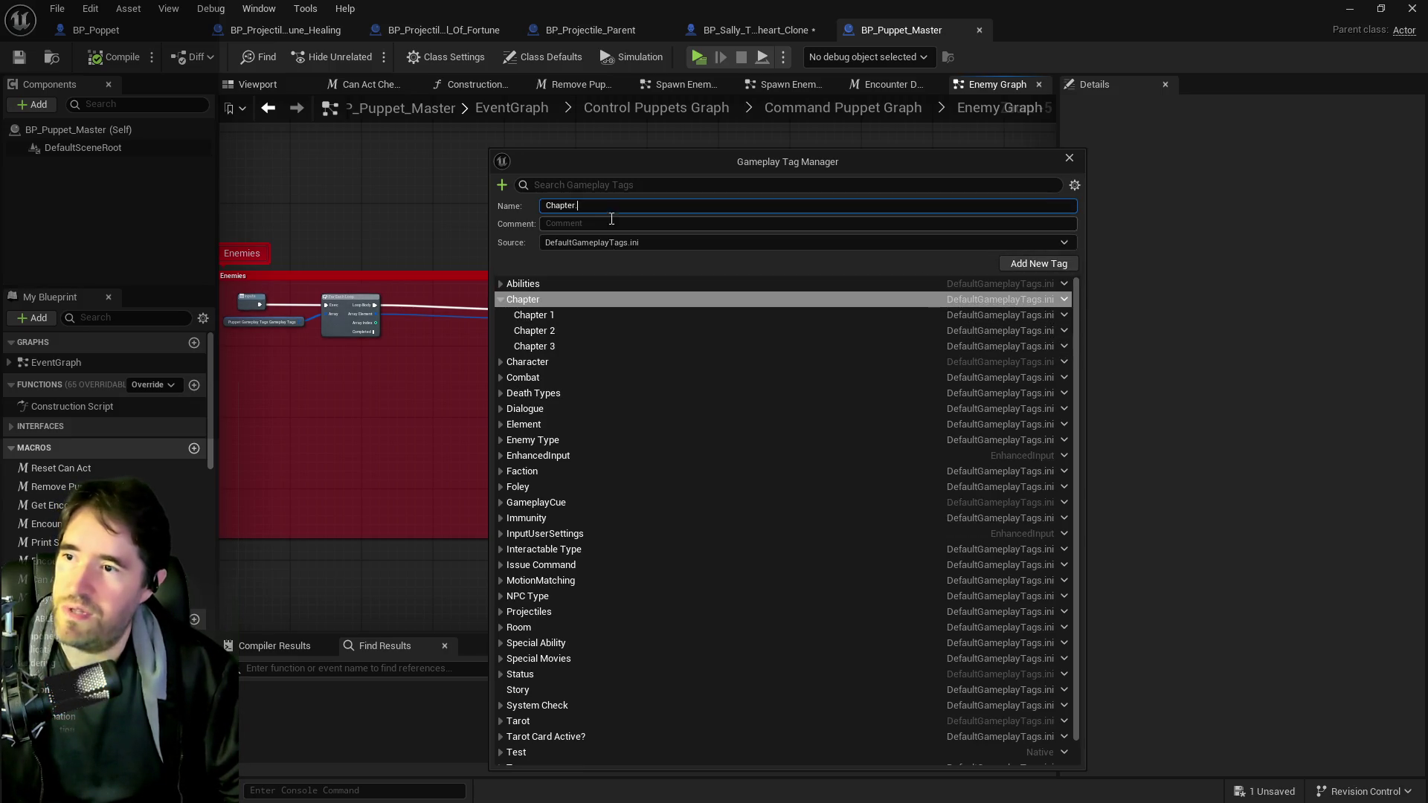
text(Chapter 4)
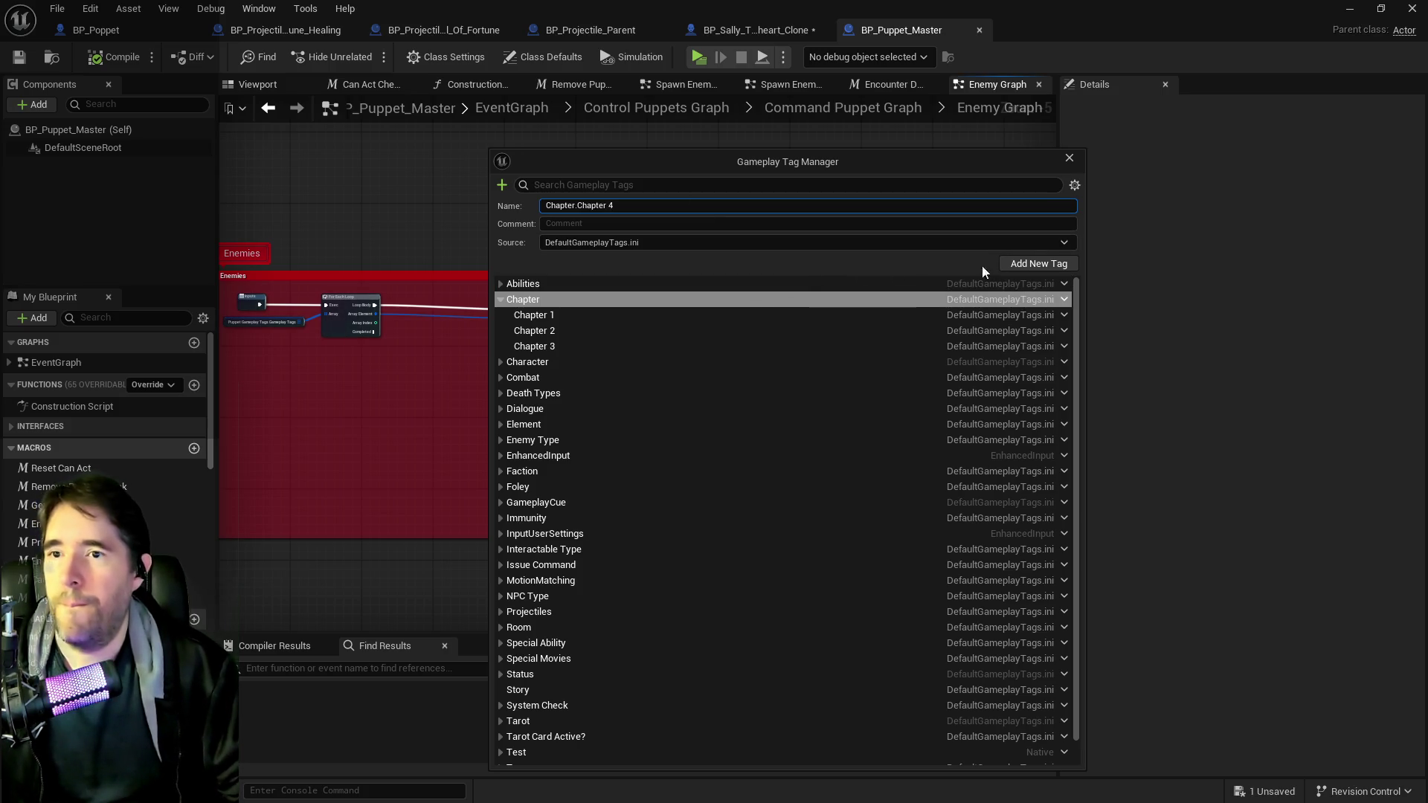
key(Return)
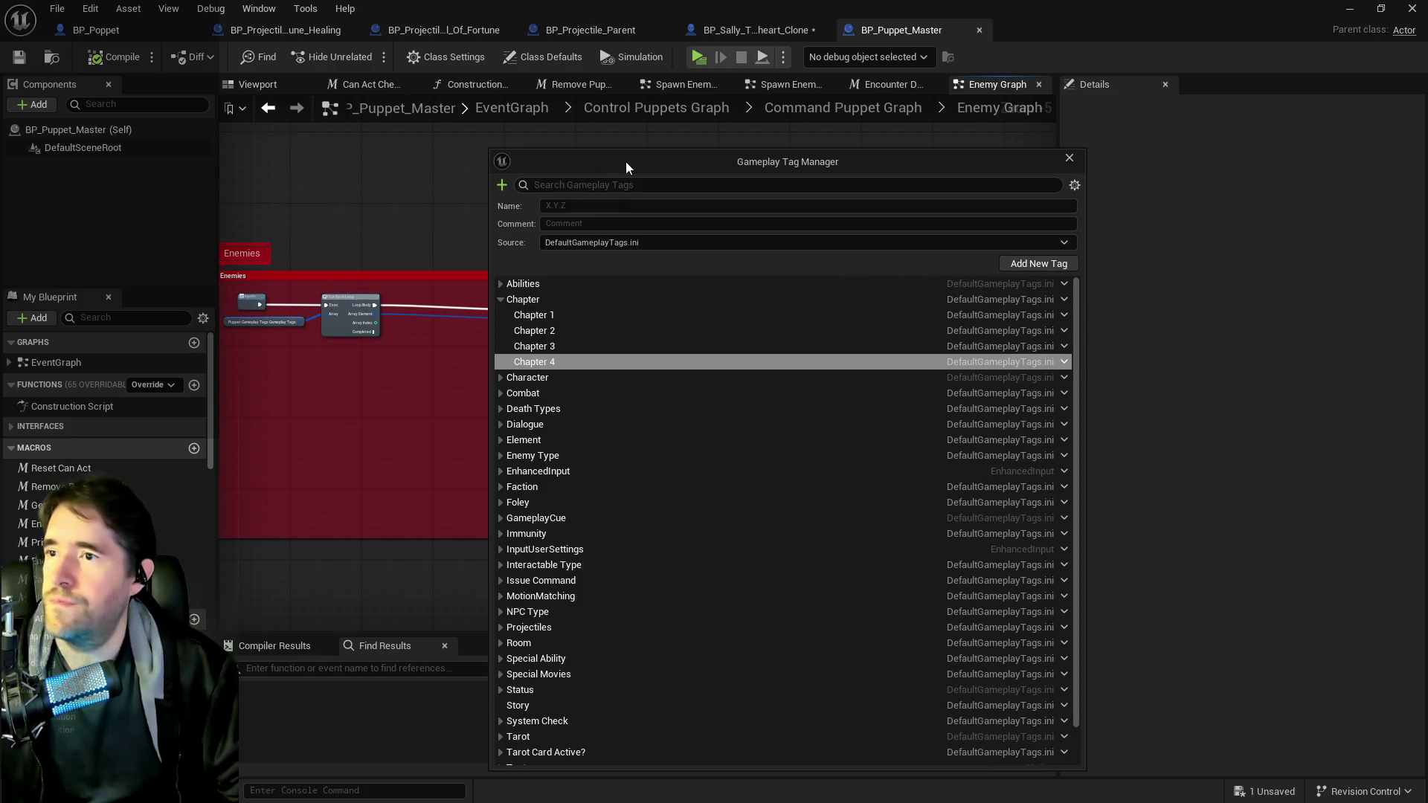
click(476, 152)
click(20, 57)
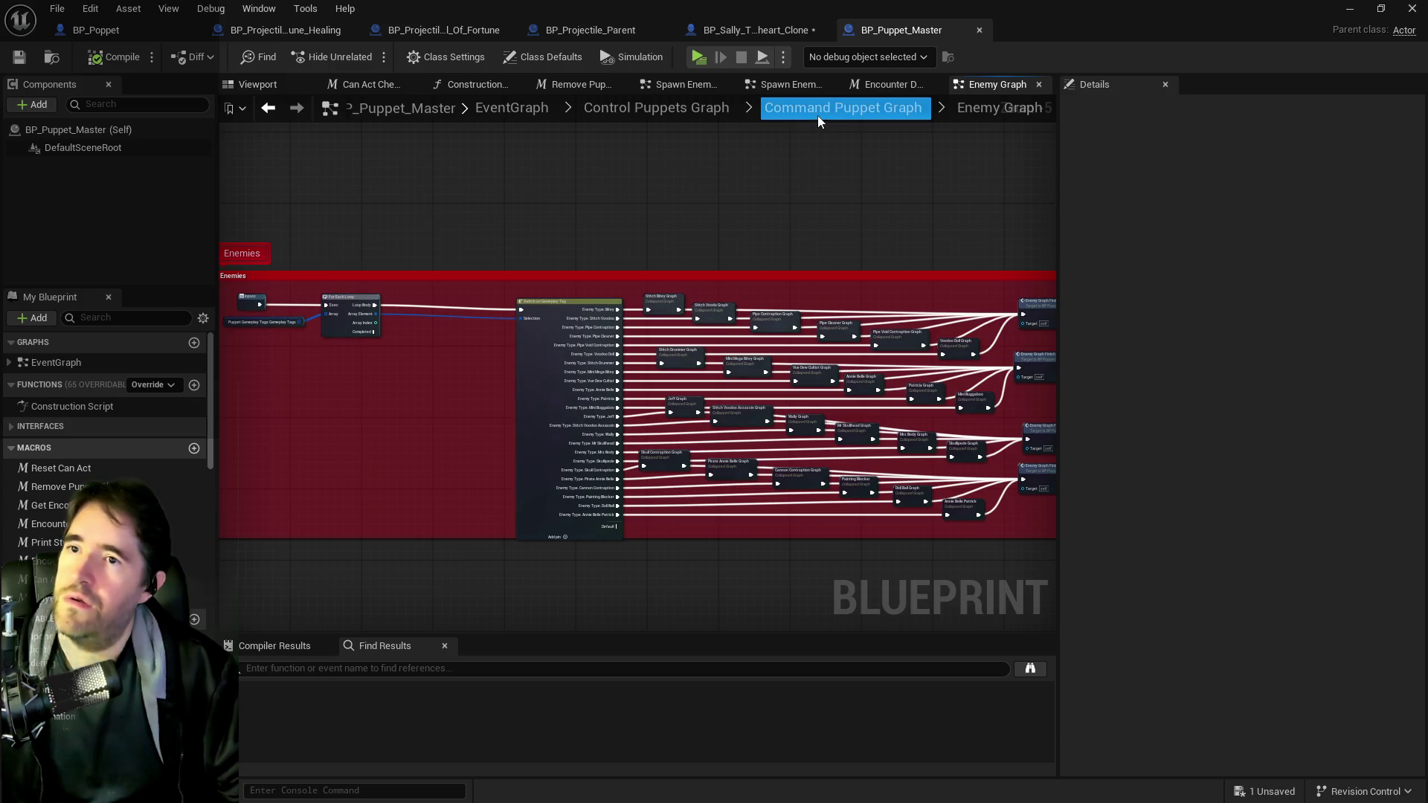
- Place a Switch on Gameplay Tag node fed by the loop's Array Element
scroll(655, 278, up, 3)
scroll(439, 189, down, 4)
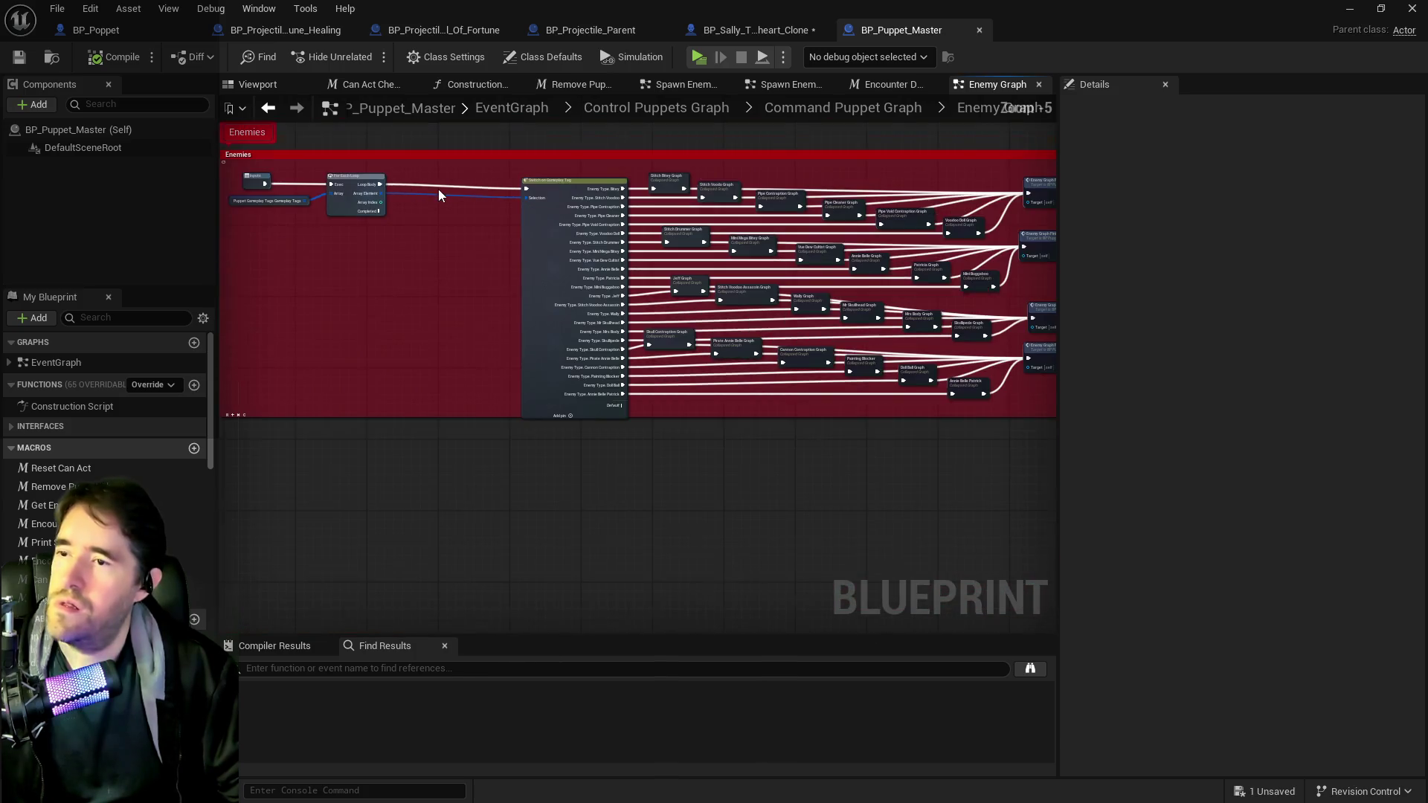
scroll(390, 204, up, 4)
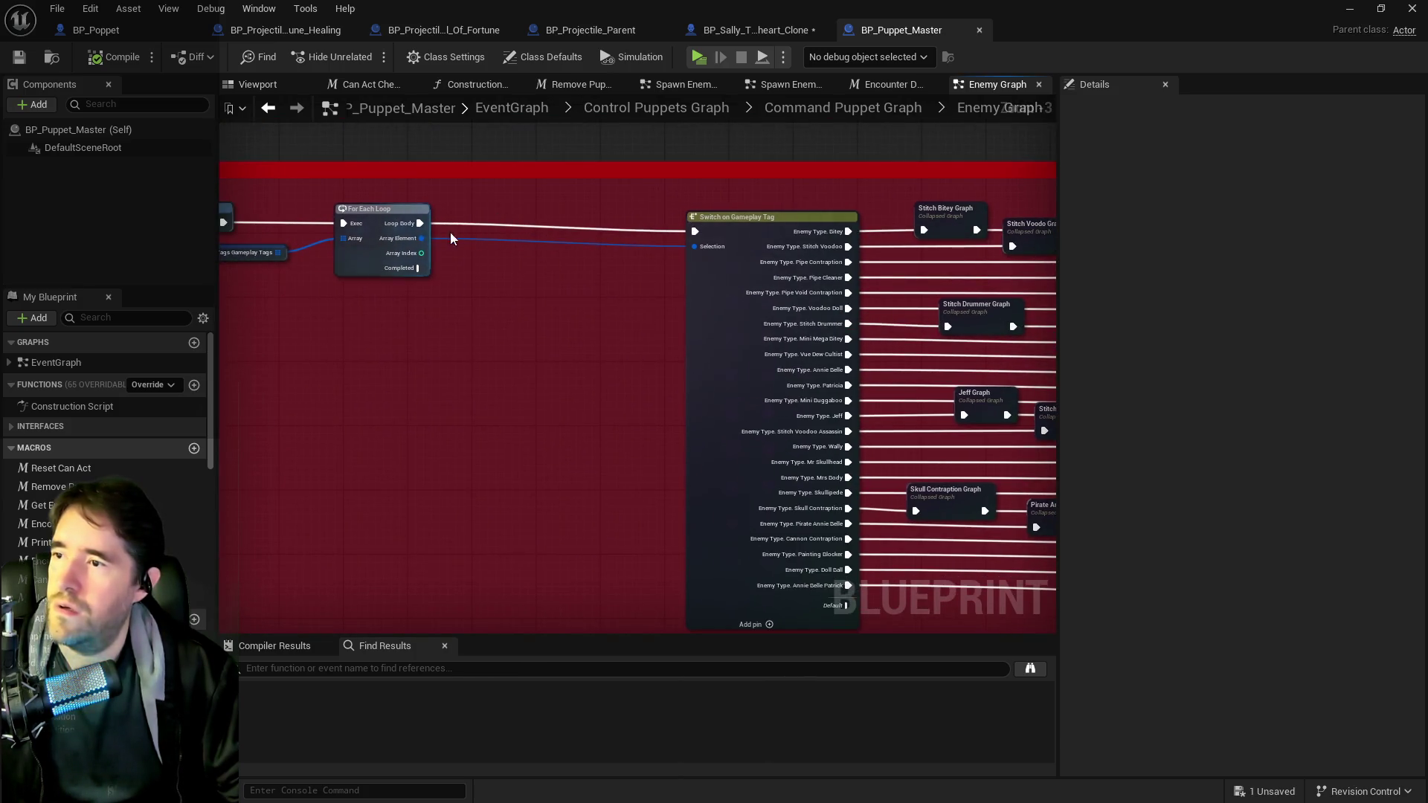
drag(424, 239, 461, 377)
text(swit)
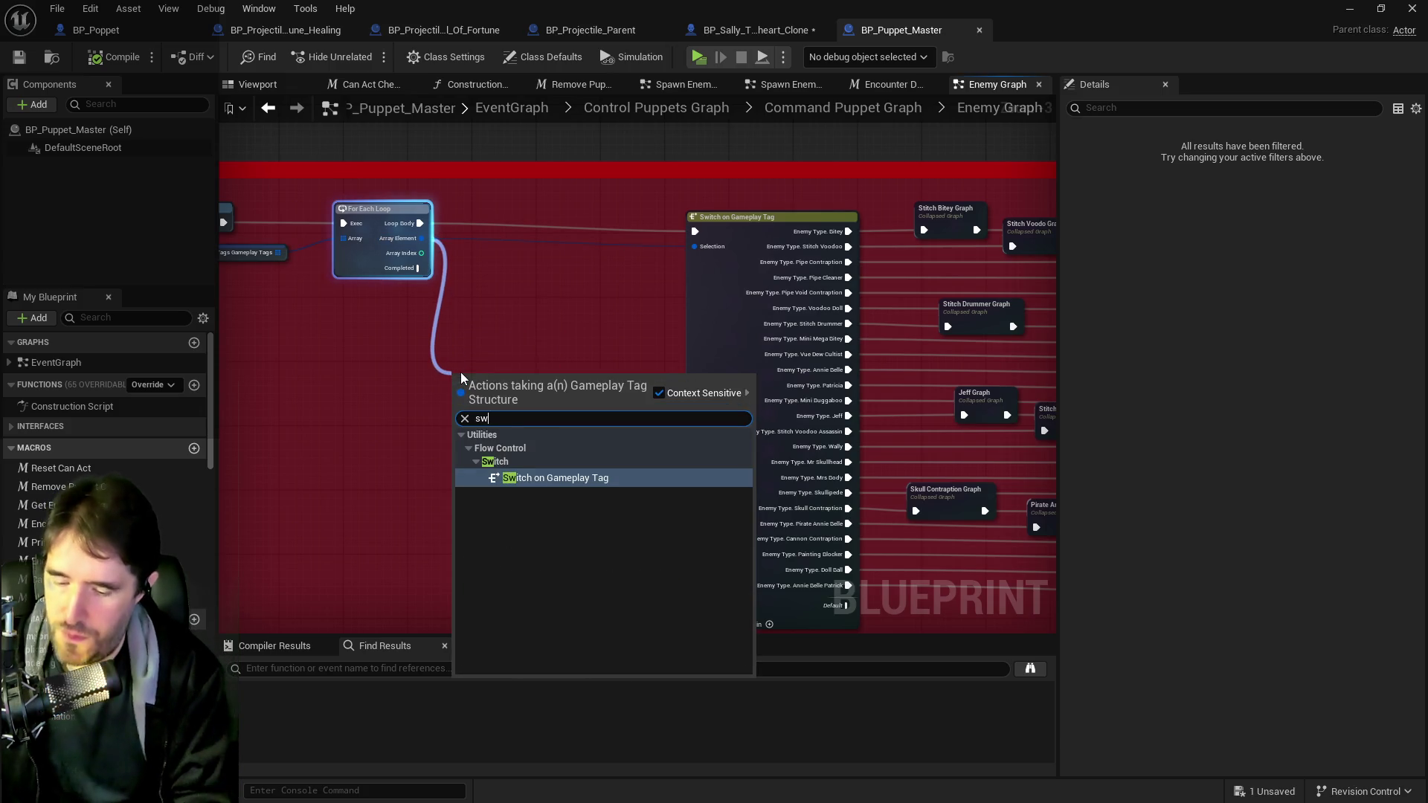
click(554, 477)
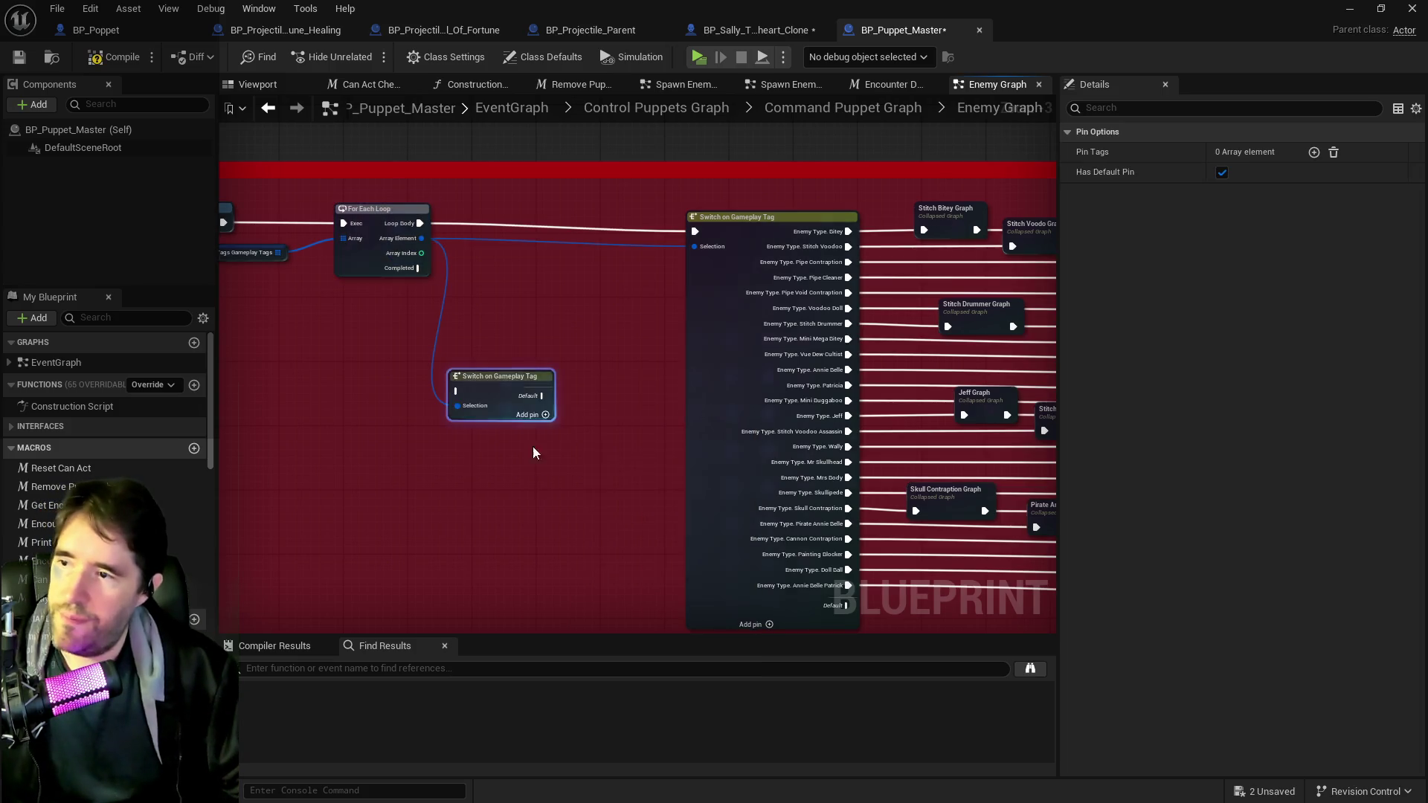
- Wire the Loop Body into the new switch and give it four case pins
drag(709, 371, 748, 260)
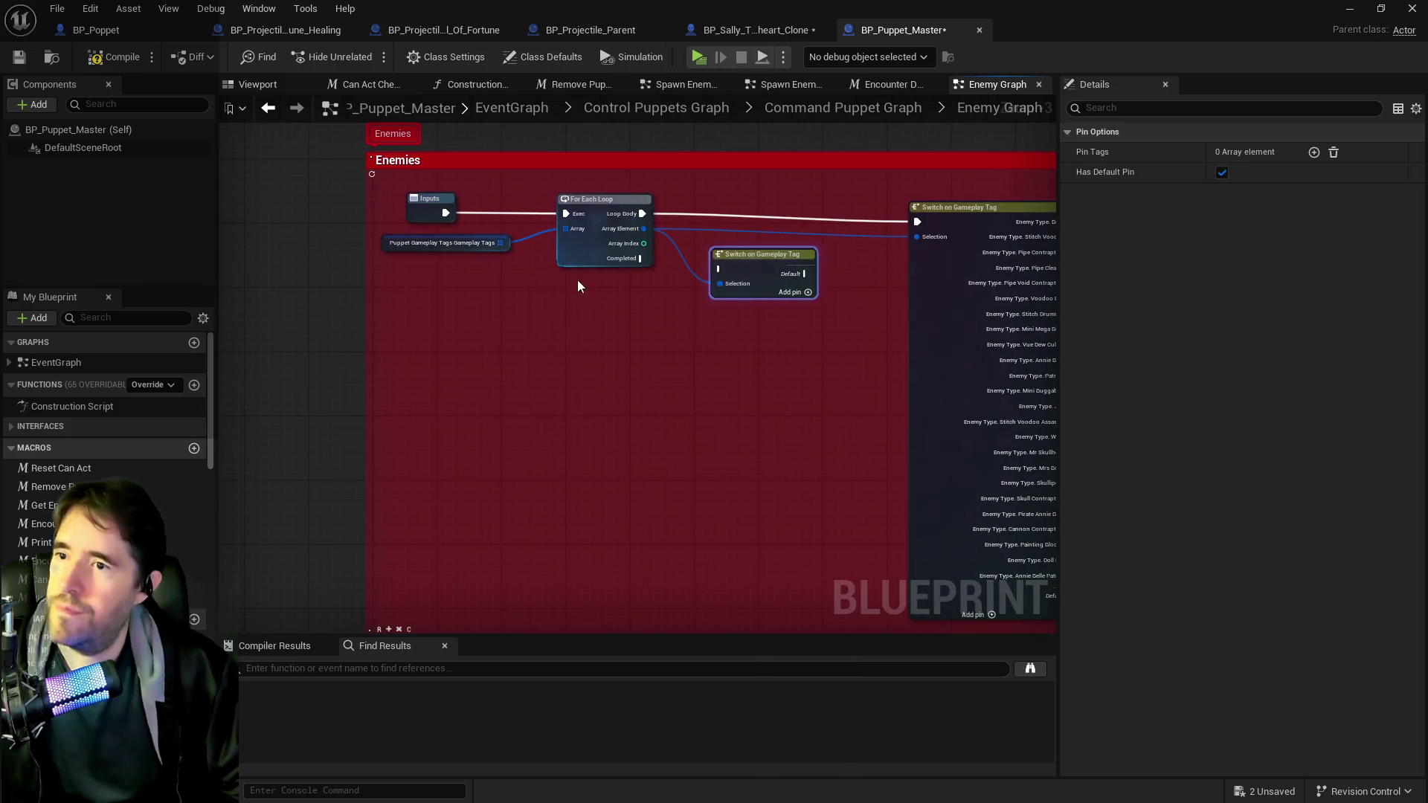
click(652, 233)
drag(642, 214, 719, 268)
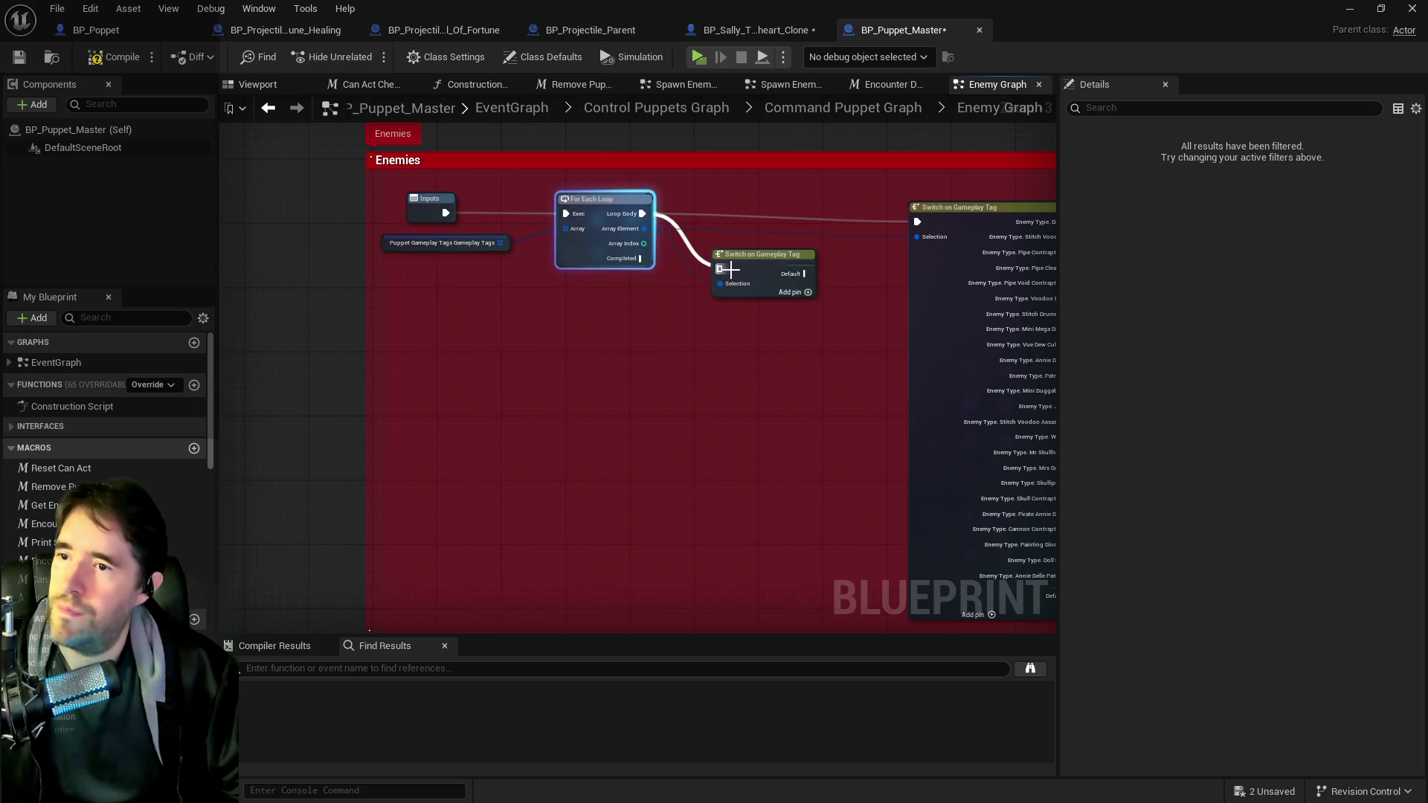
click(808, 291)
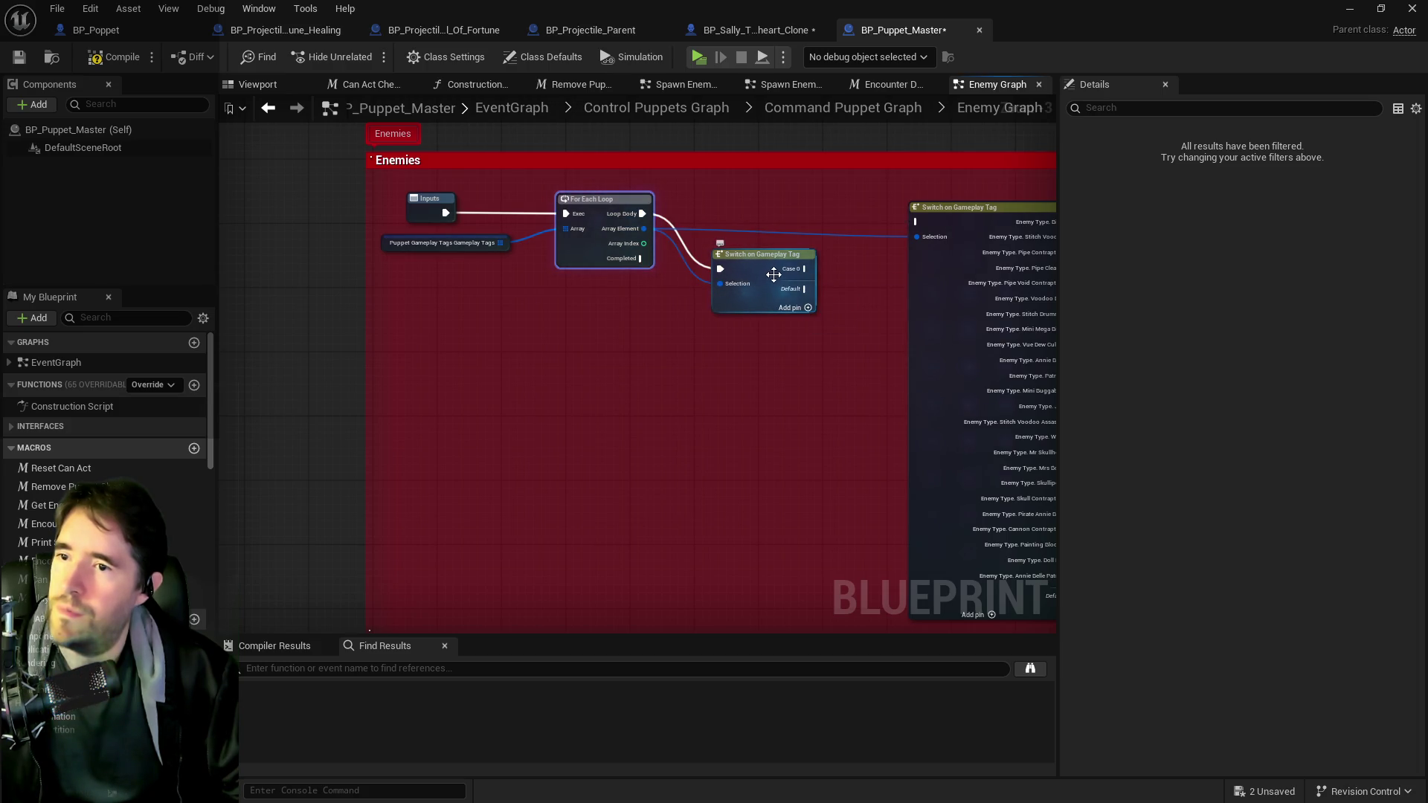
click(805, 307)
click(806, 323)
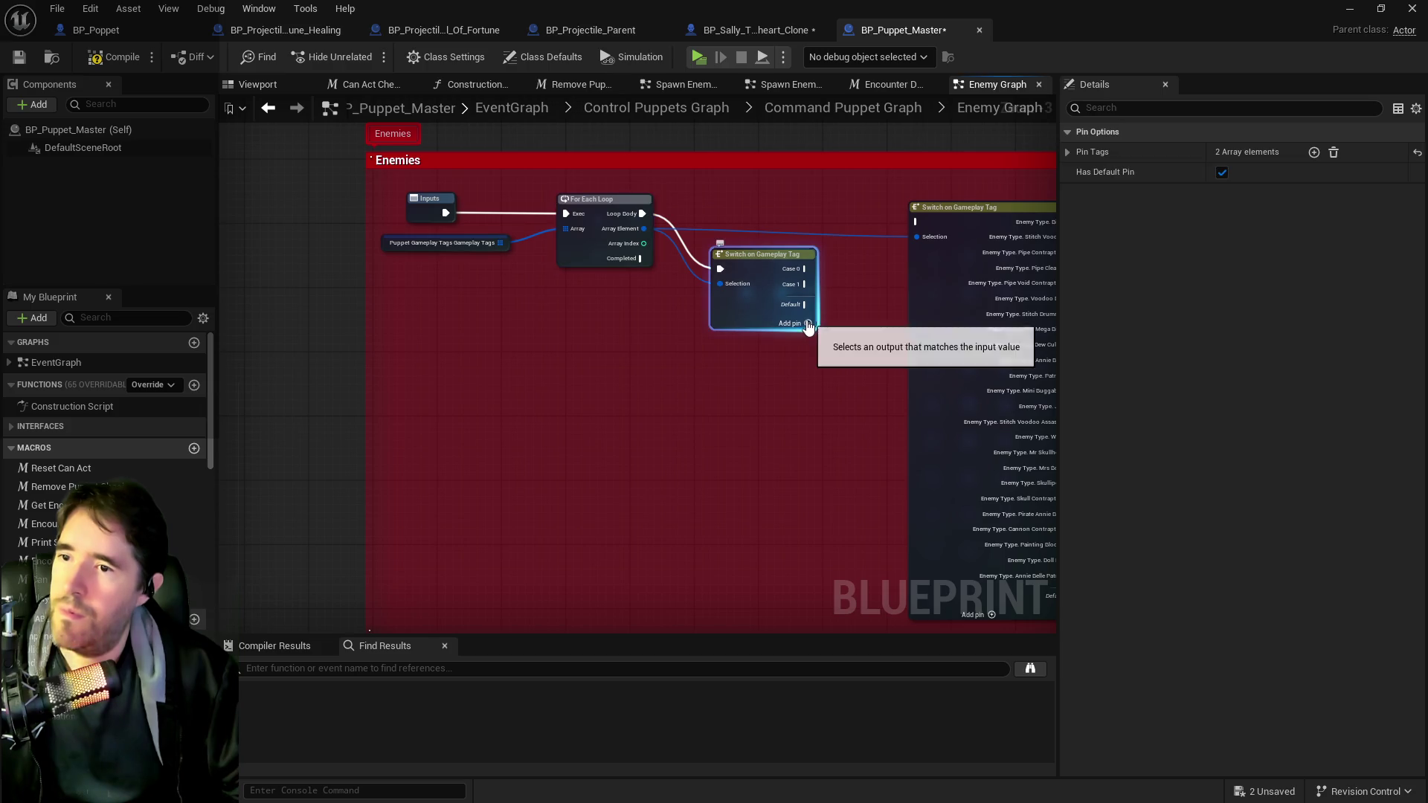
click(808, 339)
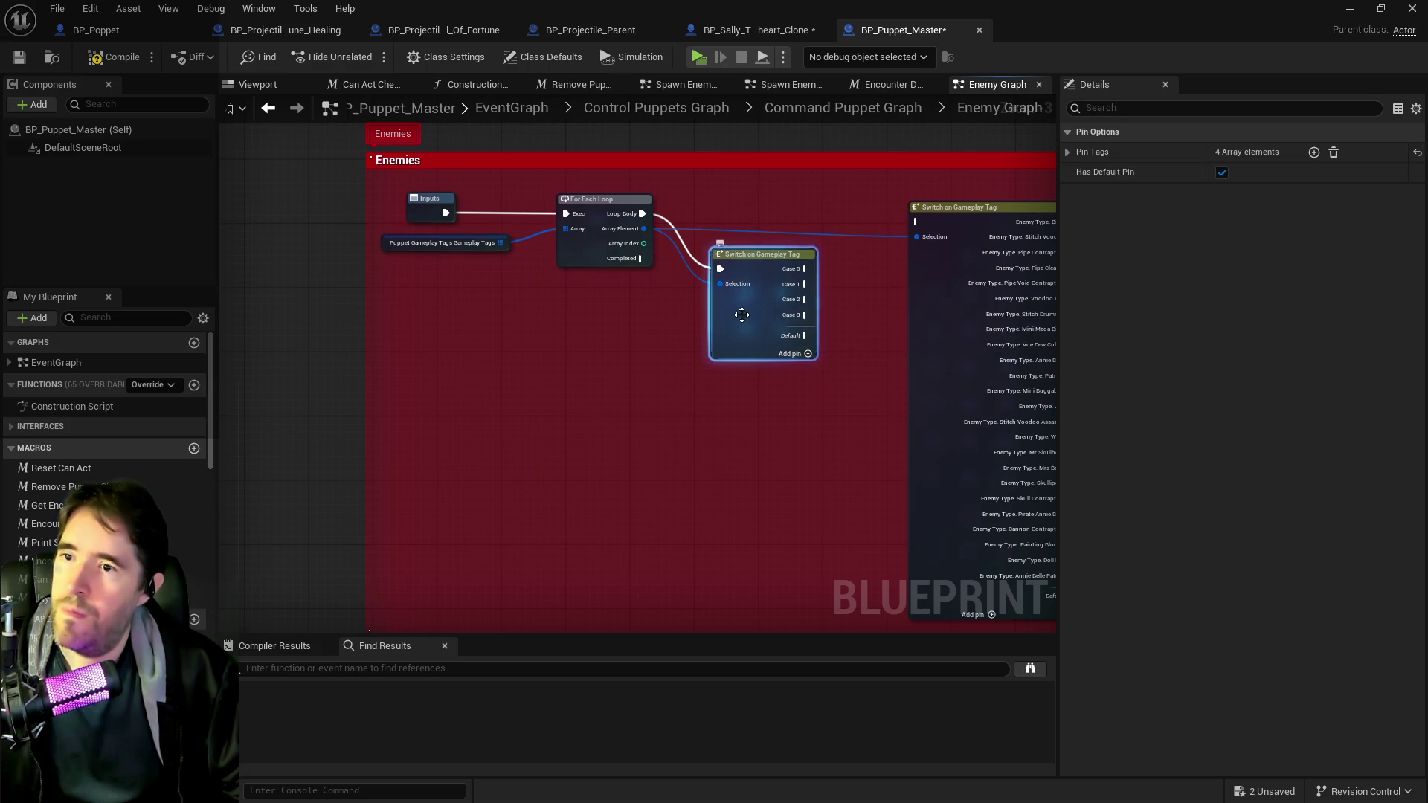
click(1068, 153)
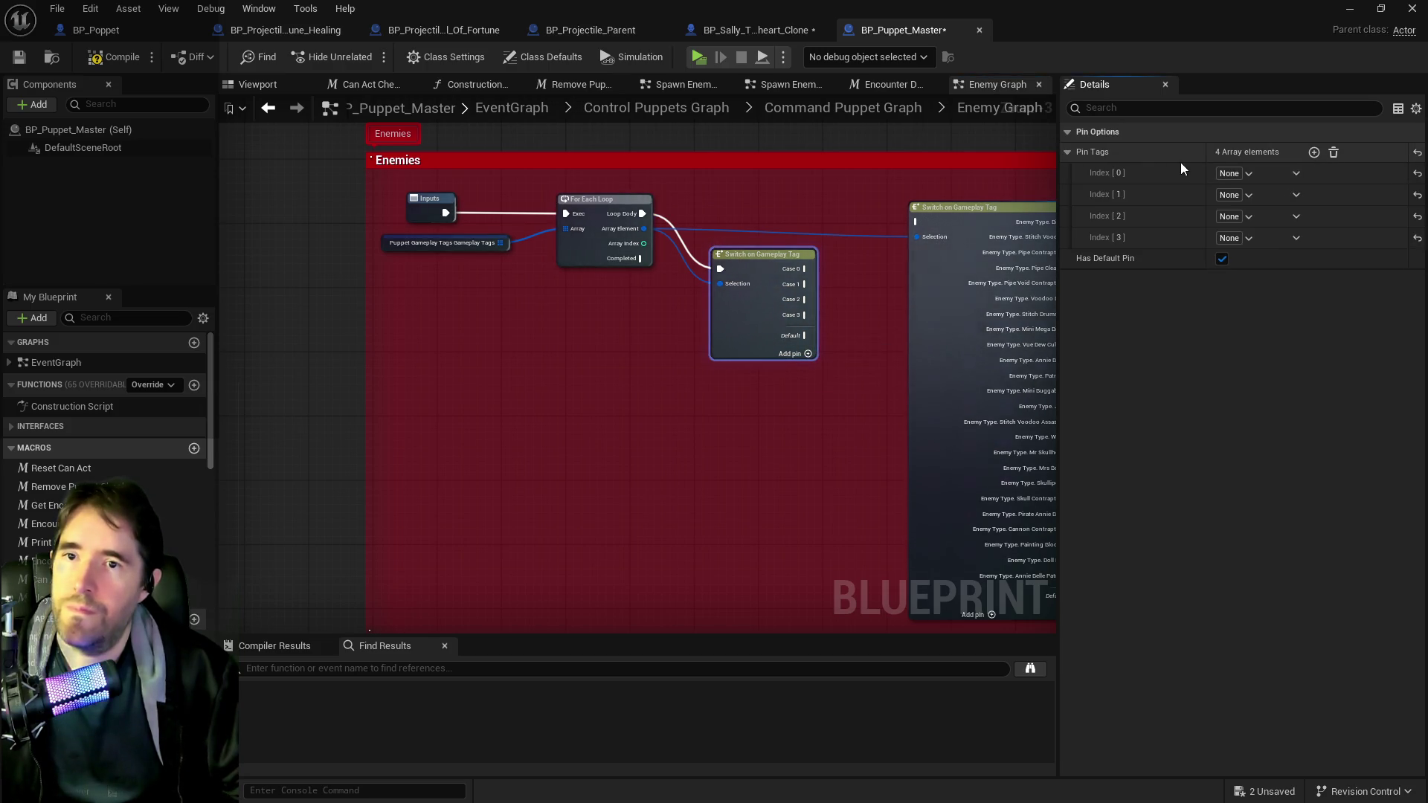
- Set the first two case tags to Chapter.Chapter 1 and Chapter.Chapter 2
click(1243, 175)
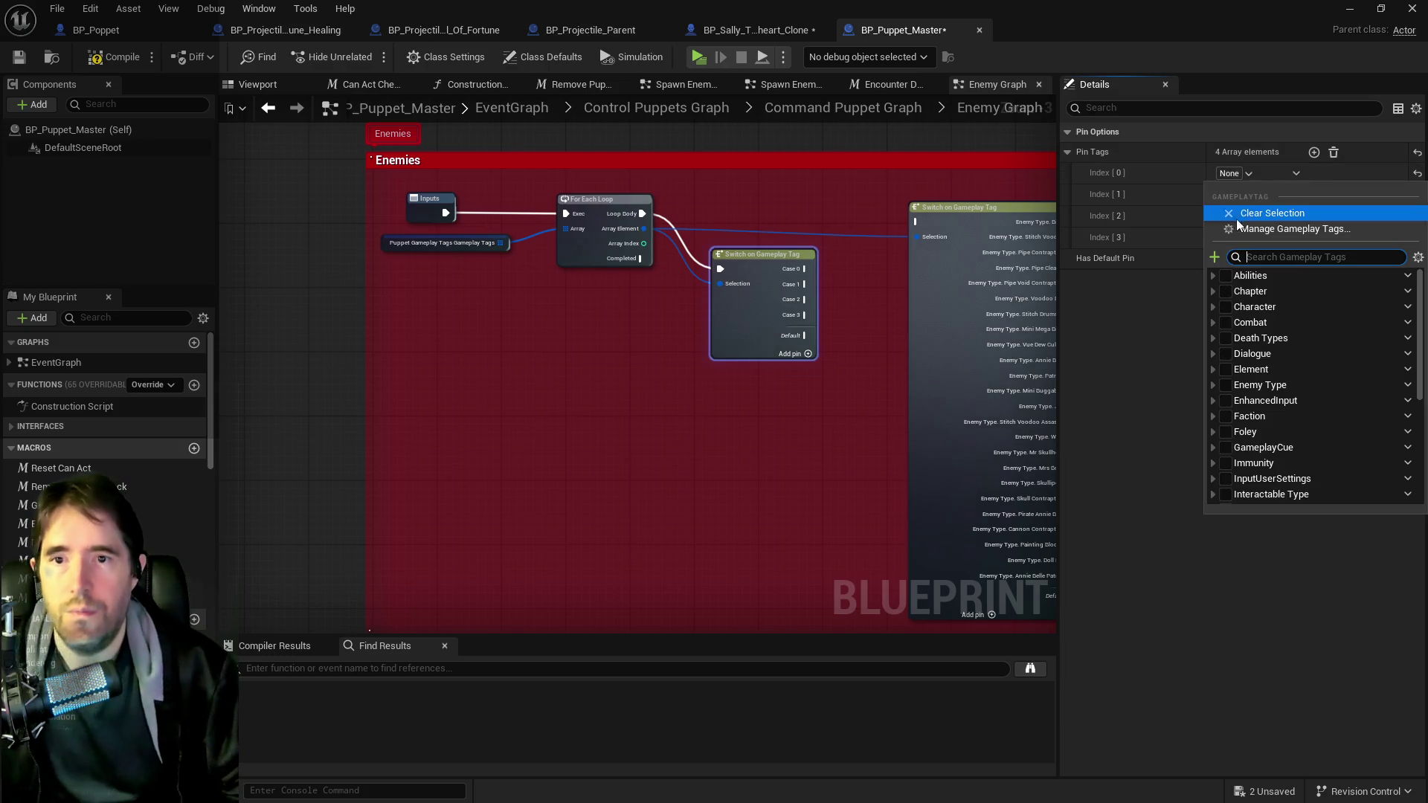
click(1214, 291)
click(1233, 307)
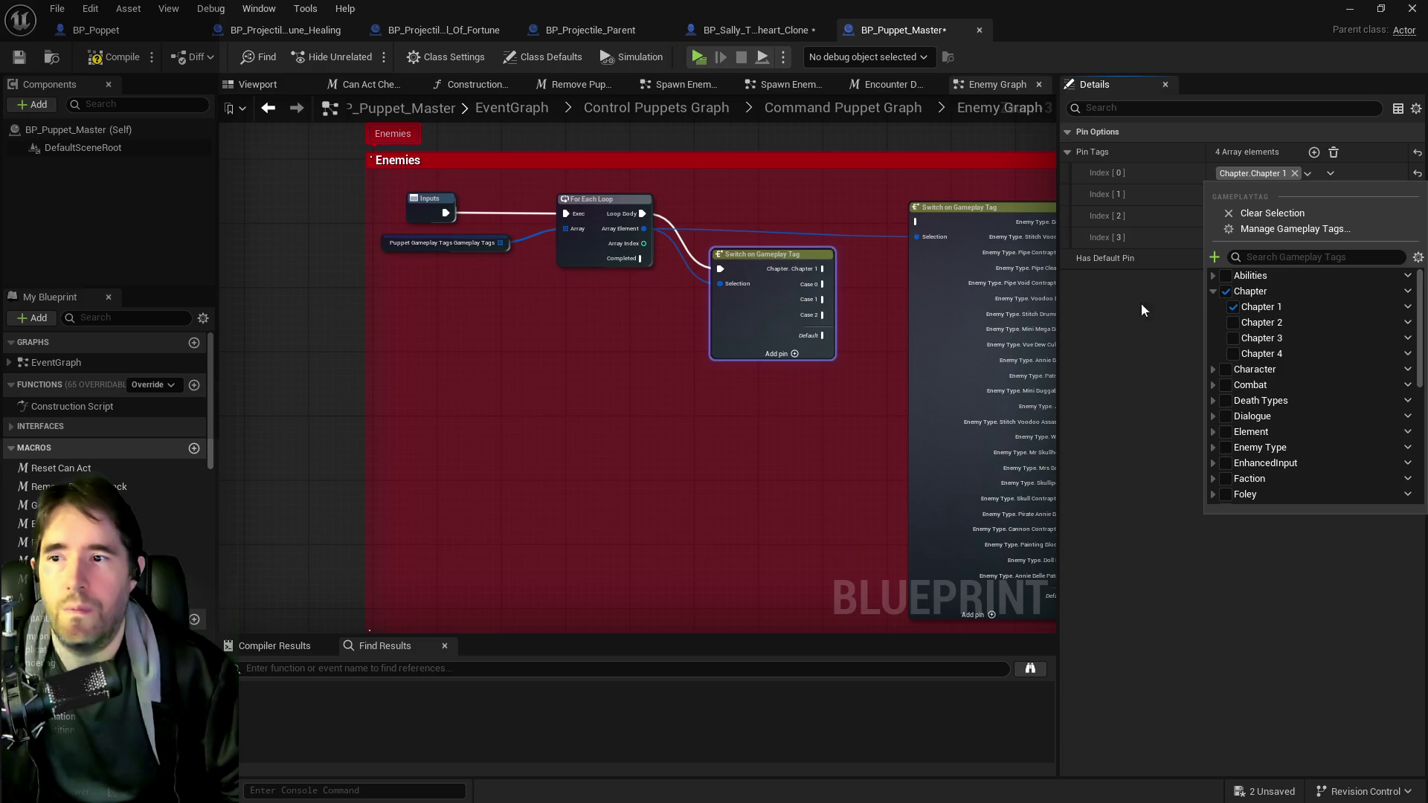
click(1171, 216)
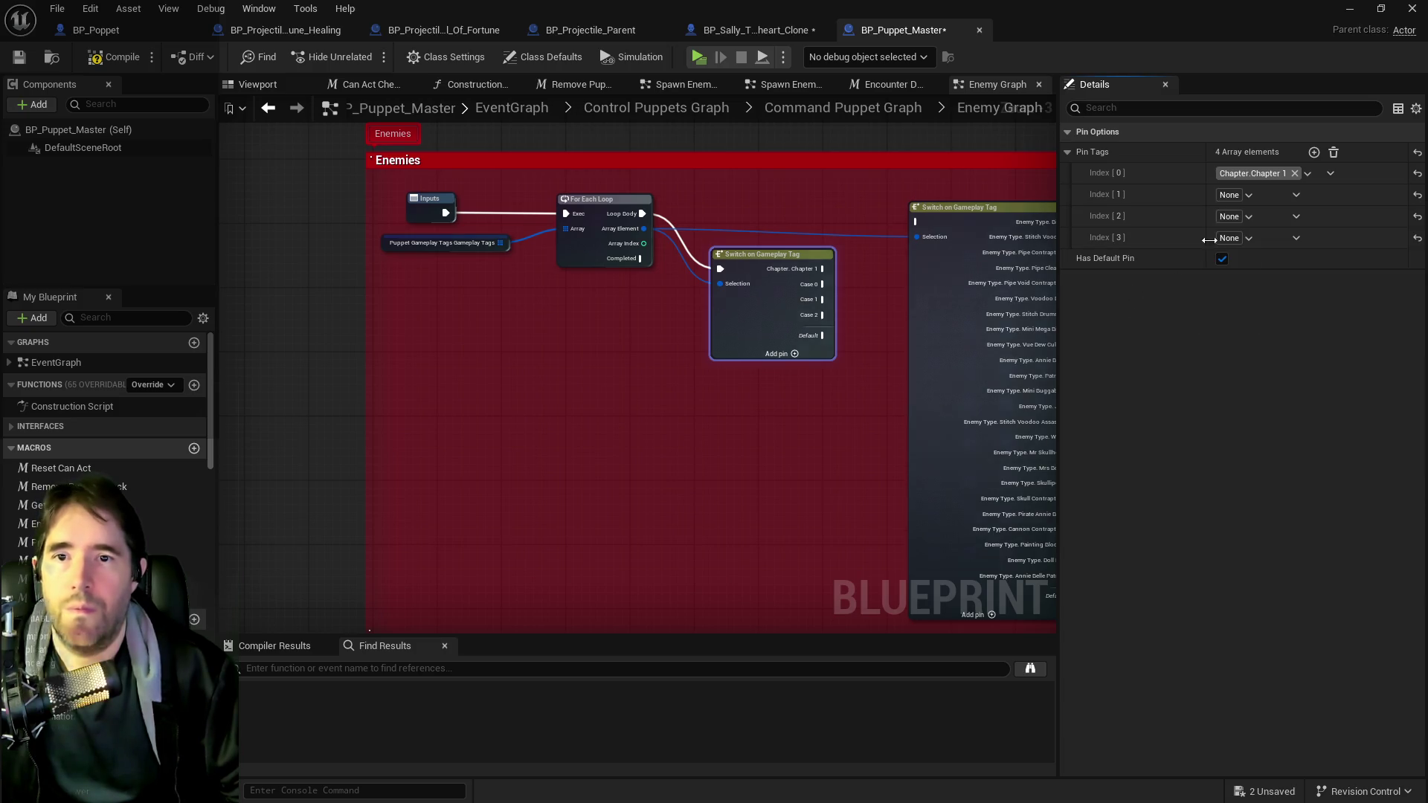
click(1235, 195)
click(1212, 313)
click(1234, 344)
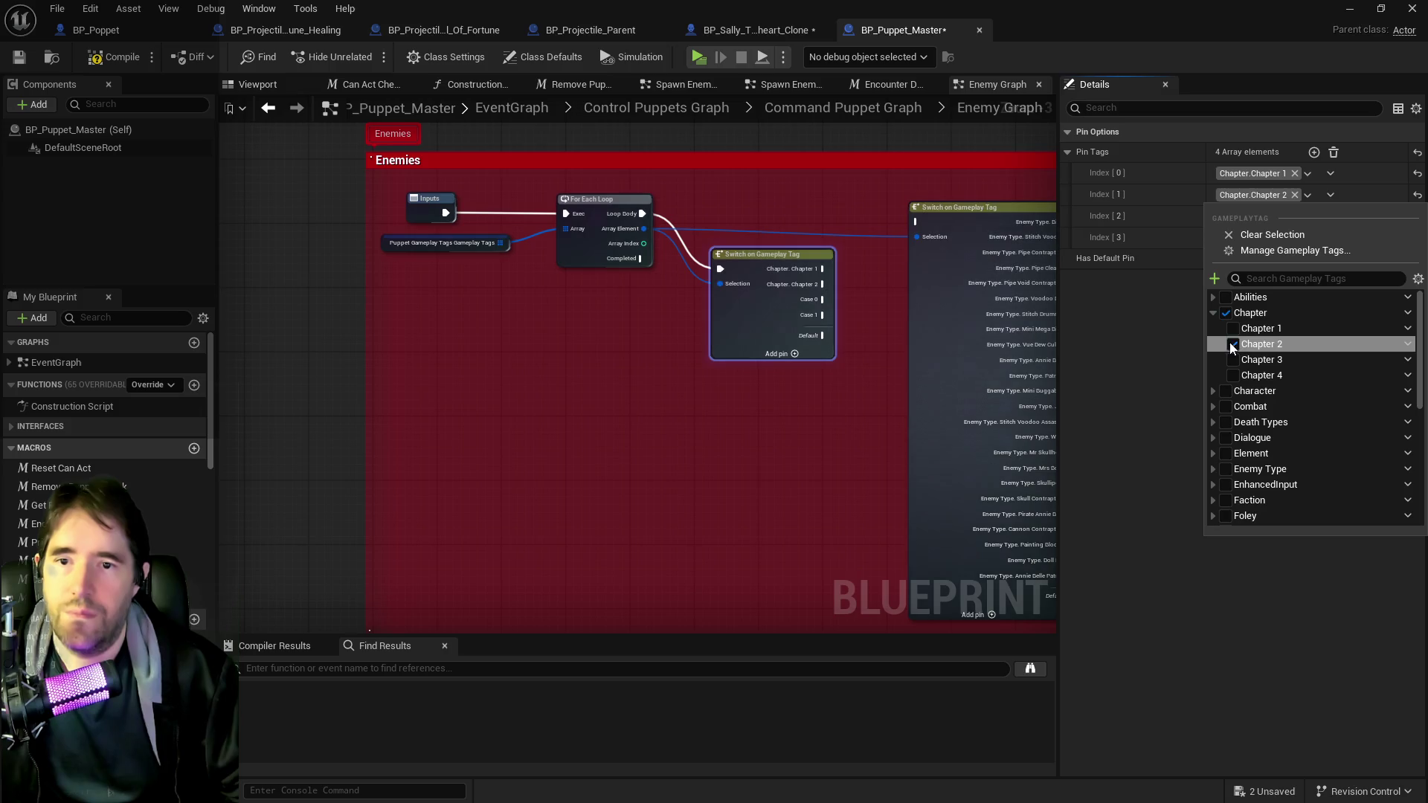
click(1158, 363)
- Set the last two cases to Chapter.Chapter 3 and Chapter.Chapter 4, then save the blueprint
click(1231, 216)
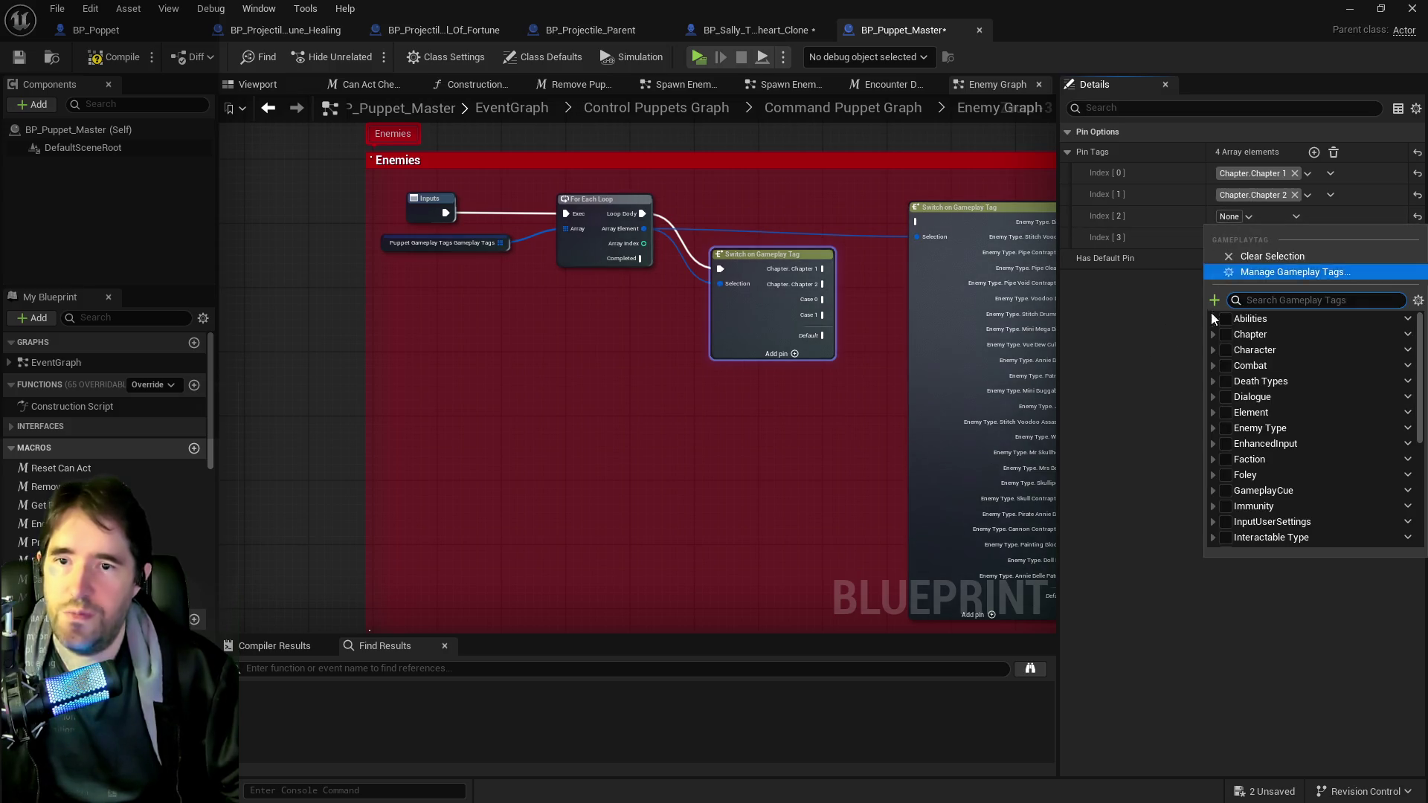
click(1213, 335)
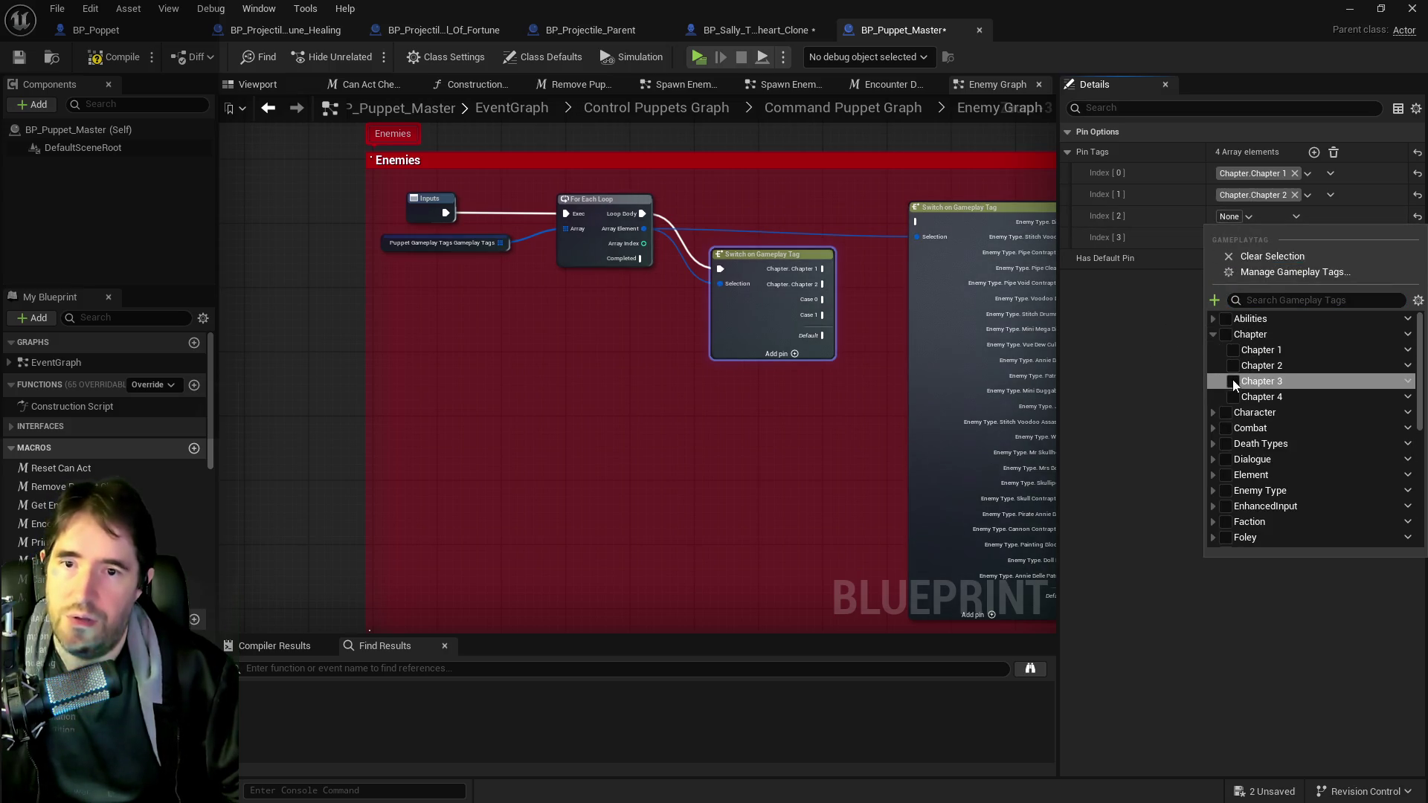
click(1234, 381)
click(1173, 348)
click(1231, 238)
click(1214, 356)
click(1234, 419)
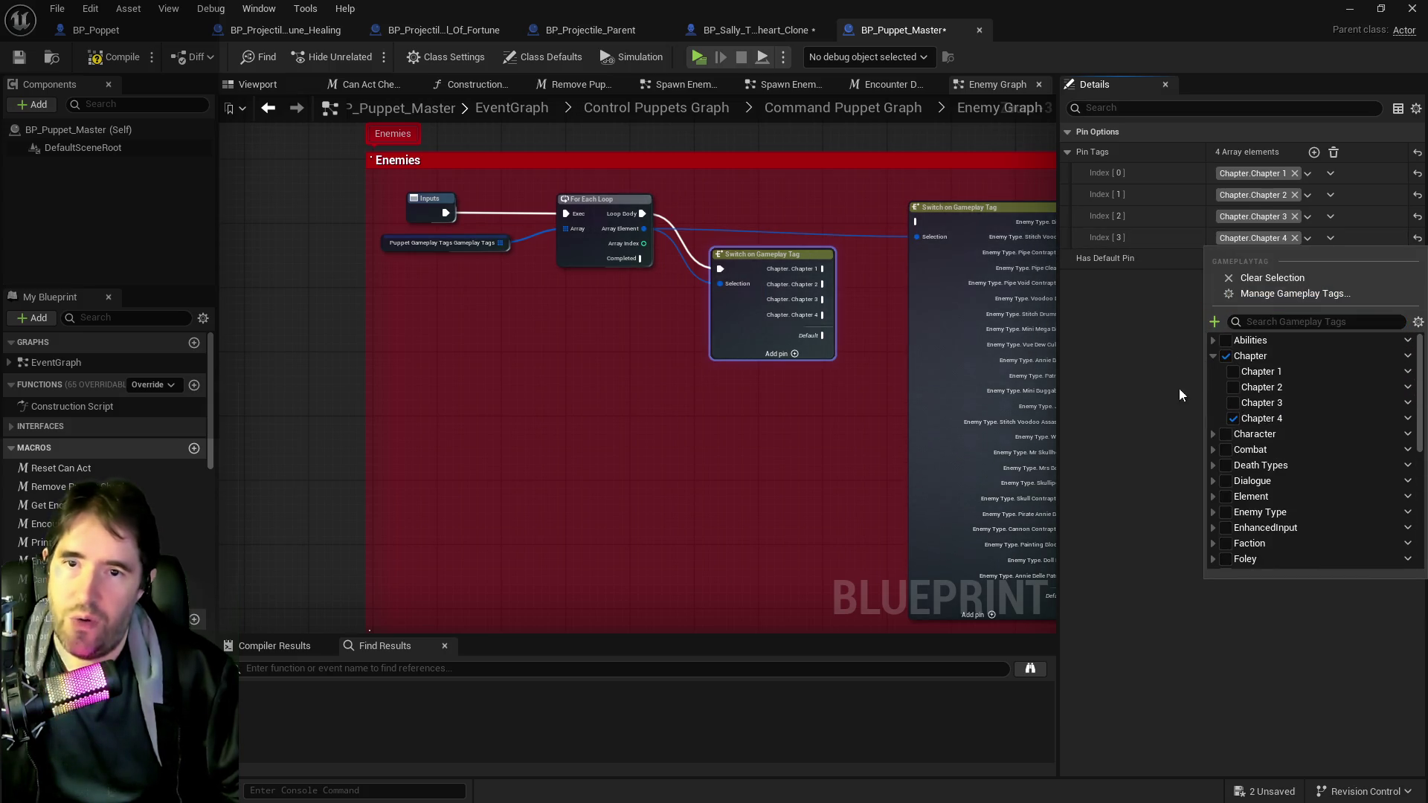
click(1168, 388)
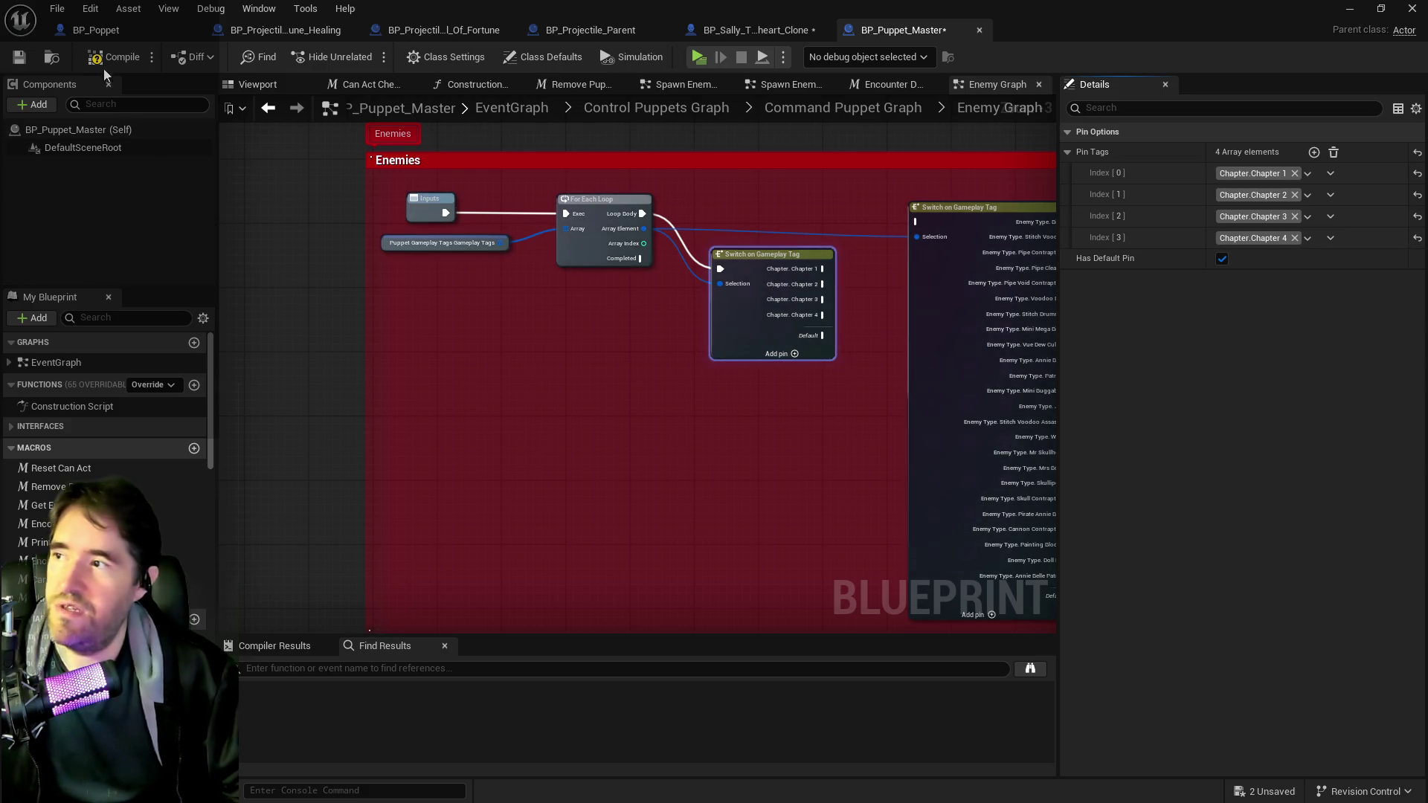
click(18, 57)
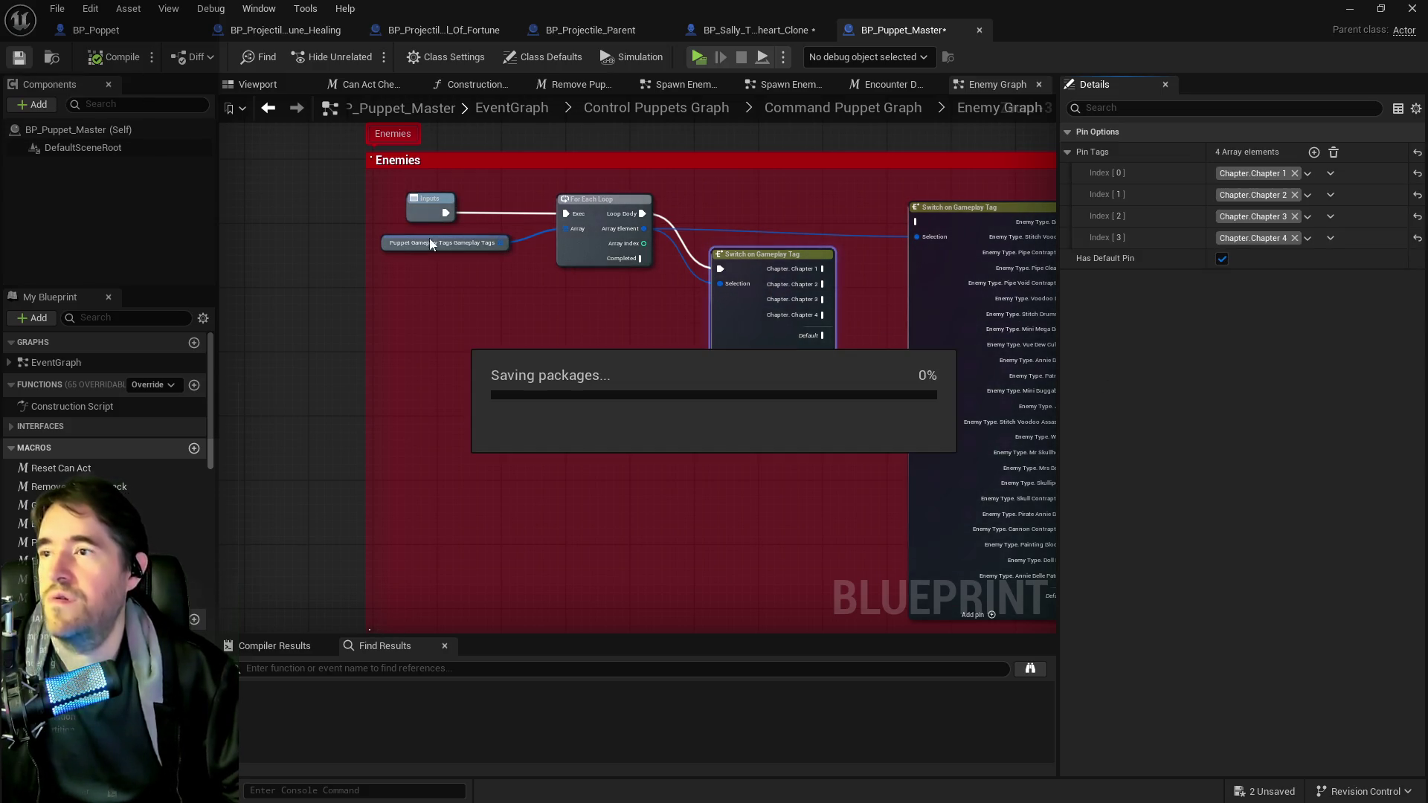
- Move the chapter switch above the For Each Loop and shift the Inputs node slightly
drag(783, 503, 459, 481)
mouse_move(429, 238)
mouse_down()
mouse_move(411, 159)
mouse_move(274, 249)
mouse_up()
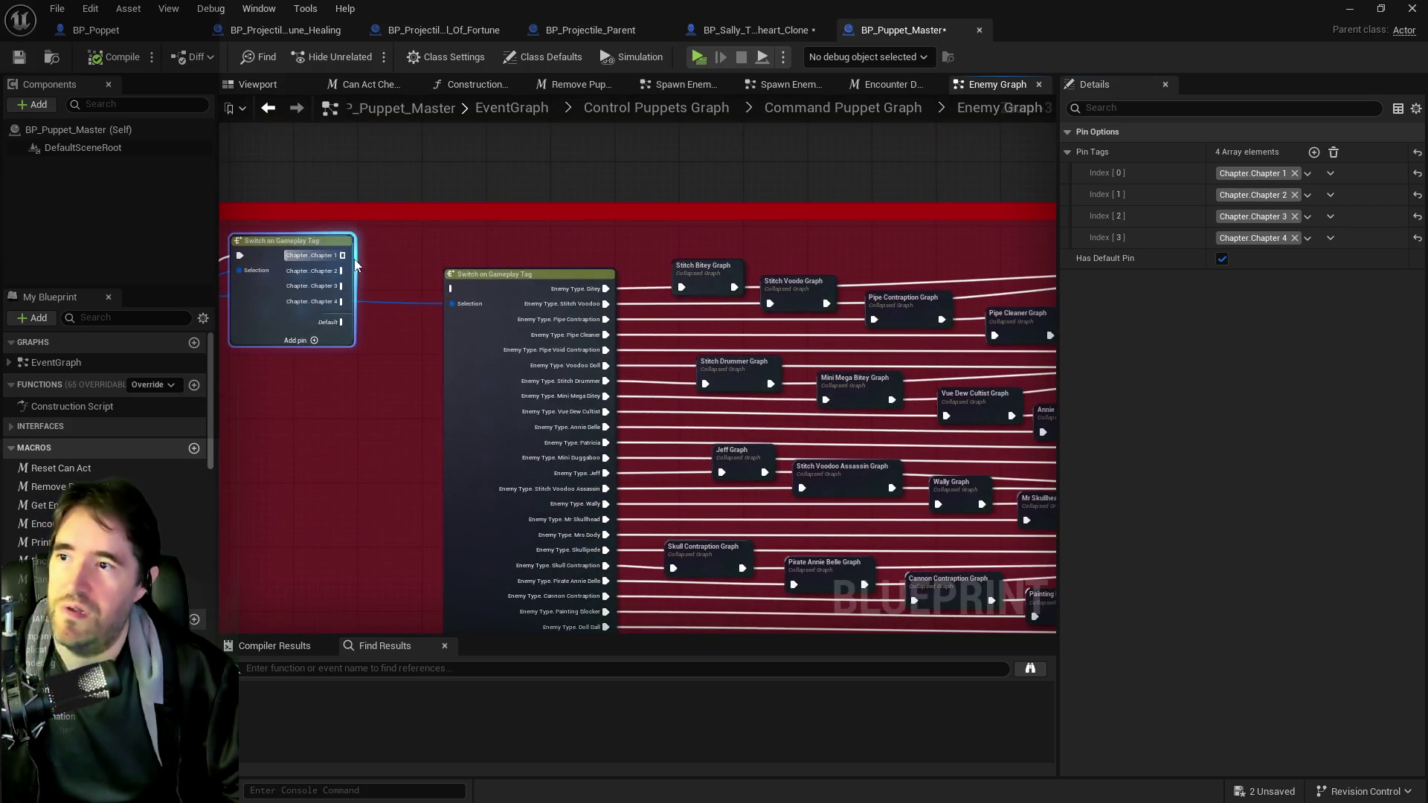
drag(564, 256, 511, 152)
scroll(511, 153, down, 3)
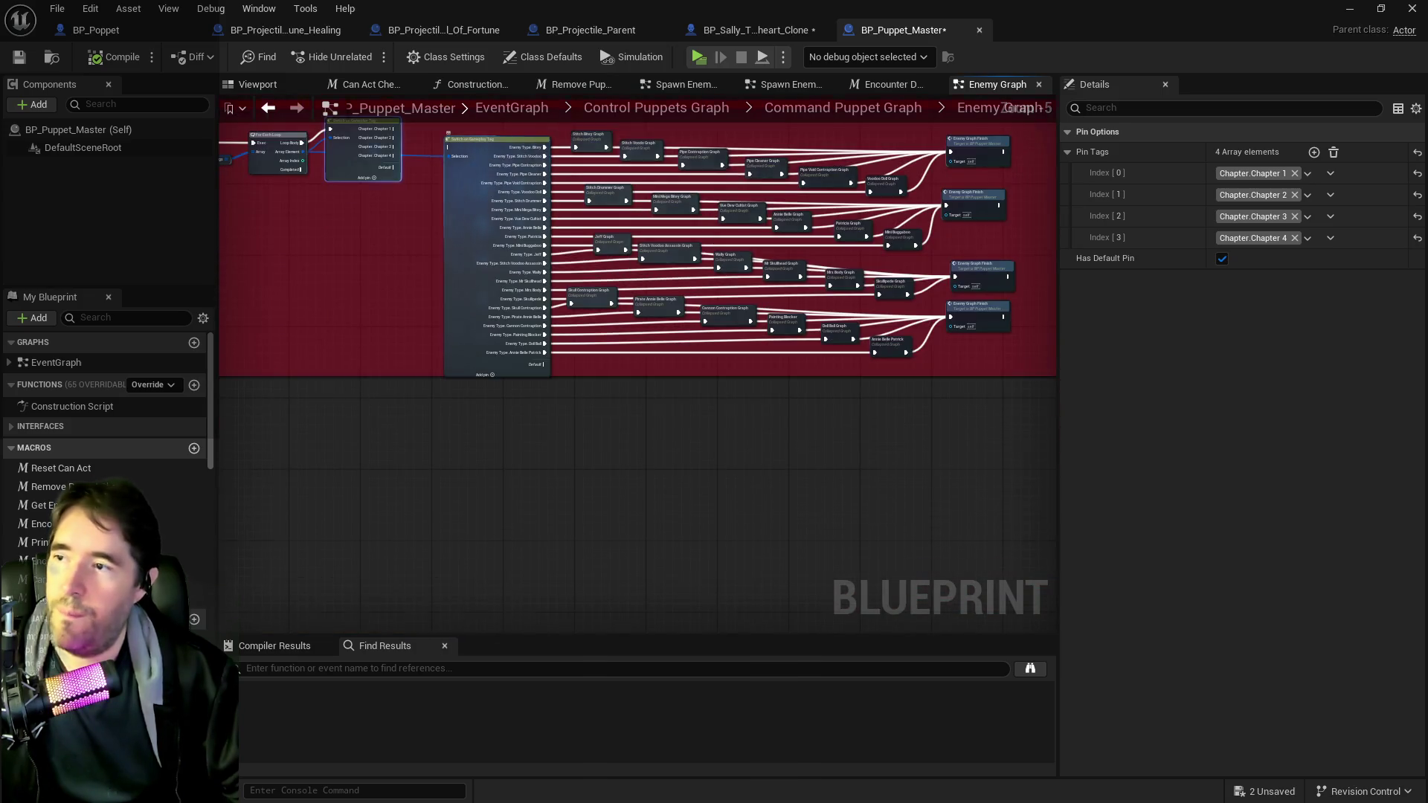
scroll(448, 319, up, 2)
mouse_move(534, 310)
mouse_down()
mouse_move(581, 203)
mouse_move(734, 199)
mouse_up()
drag(485, 328, 484, 446)
drag(517, 285, 518, 125)
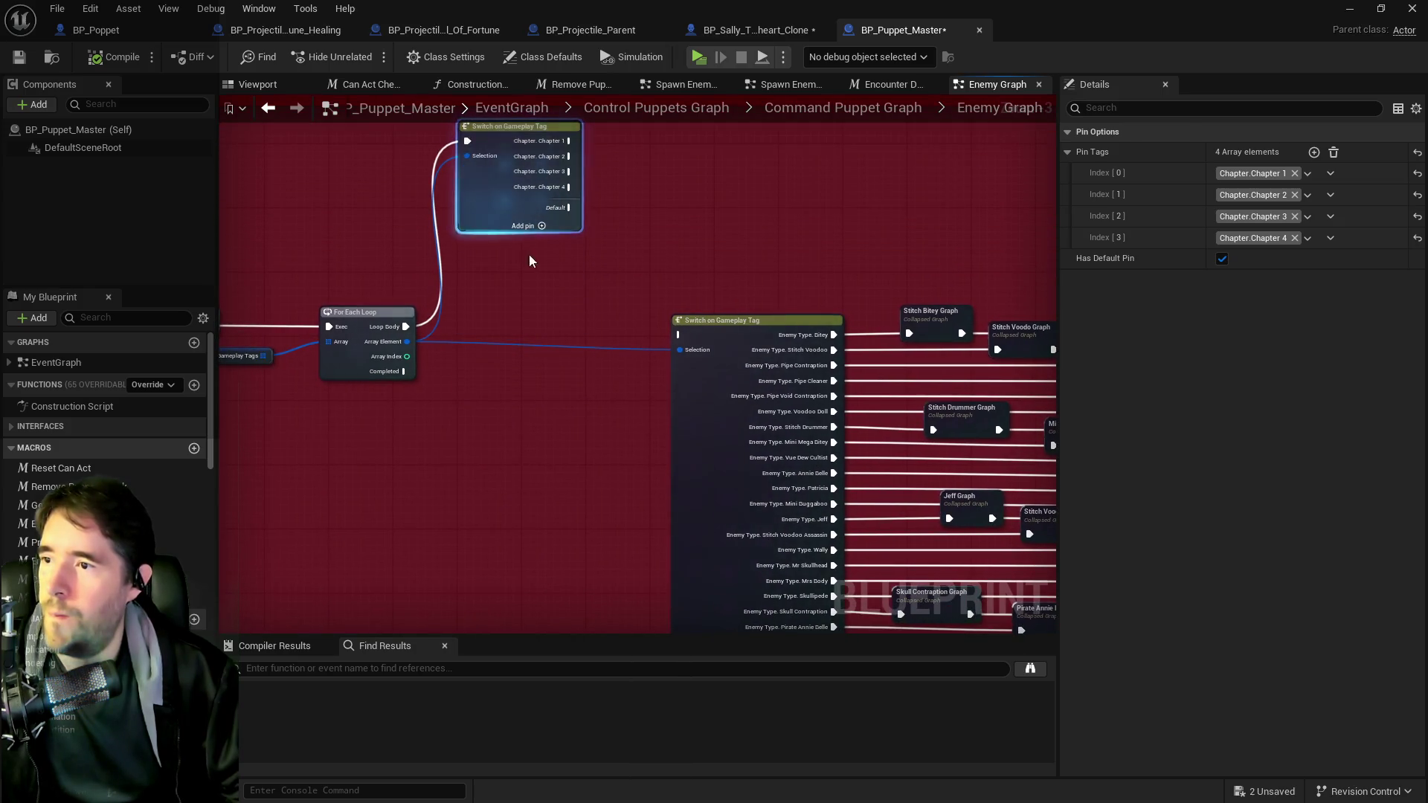
drag(527, 261, 672, 281)
click(231, 302)
drag(231, 302, 254, 311)
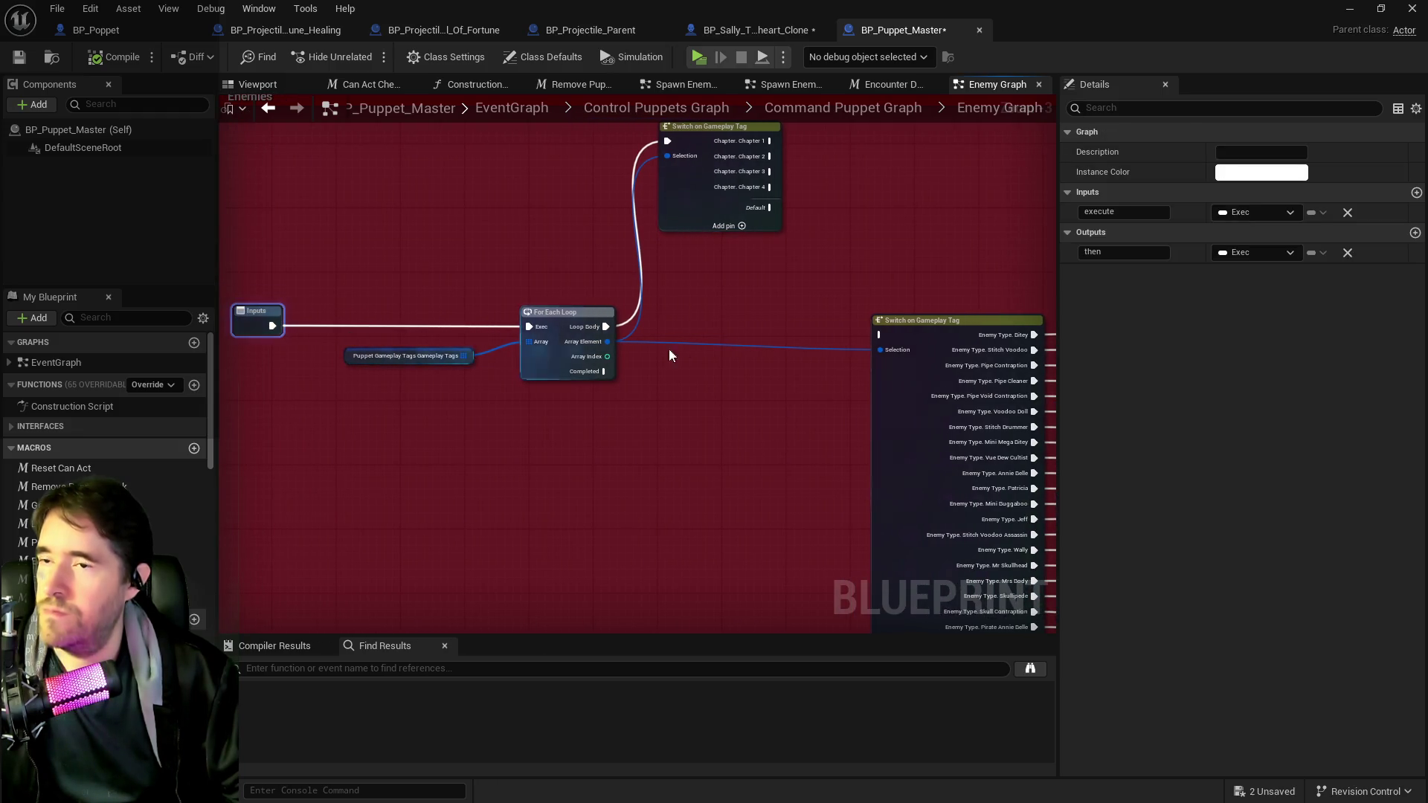
drag(756, 322, 633, 327)
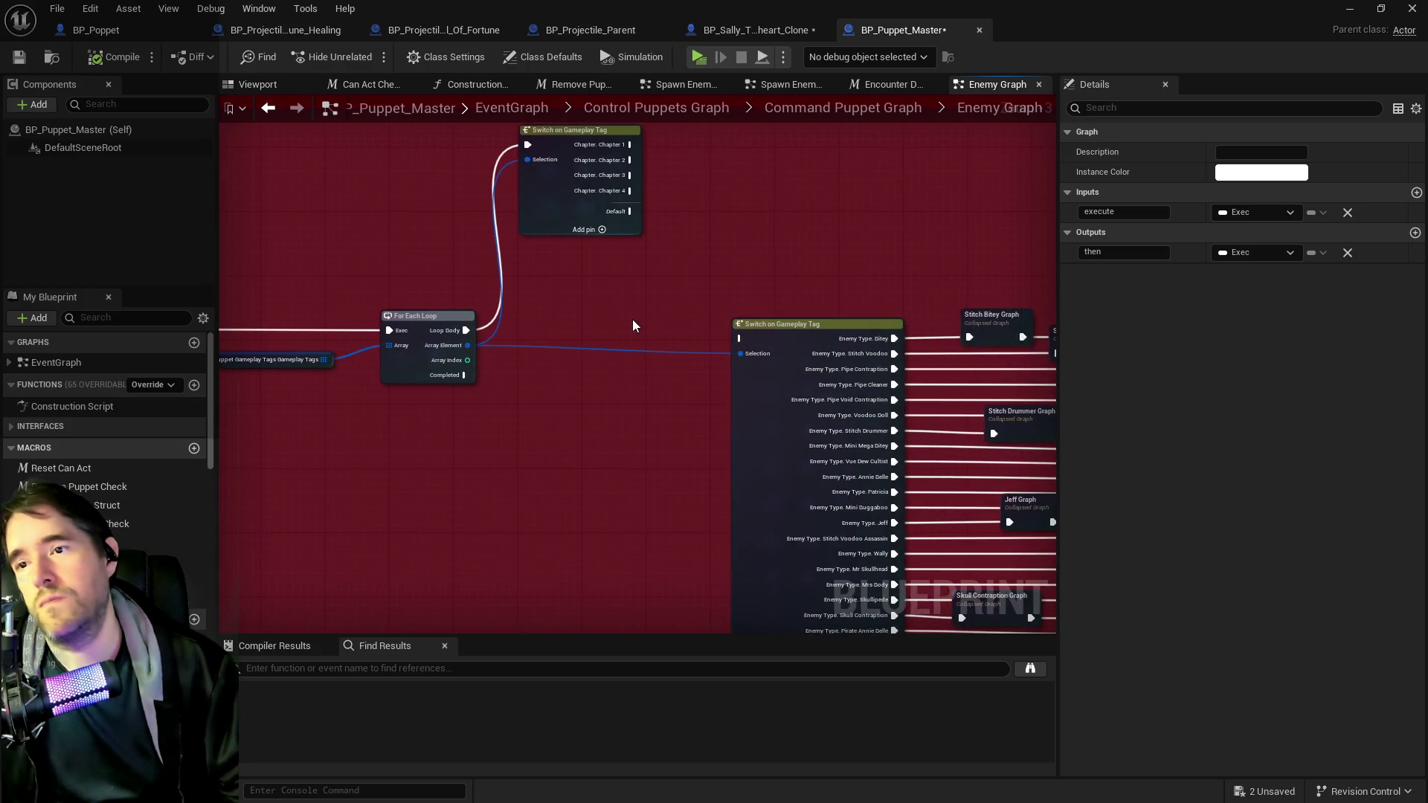
mouse_move(558, 148)
mouse_down()
mouse_move(556, 188)
mouse_move(563, 148)
mouse_up()
drag(552, 320, 611, 352)
- Move the For Each Loop up and right, then promote its Array Element to a variable
mouse_move(525, 363)
mouse_down()
mouse_move(602, 342)
mouse_move(549, 372)
mouse_move(592, 344)
mouse_up()
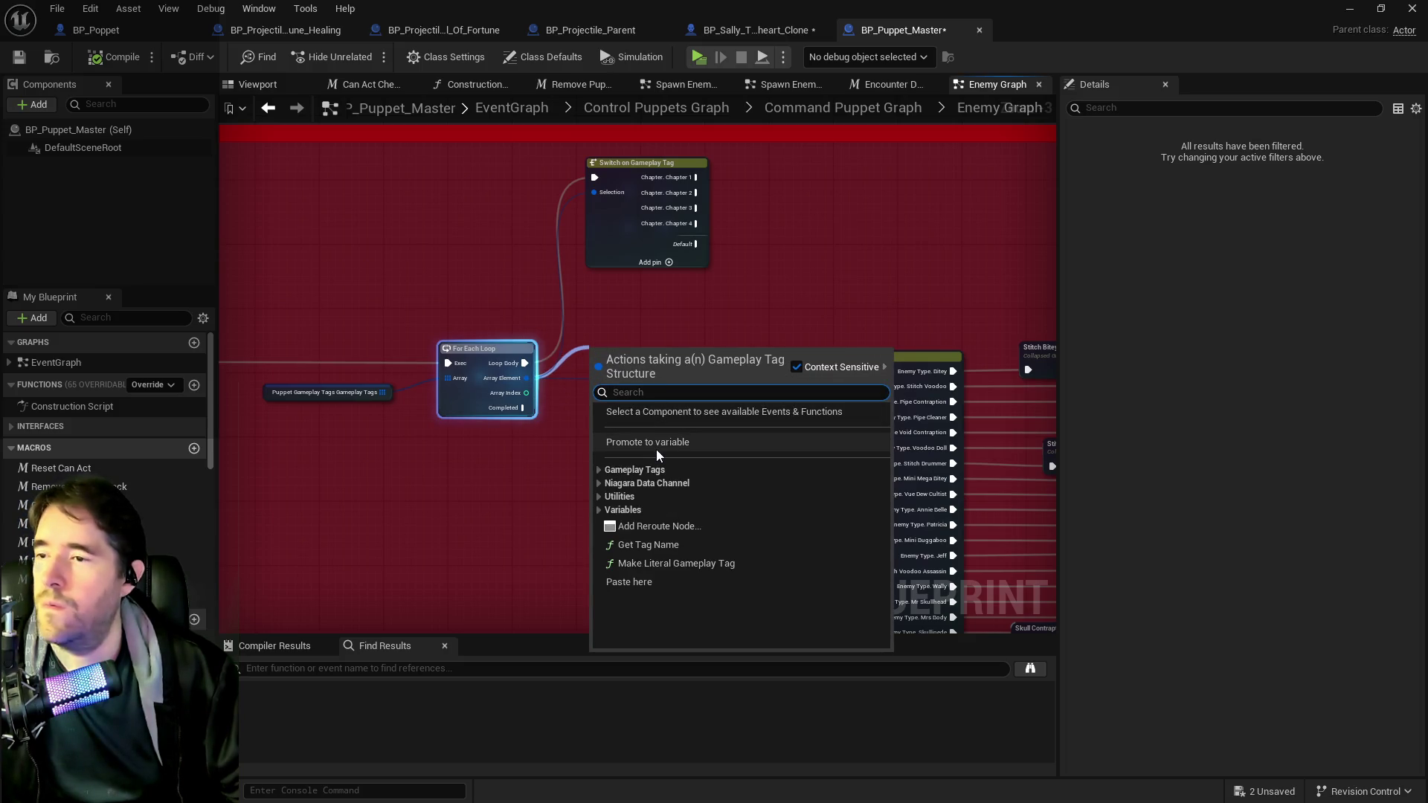
click(734, 314)
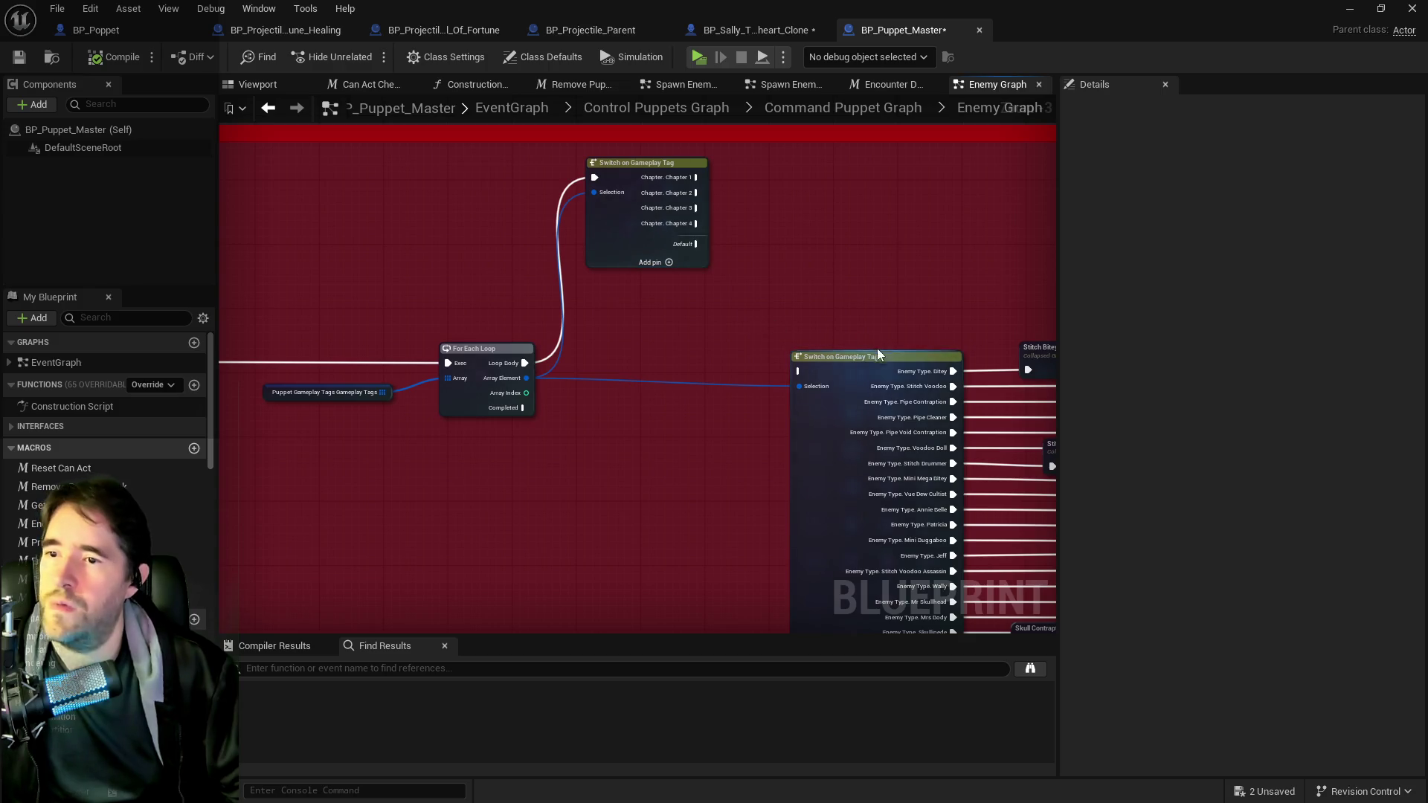
drag(877, 347, 706, 376)
drag(602, 288, 543, 309)
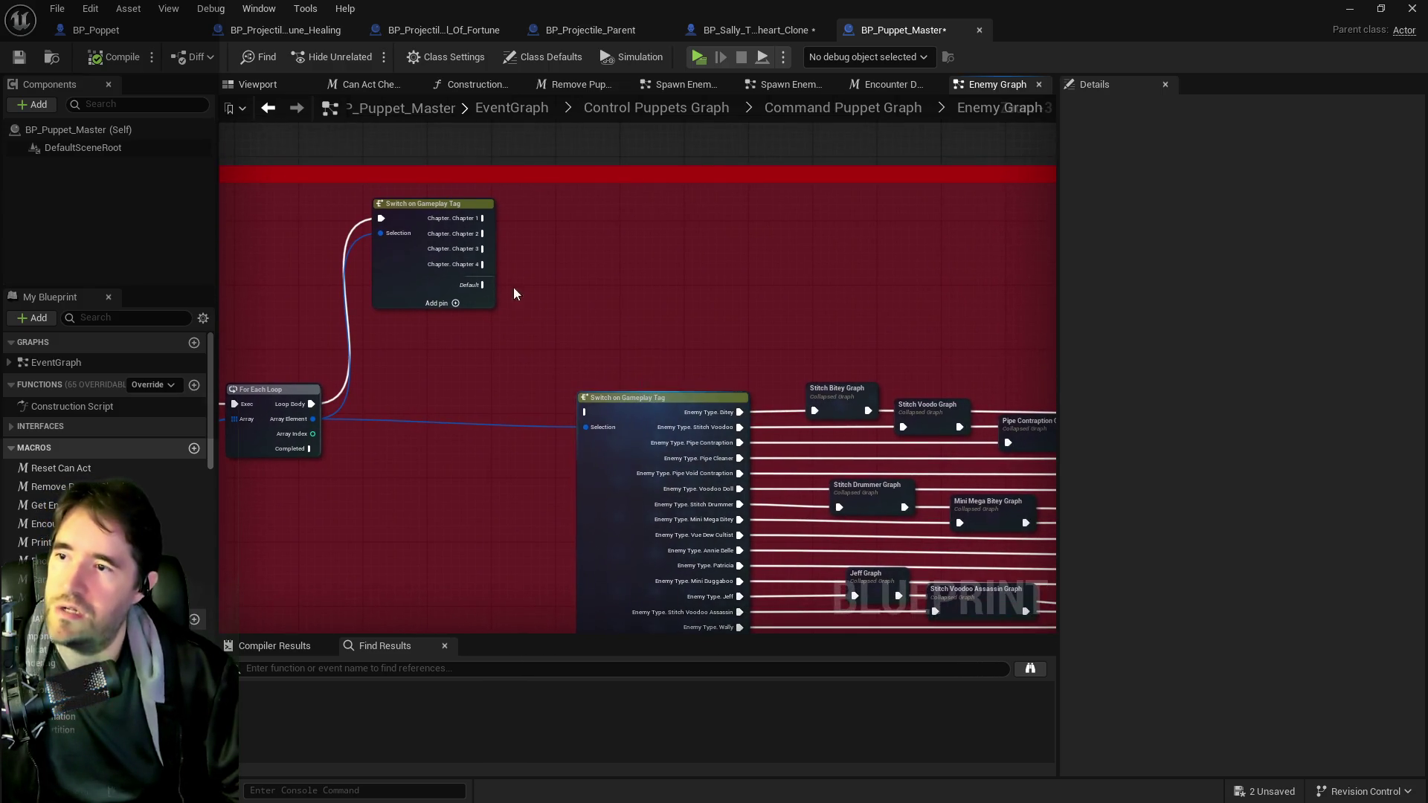
click(317, 421)
mouse_move(319, 421)
mouse_down()
mouse_move(368, 404)
mouse_move(310, 419)
mouse_move(493, 413)
mouse_move(574, 378)
mouse_up()
click(636, 481)
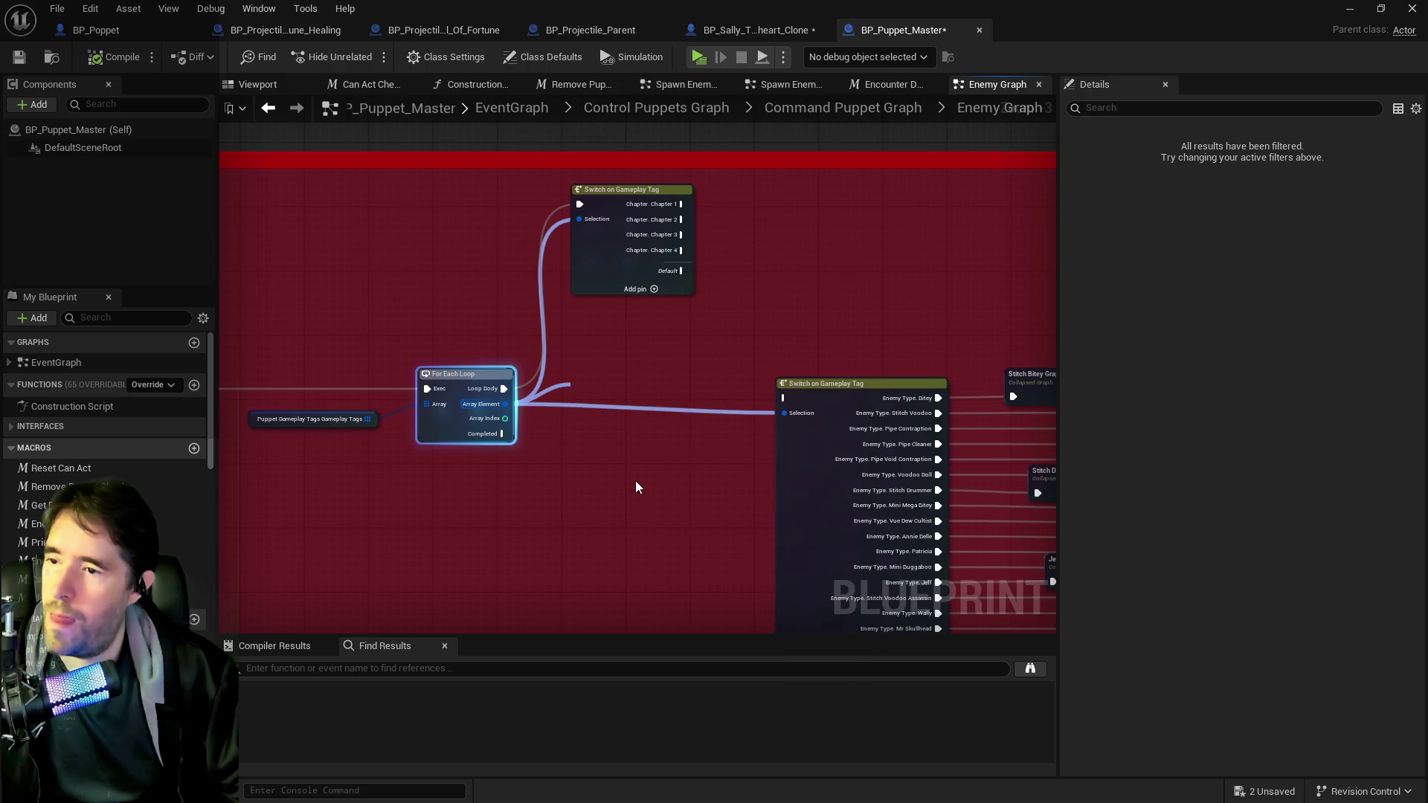
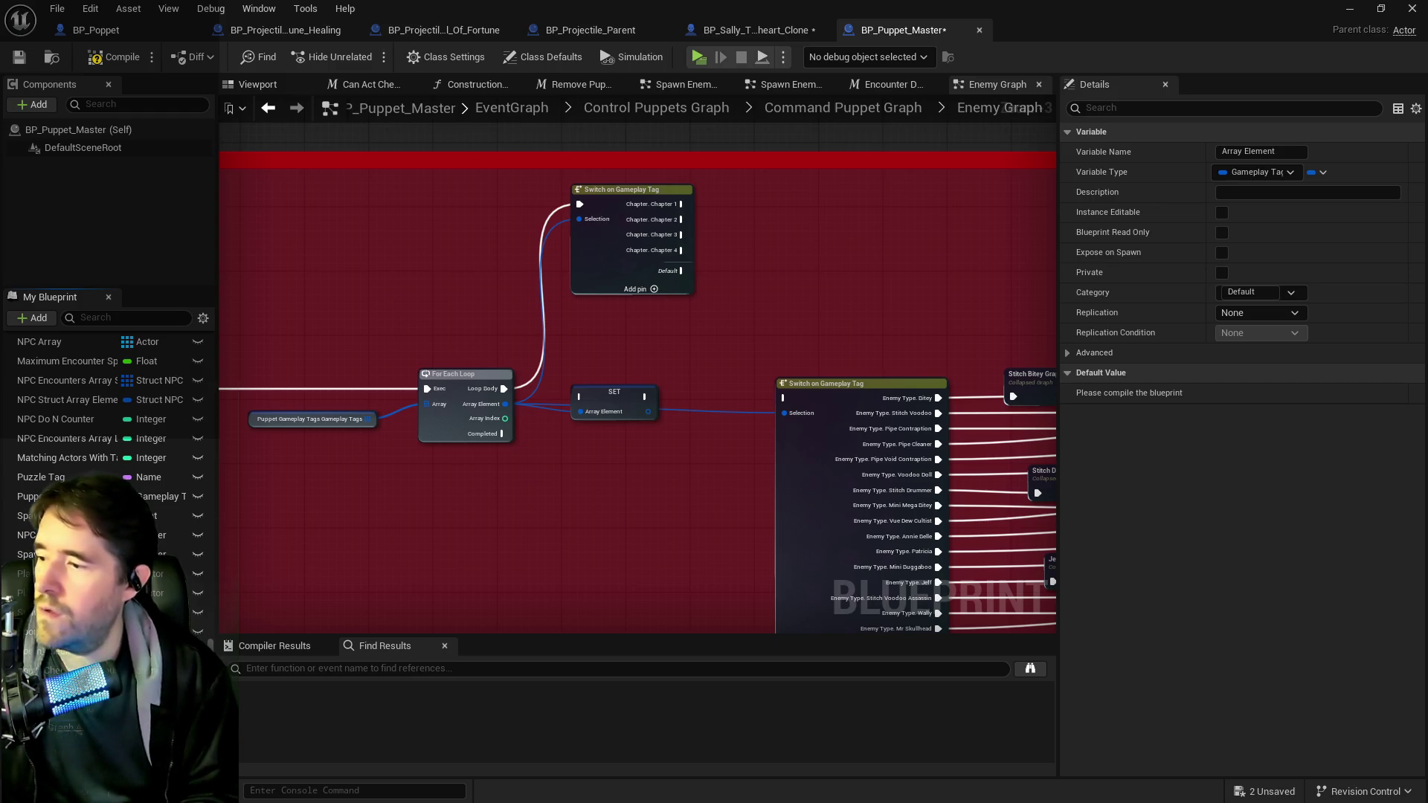
- Rename the loop variable to Enemy Graph Array Element and wire Loop Body through SET into the chapter switch
text(Enemy Graph)
key(Return)
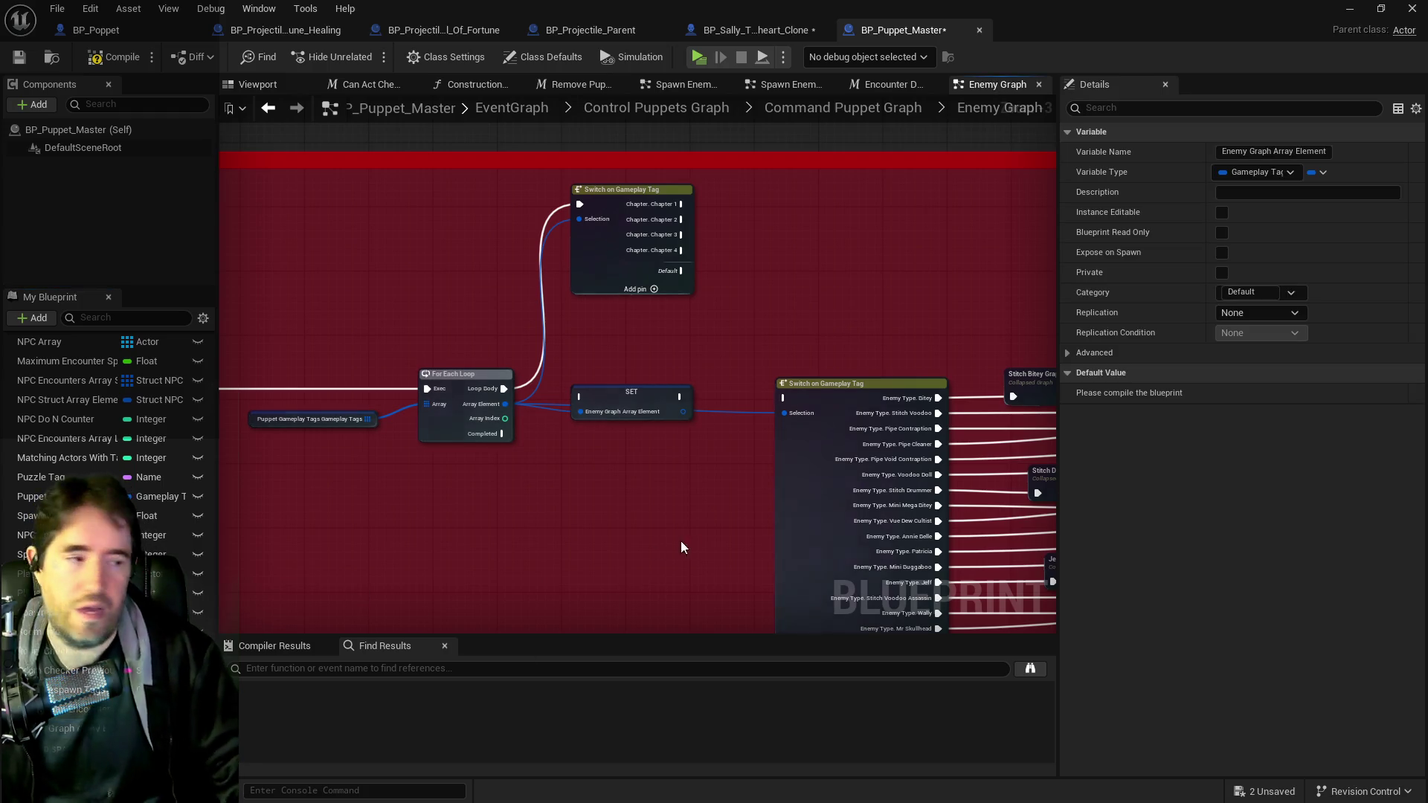
drag(625, 402, 540, 389)
drag(639, 388, 580, 205)
mouse_move(643, 403)
mouse_down()
mouse_move(580, 220)
mouse_move(798, 215)
mouse_up()
- Move the enemy switch with its collapsed graphs, and the chapter switch, lower in the comment
drag(856, 356, 629, 296)
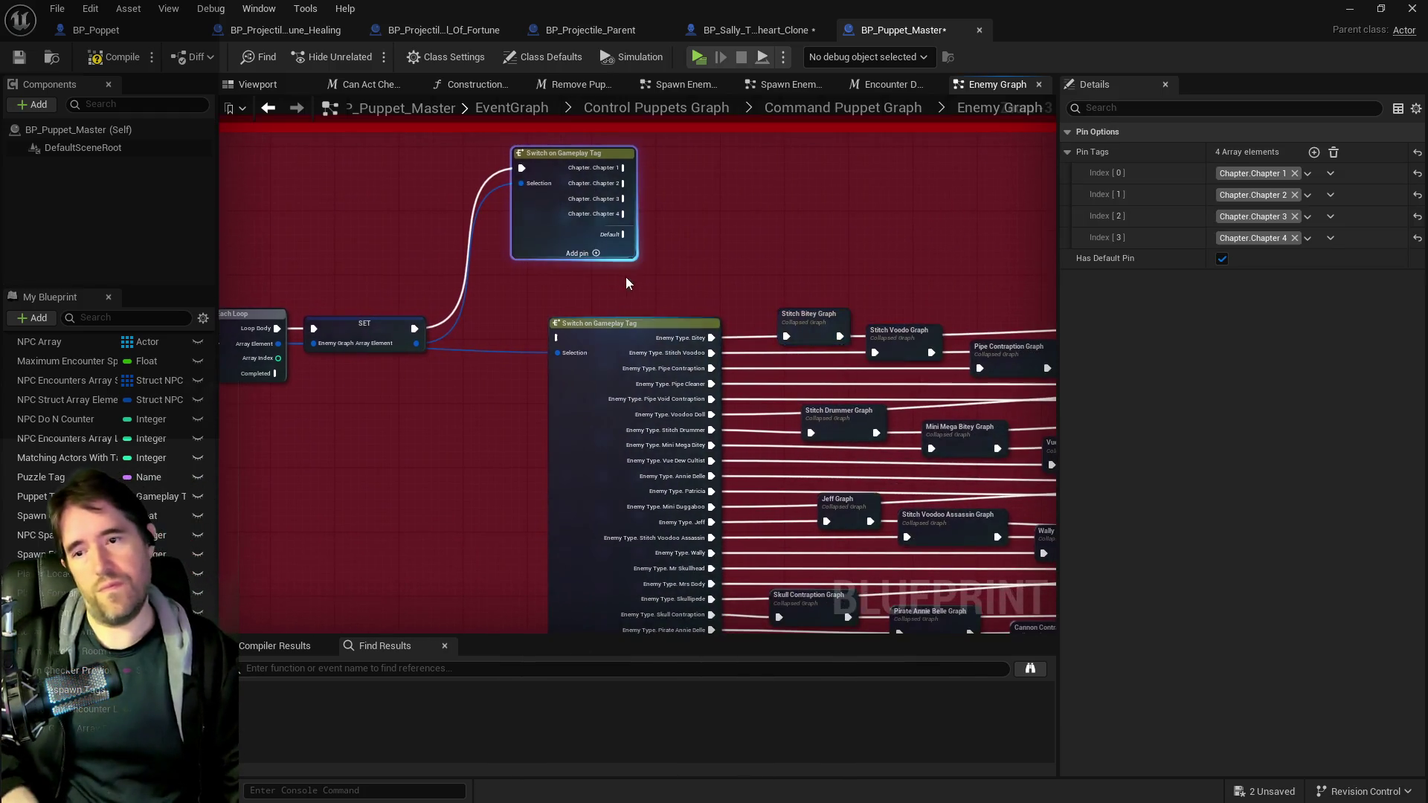
drag(527, 341, 947, 483)
drag(568, 384, 601, 478)
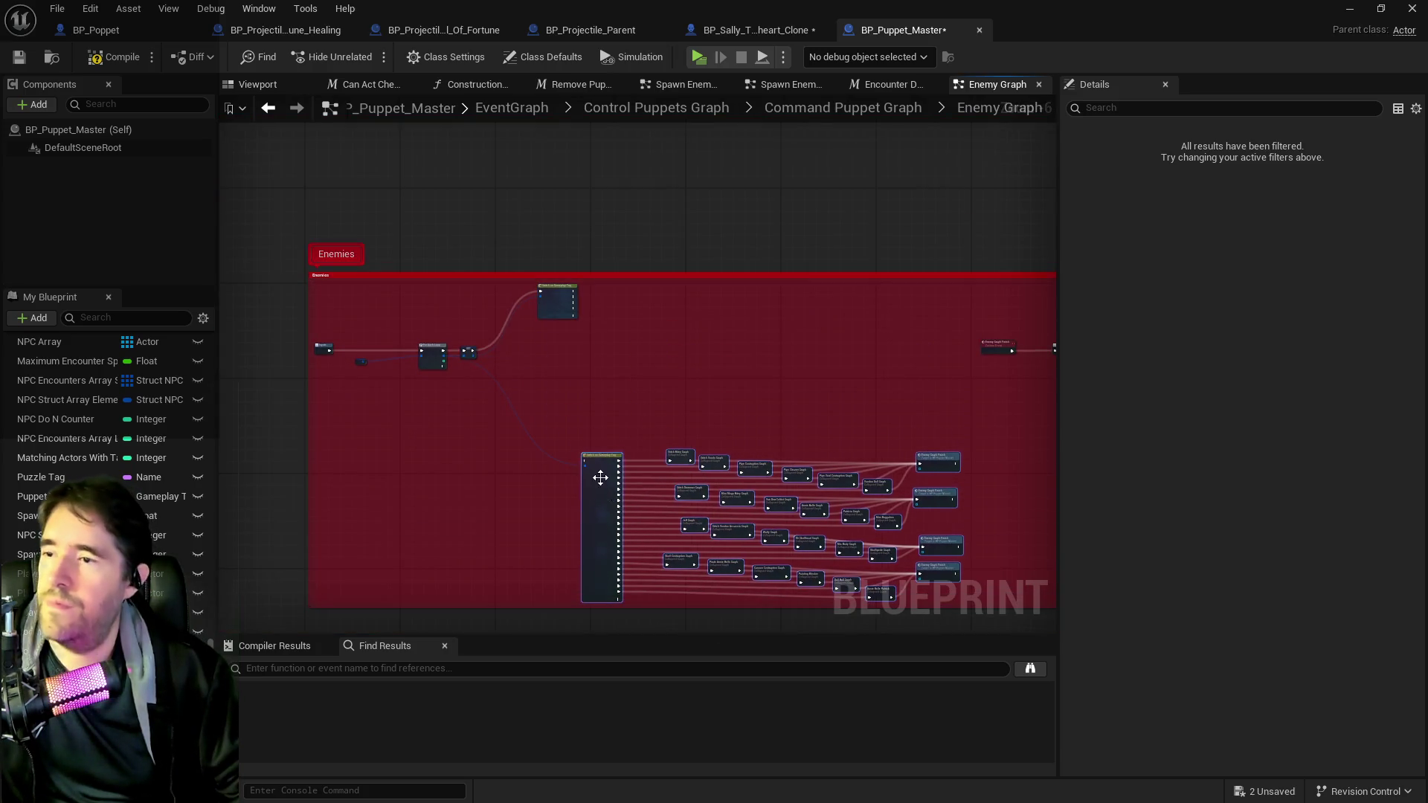
drag(553, 302, 547, 360)
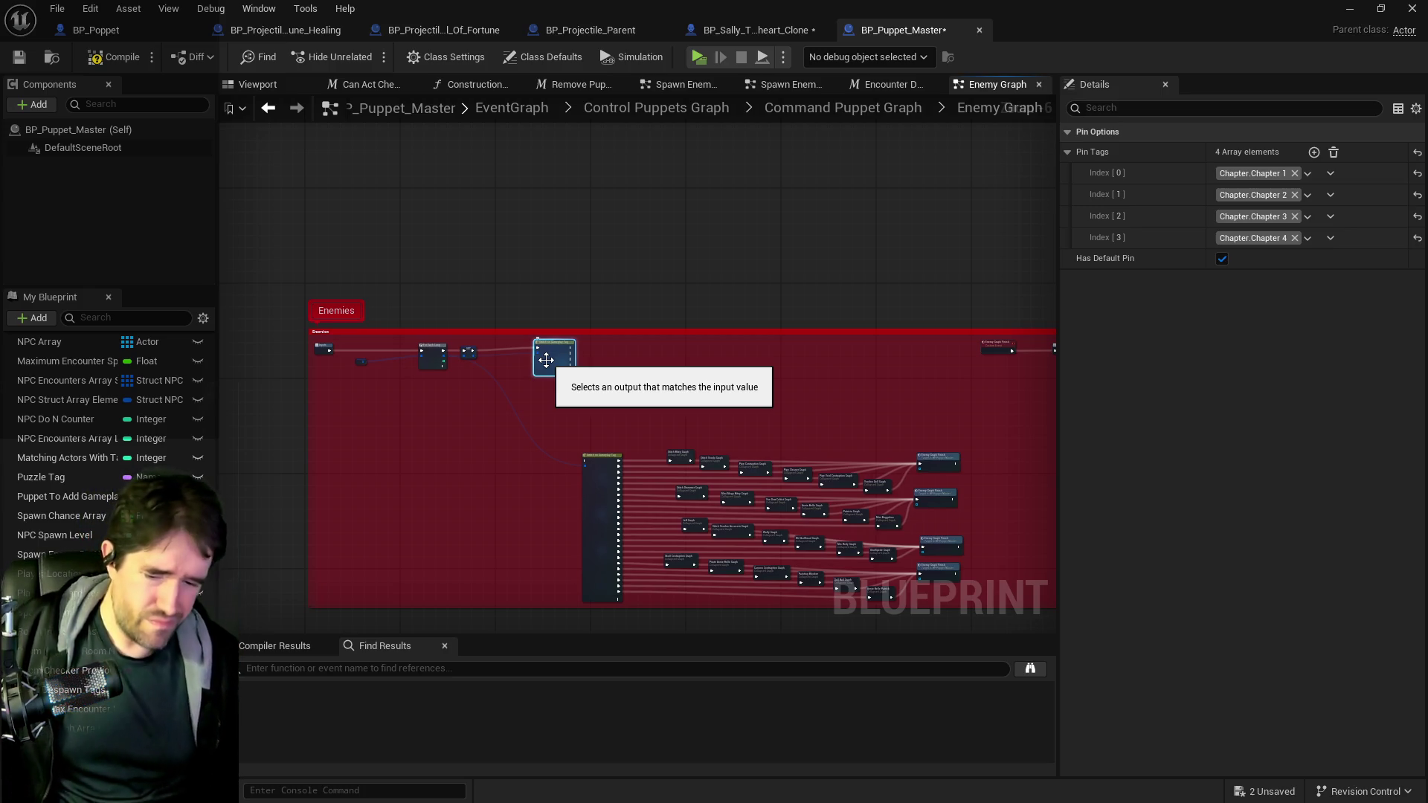
scroll(570, 398, up, 5)
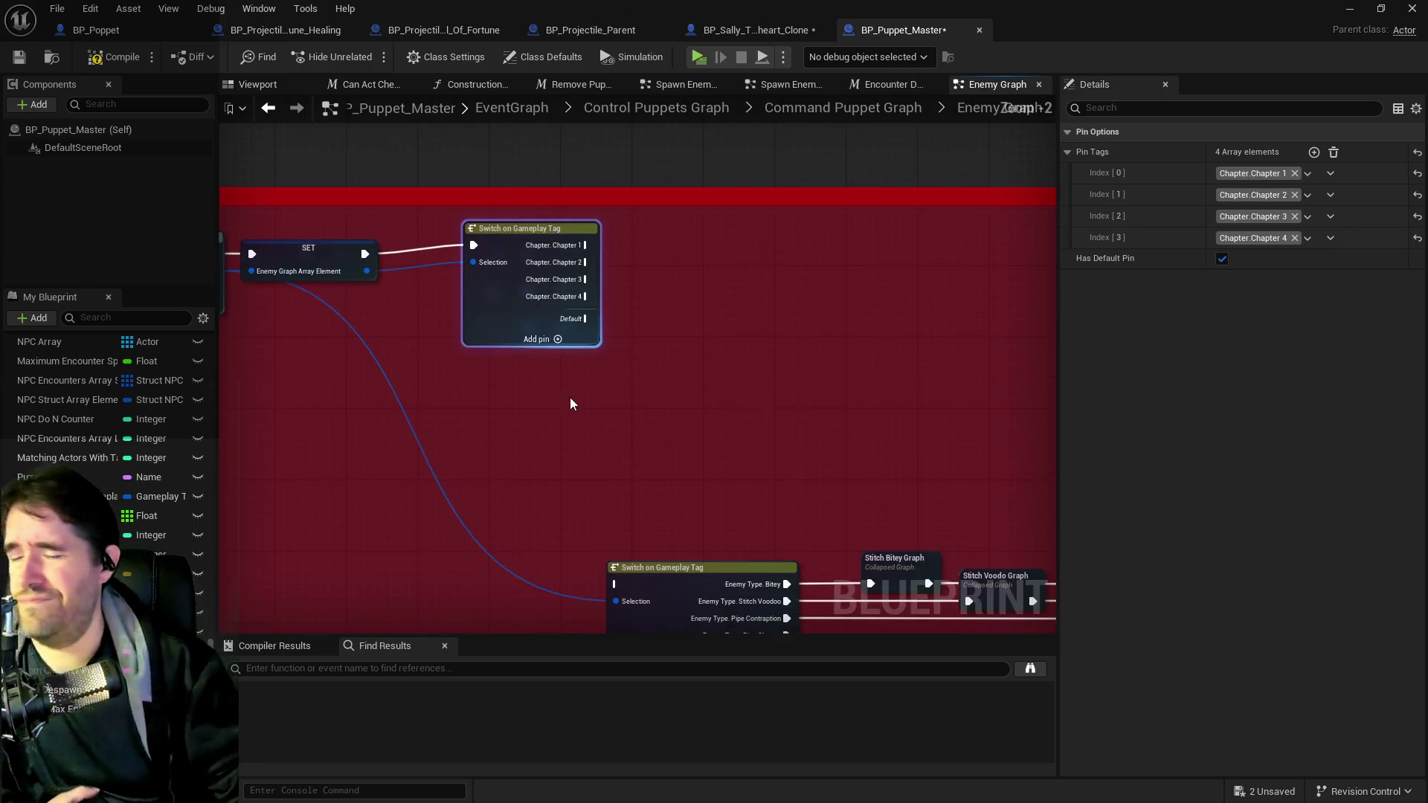
drag(607, 383, 455, 417)
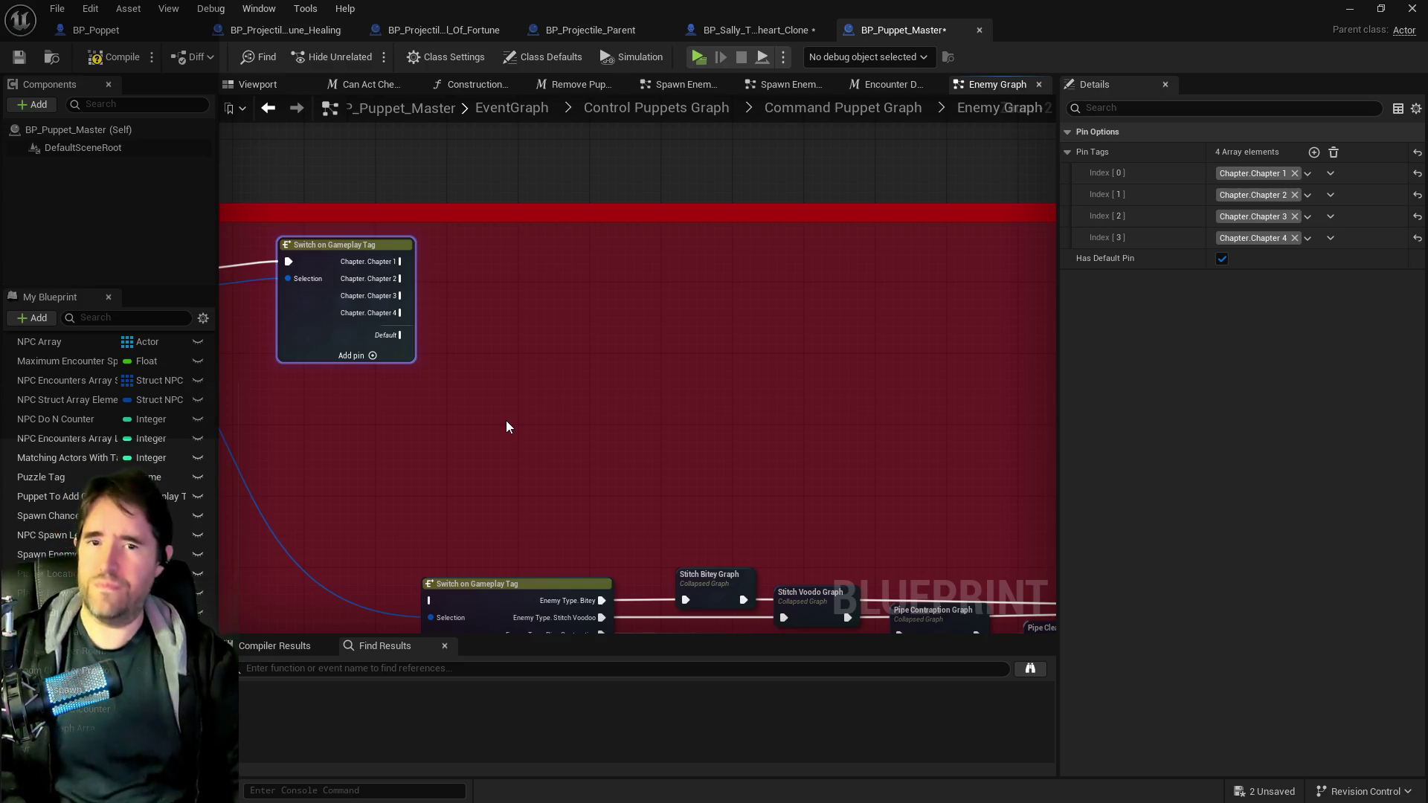
mouse_move(568, 497)
mouse_down()
mouse_move(482, 398)
mouse_move(606, 369)
mouse_move(542, 399)
mouse_move(309, 274)
mouse_up()
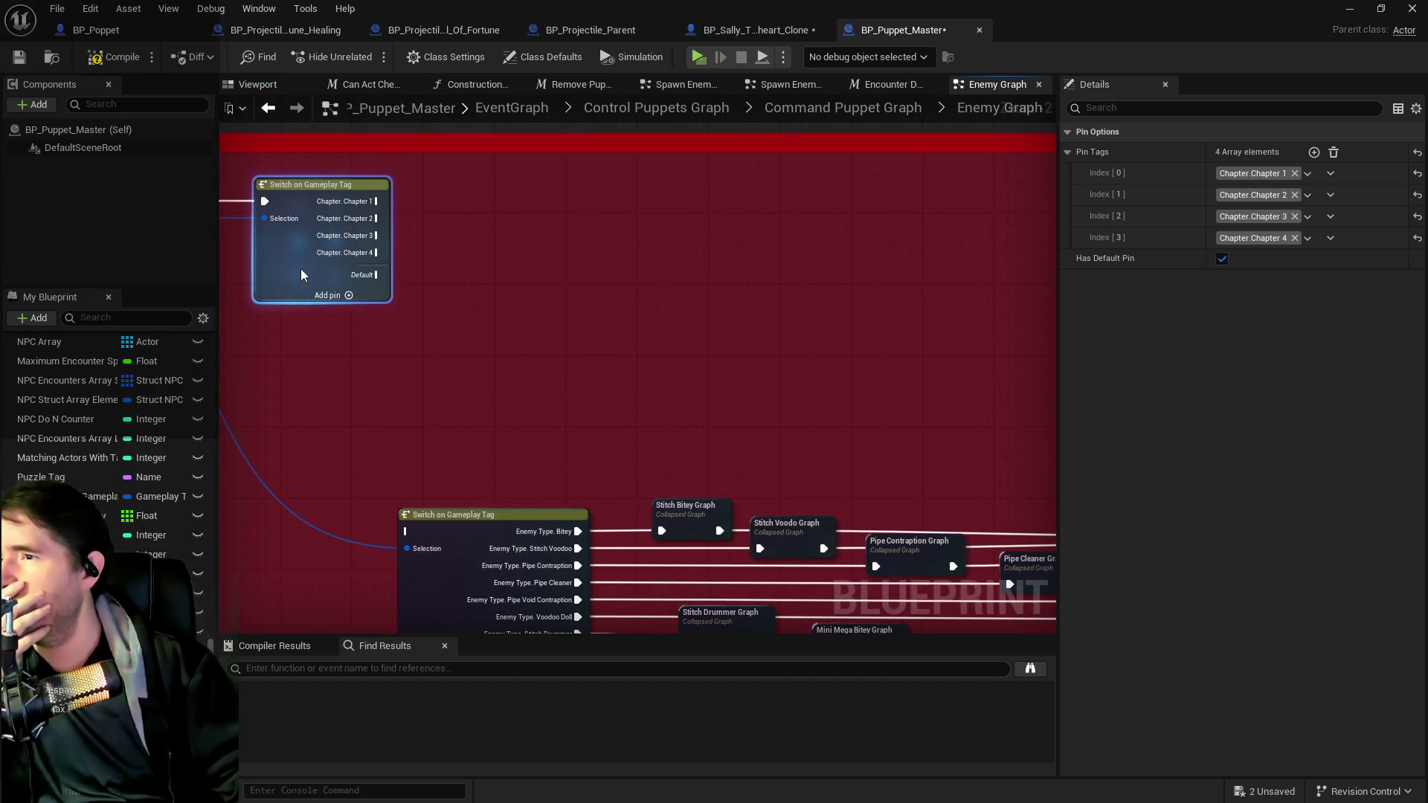
drag(498, 316, 533, 421)
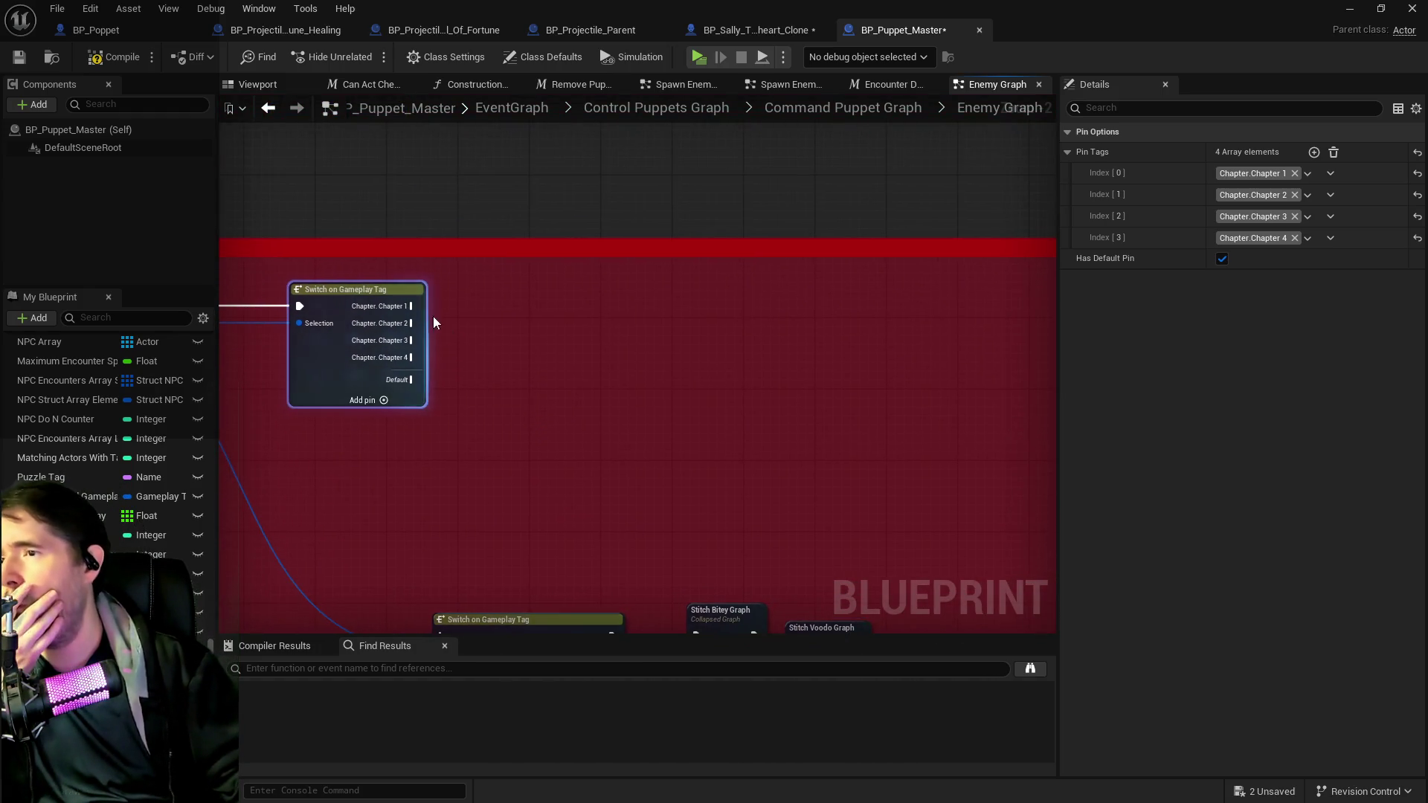
mouse_move(439, 327)
mouse_down()
mouse_move(536, 233)
mouse_move(535, 249)
mouse_move(573, 238)
mouse_up()
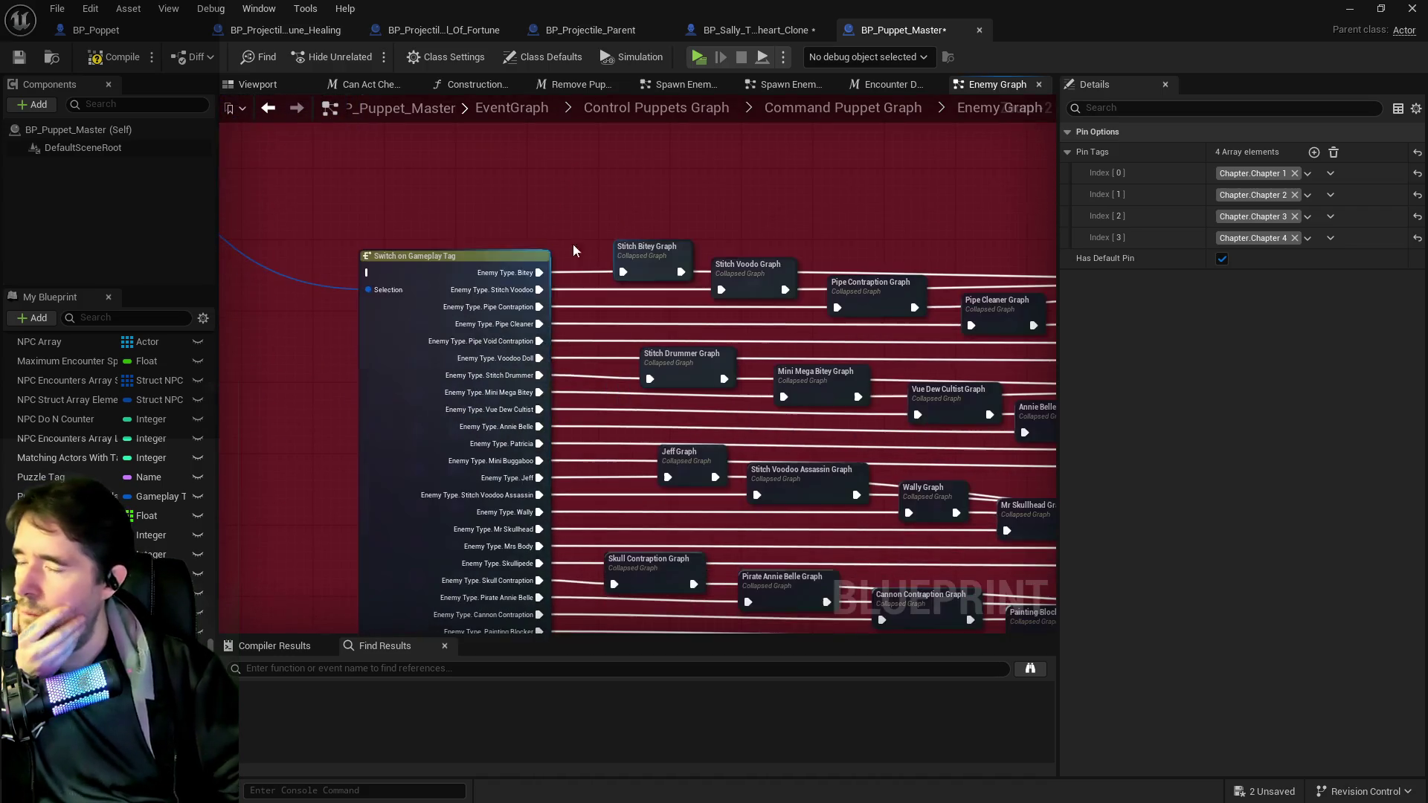
scroll(505, 238, down, 6)
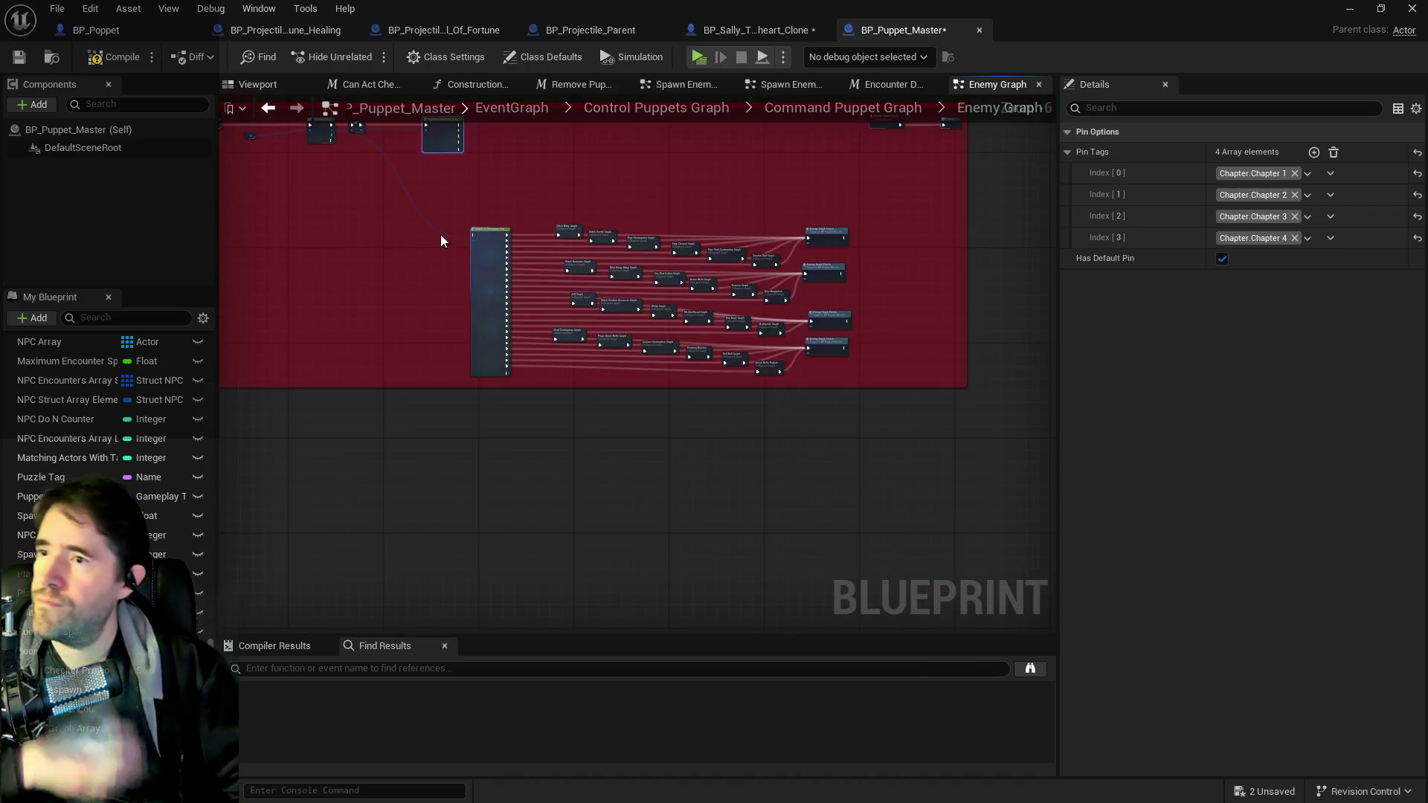
click(484, 272)
- Duplicate the enemy-type switch and place the copy left of the original
drag(483, 272, 484, 357)
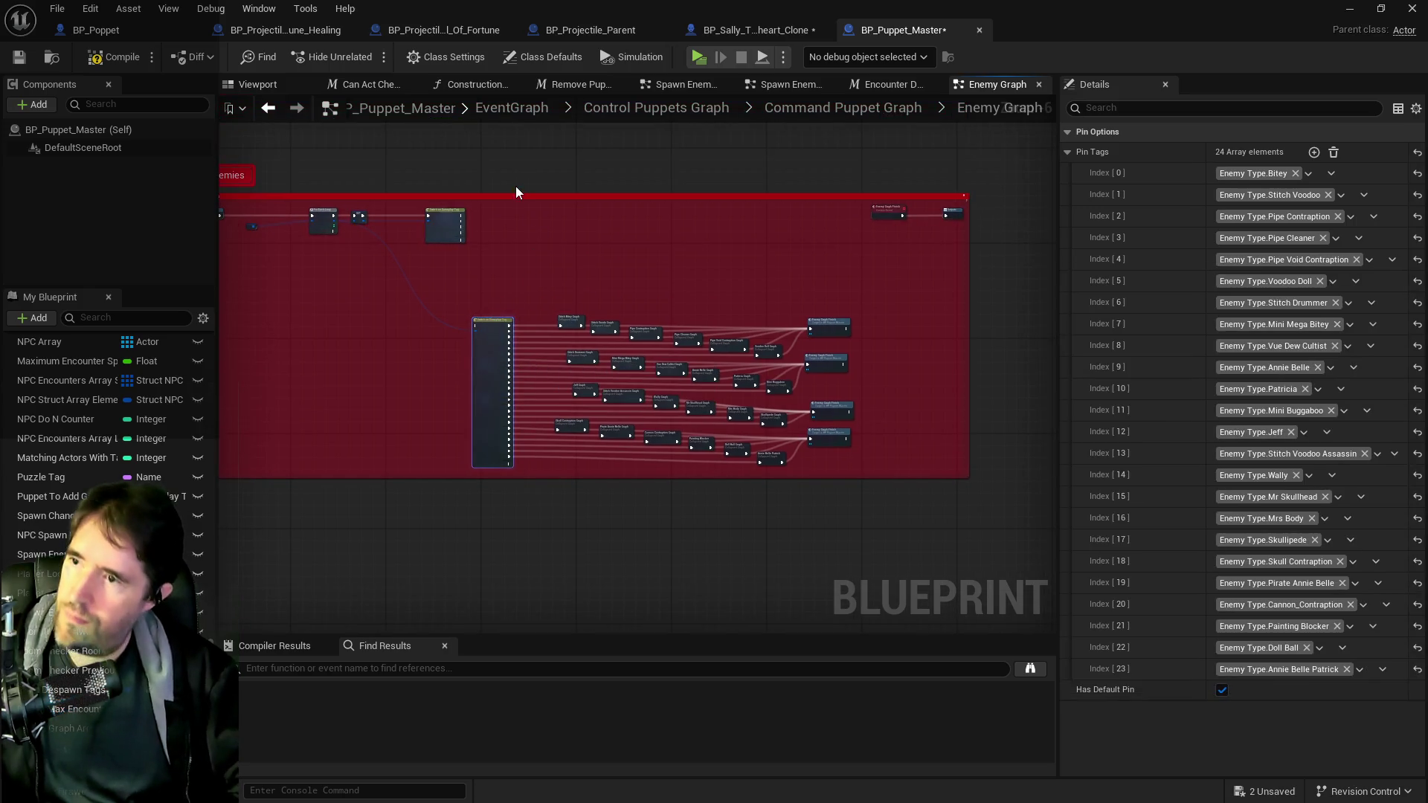
key(ctrl+c)
key(ctrl+v)
mouse_move(551, 245)
mouse_down()
mouse_move(413, 297)
mouse_move(414, 379)
mouse_up()
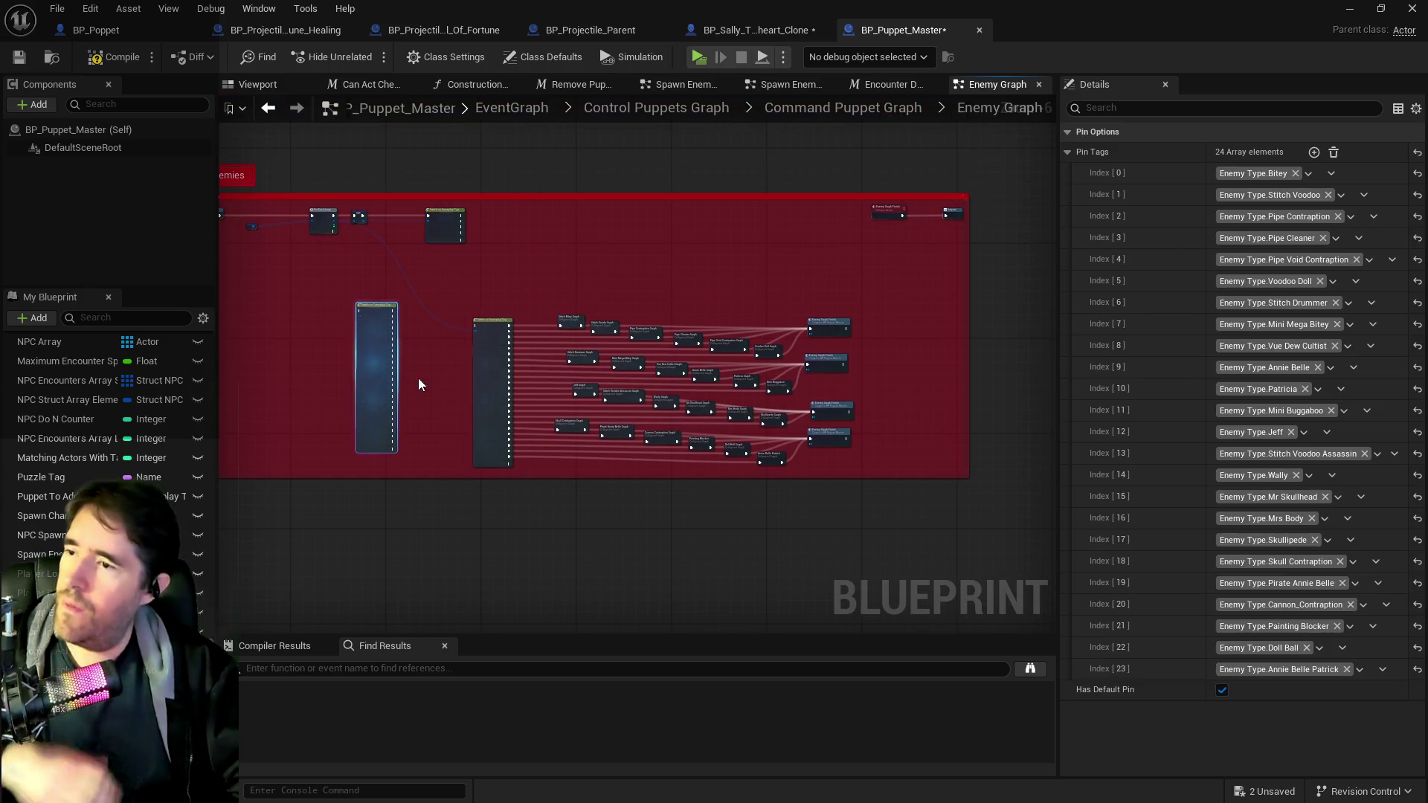
- Remove the Doll Ball, Pirate Annie Belle and Skull Contraption outputs from the copy
scroll(446, 431, up, 5)
scroll(470, 467, up, 1)
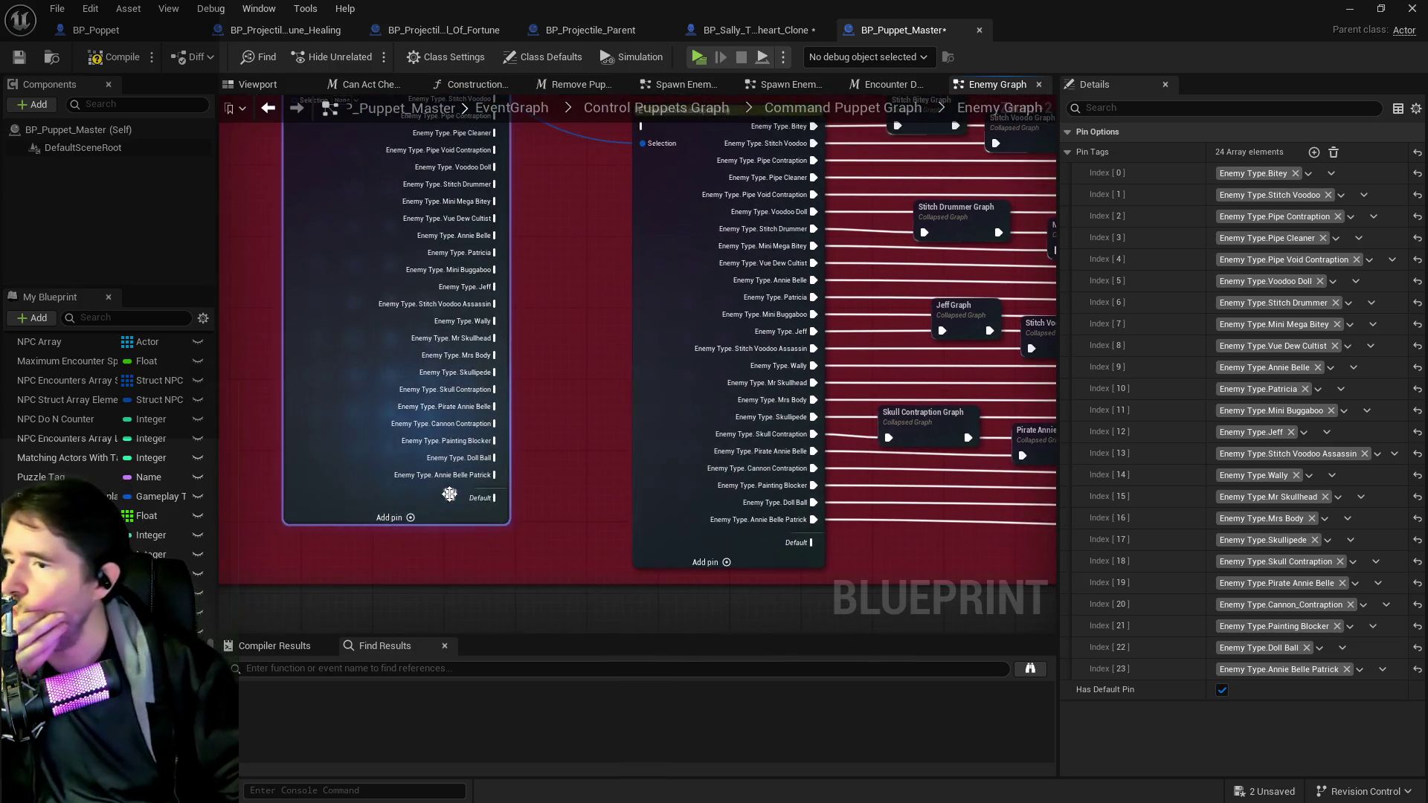
scroll(449, 495, up, 1)
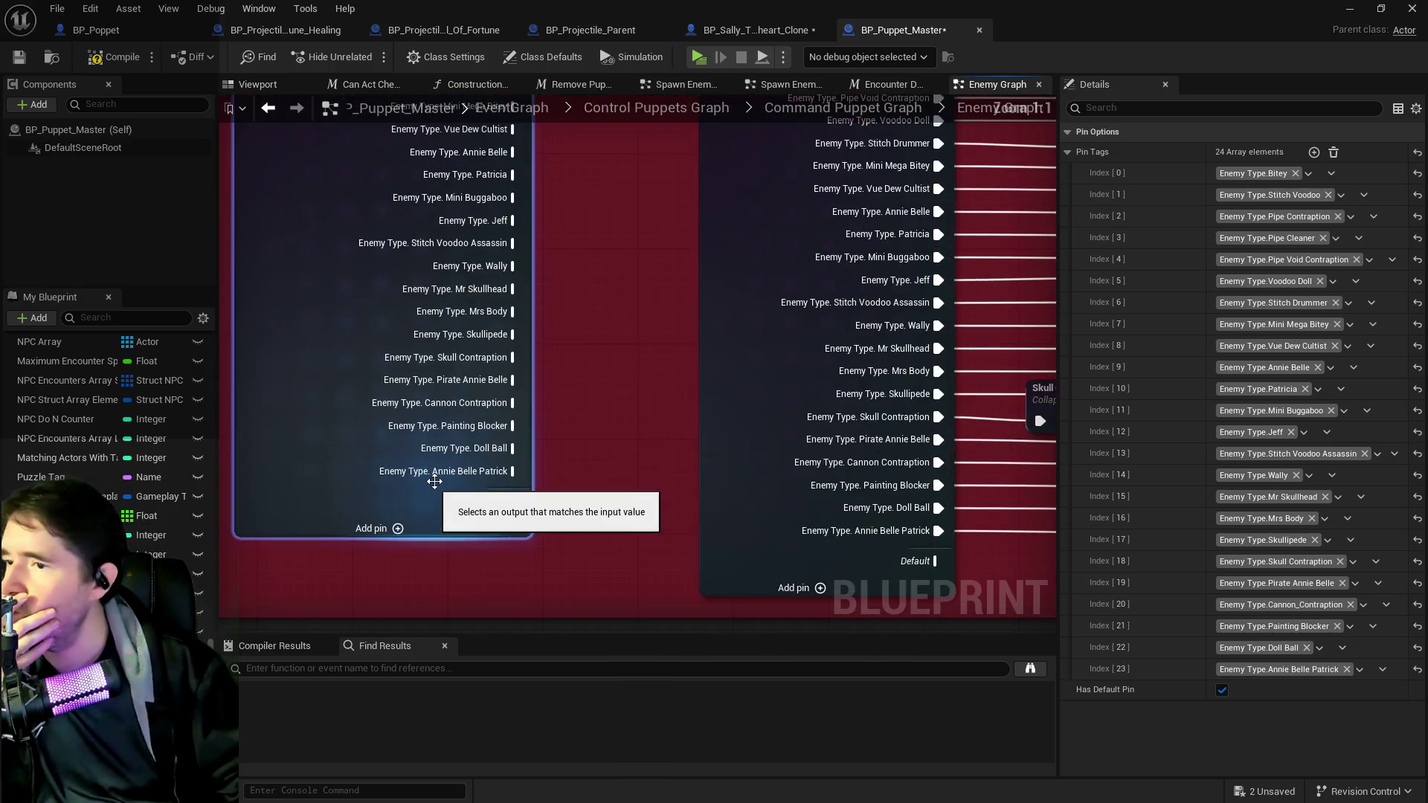
right_click(478, 450)
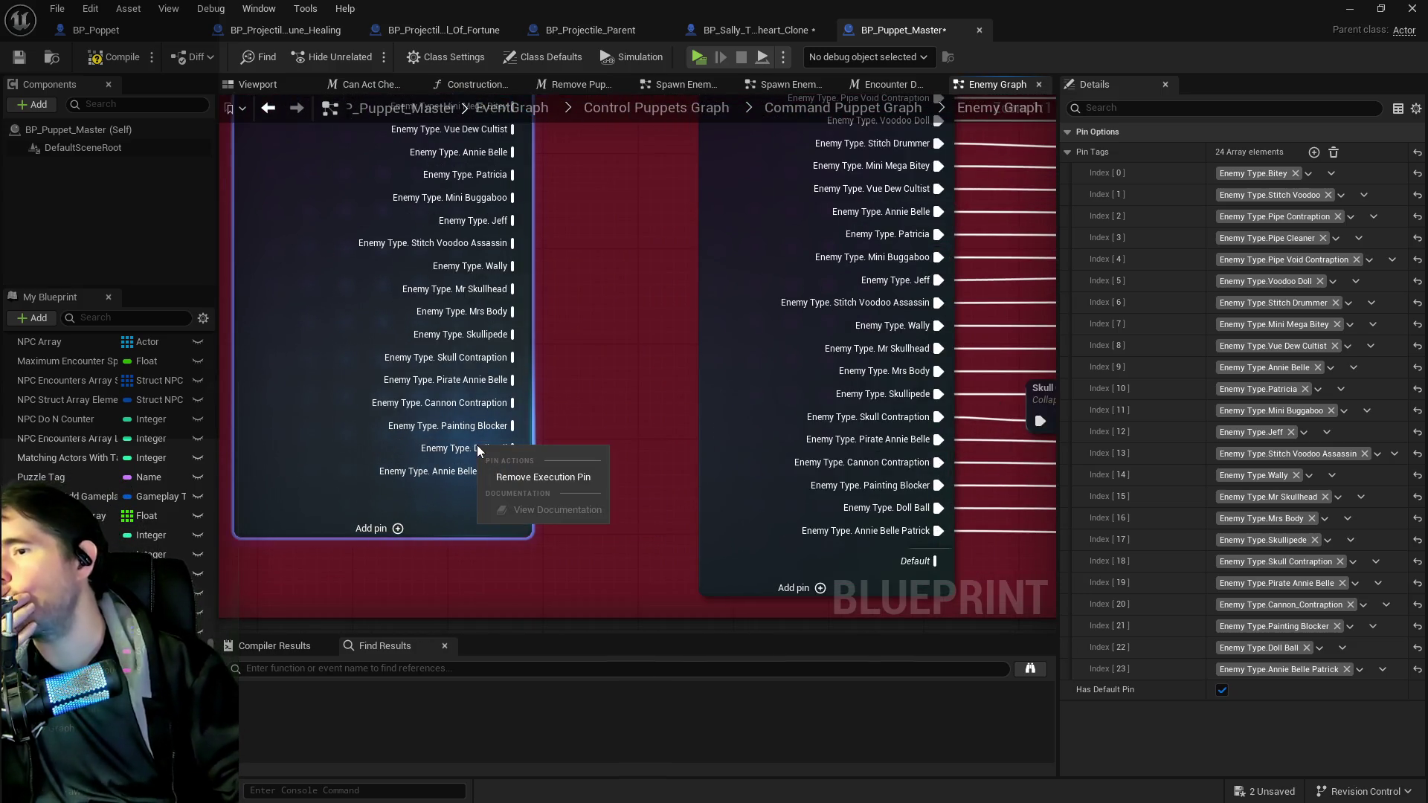
click(503, 478)
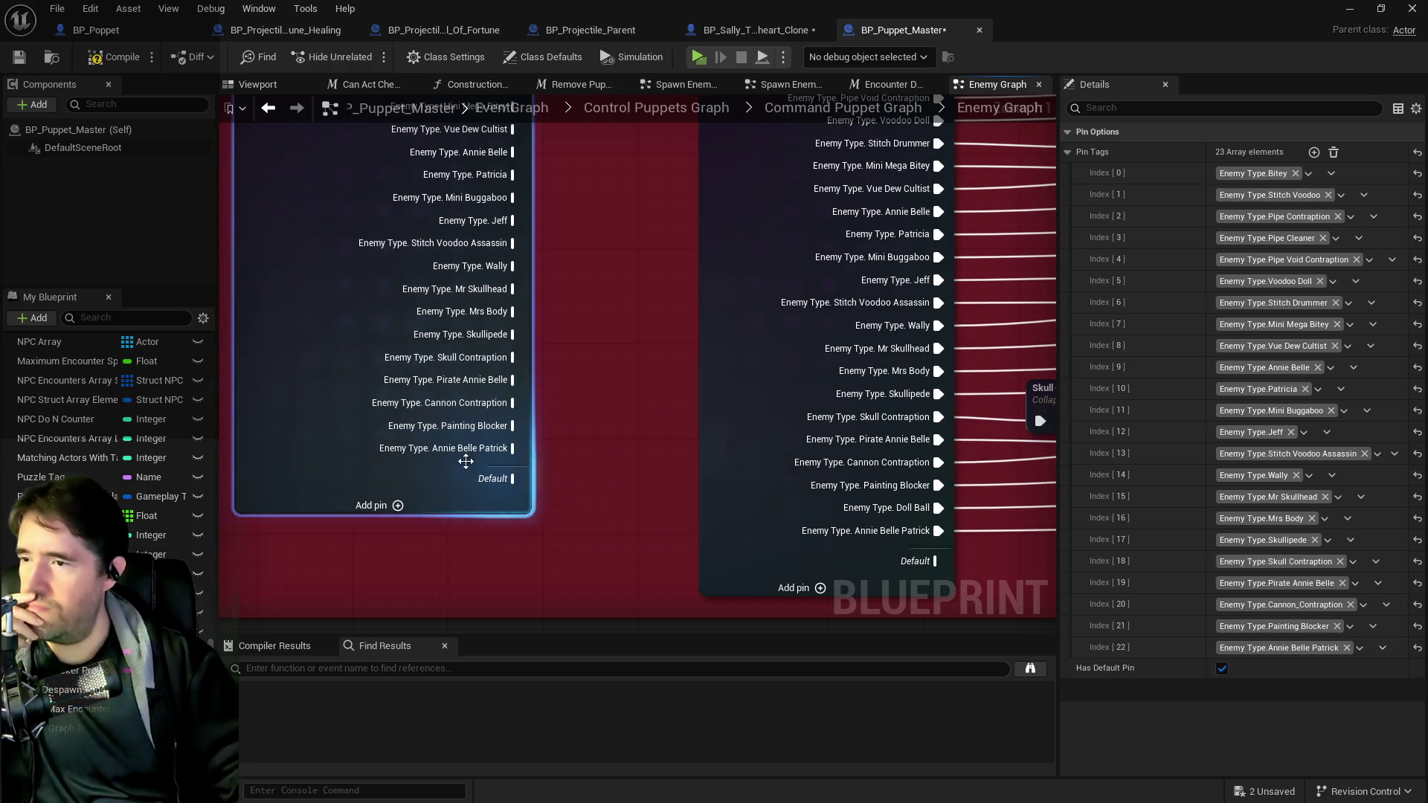
right_click(447, 376)
click(467, 408)
right_click(456, 363)
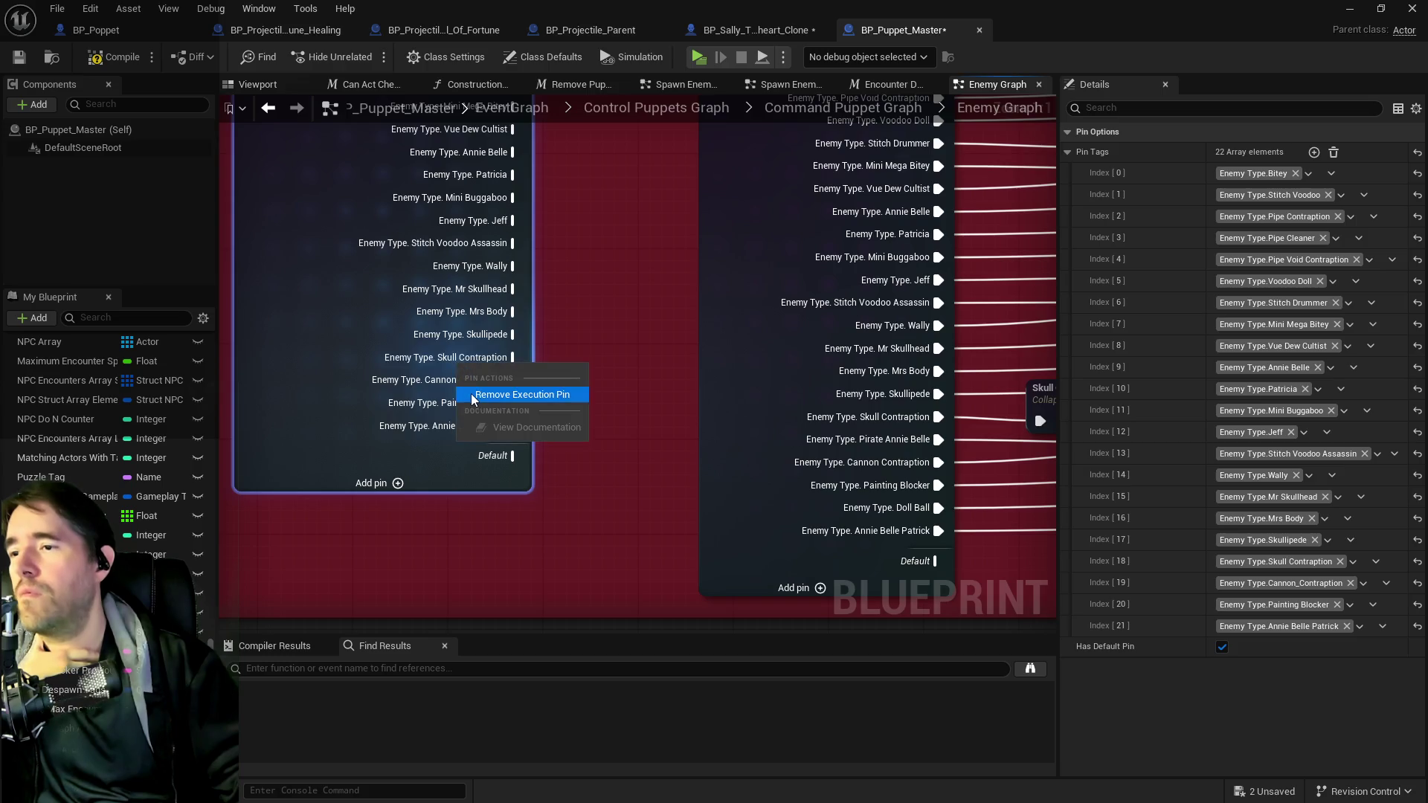
click(473, 395)
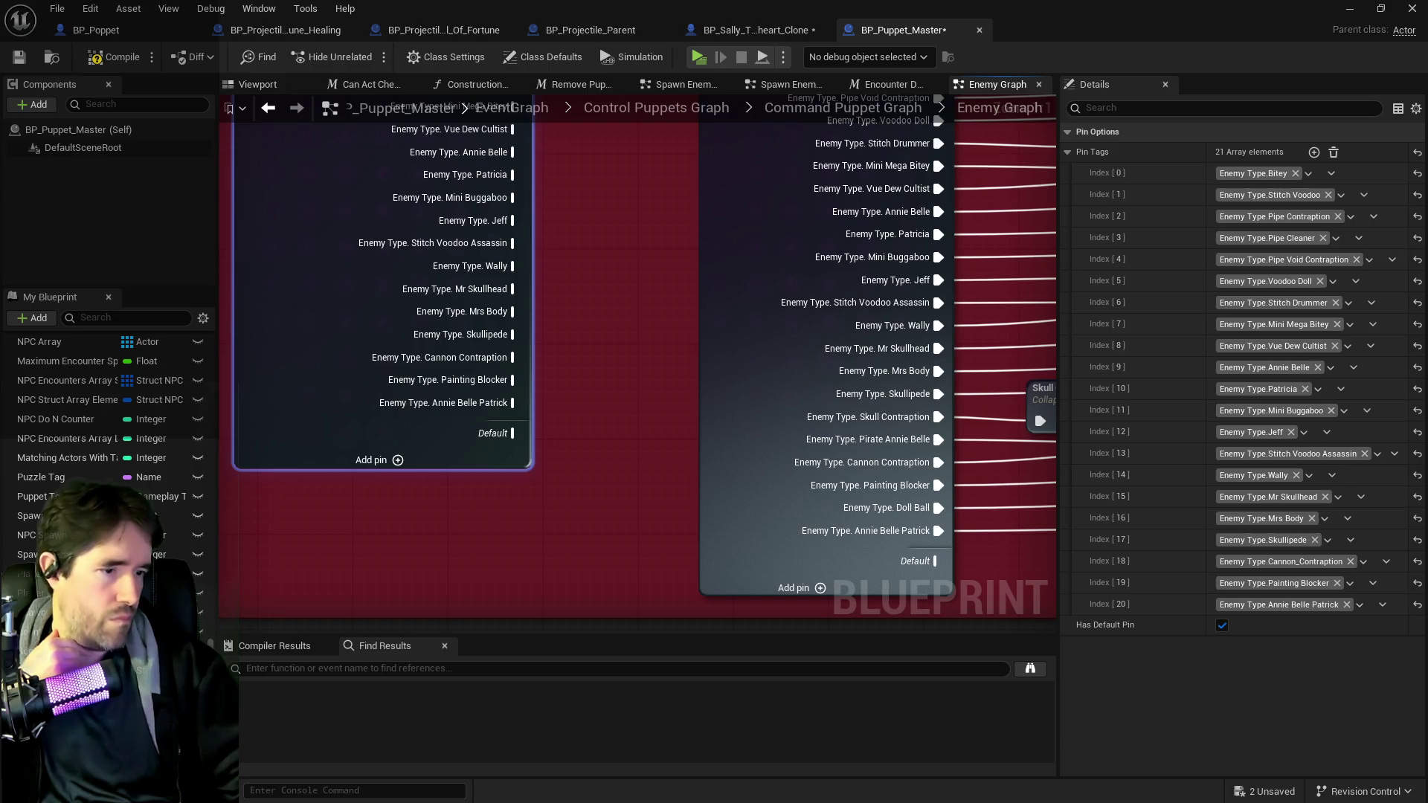
key(ctrl+b)
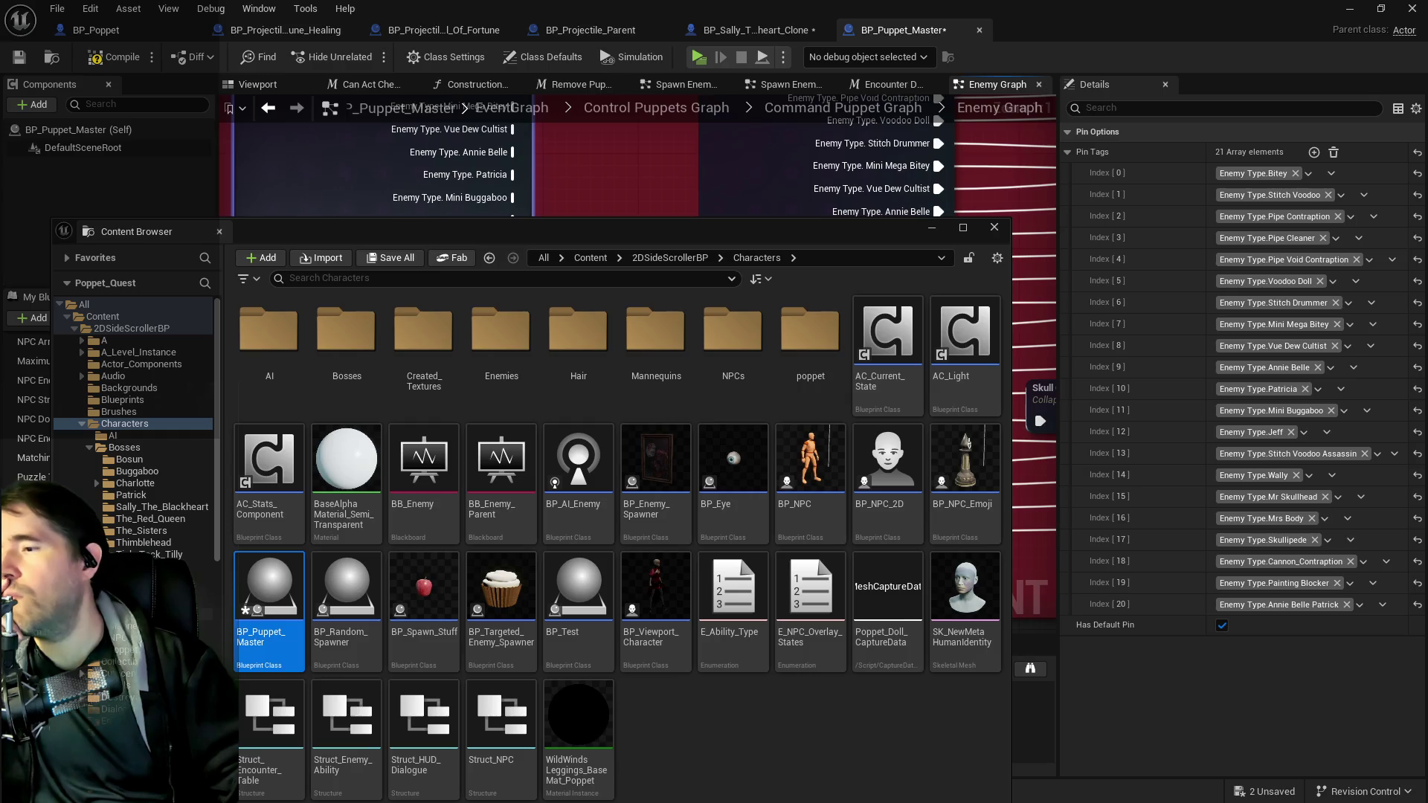
- Browse the Content Browser to Characters > Enemies > Hidden_Fear
click(149, 603)
double_click(423, 331)
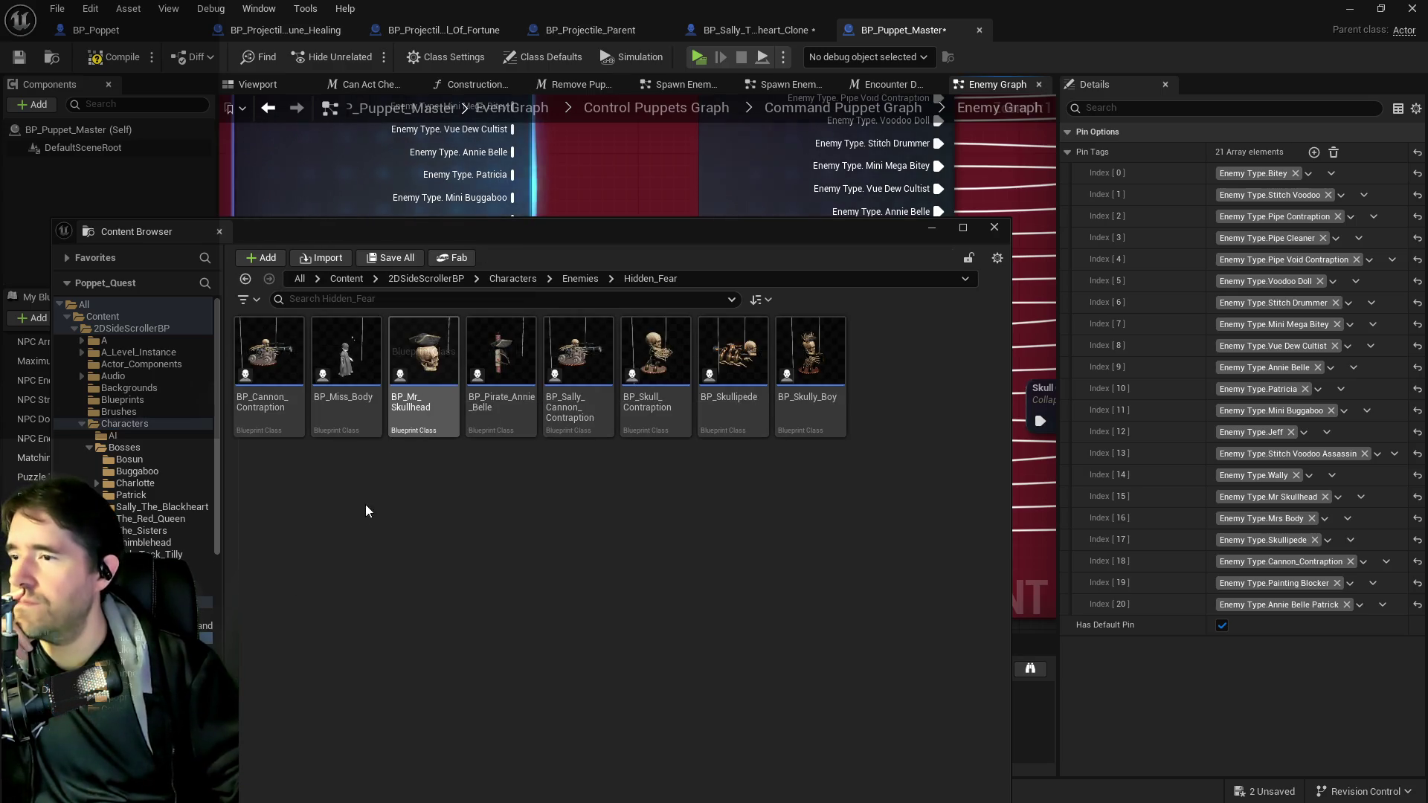
click(534, 216)
- Remove the copied switch's Cannon Contraption output and select the trimmed copy
right_click(488, 367)
click(547, 395)
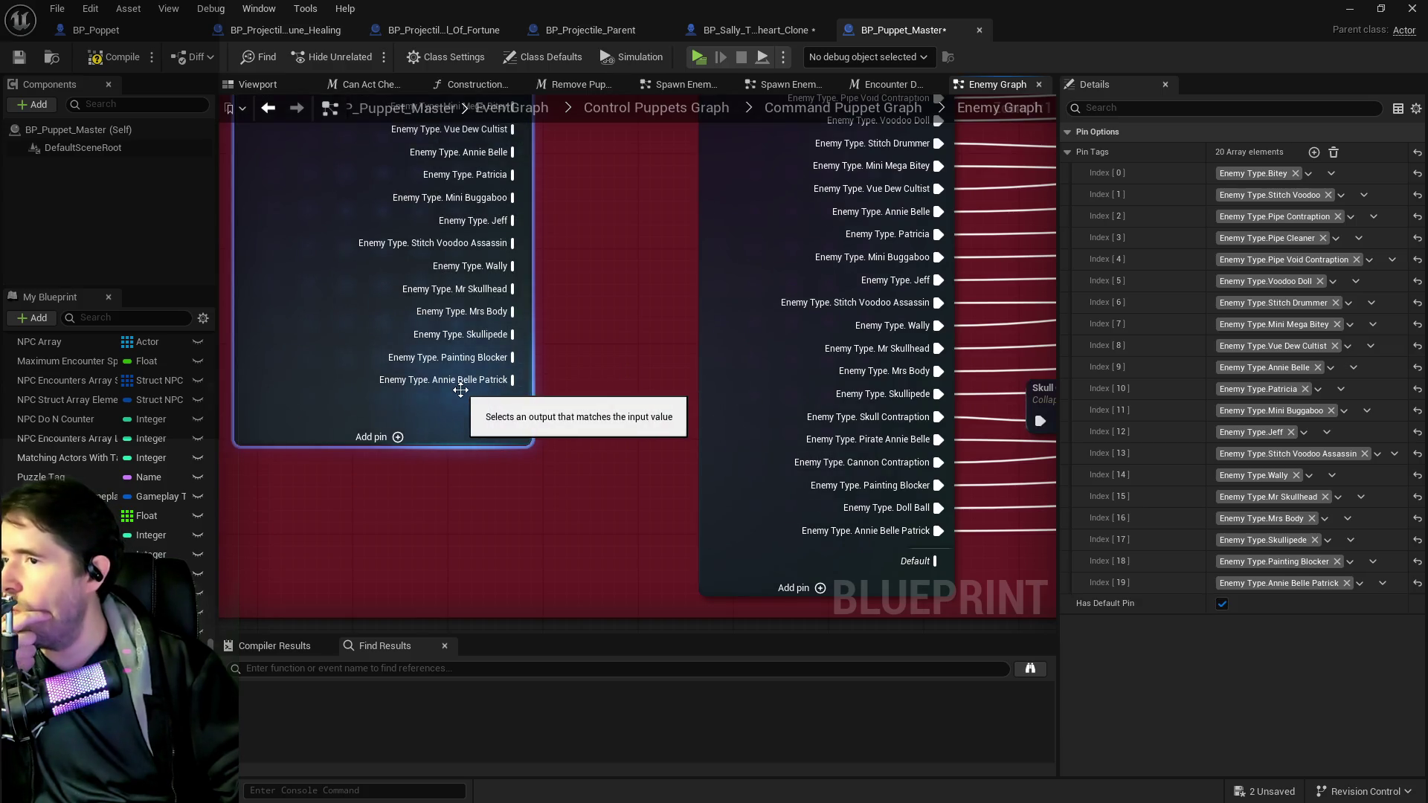
scroll(477, 409, down, 6)
scroll(441, 333, up, 3)
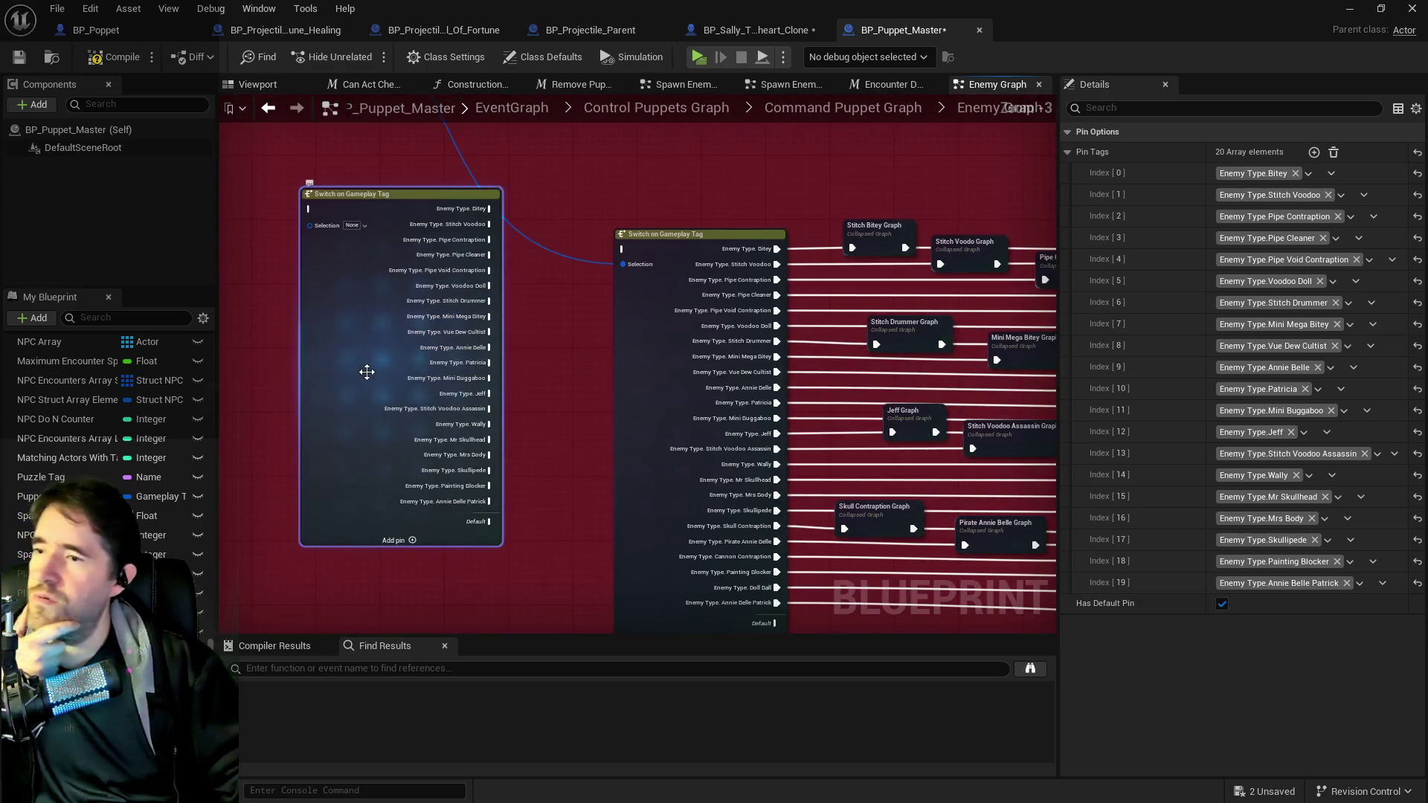
click(367, 373)
- Delete the trimmed copy and paste a fresh duplicate of the original enemy-type switch
key(Delete)
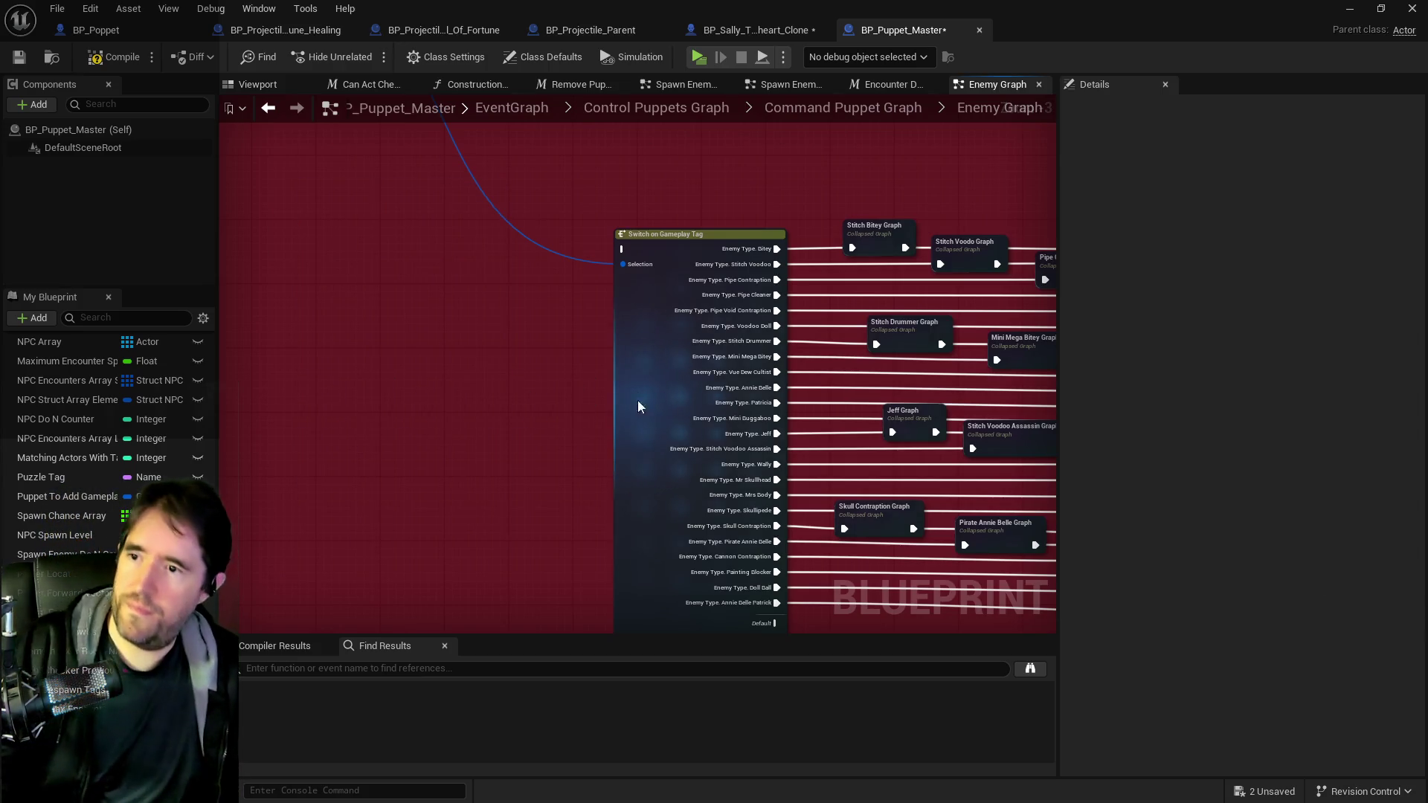
click(617, 417)
key(ctrl+c)
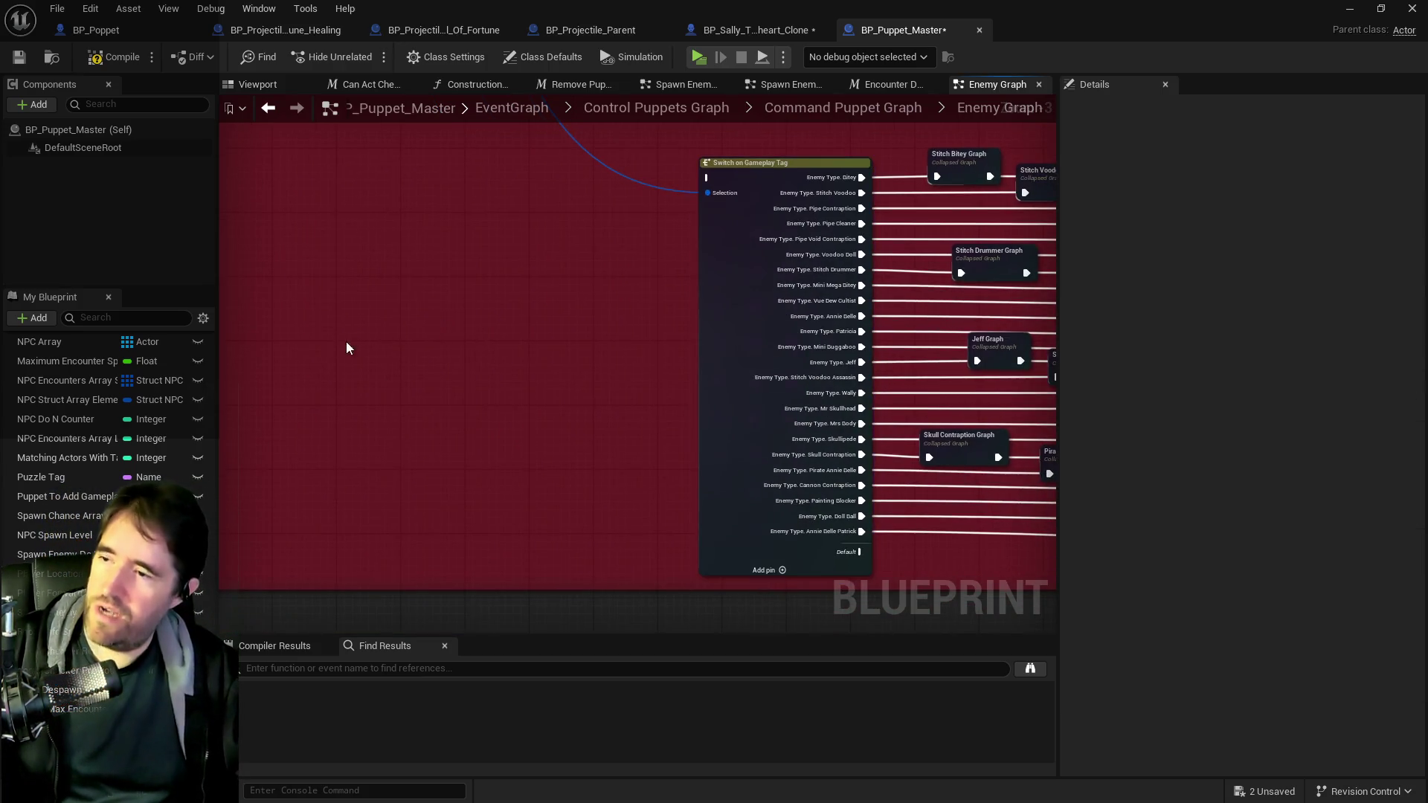
key(ctrl+v)
drag(386, 358, 394, 286)
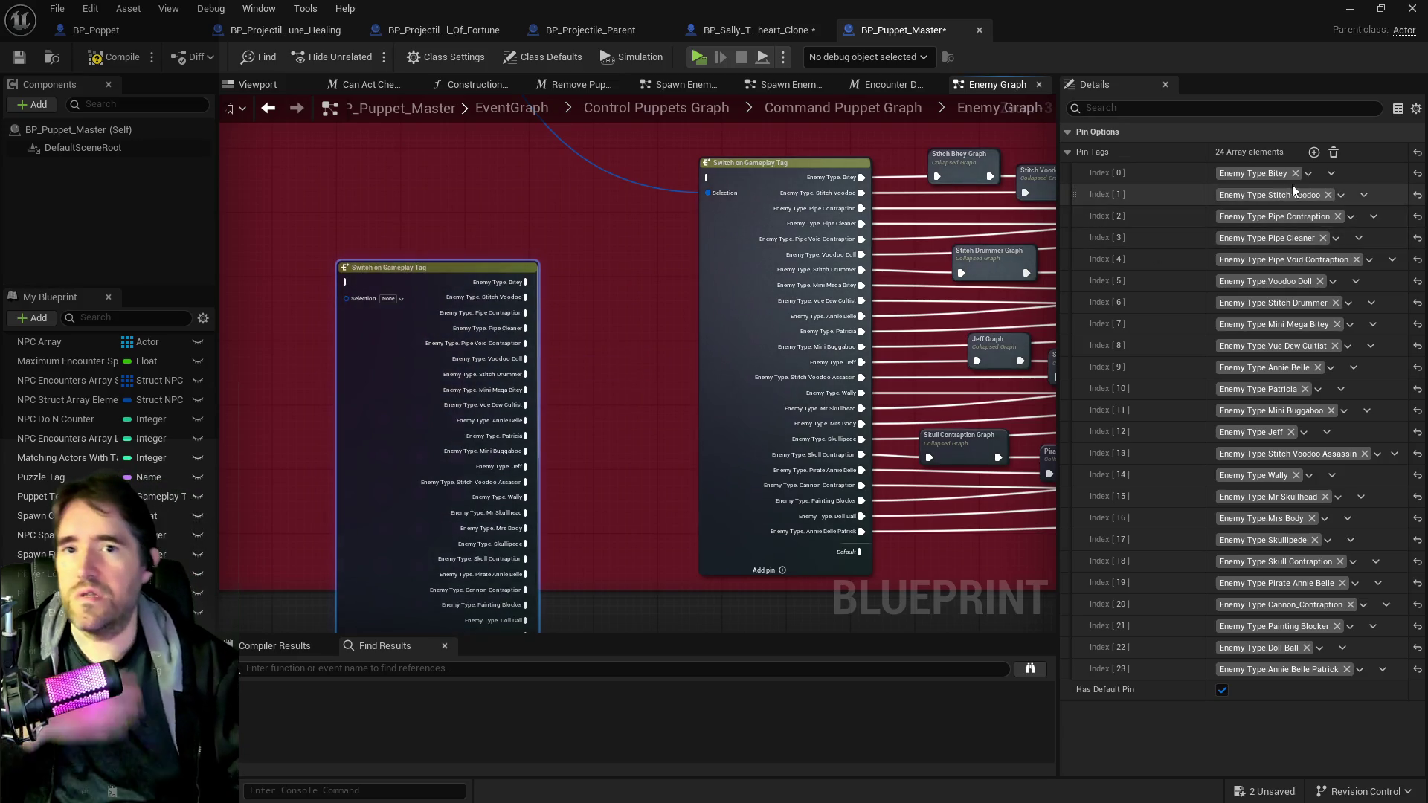
- Delete the Bitey, Stitch Voodoo, Pipe Contraption, Pipe Cleaner, Pipe Void Contraption, Voodoo Doll and Stitch Drummer pin tags
click(1334, 175)
click(1348, 211)
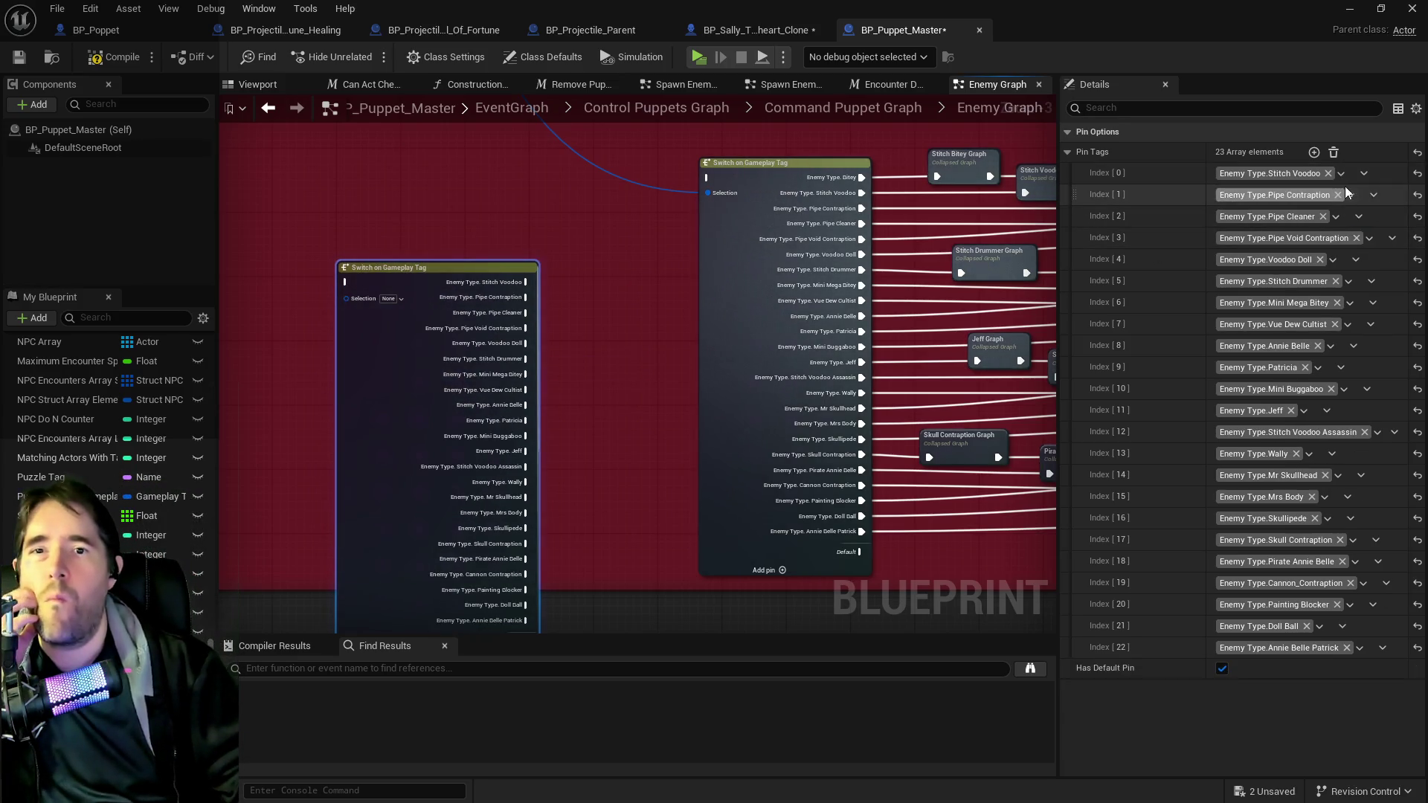
click(1364, 174)
click(1367, 208)
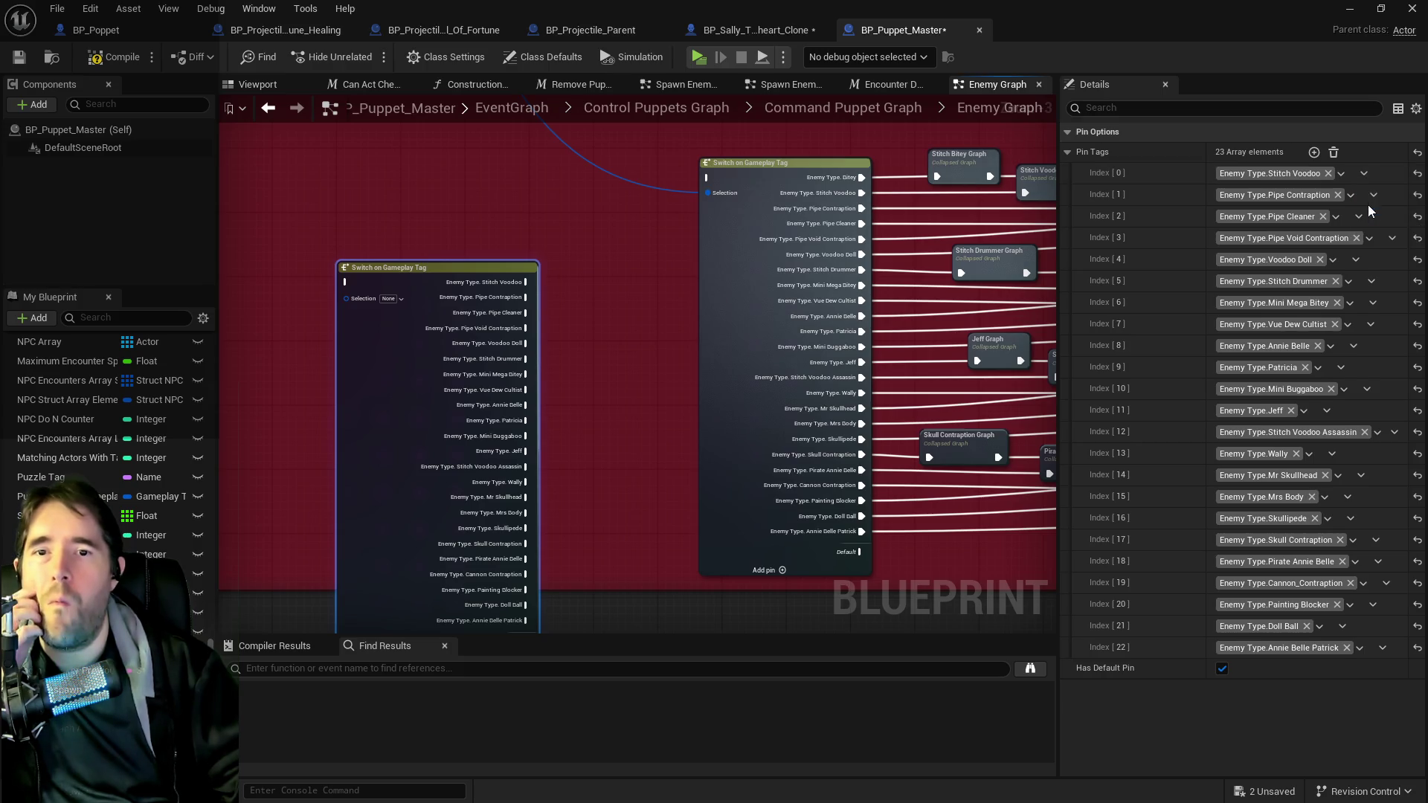
click(1372, 172)
click(1373, 207)
click(1359, 174)
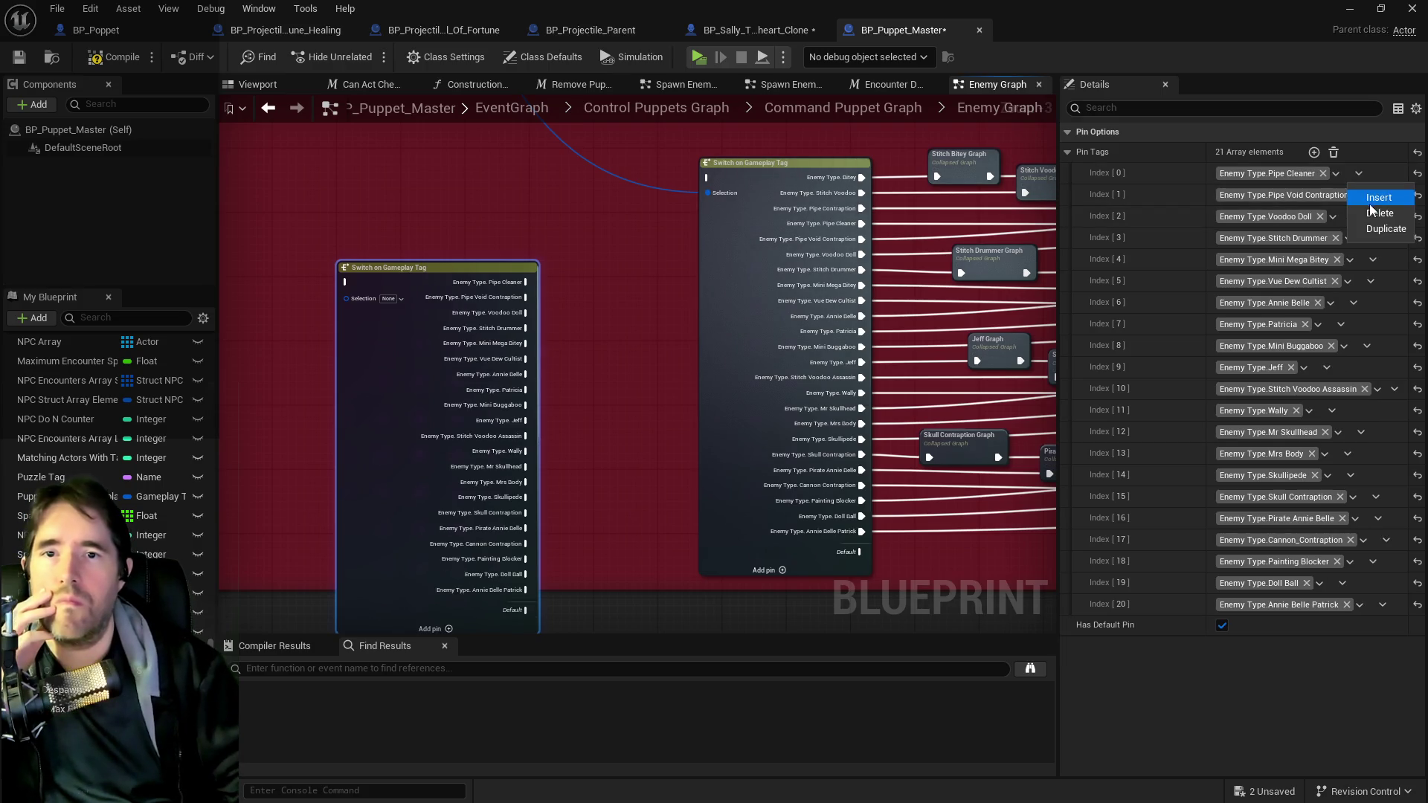
click(1361, 213)
click(1391, 173)
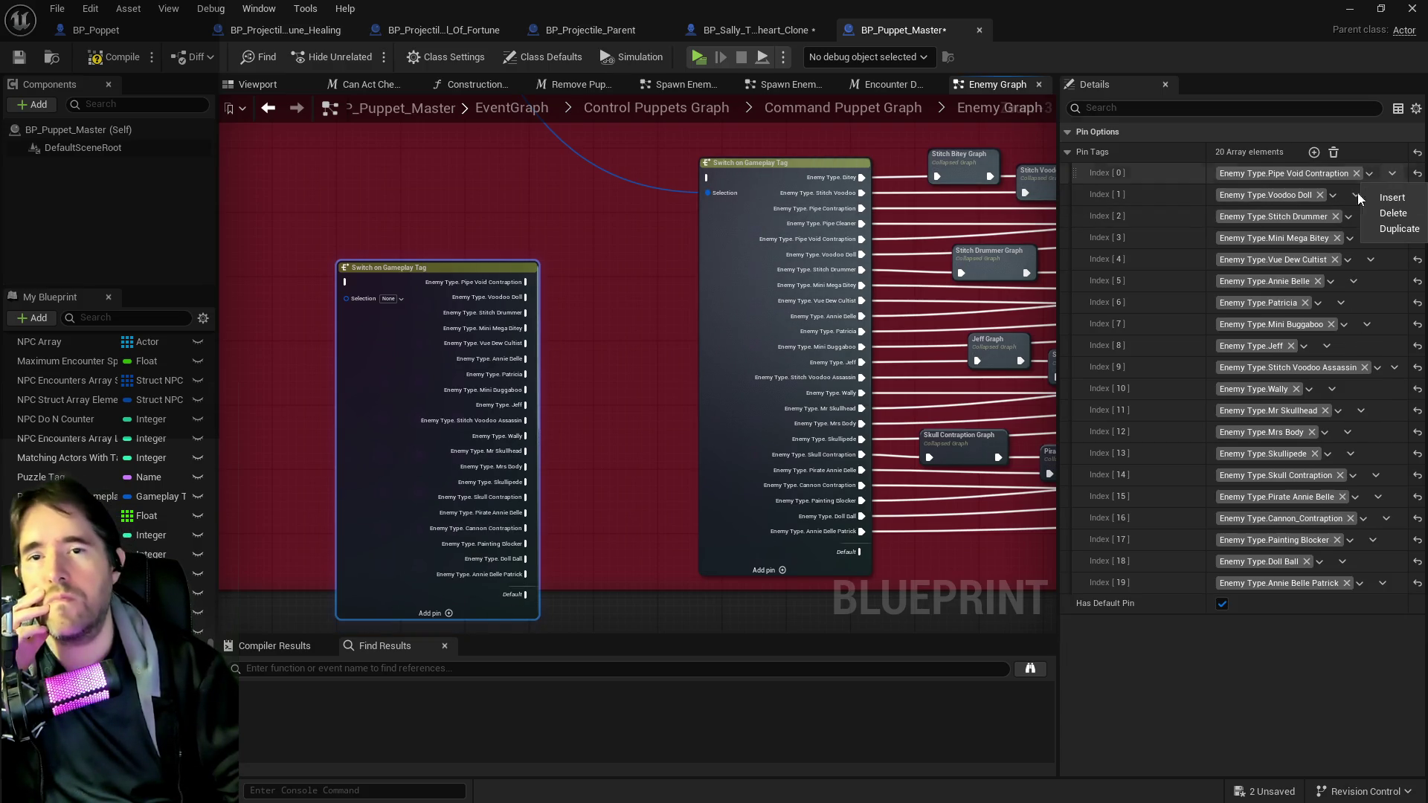
click(1357, 208)
click(1354, 173)
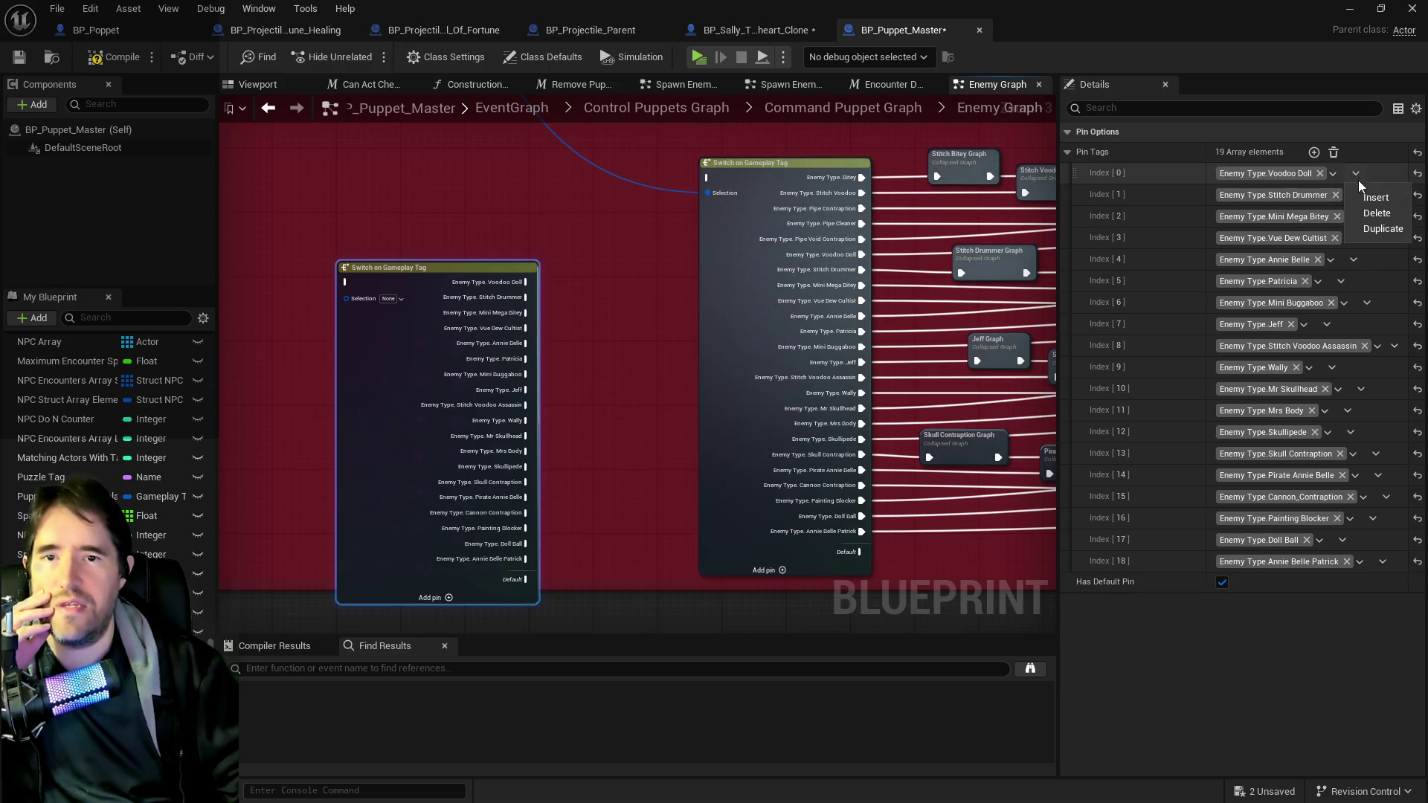
click(1363, 210)
click(1369, 172)
click(1362, 208)
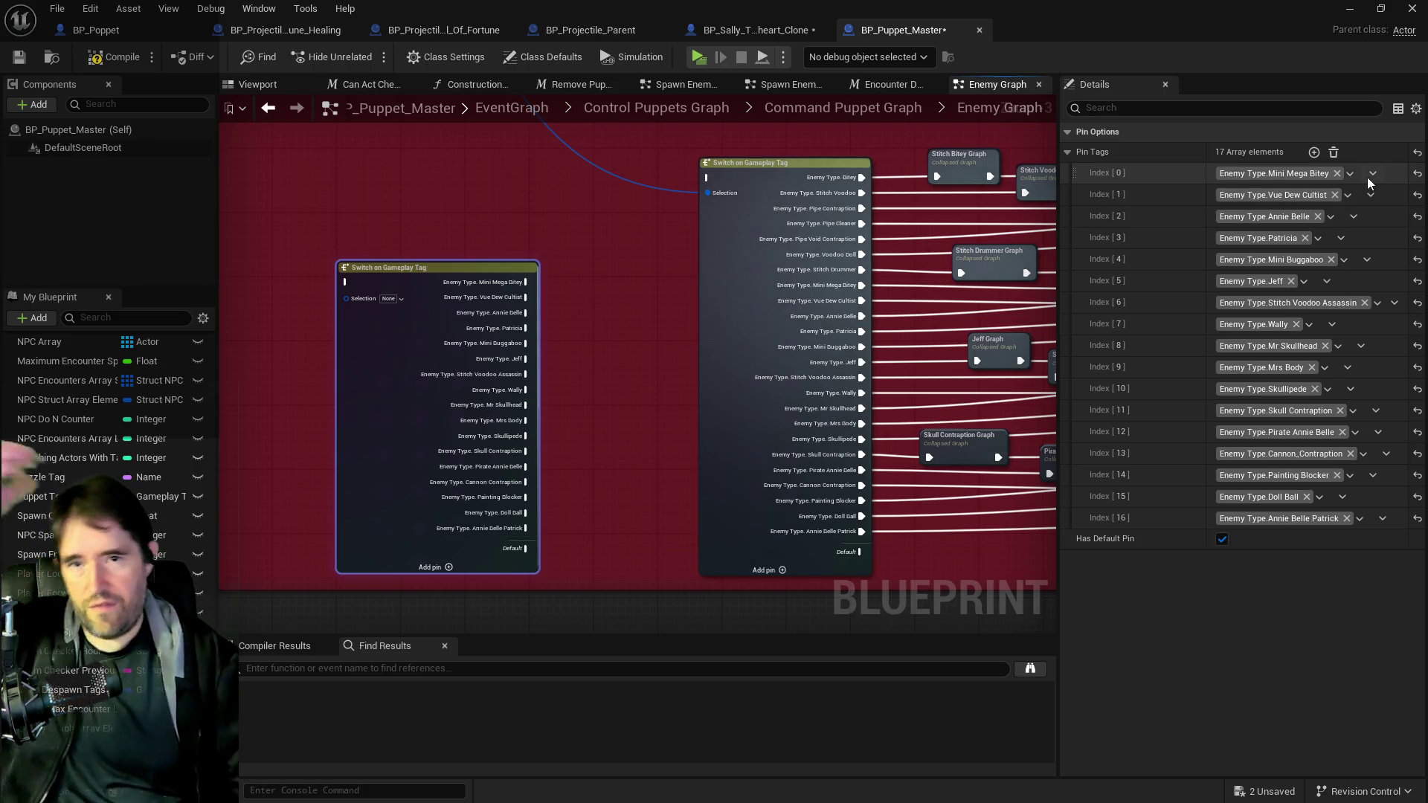
- Remove the Mini Mega Bitey, Vue Dew Cultist, Annie Belle, Patricia and Mini Buggaboo cases
click(1371, 176)
click(1375, 210)
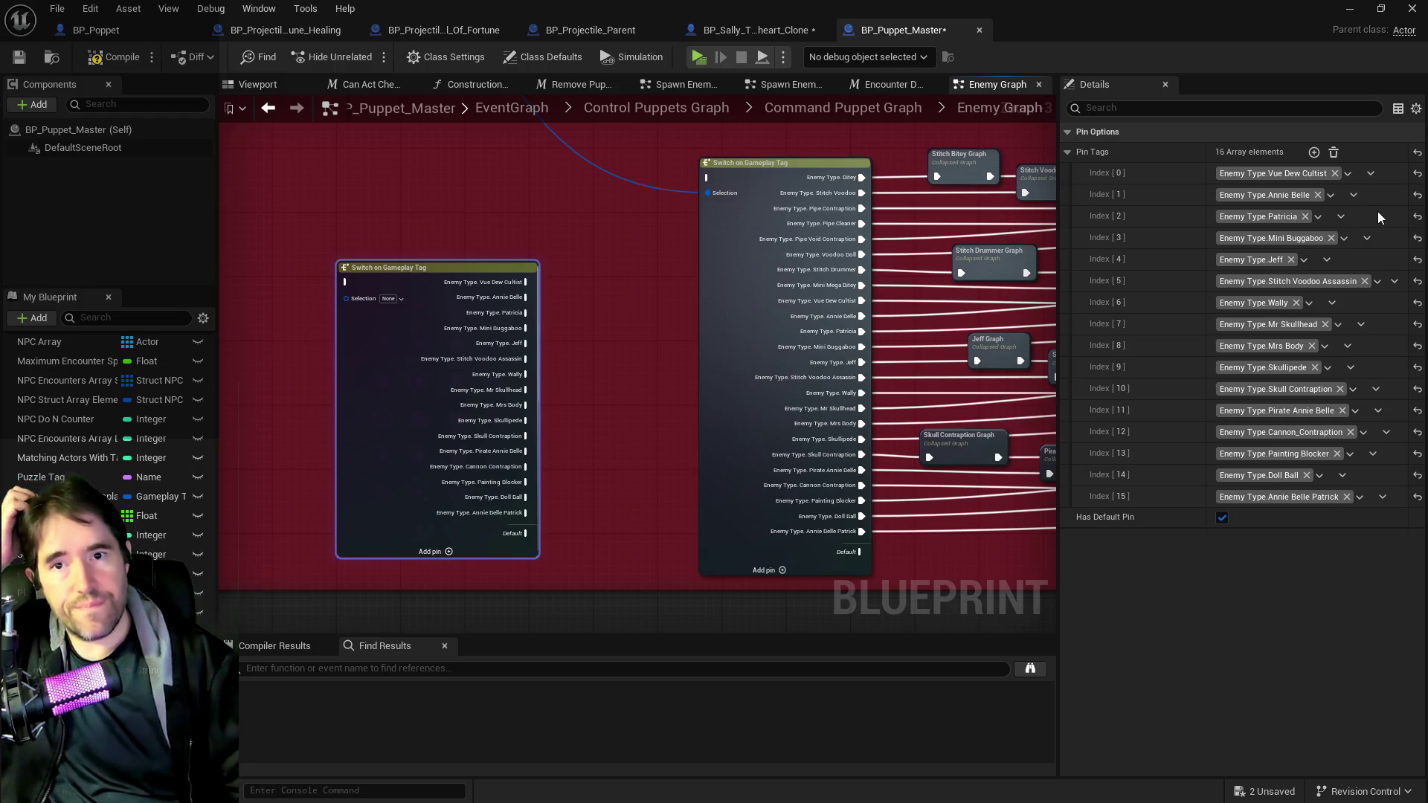
click(1378, 212)
click(1354, 174)
click(1375, 210)
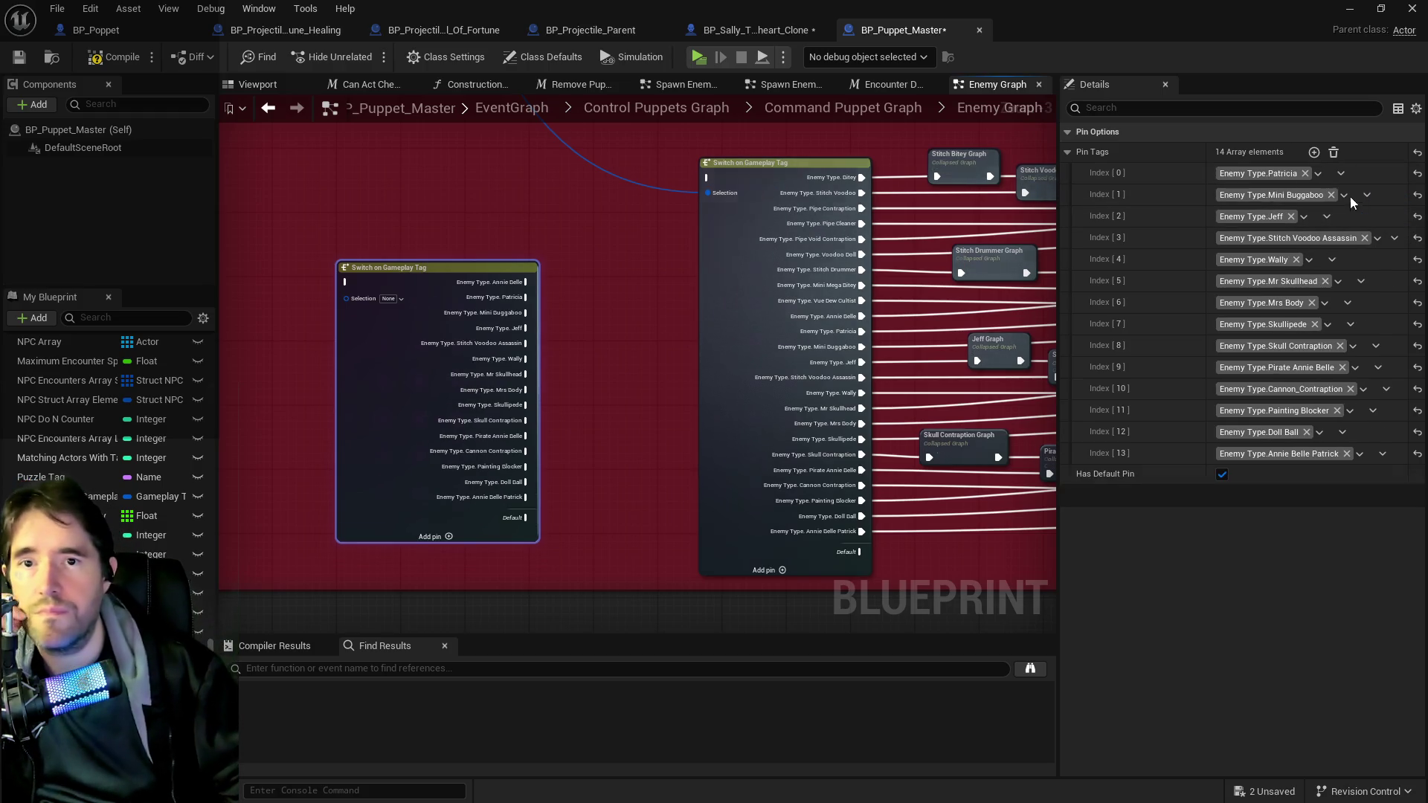
click(1340, 172)
click(1351, 214)
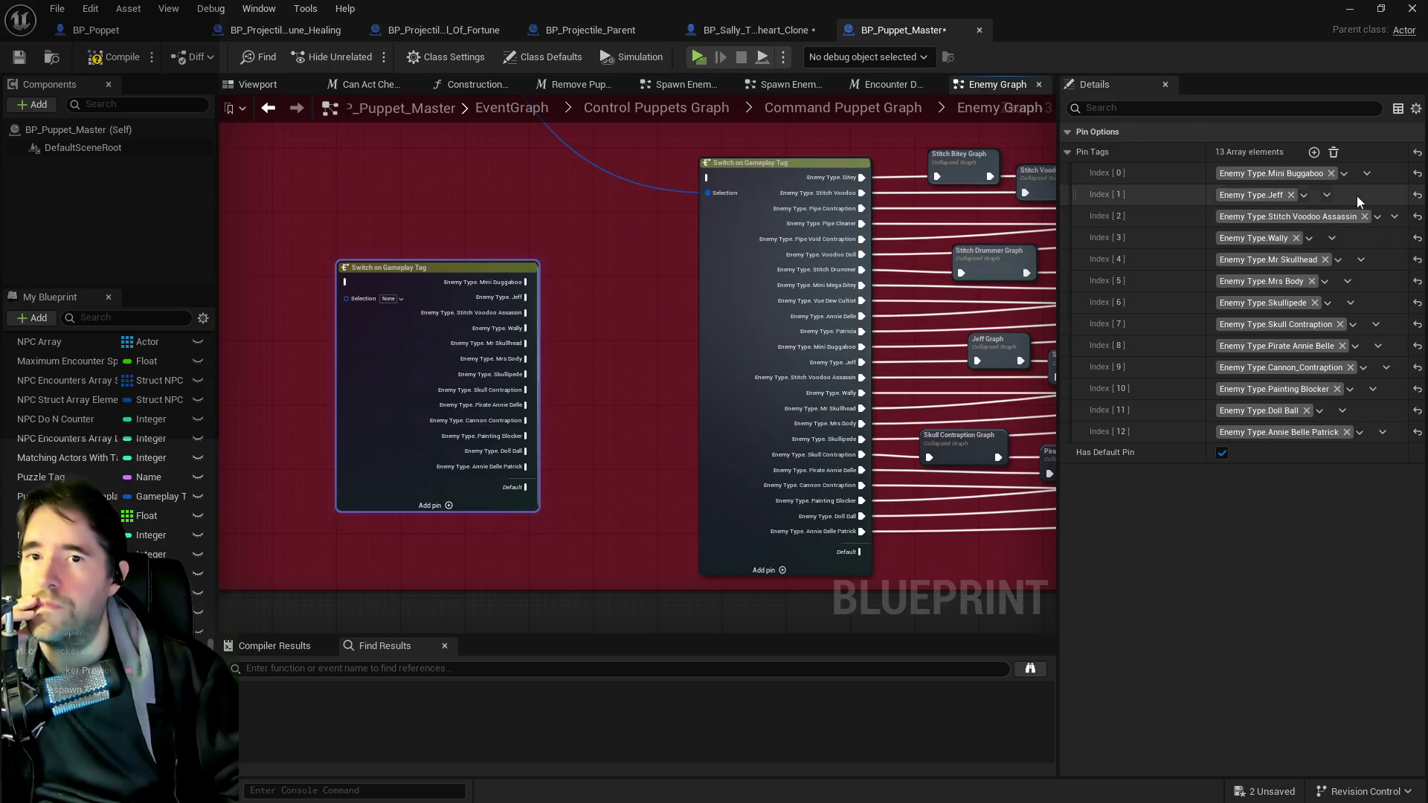
click(1367, 174)
click(1373, 213)
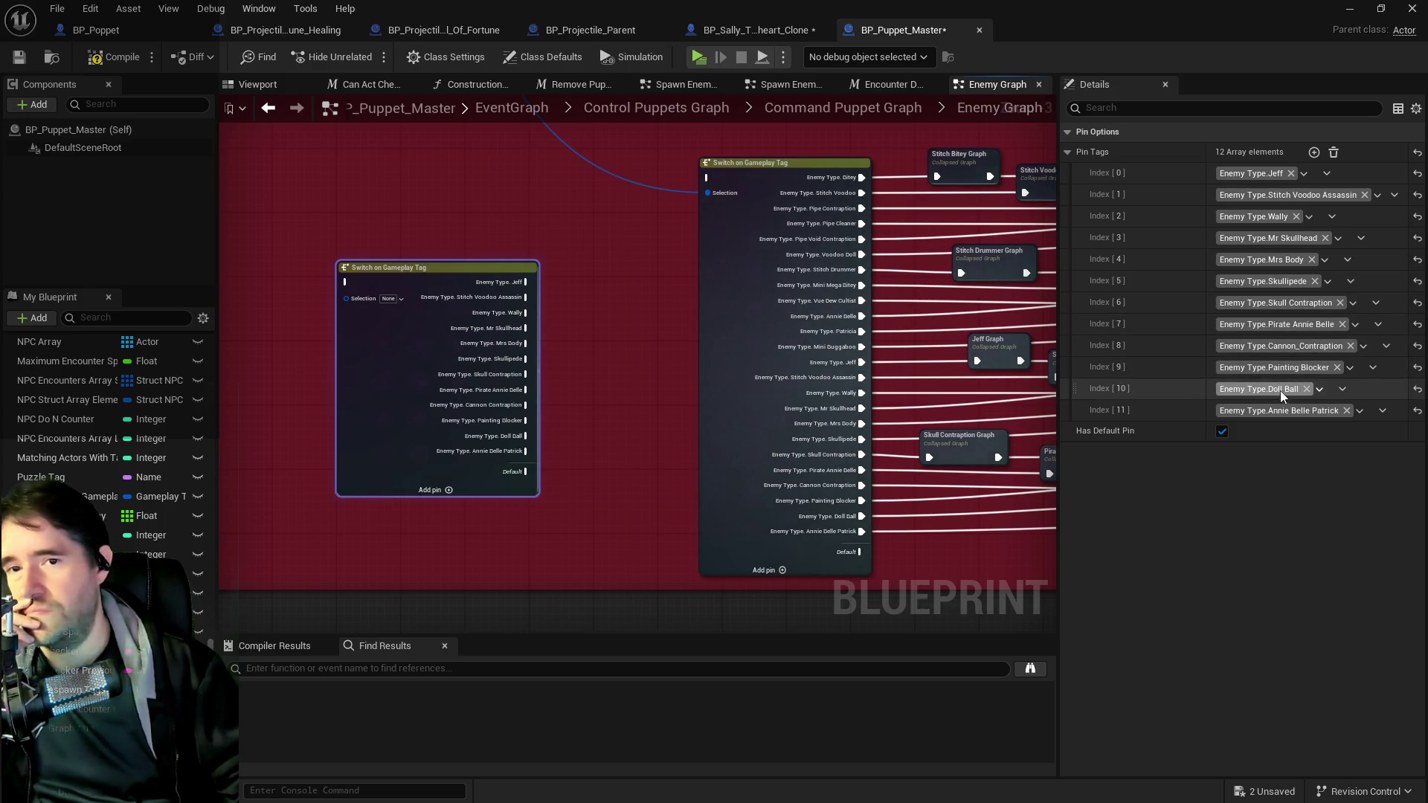
- Remove the Doll Ball and Annie Belle Patrick cases, leaving ten pin tags
click(1372, 367)
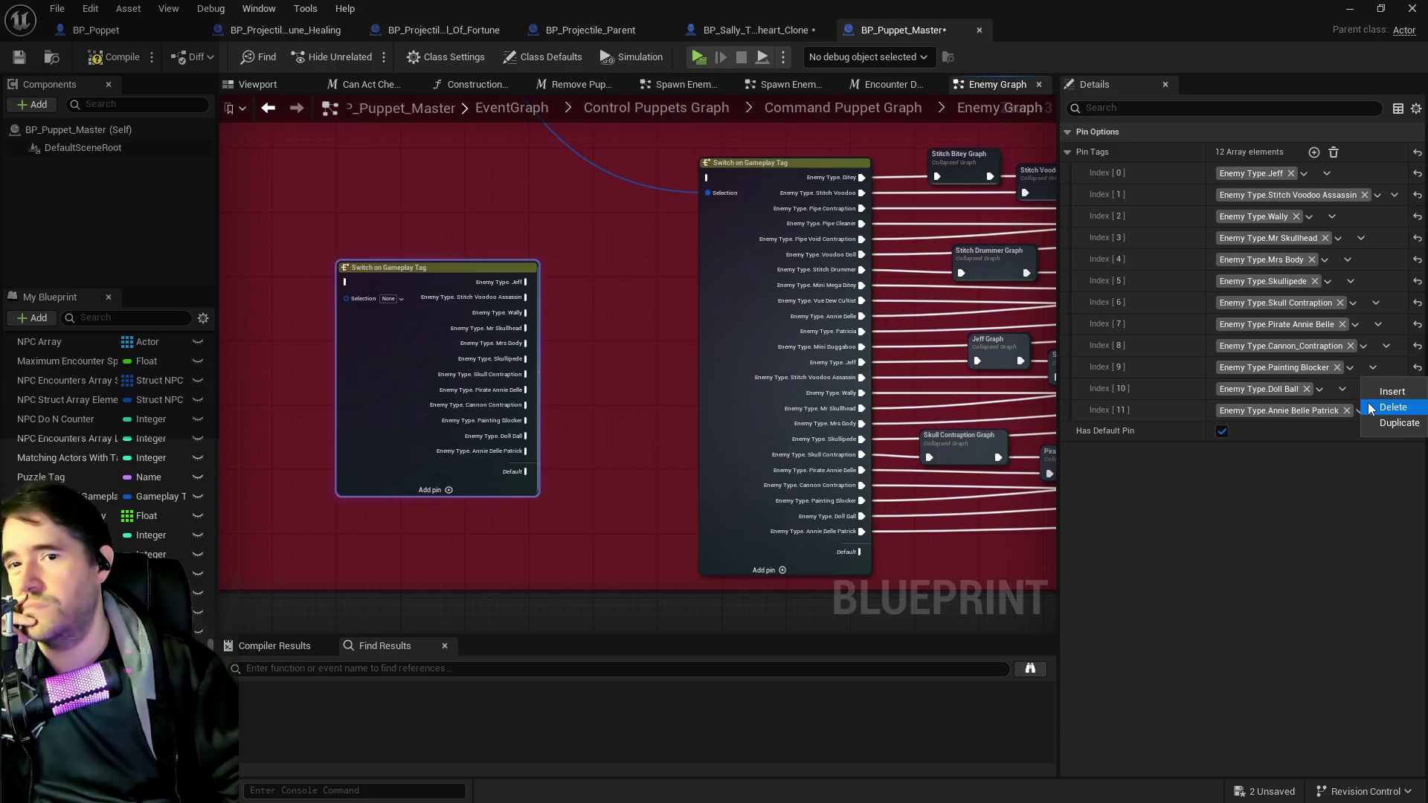
click(1288, 453)
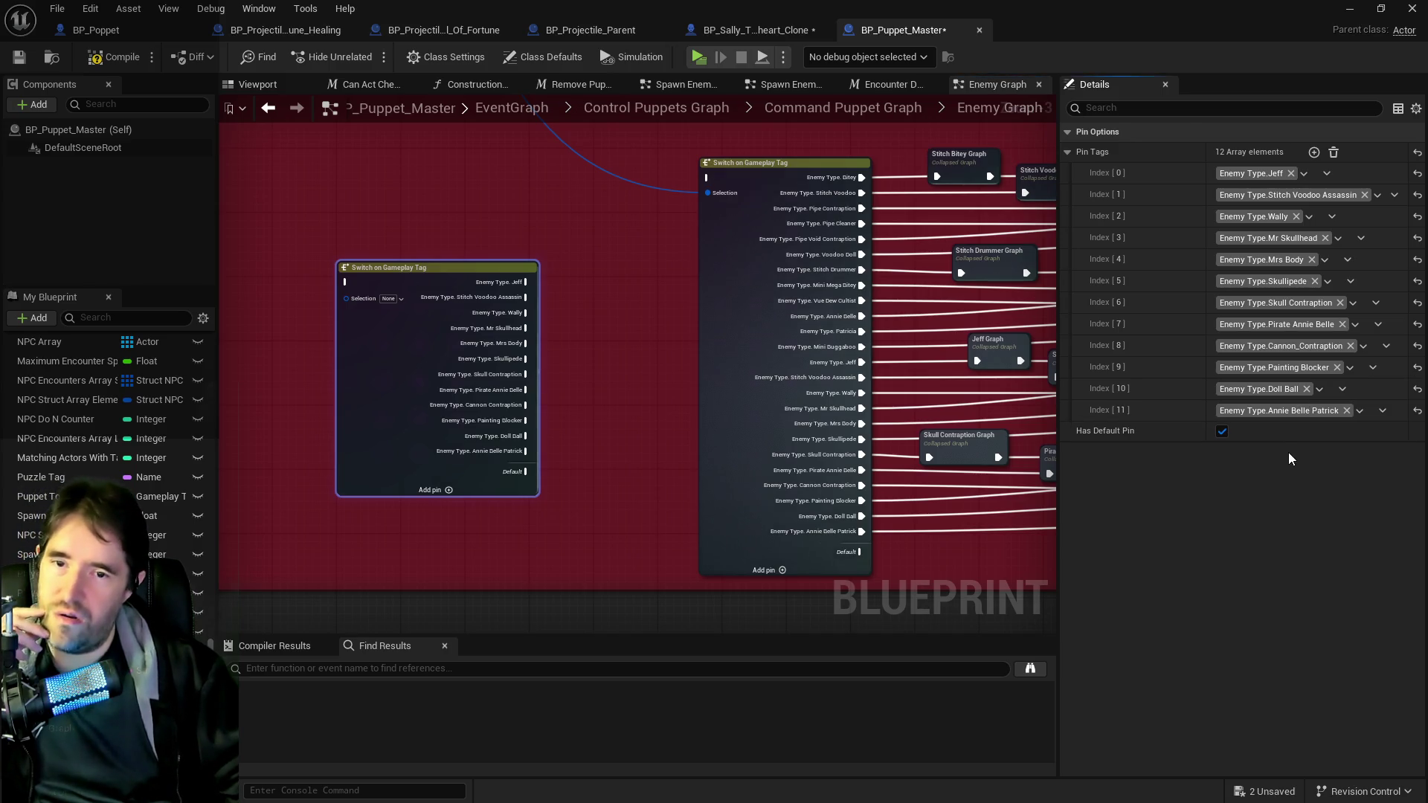
click(1344, 390)
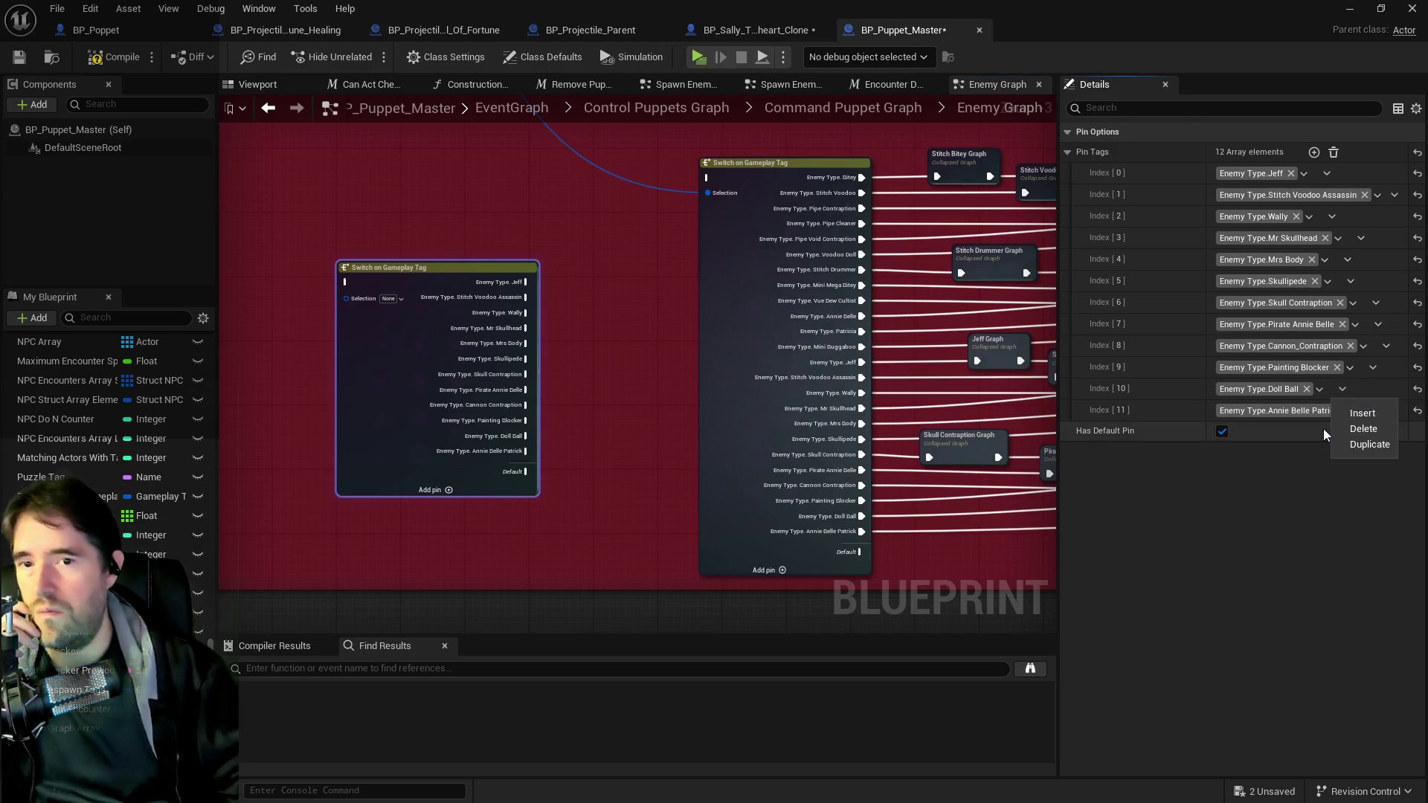
click(1357, 429)
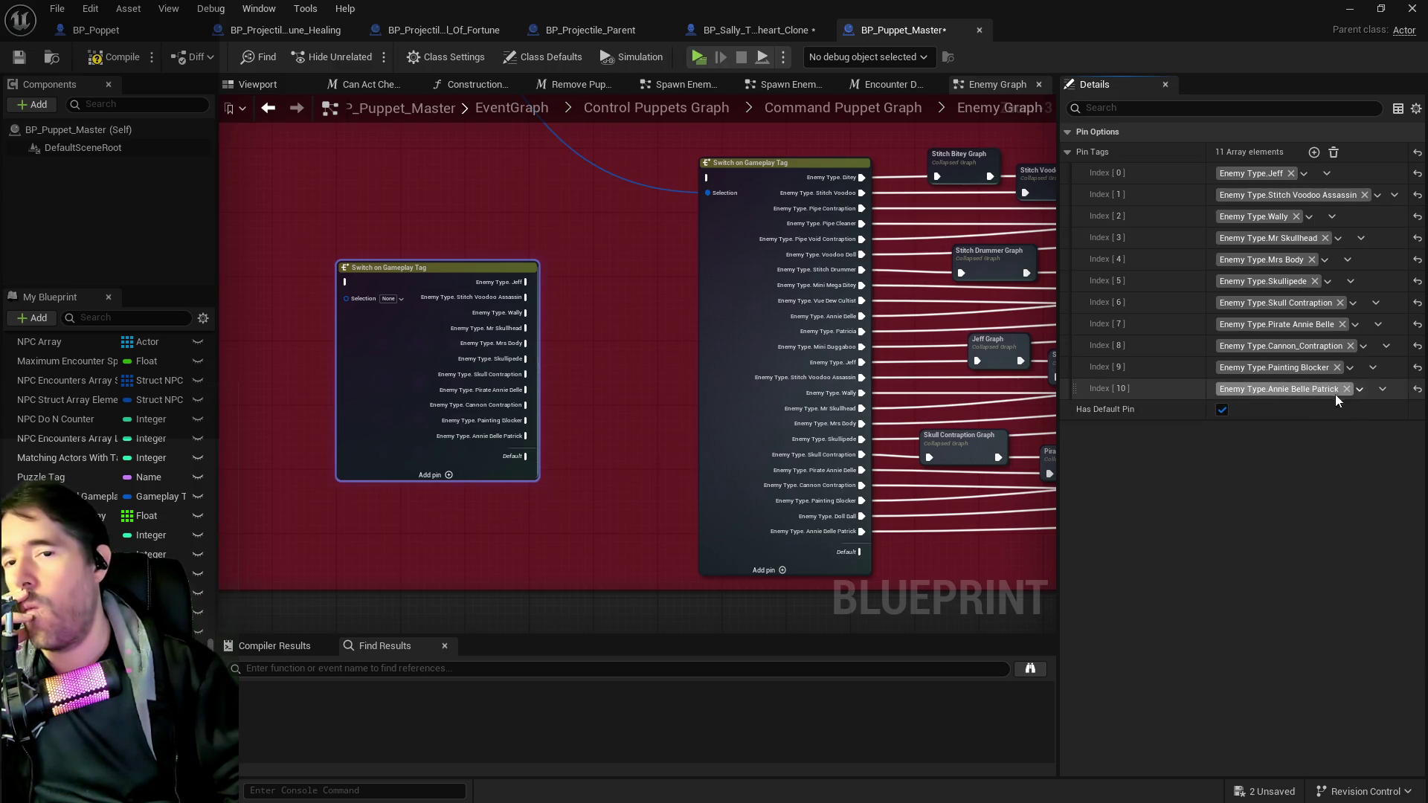
click(1377, 391)
click(1377, 429)
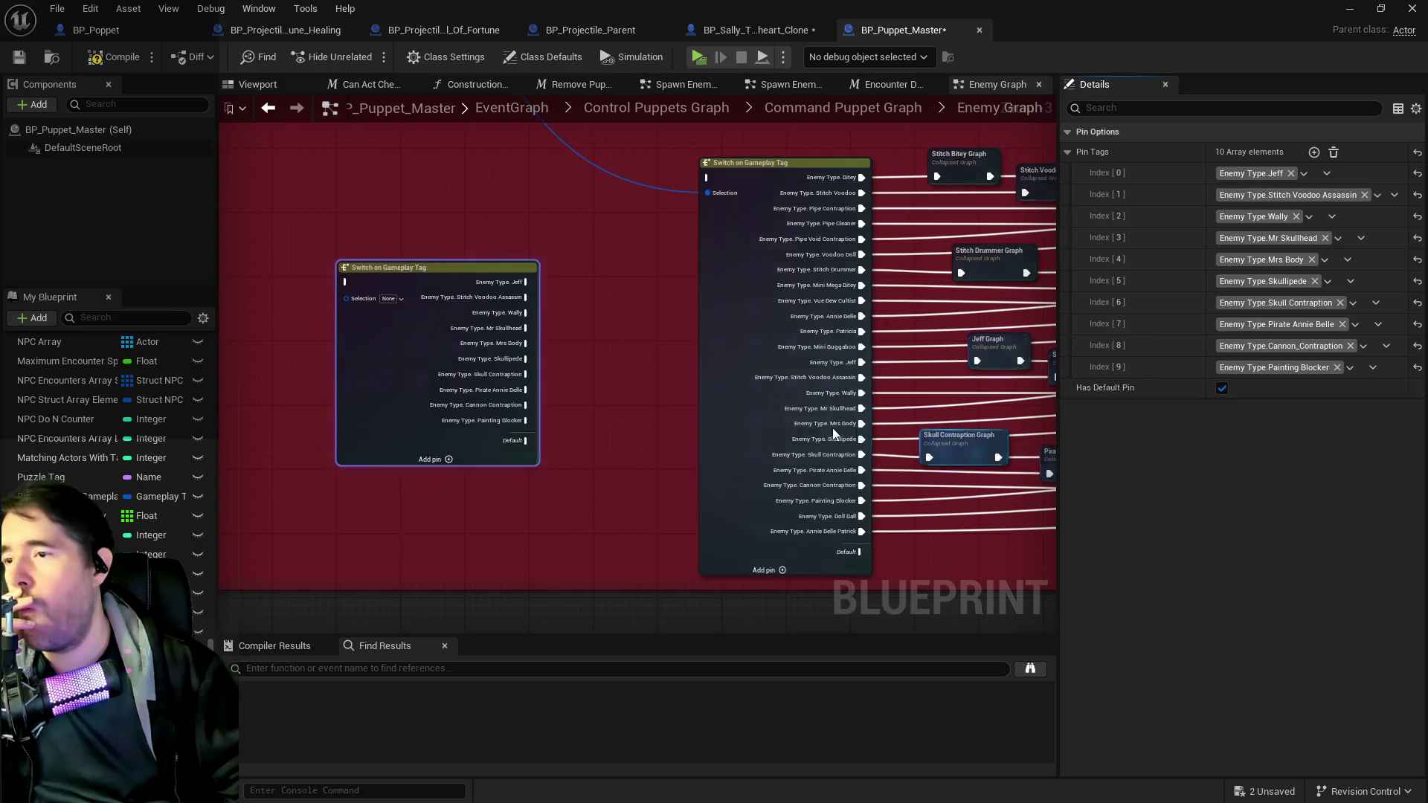
scroll(789, 428, down, 6)
- Place the ten-case switch atop the Enemies box and wire Chapter 2 into its input
mouse_move(656, 405)
mouse_down()
mouse_move(793, 263)
mouse_move(817, 249)
mouse_move(848, 257)
mouse_up()
scroll(806, 279, up, 8)
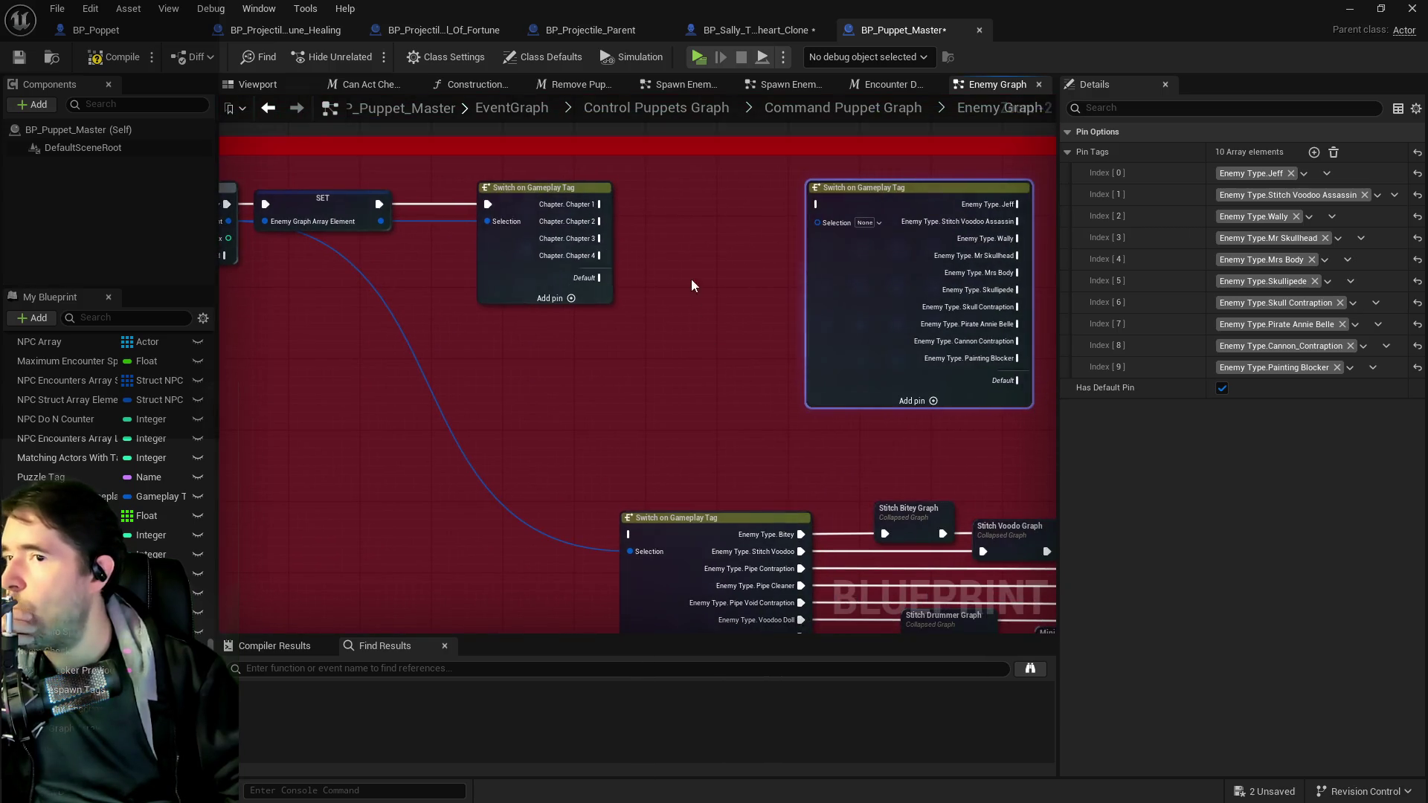
click(580, 231)
mouse_move(599, 221)
mouse_down()
mouse_move(786, 197)
mouse_move(875, 217)
mouse_move(714, 138)
mouse_up()
click(848, 190)
- Zoom and pan to bring the big switch's enemy case pins into view
scroll(641, 287, down, 2)
scroll(491, 279, down, 1)
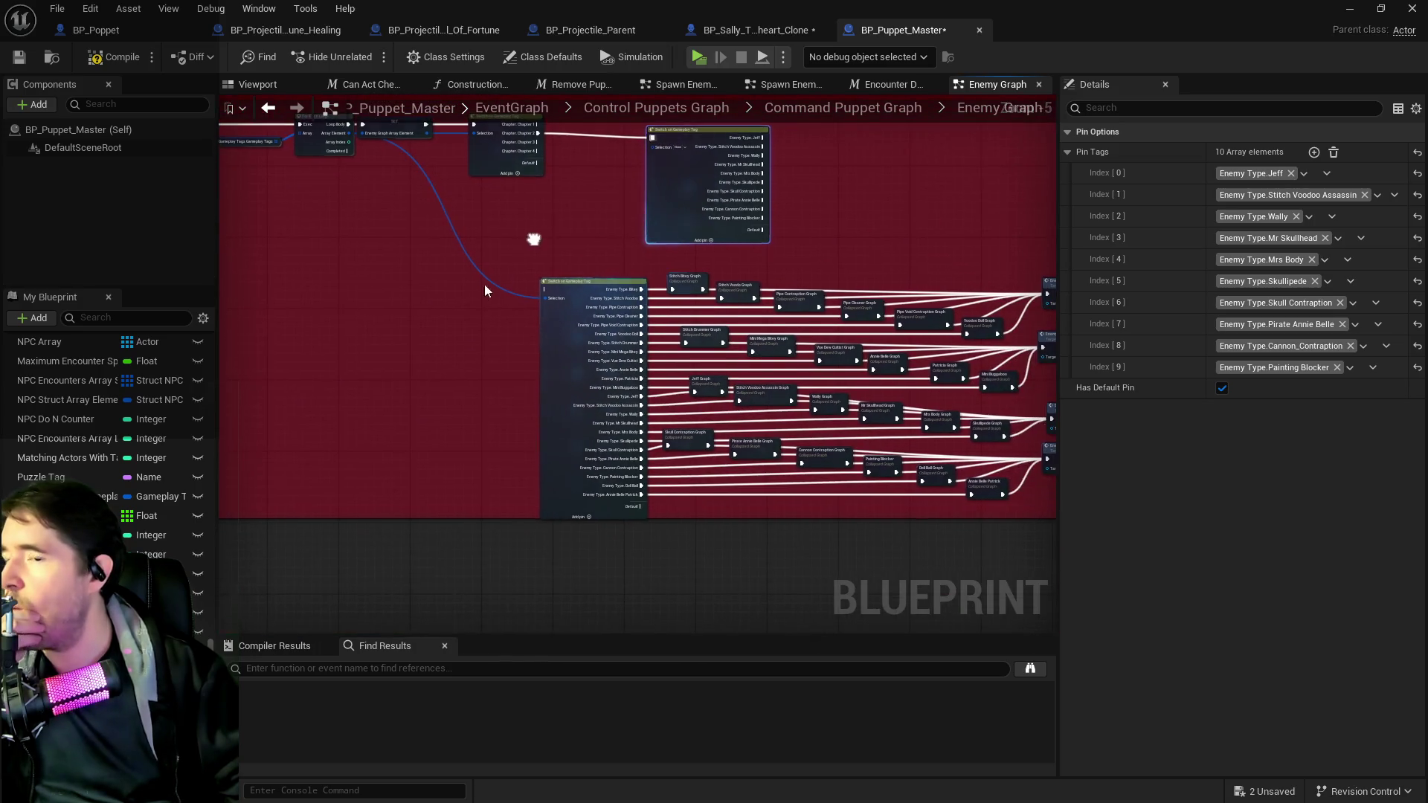
scroll(488, 281, down, 1)
scroll(485, 283, up, 1)
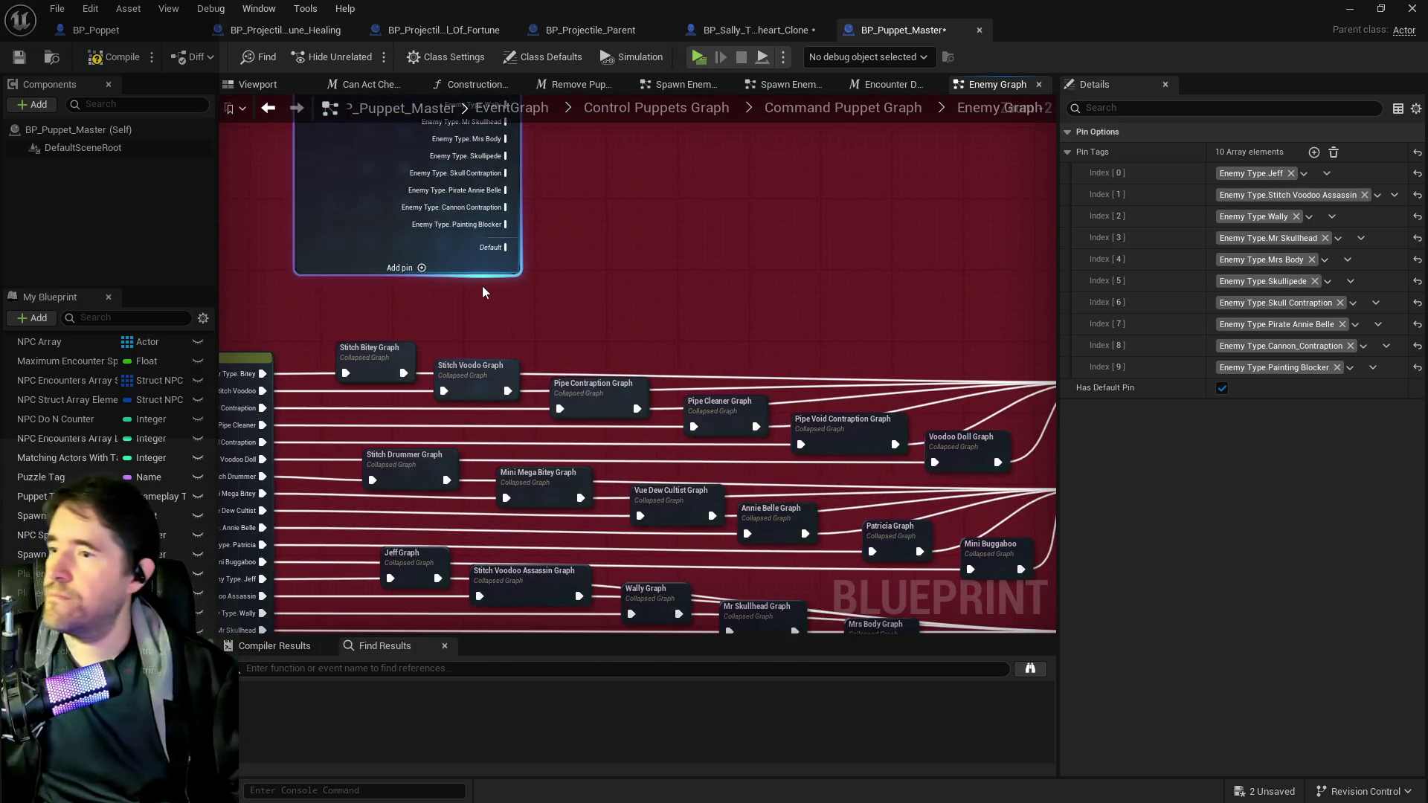
scroll(480, 281, up, 3)
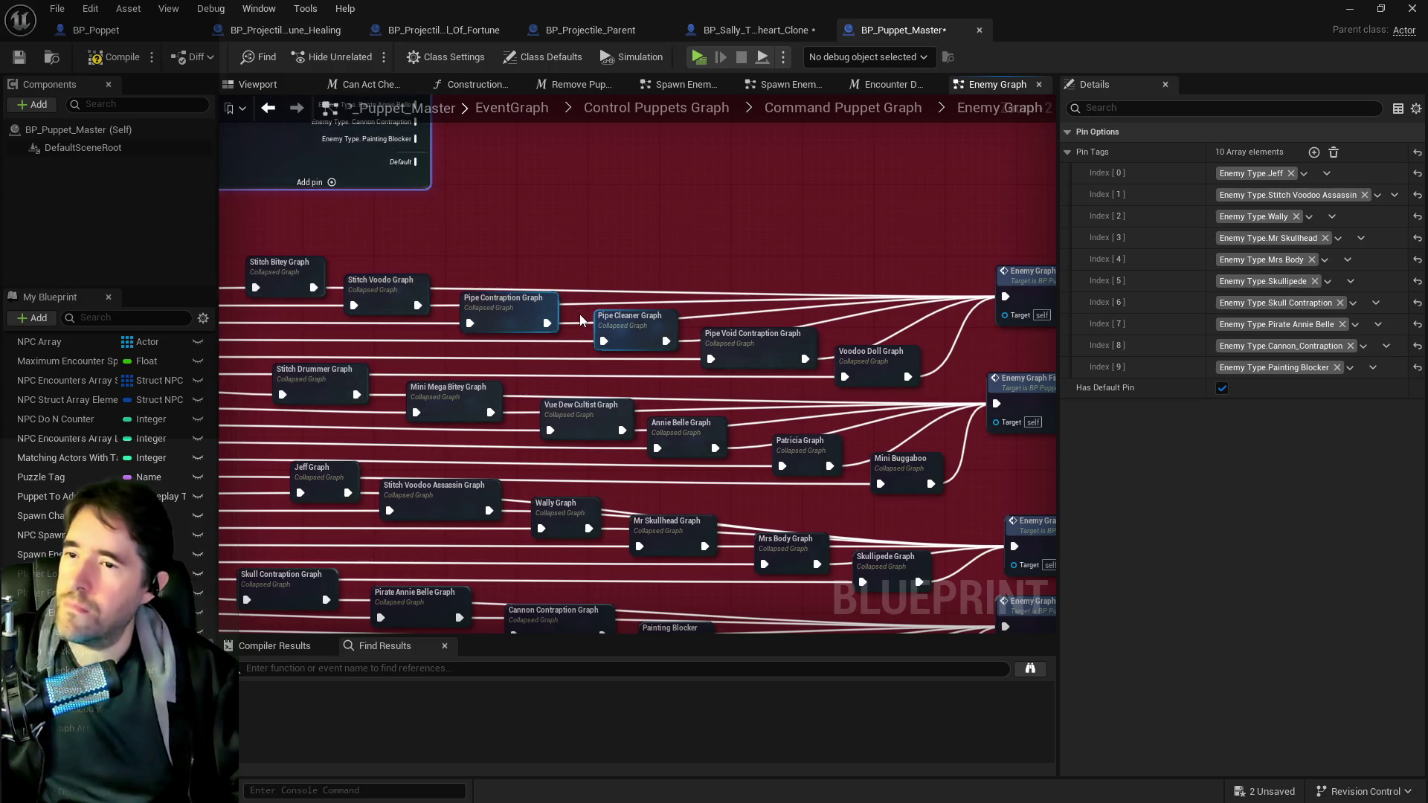
scroll(578, 314, down, 2)
scroll(500, 288, up, 2)
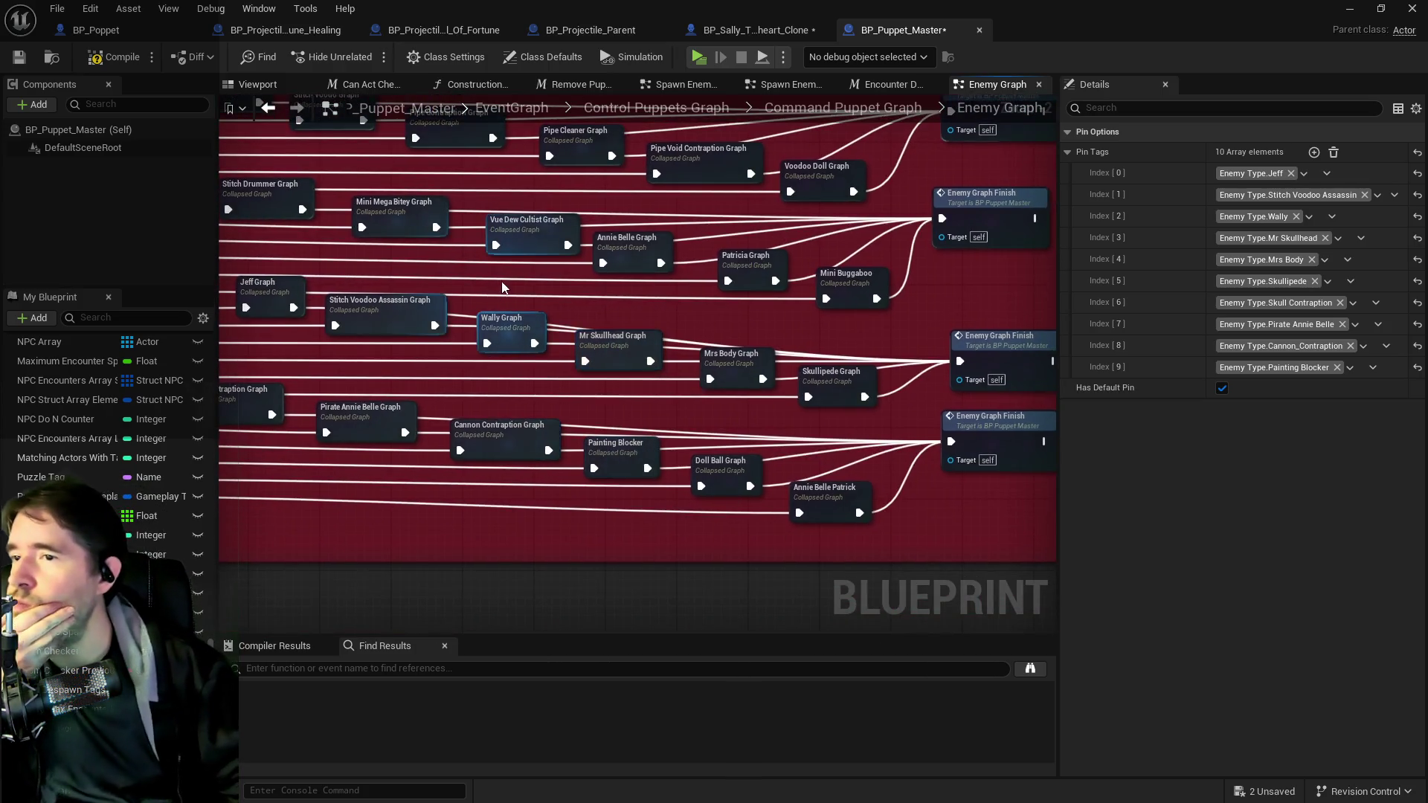
drag(550, 290, 823, 290)
- Deselect Jeff Graph and select the original 24-case enemy switch
scroll(567, 334, down, 2)
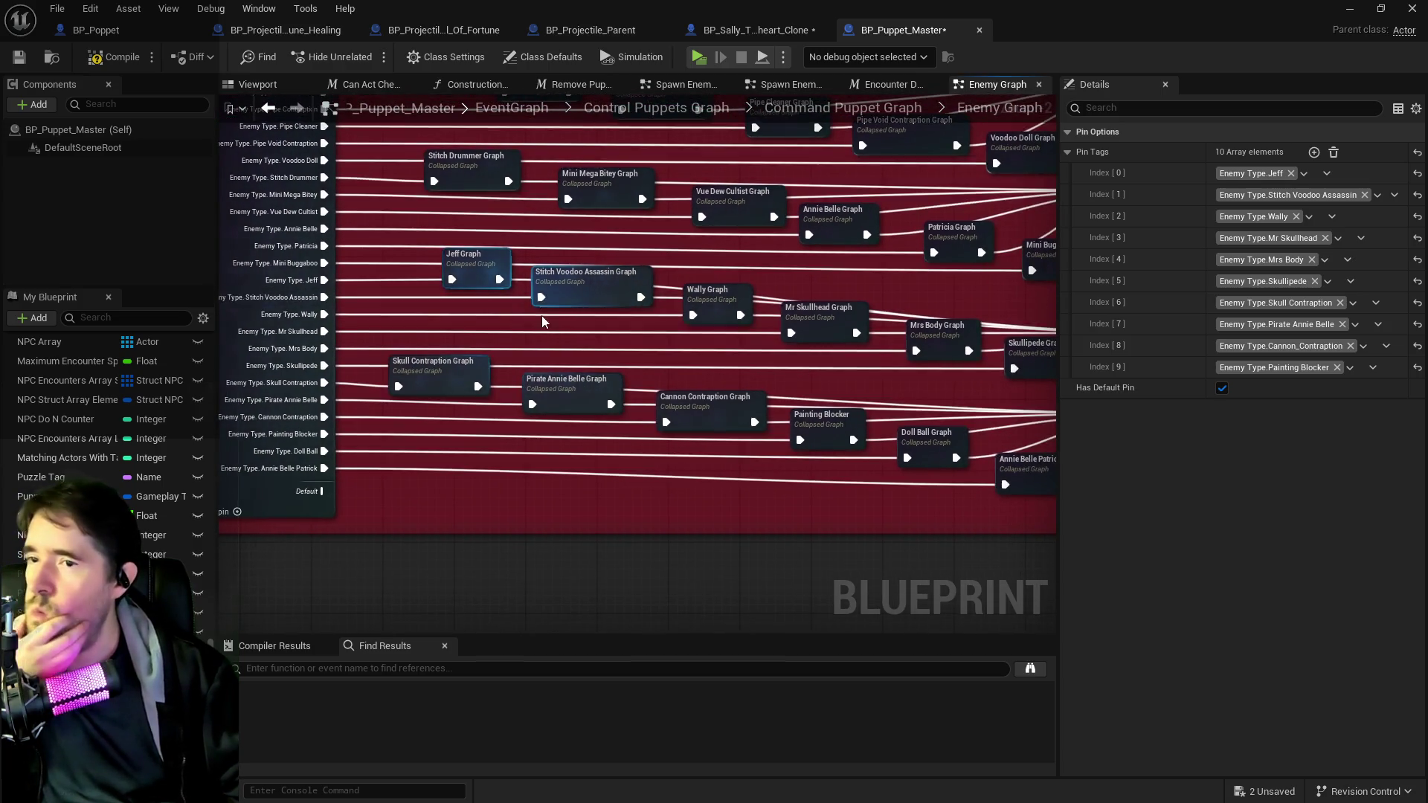
scroll(493, 300, up, 2)
scroll(565, 216, down, 2)
scroll(432, 240, up, 2)
click(400, 235)
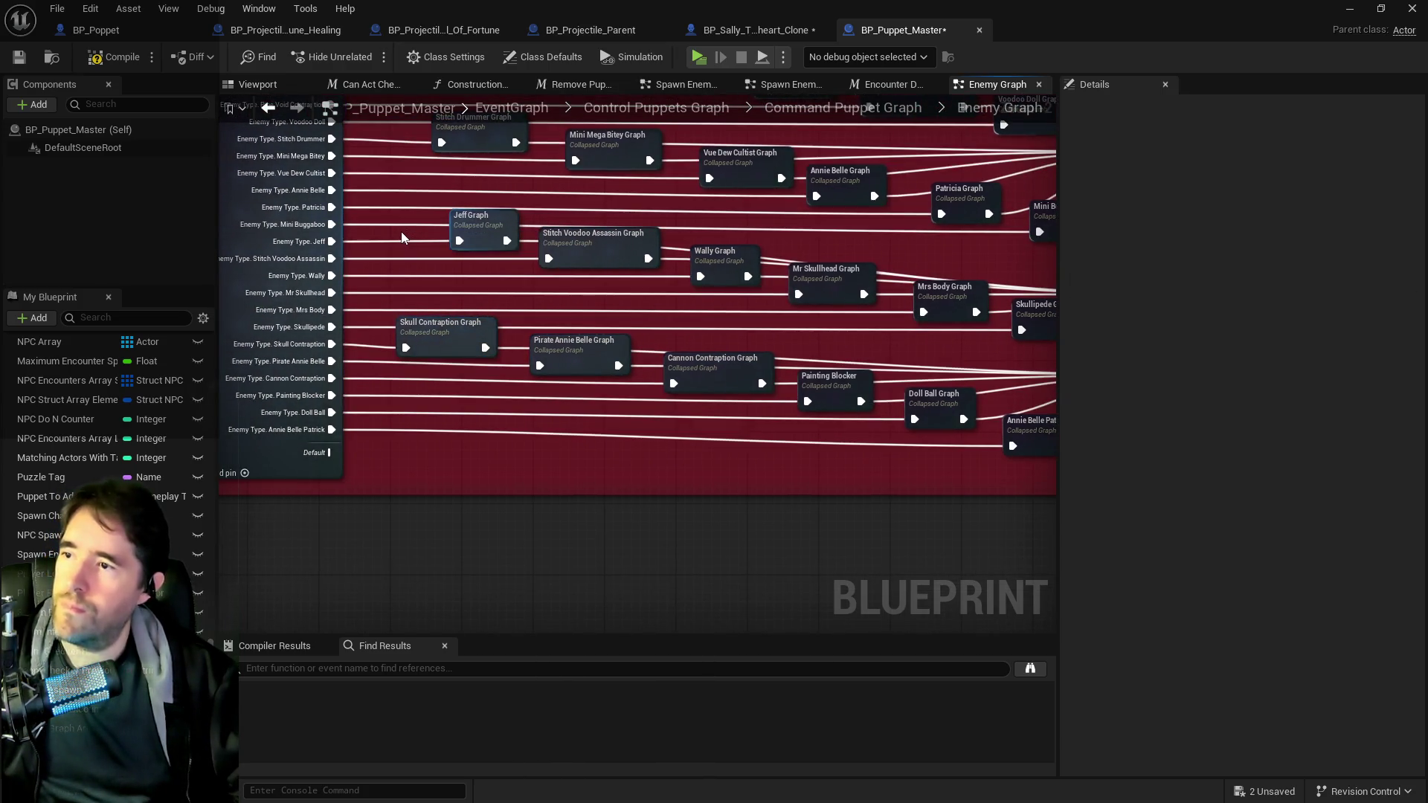
scroll(400, 235, down, 2)
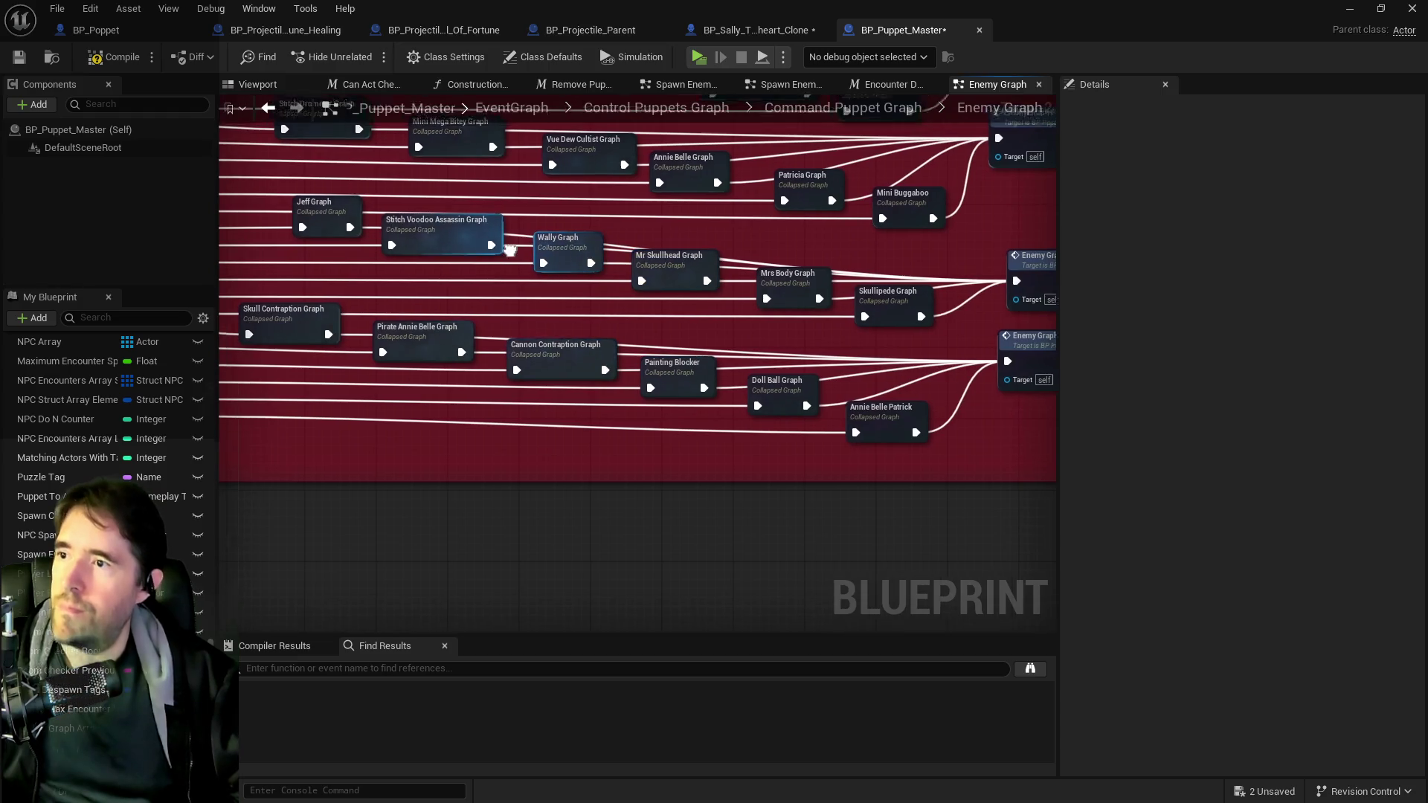
scroll(809, 247, up, 2)
scroll(810, 247, down, 2)
scroll(482, 241, up, 2)
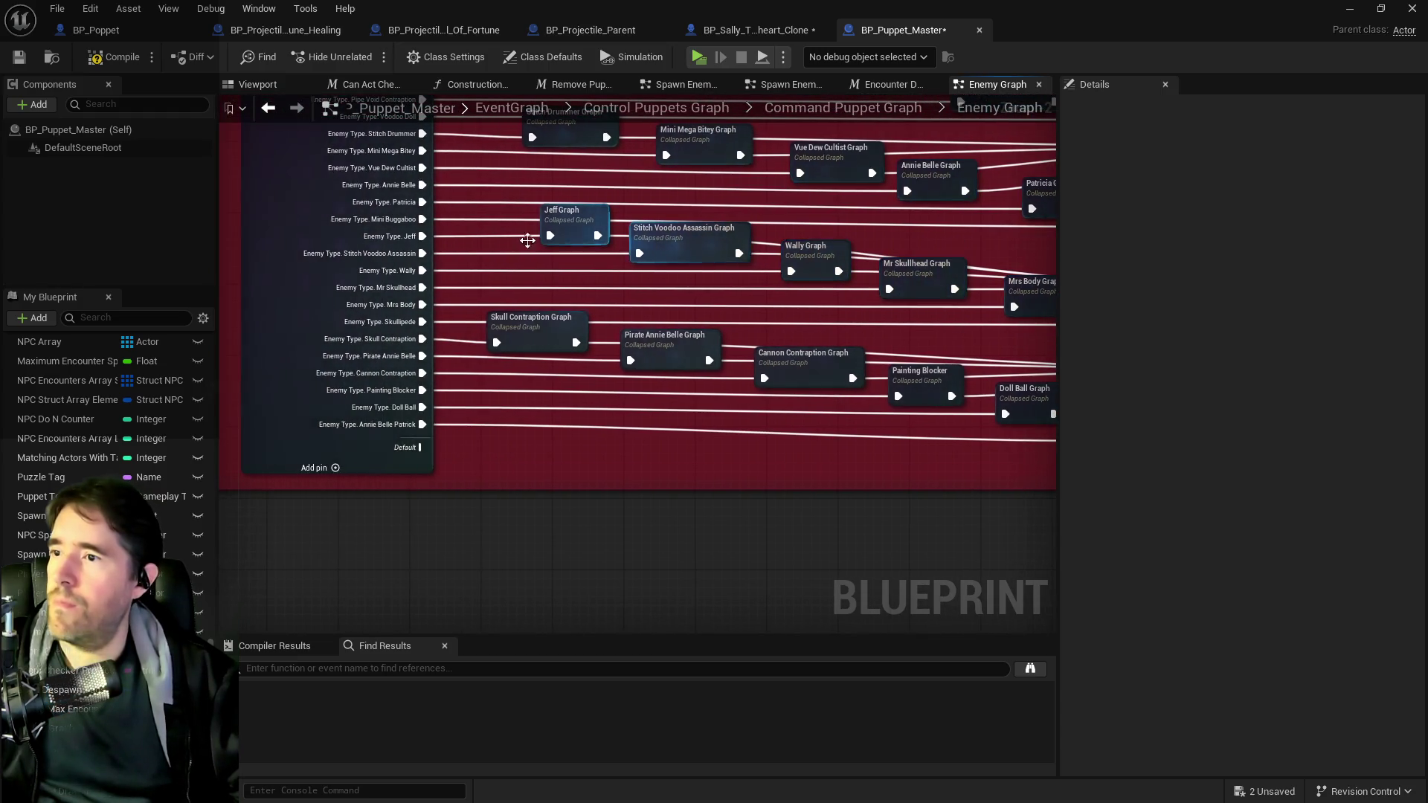
click(480, 236)
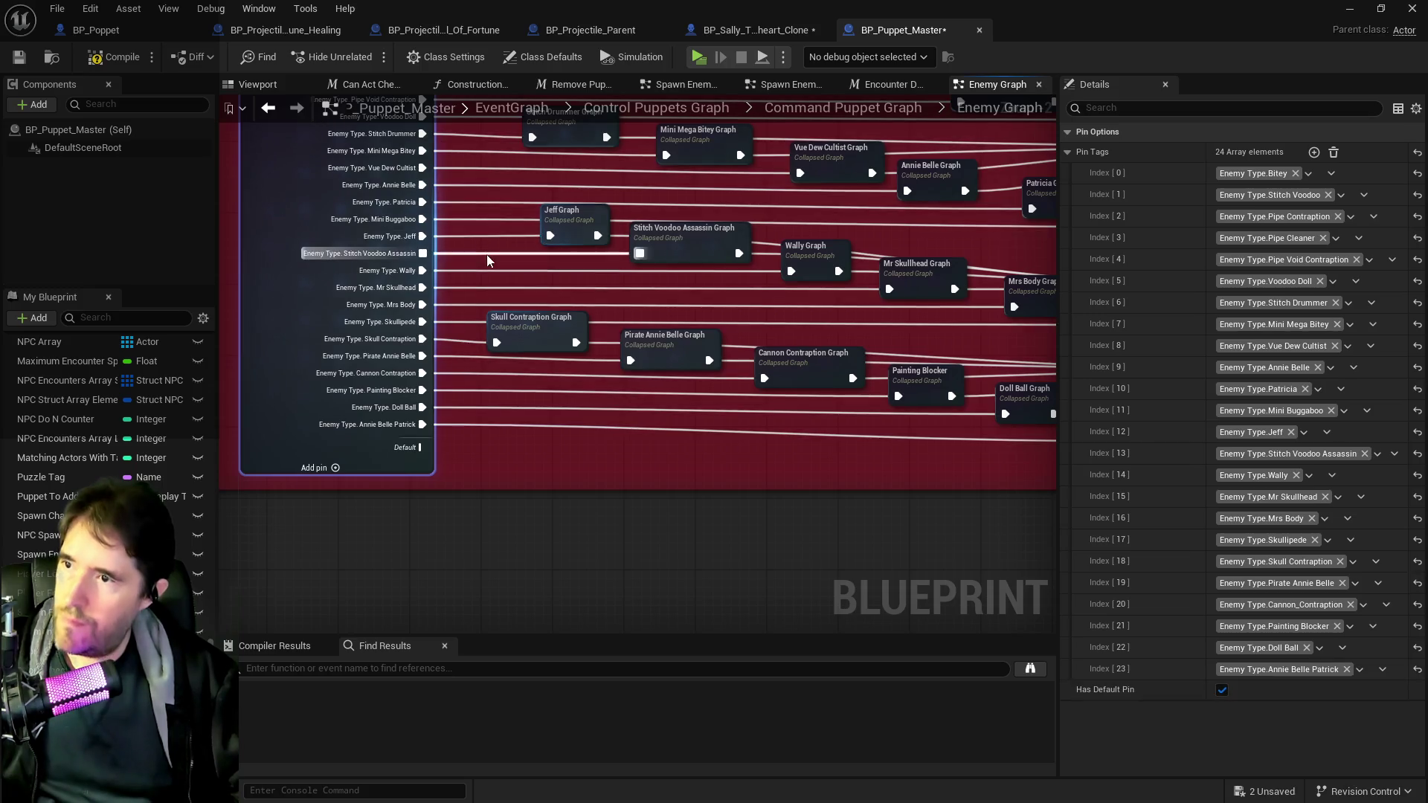
- Disconnect the Jeff, Stitch Voodoo Assassin, Wally and Mr Skullhead cases from their graphs
alt+click(485, 238)
alt+click(484, 253)
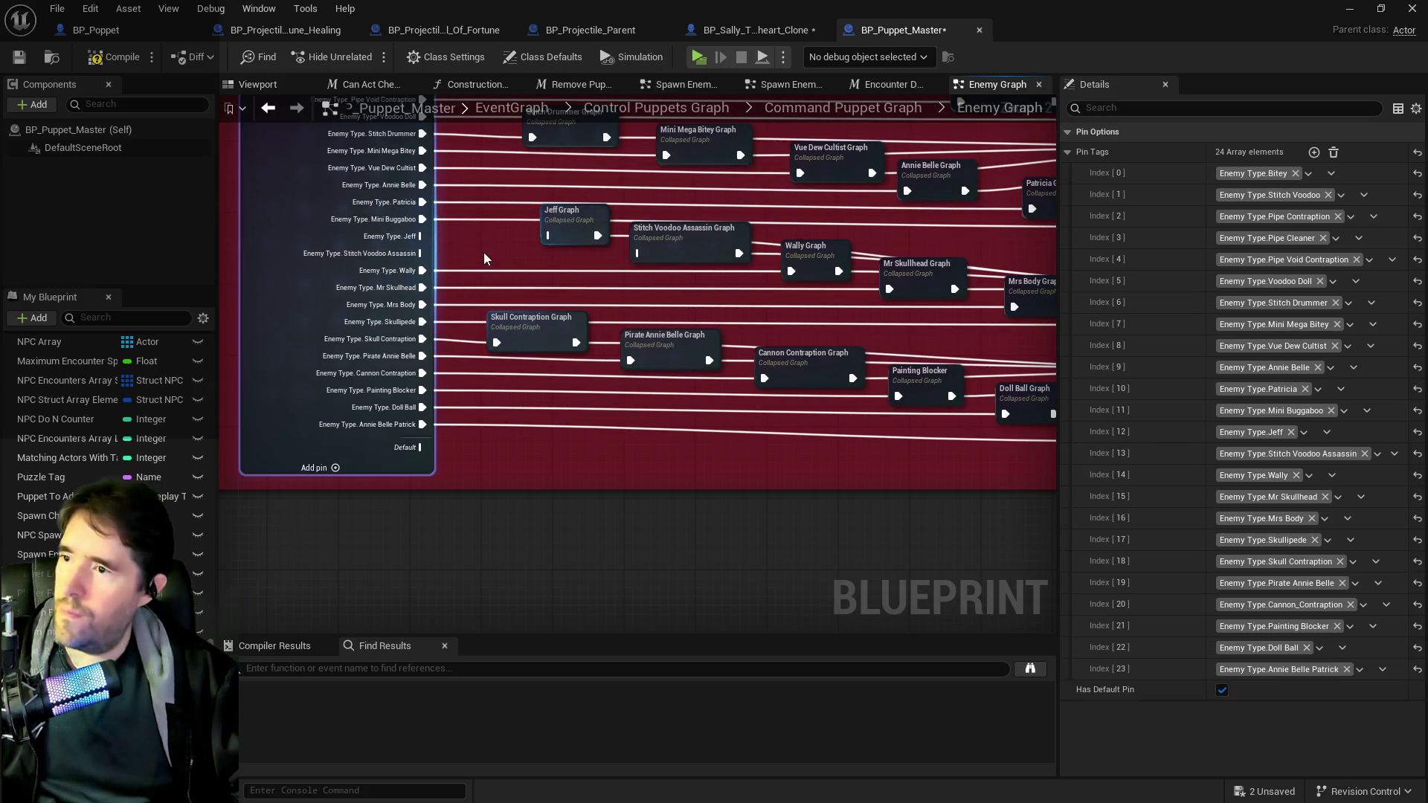
alt+click(493, 270)
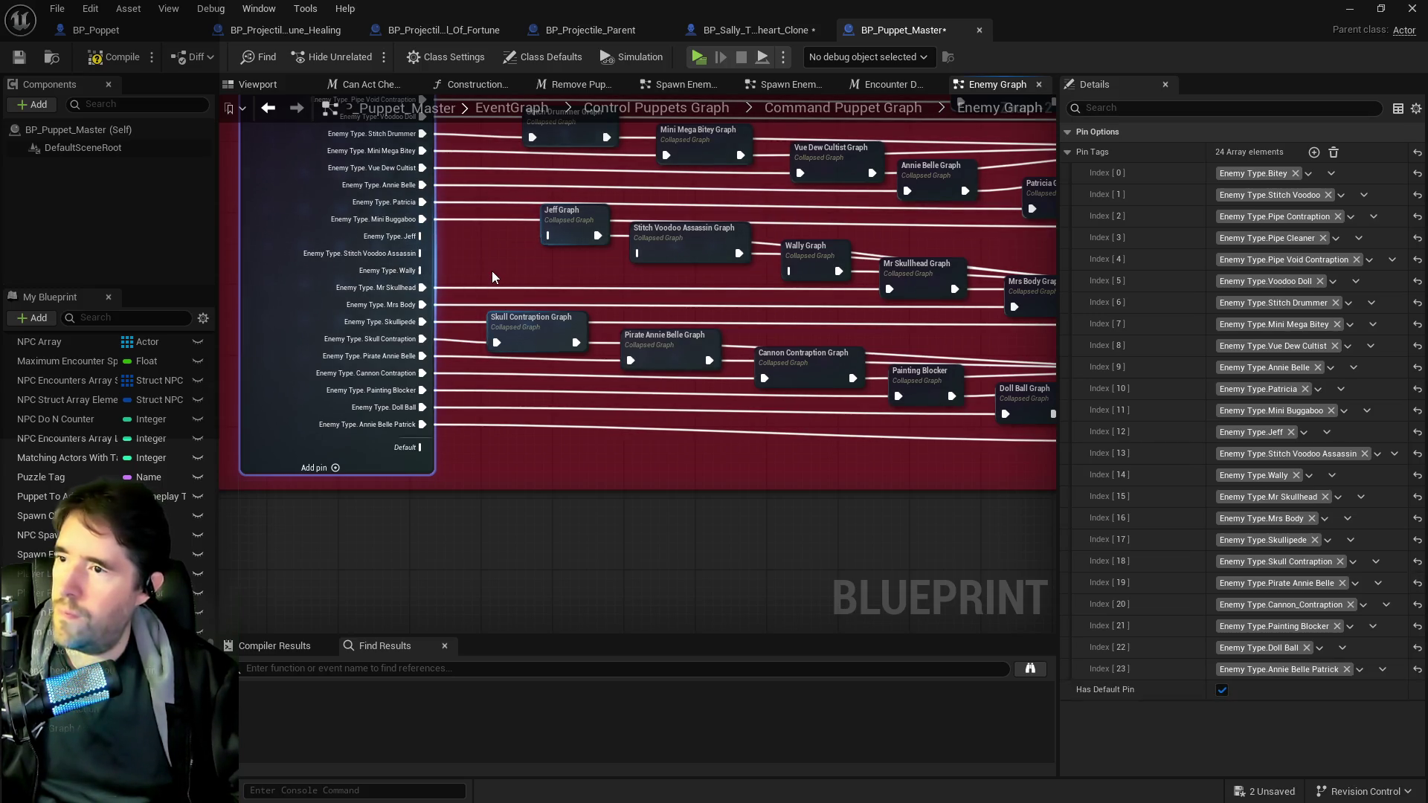
alt+click(577, 289)
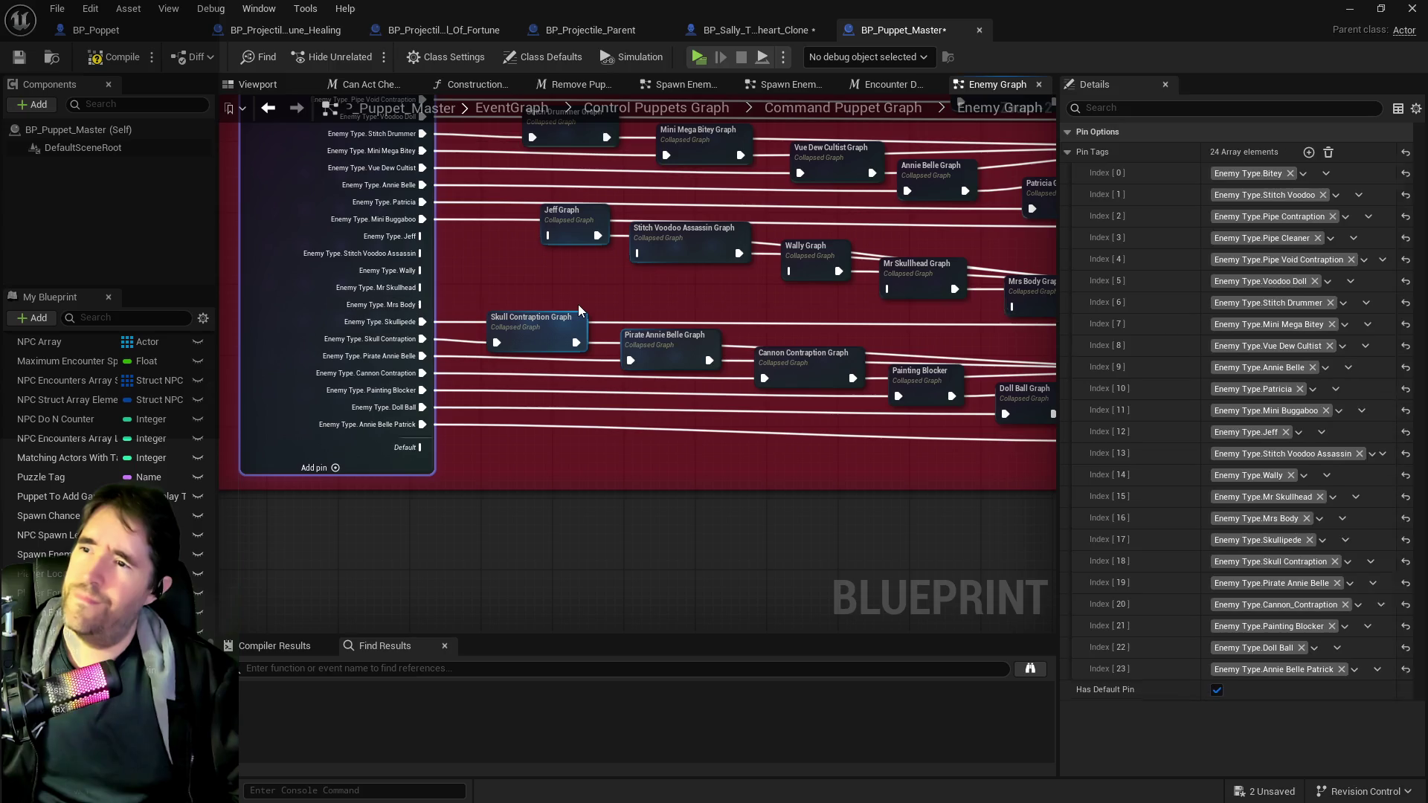
- Select the middle row of collapsed enemy graphs
mouse_move(582, 309)
mouse_down()
mouse_move(502, 302)
mouse_move(651, 301)
mouse_move(586, 302)
mouse_up()
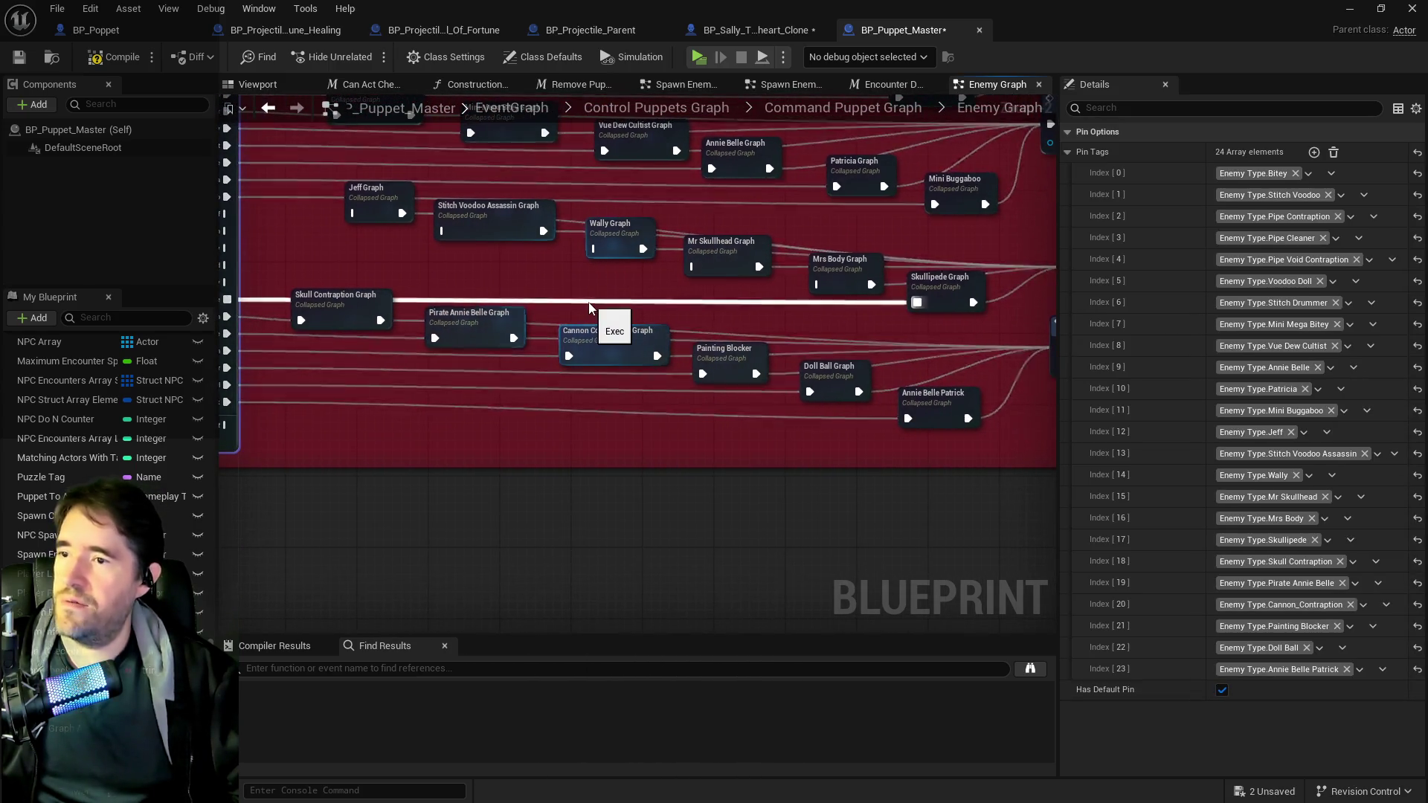
scroll(507, 293, down, 4)
mouse_move(325, 214)
mouse_down()
mouse_move(827, 274)
mouse_move(855, 257)
mouse_move(837, 213)
mouse_move(860, 226)
mouse_up()
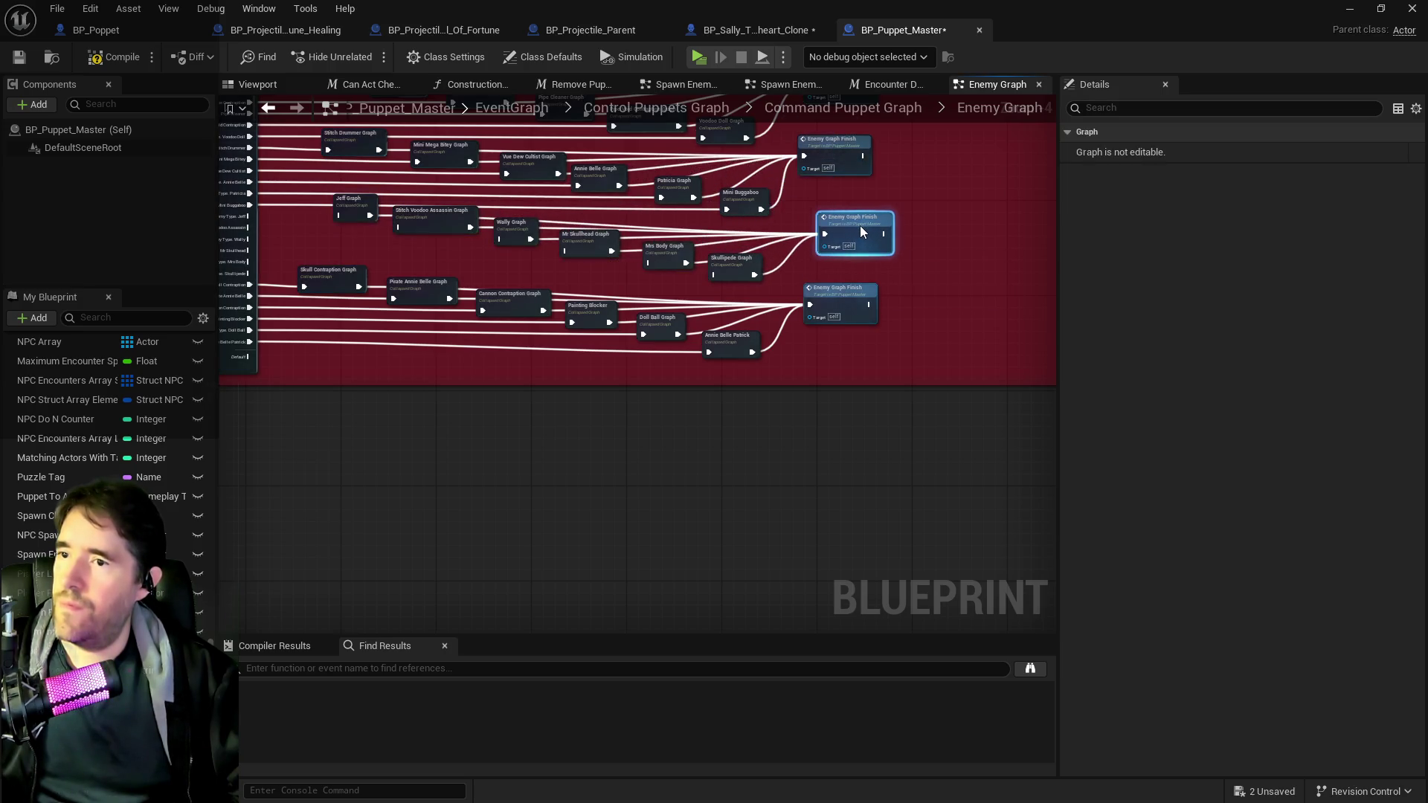
- Compile and save BP_Puppet_Master, then reselect a row of graph nodes and shift it left
click(110, 58)
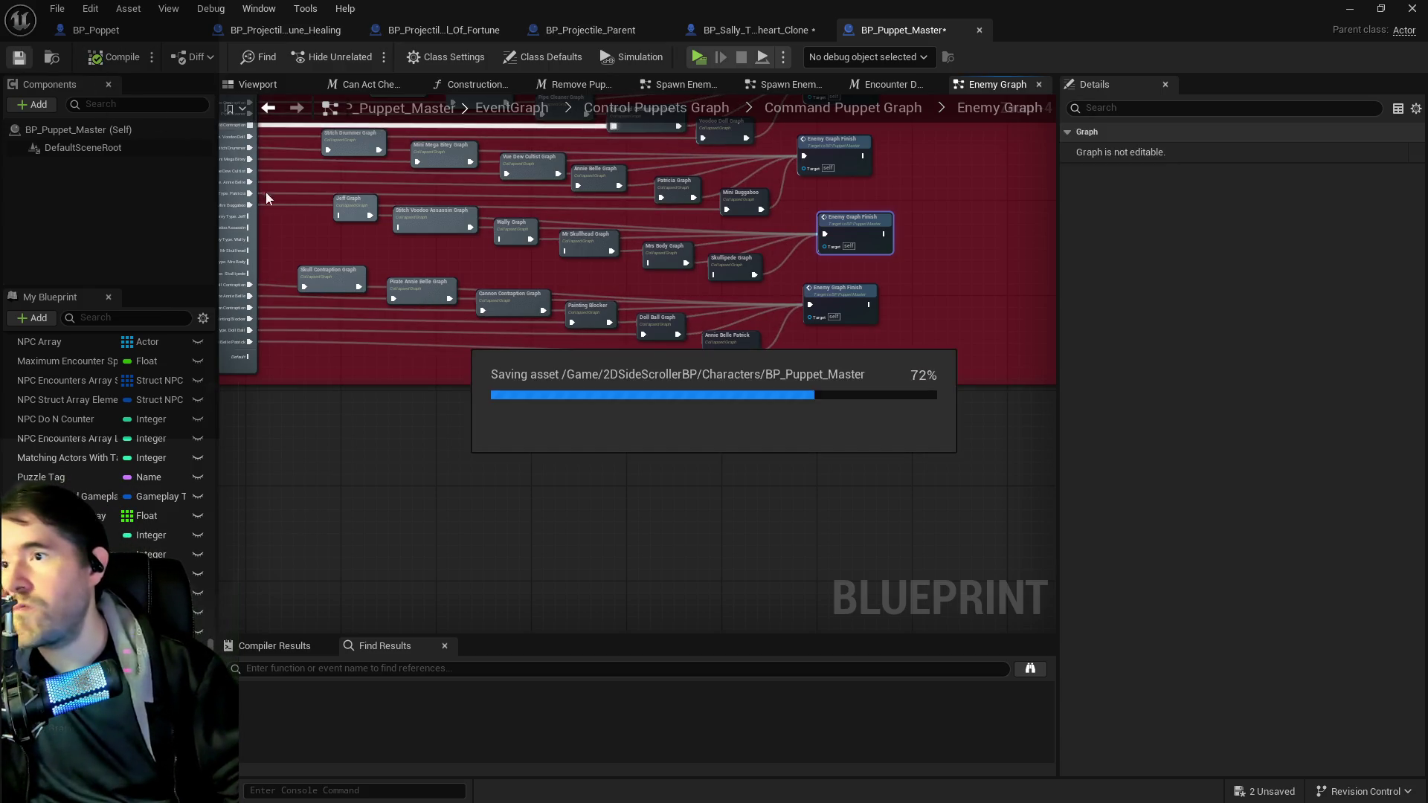
mouse_move(863, 269)
mouse_down()
mouse_move(874, 274)
mouse_move(345, 212)
mouse_move(370, 215)
mouse_move(392, 113)
mouse_move(476, 337)
mouse_move(366, 337)
mouse_up()
click(509, 328)
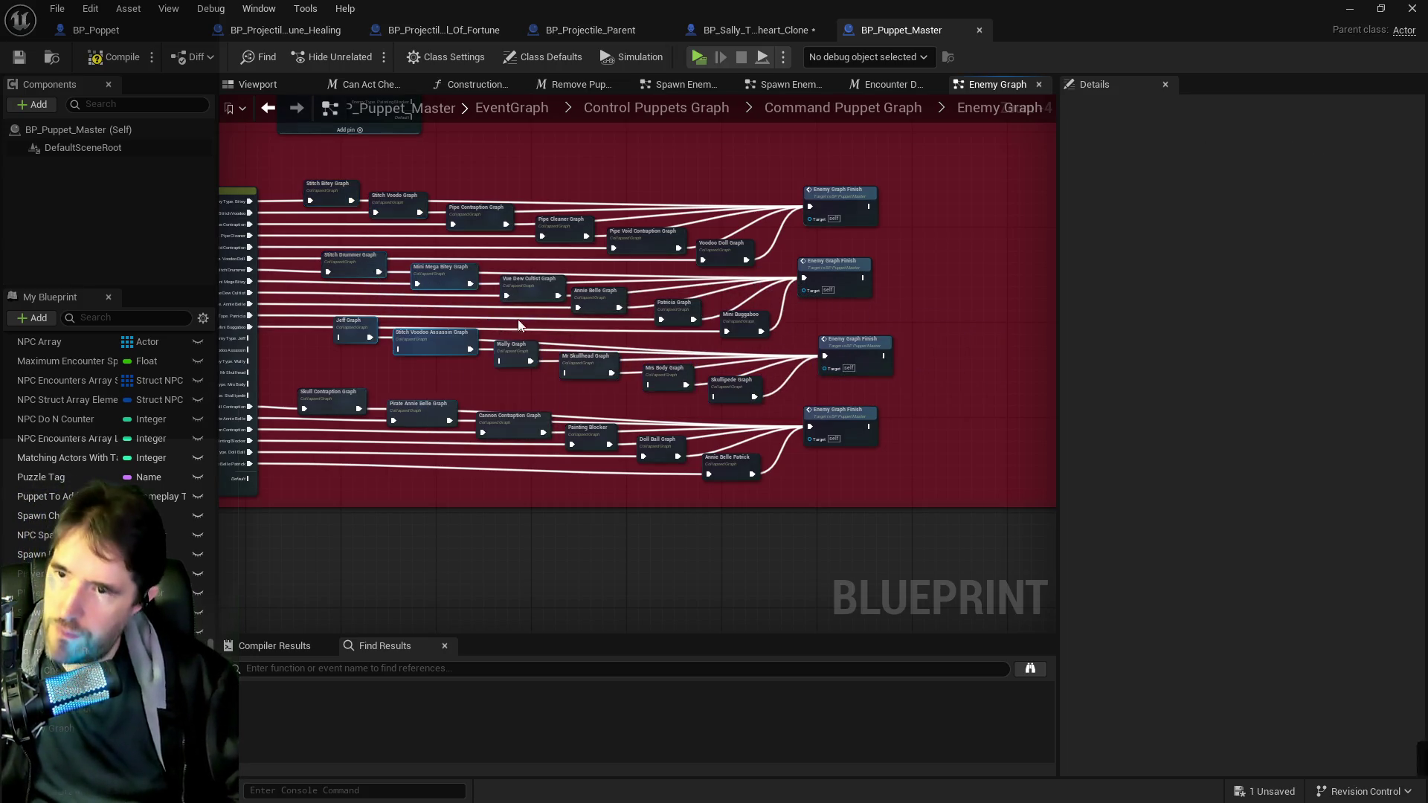
- Undo the accidental move and place the middle row of collapsed graphs above the other chains
key(ctrl+z)
drag(328, 338, 417, 346)
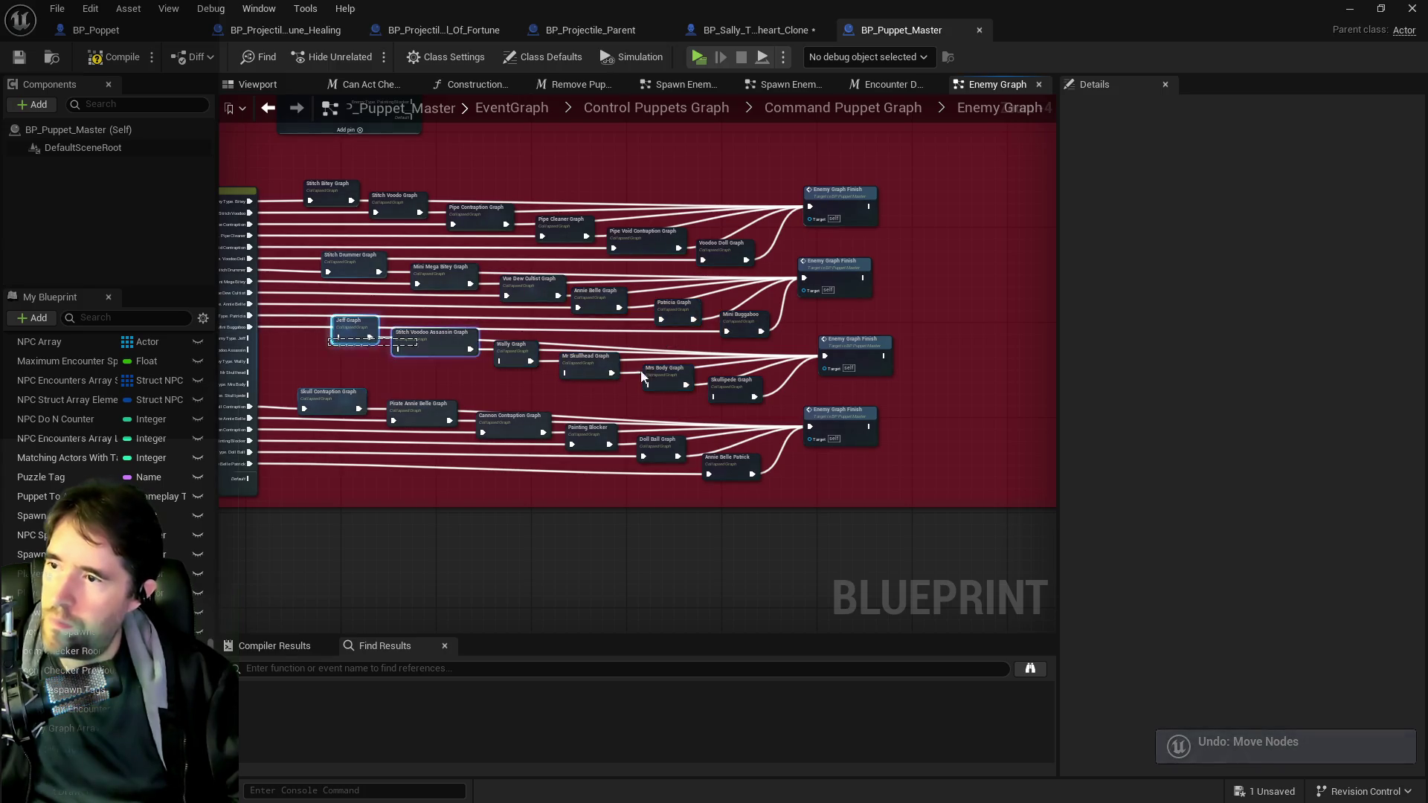
click(251, 329)
drag(251, 329, 312, 338)
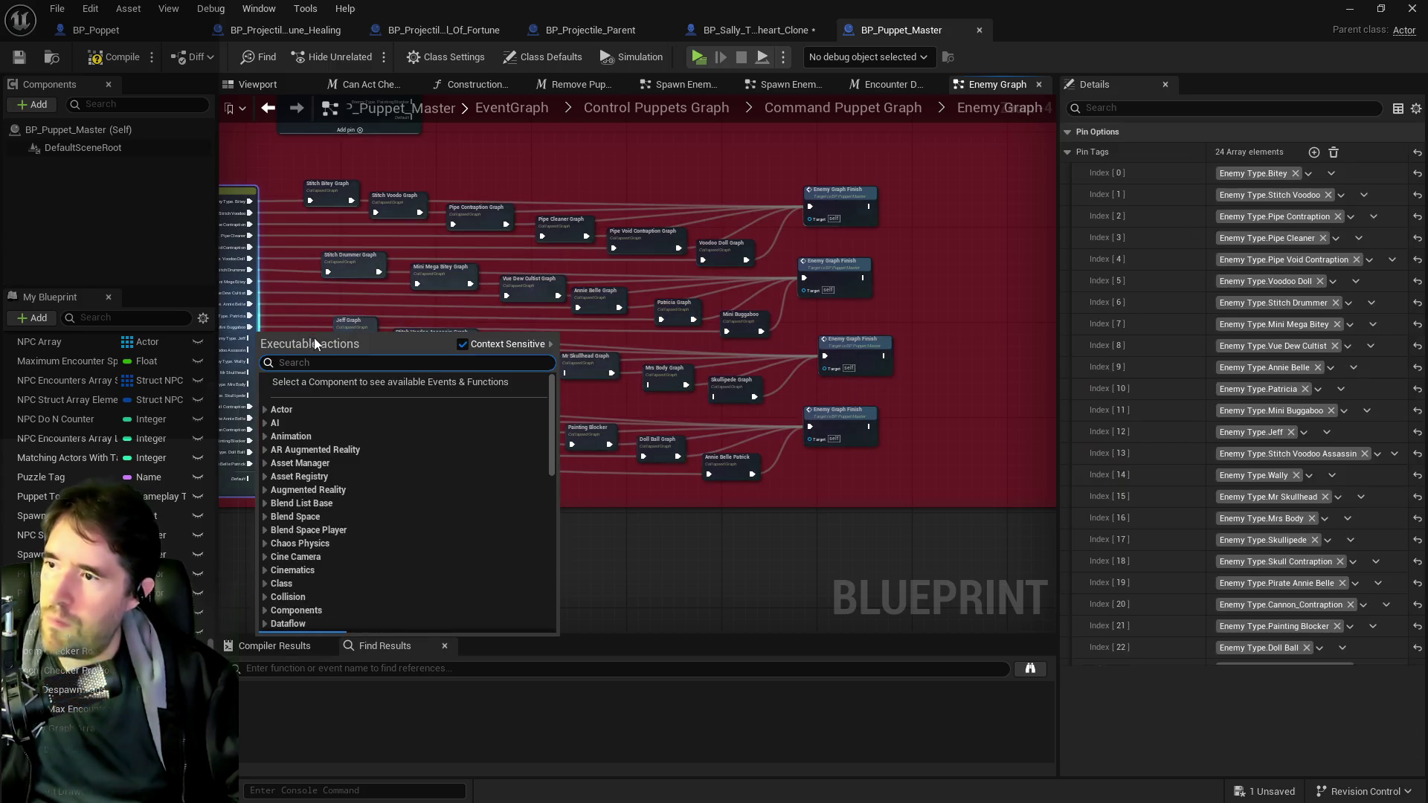
click(645, 400)
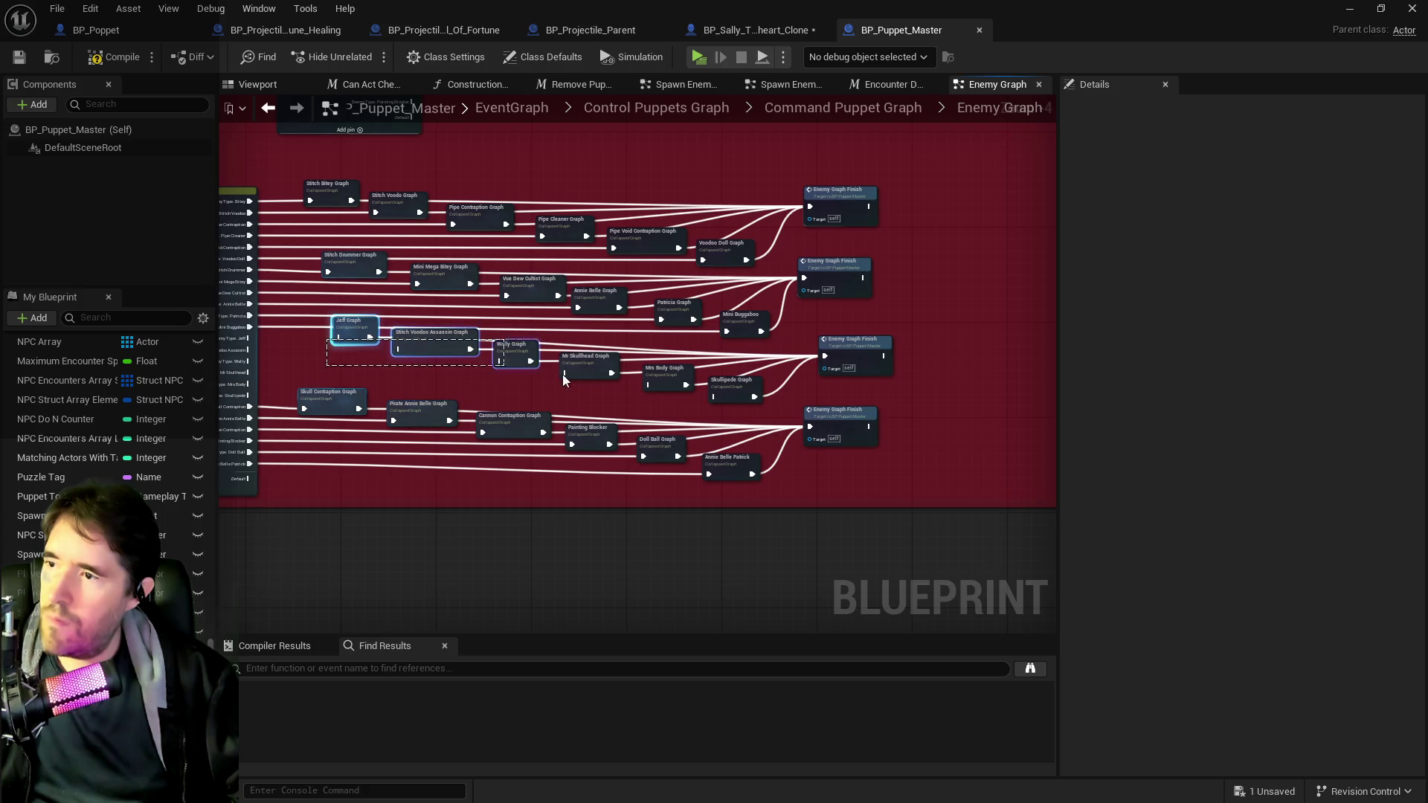
drag(835, 384, 836, 382)
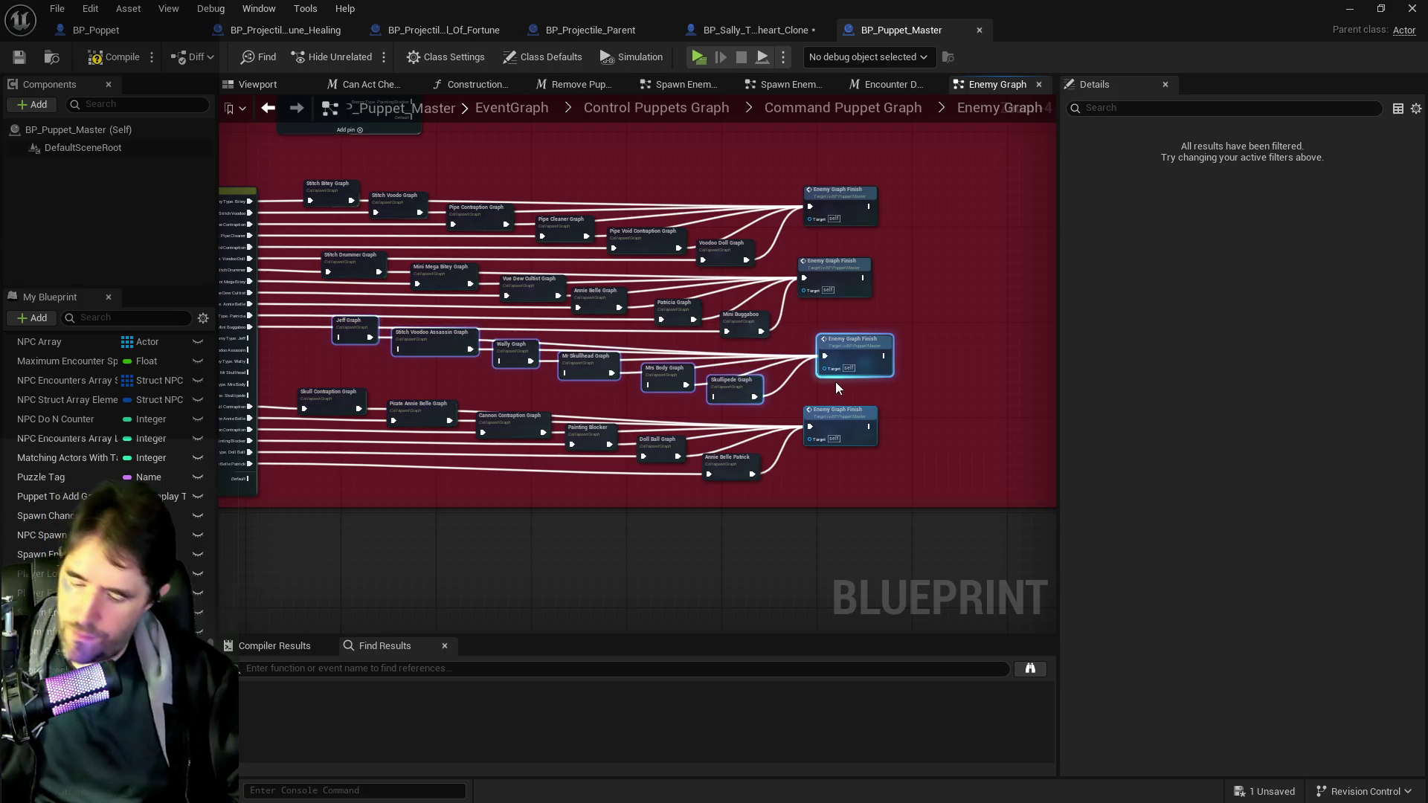
mouse_move(854, 356)
mouse_down()
mouse_move(809, 150)
mouse_move(781, 461)
mouse_move(822, 386)
mouse_move(935, 310)
mouse_up()
- Wire the new switch's Jeff, Wally, Mr Skullhead and Mrs Body cases into their matching graphs
scroll(396, 315, up, 4)
drag(382, 282, 564, 302)
mouse_move(381, 326)
mouse_down()
mouse_move(674, 356)
mouse_move(764, 326)
mouse_up()
drag(382, 350, 895, 350)
mouse_move(380, 374)
mouse_down()
mouse_move(471, 389)
mouse_move(923, 383)
mouse_move(676, 374)
mouse_move(707, 382)
mouse_up()
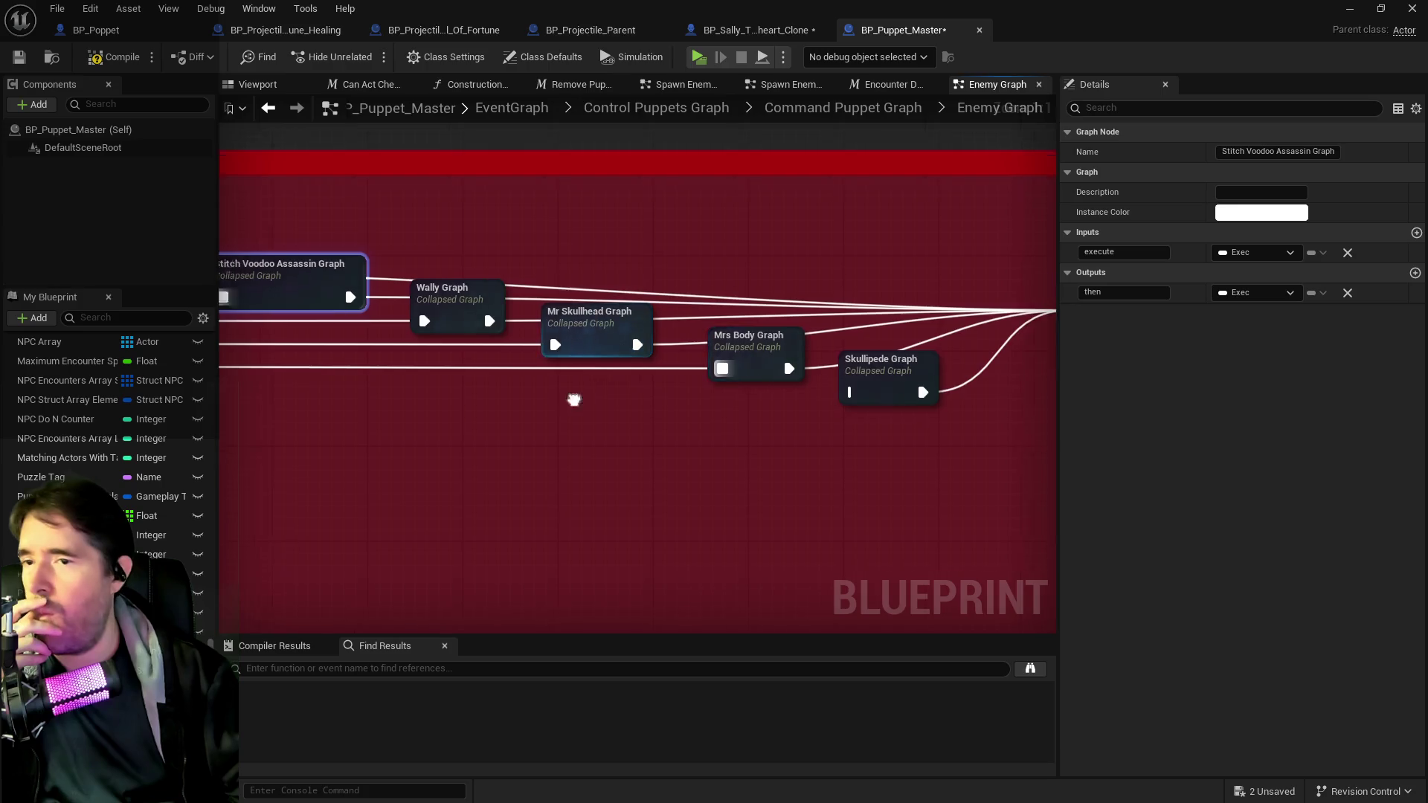
mouse_move(413, 369)
mouse_down()
mouse_move(1128, 379)
mouse_move(902, 375)
mouse_move(920, 374)
mouse_up()
scroll(821, 484, down, 2)
scroll(821, 484, down, 2)
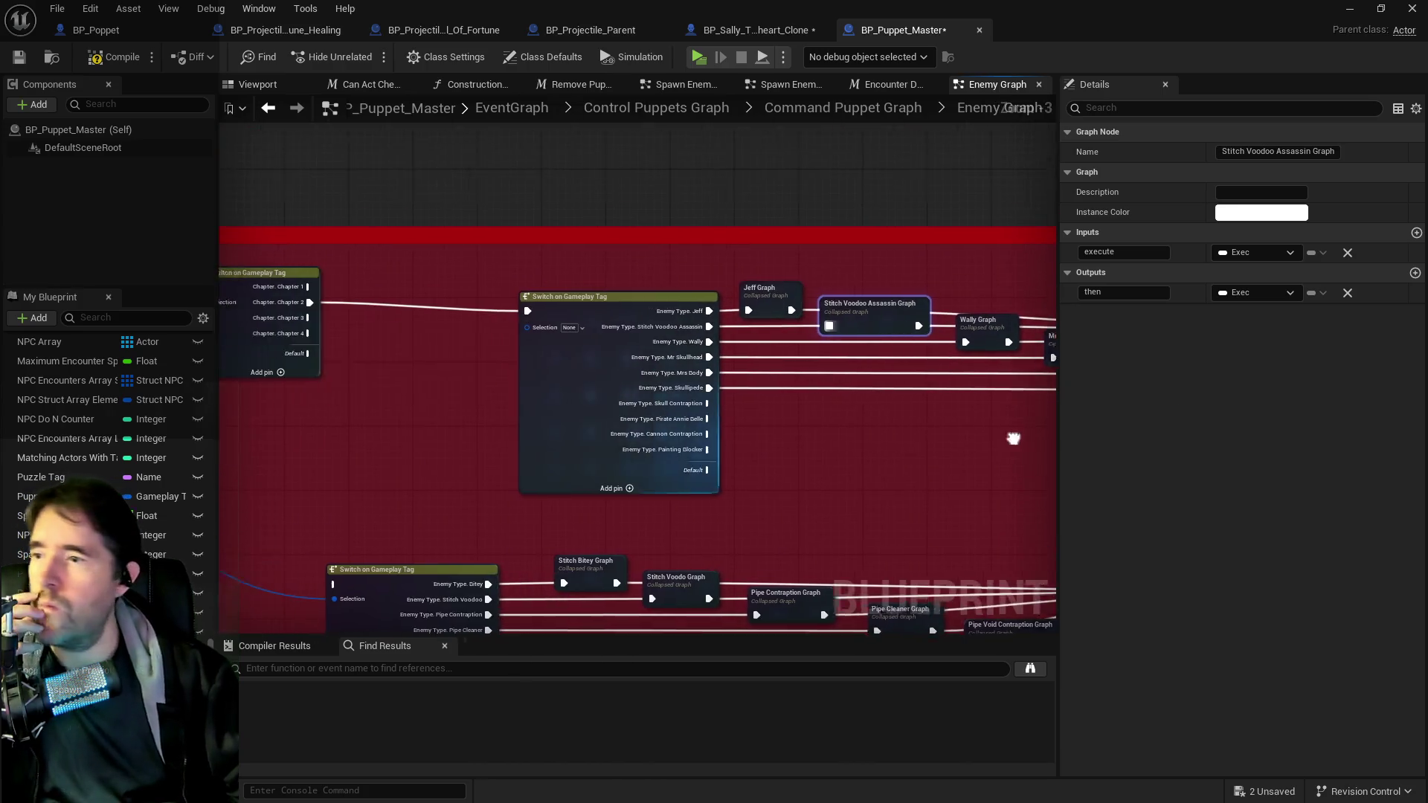
- Delete the Jeff, Stitch Voodoo Assassin, Wally and Mr Skullhead pin tags from the large switch
scroll(443, 365, down, 1)
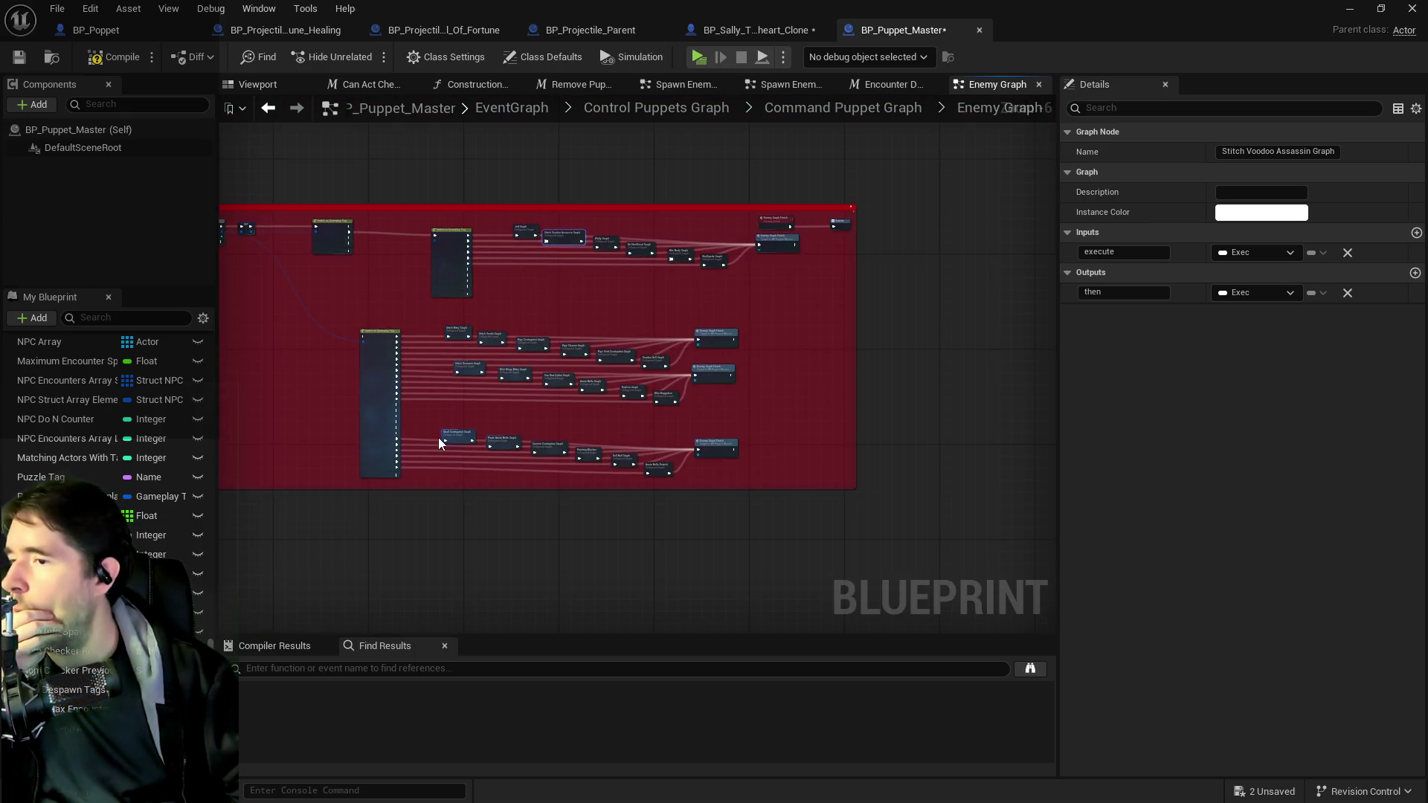
scroll(439, 443, up, 8)
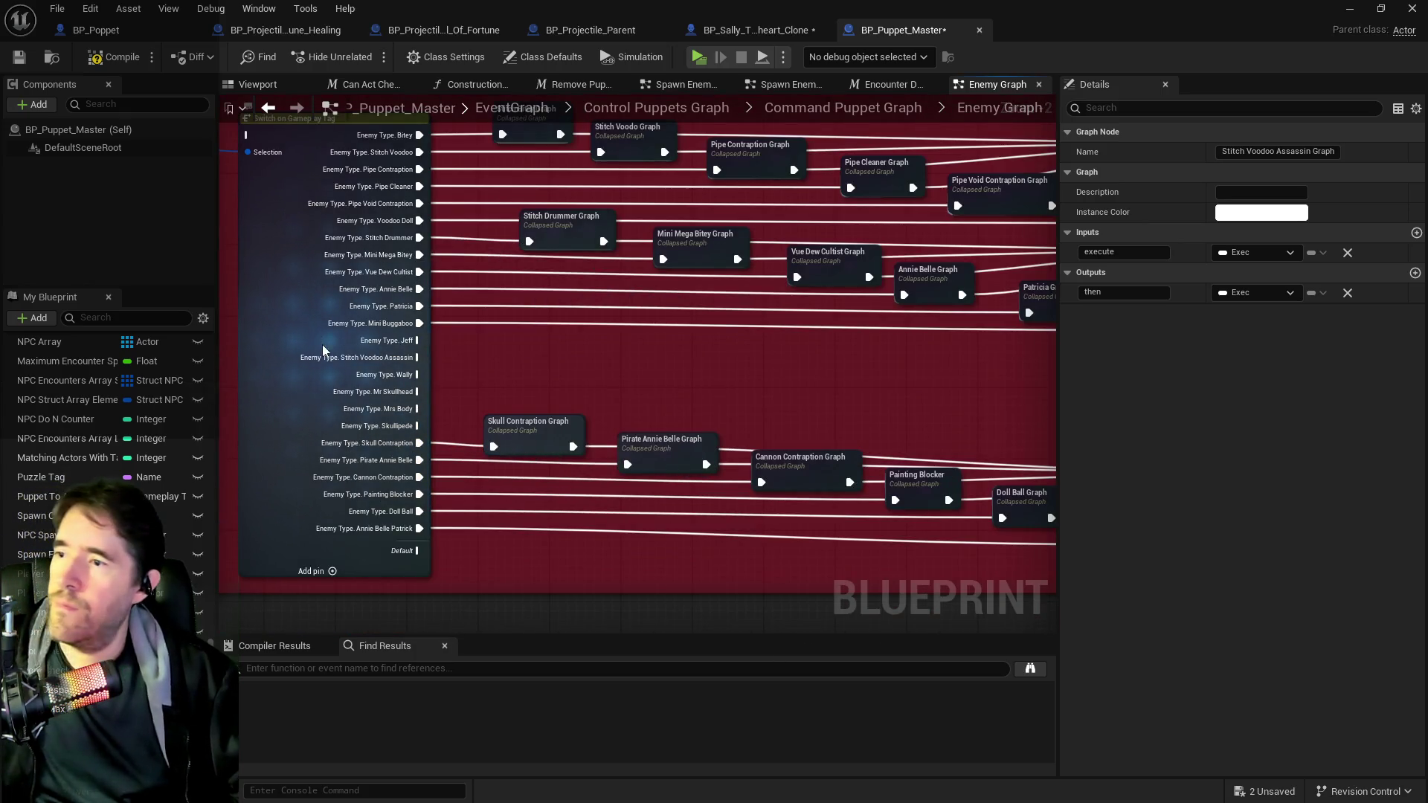
click(322, 343)
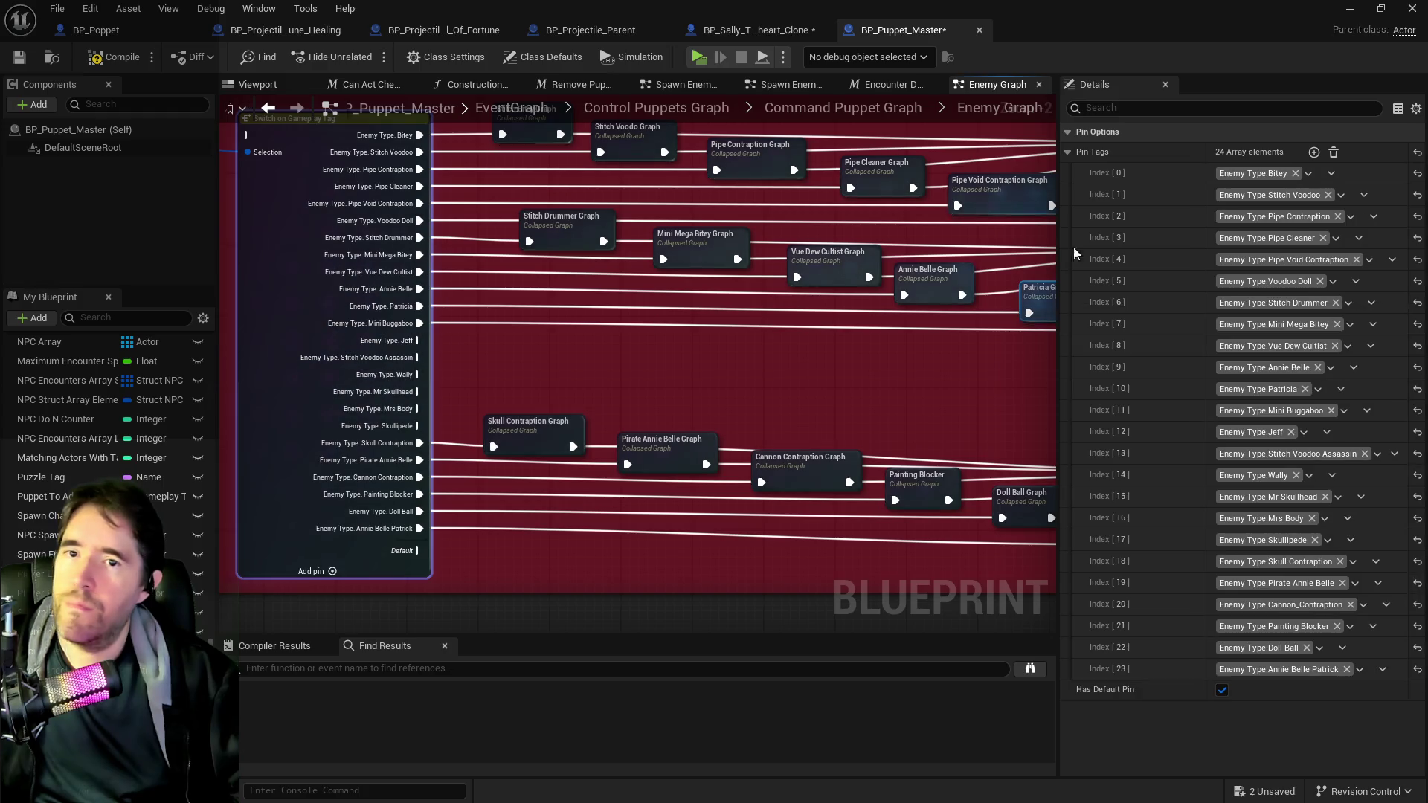
click(1323, 434)
click(1330, 474)
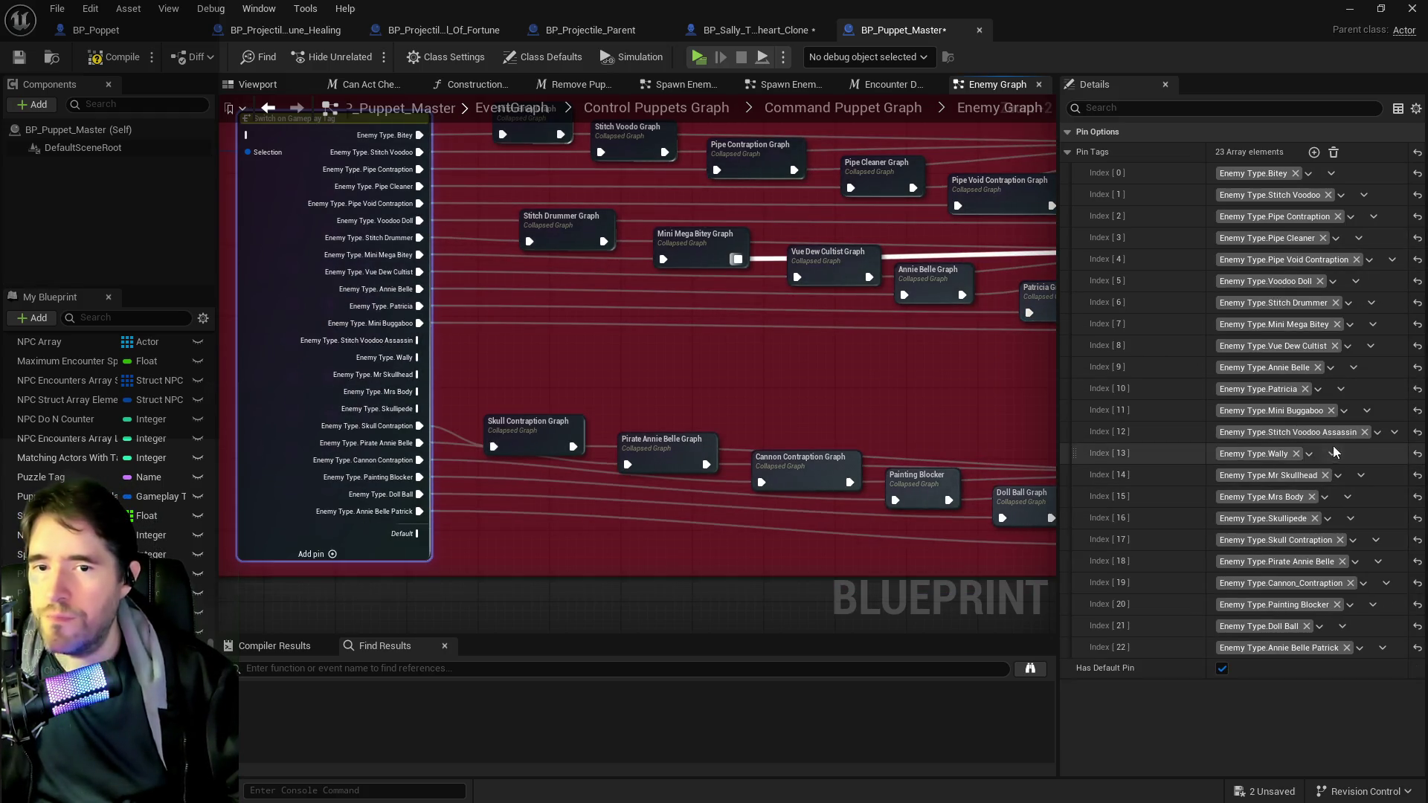
click(1374, 435)
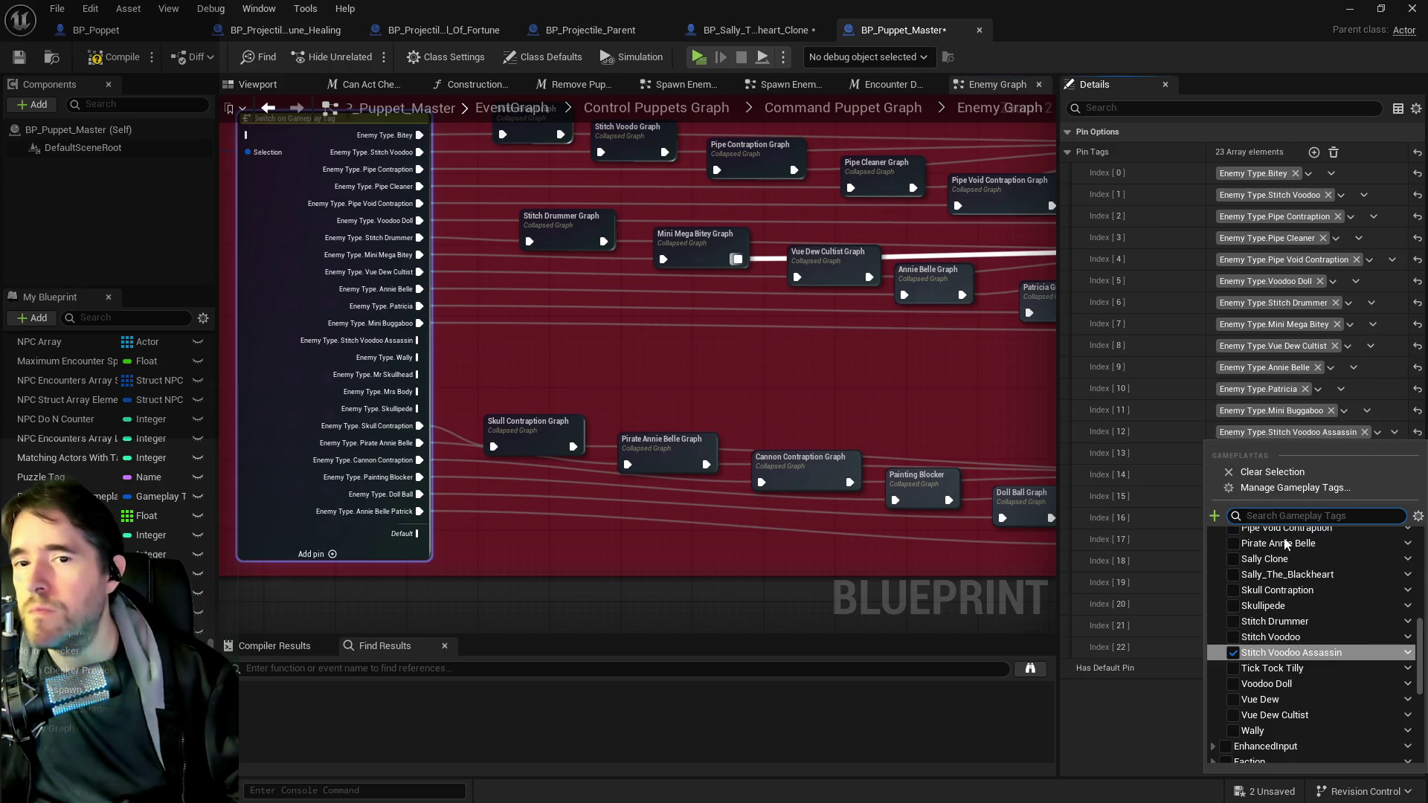
click(1188, 466)
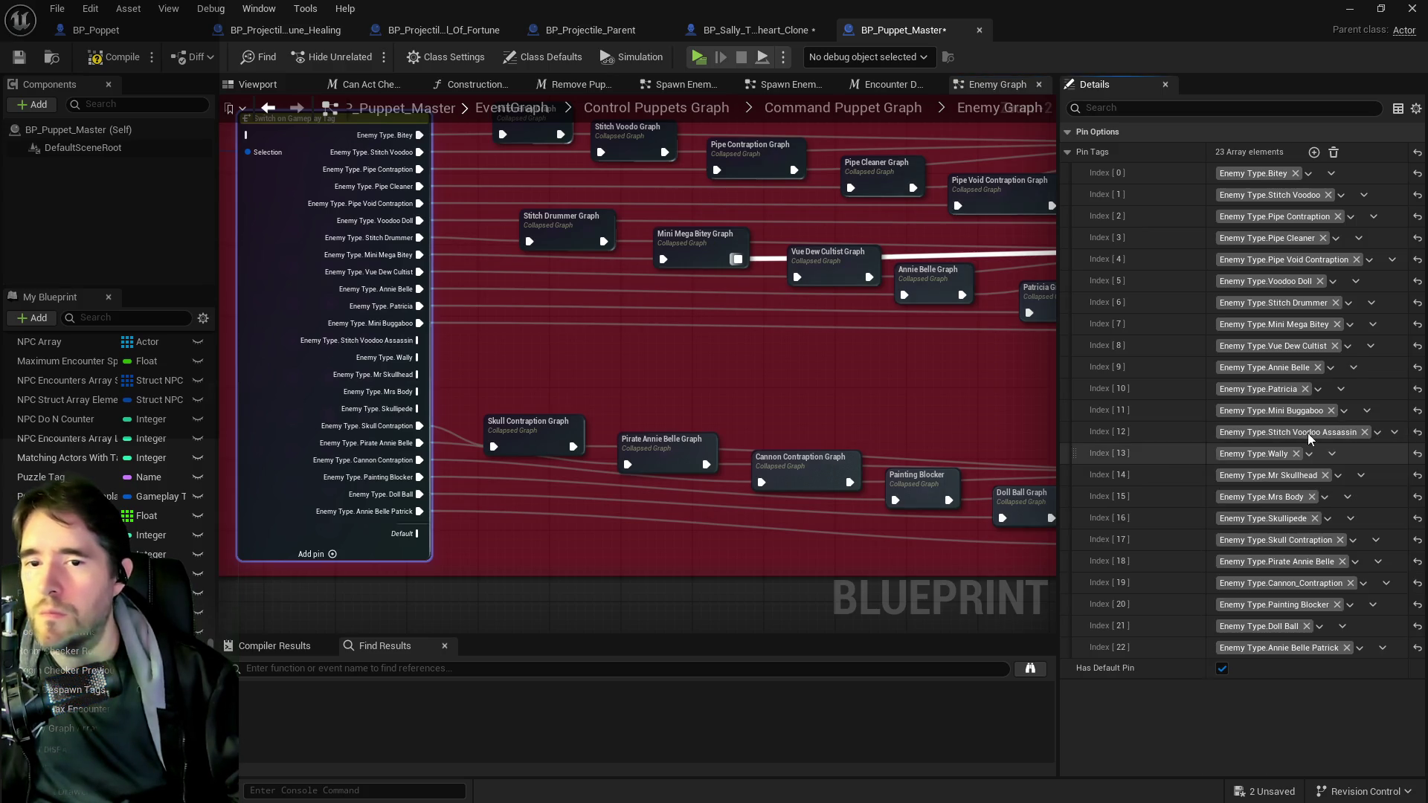
click(1395, 433)
click(1377, 474)
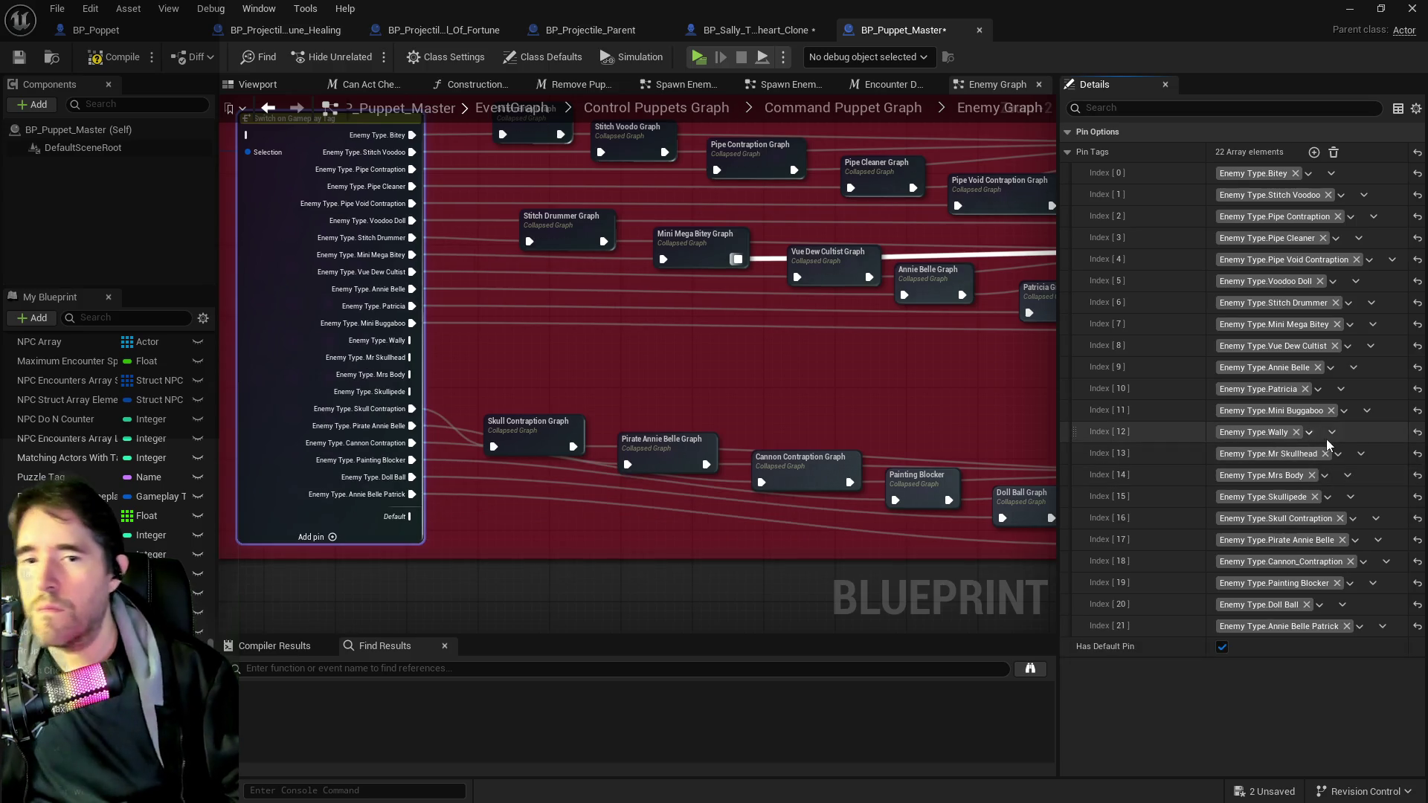
click(1333, 433)
click(1353, 472)
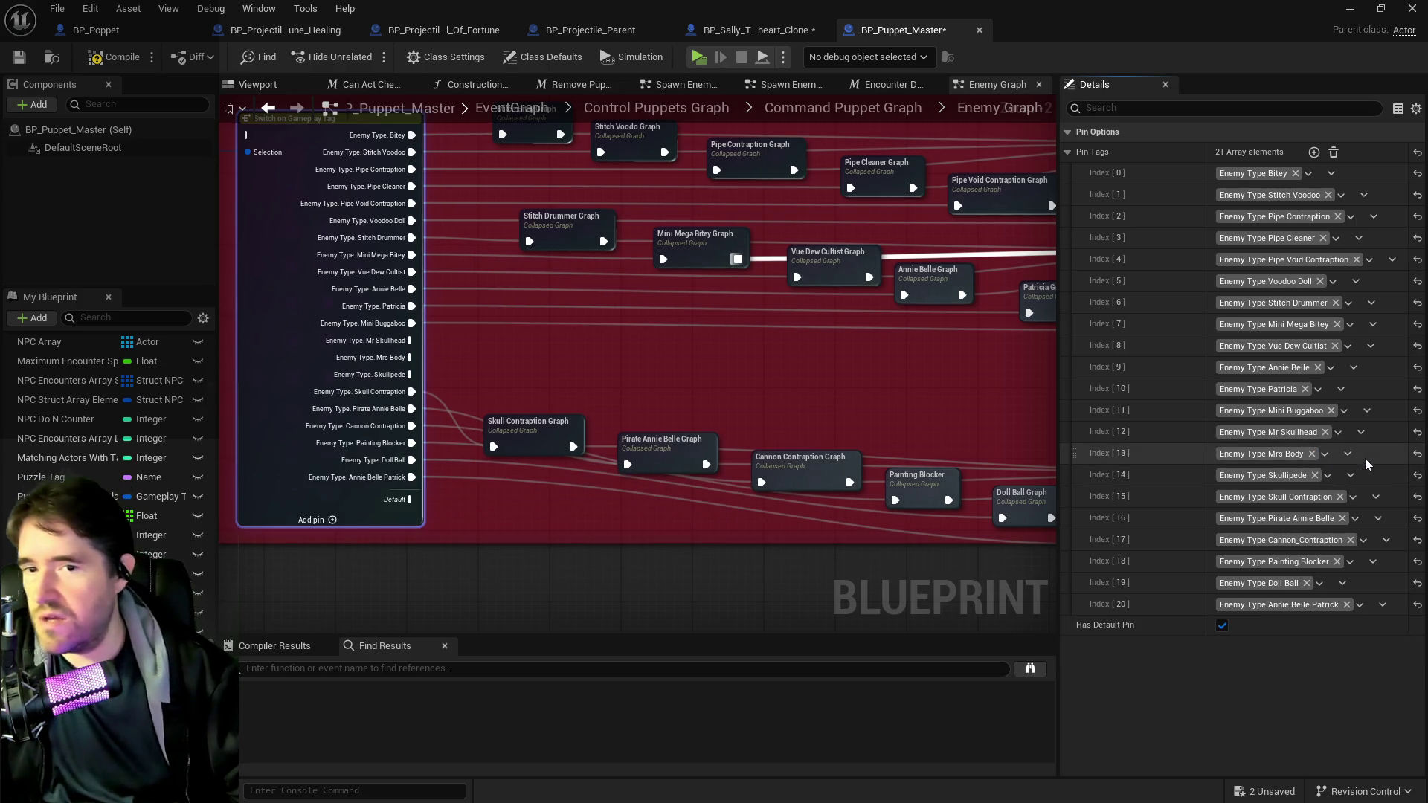
click(1362, 433)
click(1366, 468)
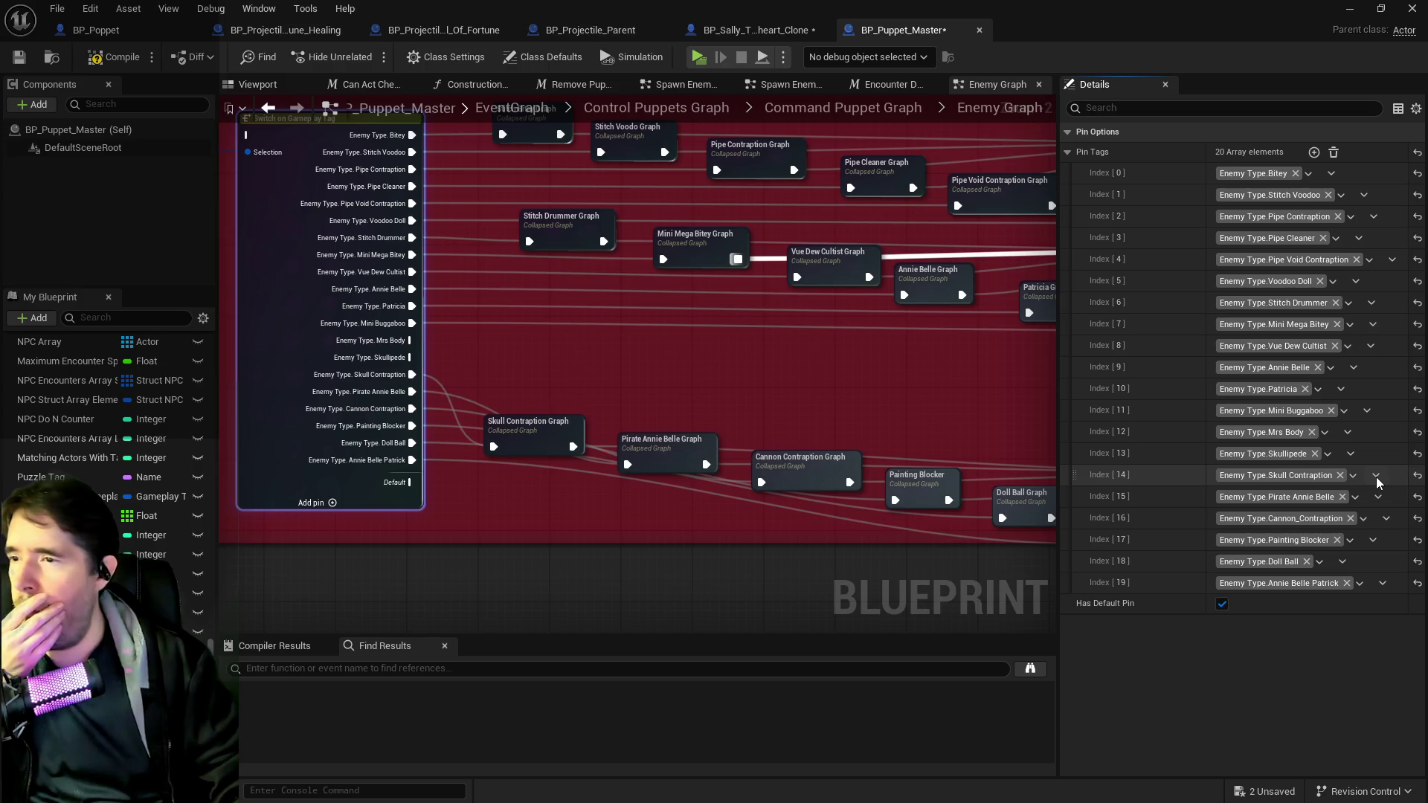
- Move the Skull Contraption graph node up and save the blueprint
drag(545, 429, 594, 357)
mouse_move(652, 451)
mouse_down()
mouse_move(541, 329)
mouse_move(420, 368)
mouse_move(897, 463)
mouse_move(844, 461)
mouse_up()
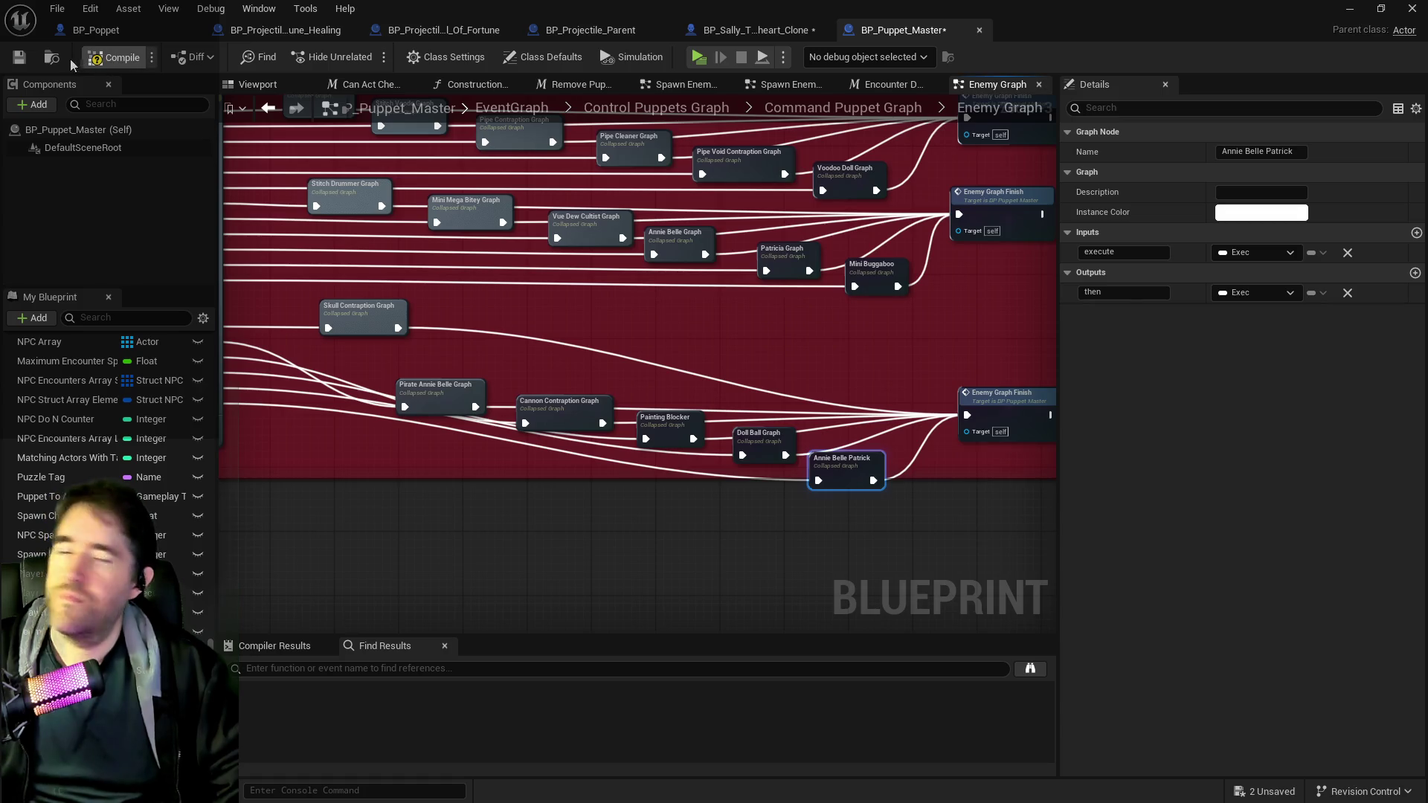
click(20, 61)
- Nudge the five bottom-row collapsed graph nodes slightly upward
mouse_move(446, 368)
mouse_down()
mouse_move(632, 439)
mouse_move(846, 472)
mouse_move(851, 405)
mouse_up()
drag(307, 329, 497, 353)
scroll(473, 360, up, 2)
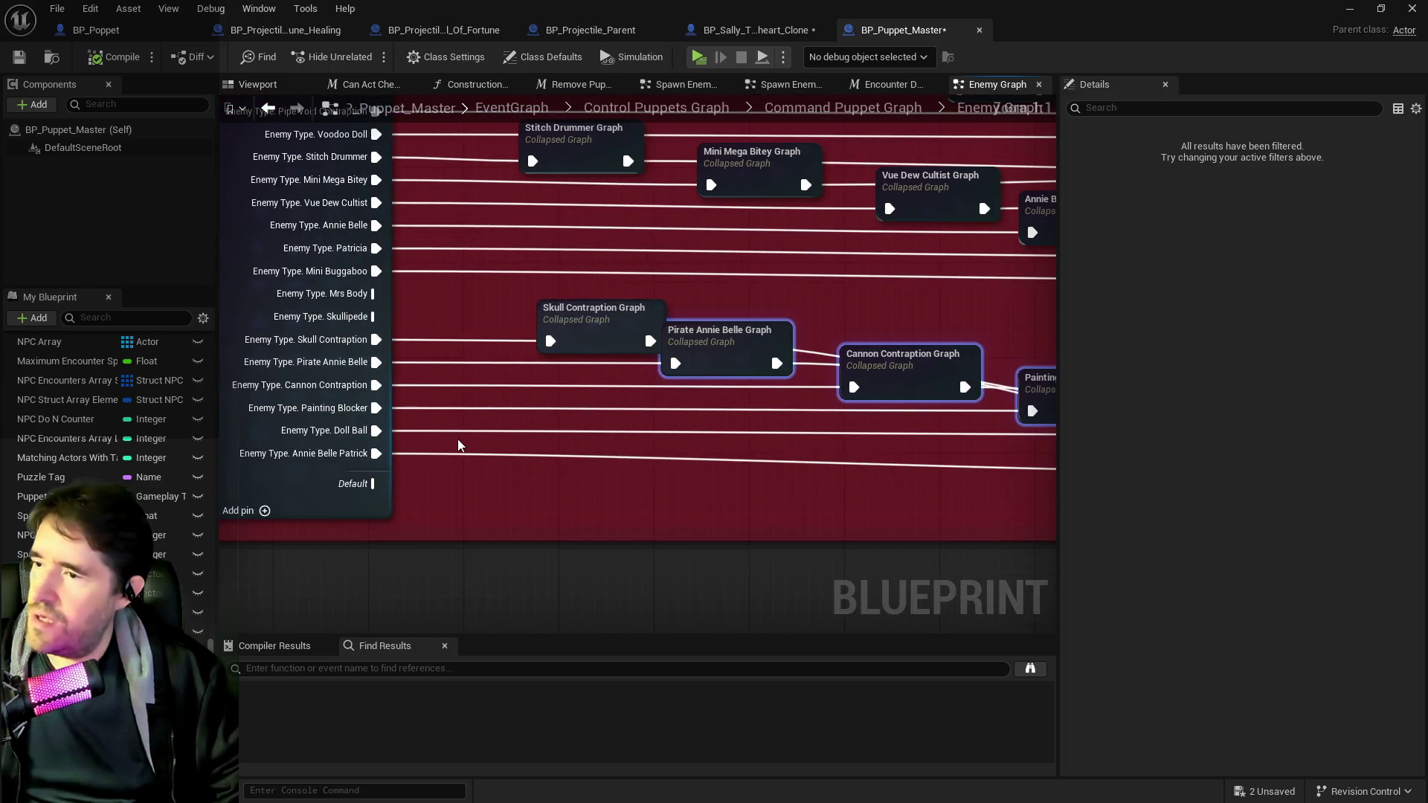
click(468, 426)
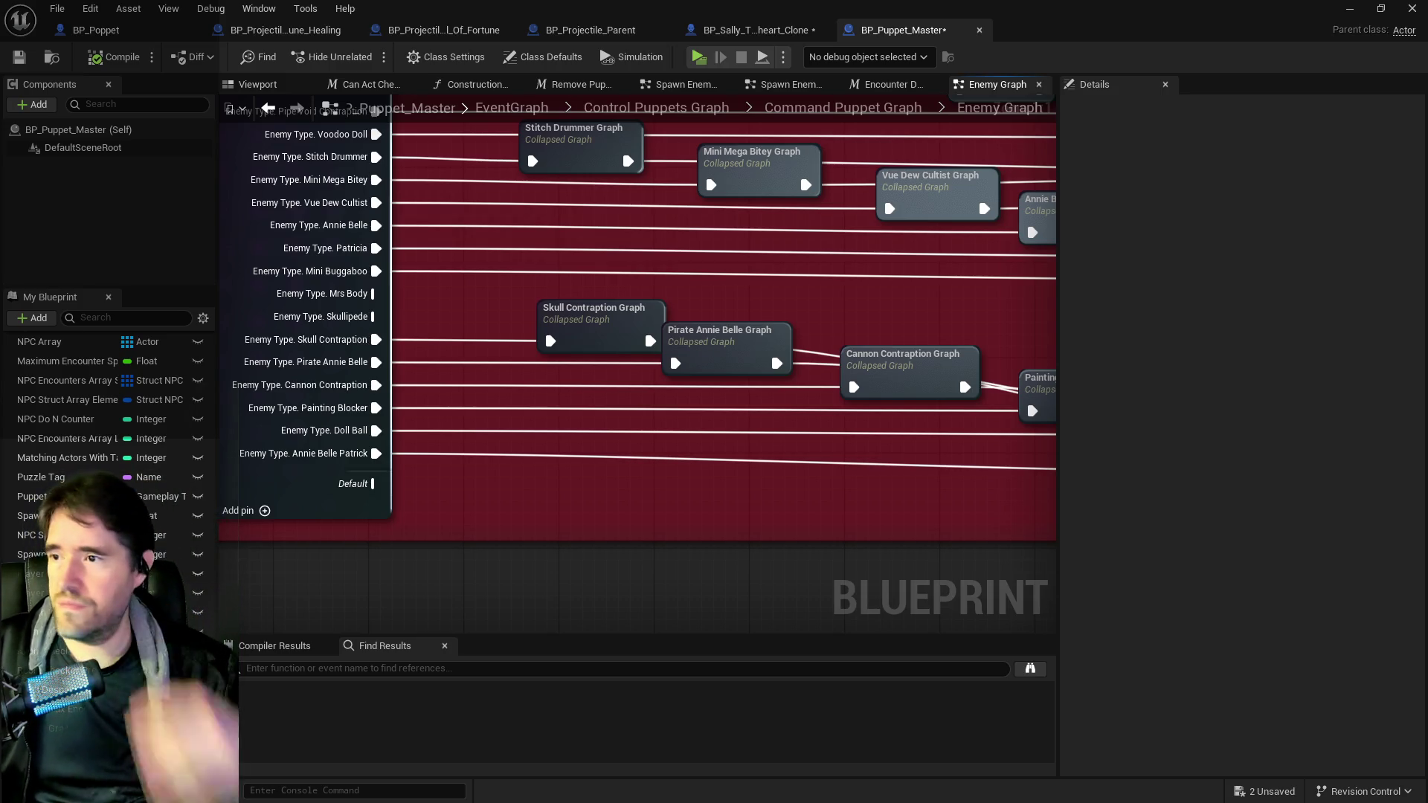
- Break the Skull Contraption, Pirate Annie Belle and Cannon Contraption case wires on the switch
alt+click(462, 340)
alt+click(481, 364)
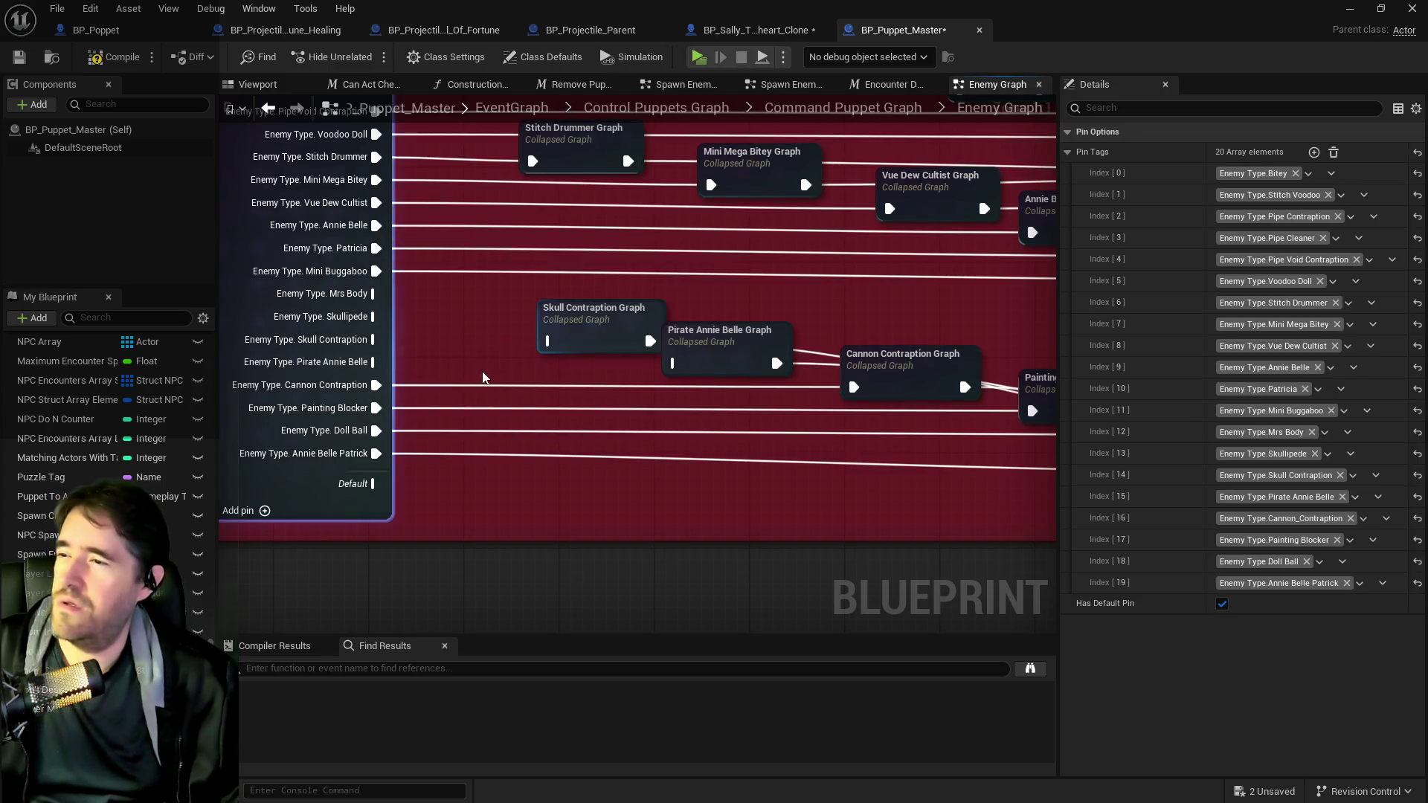
alt+click(514, 385)
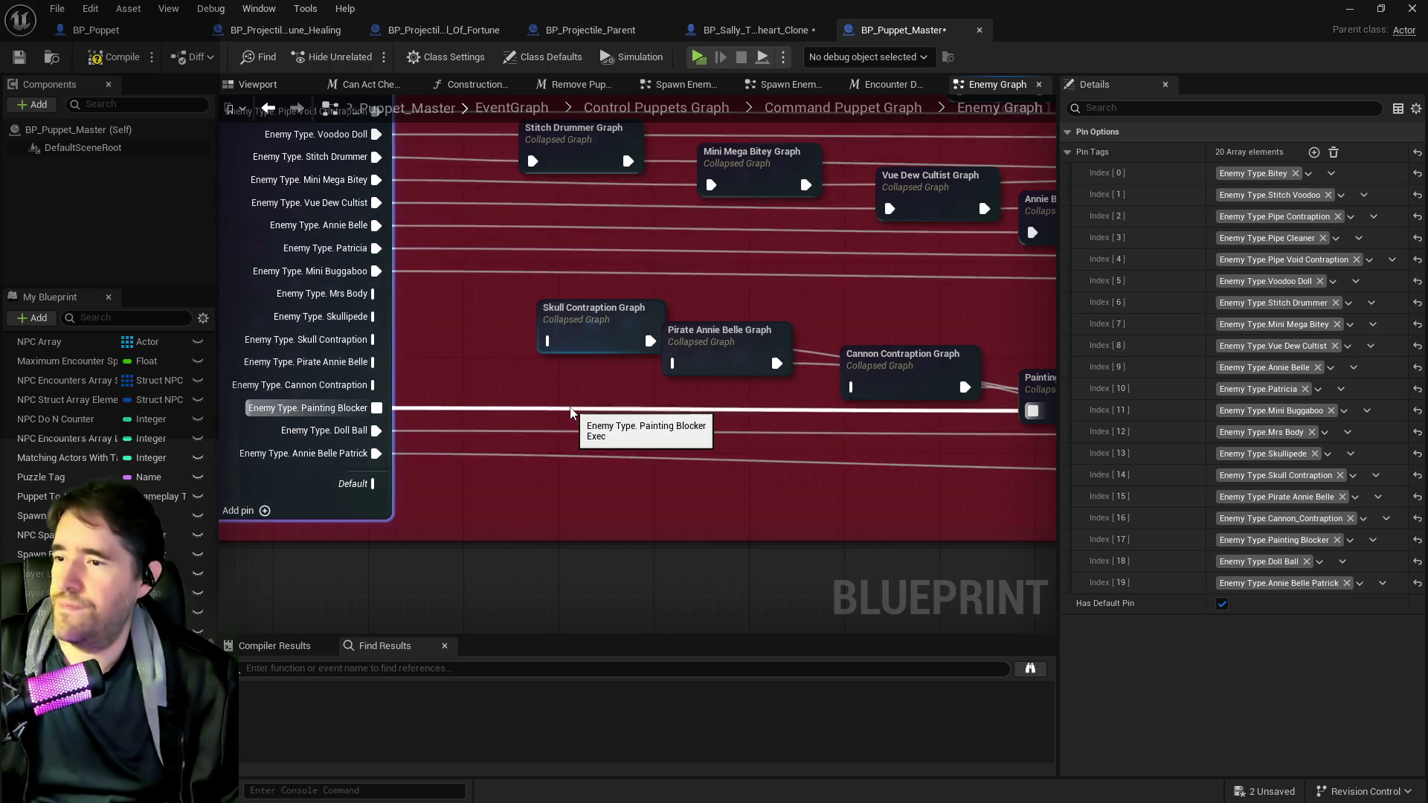
scroll(570, 412, down, 3)
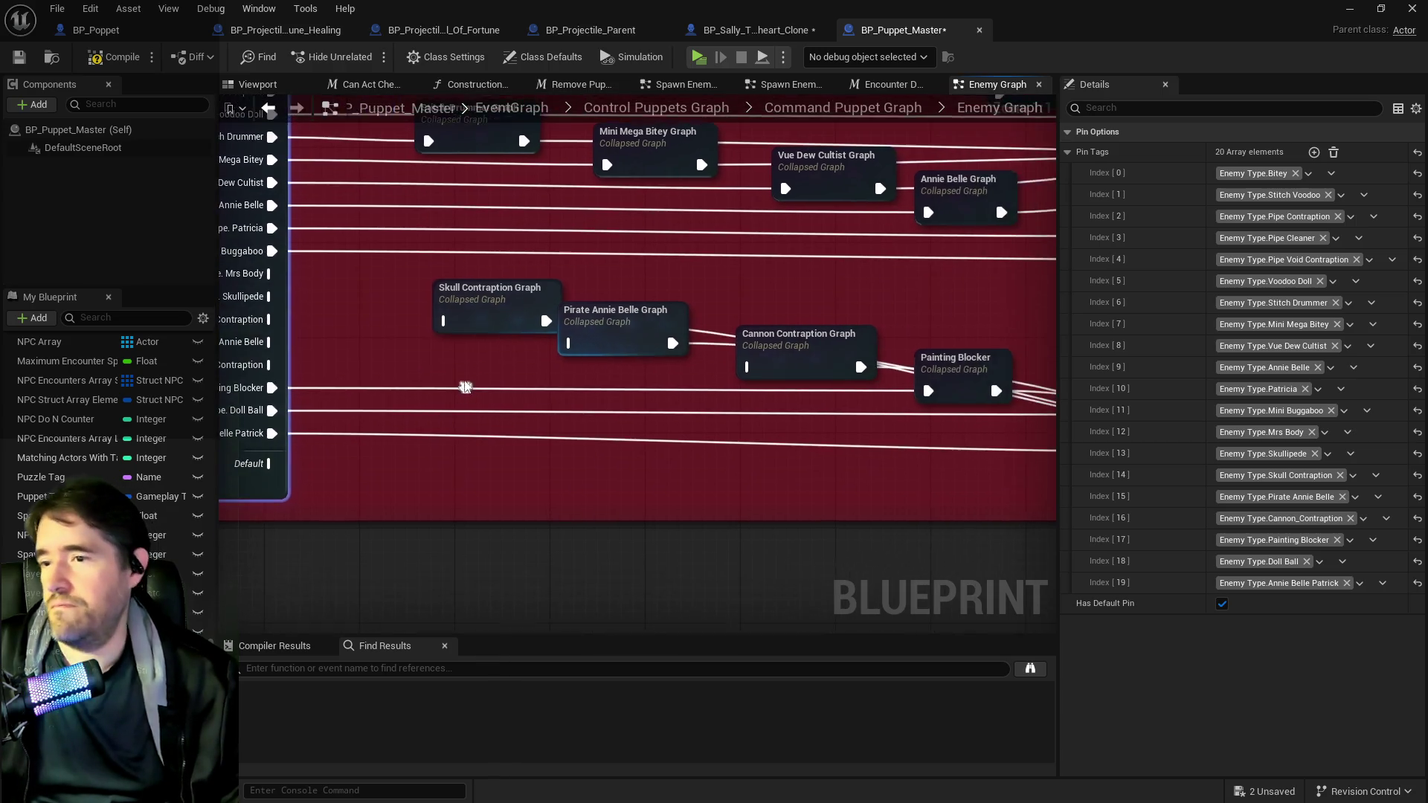
mouse_move(443, 386)
mouse_down()
mouse_move(670, 591)
mouse_move(501, 327)
mouse_up()
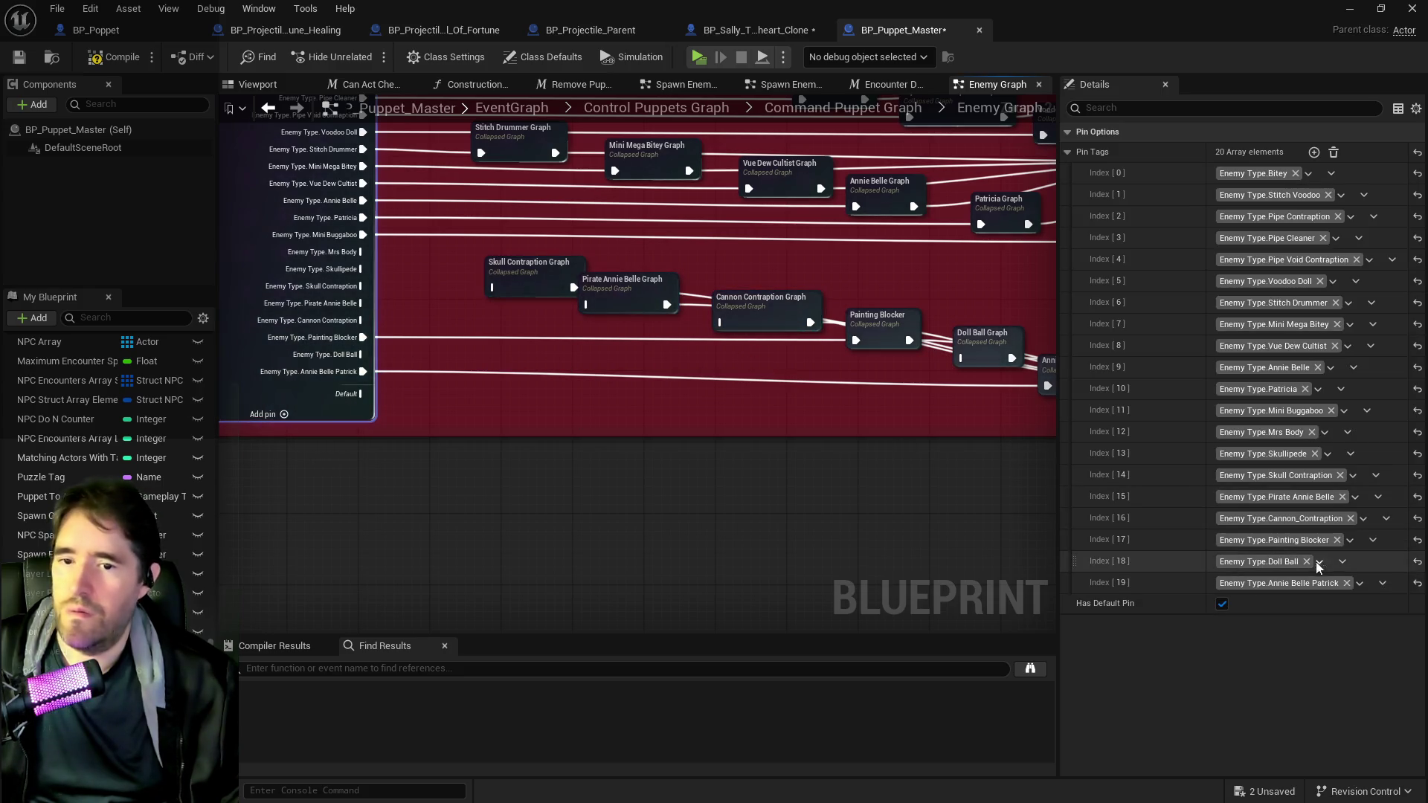
- Delete the Cannon Contraption, Pirate Annie Belle and Skull Contraption pin tags from the switch
click(1343, 563)
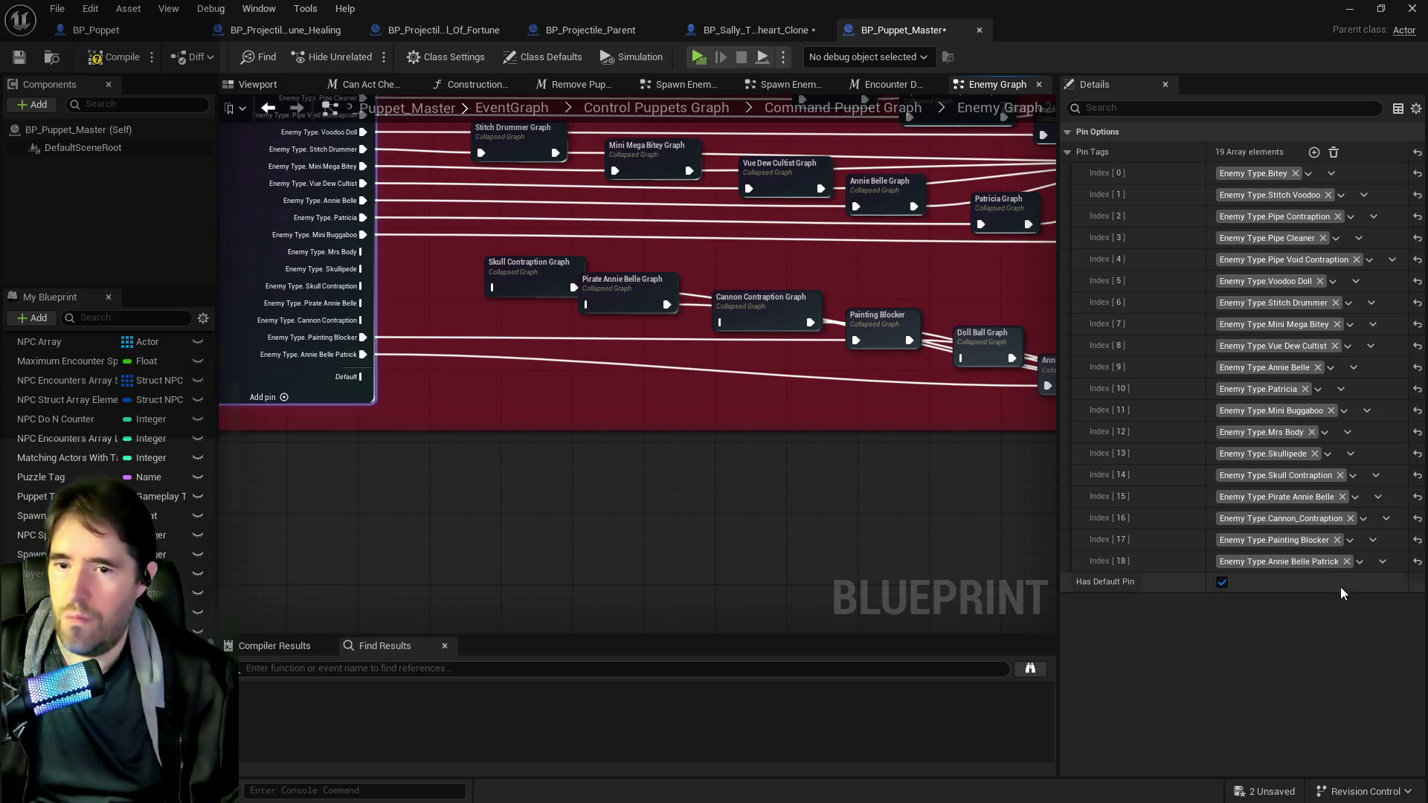
click(1383, 519)
click(1380, 557)
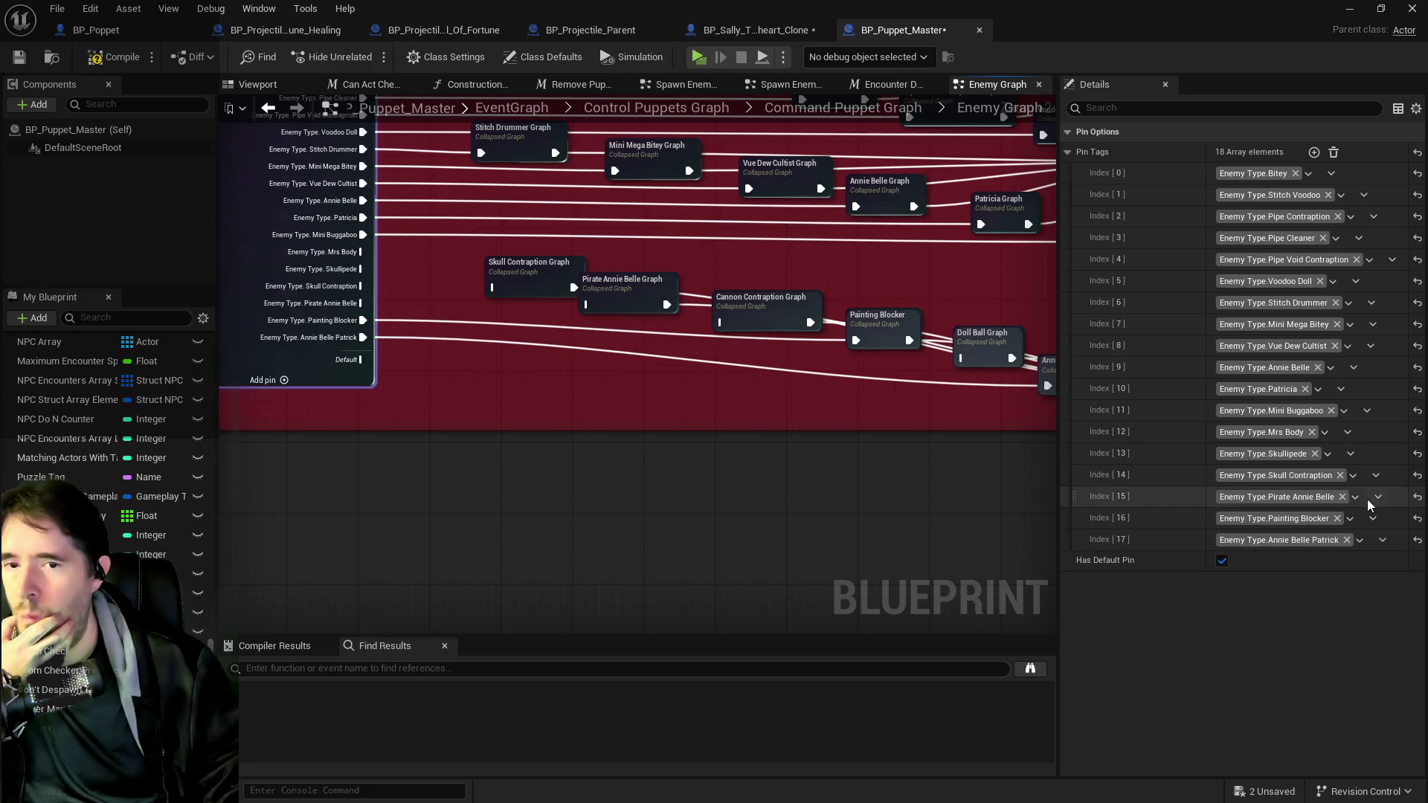
click(1376, 498)
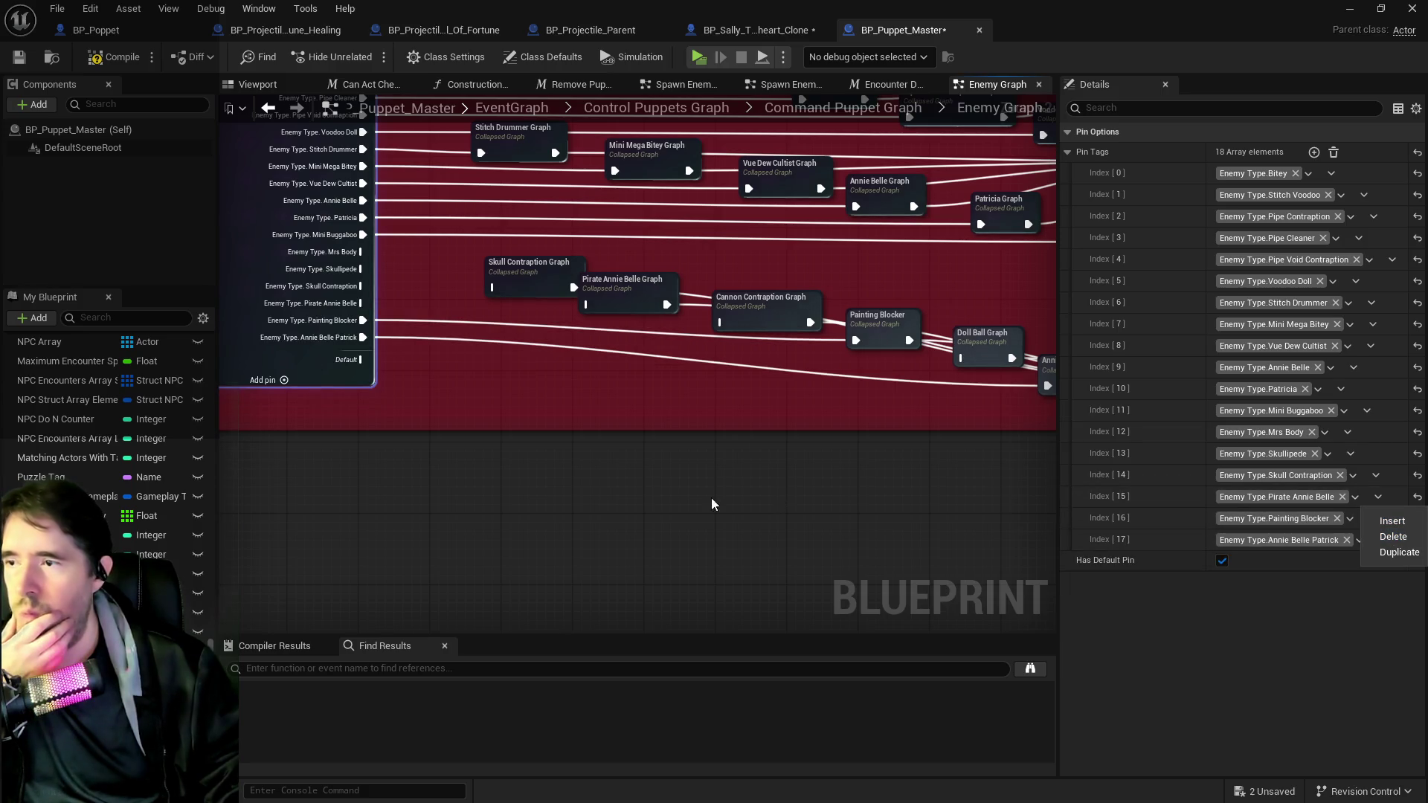
click(1406, 537)
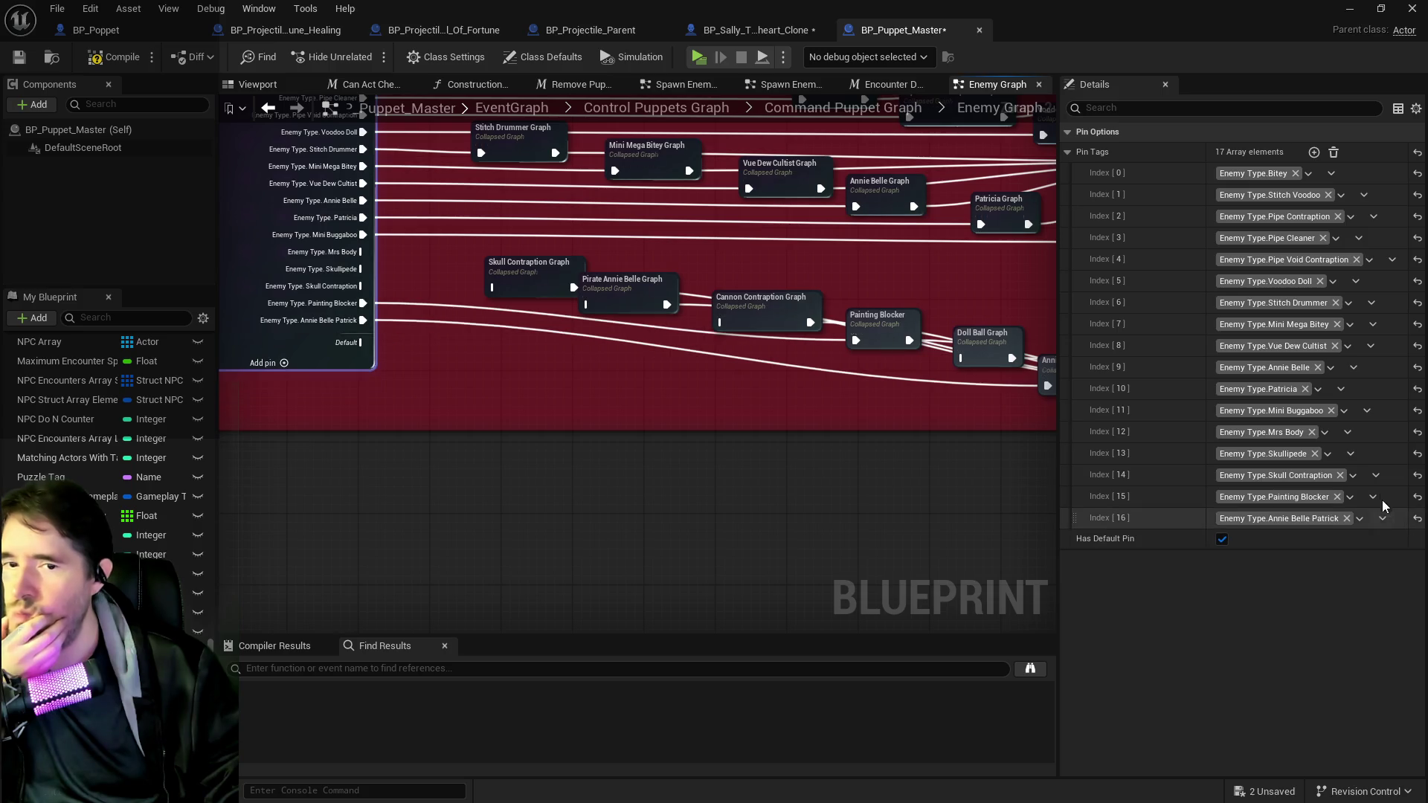
click(1376, 475)
click(1390, 515)
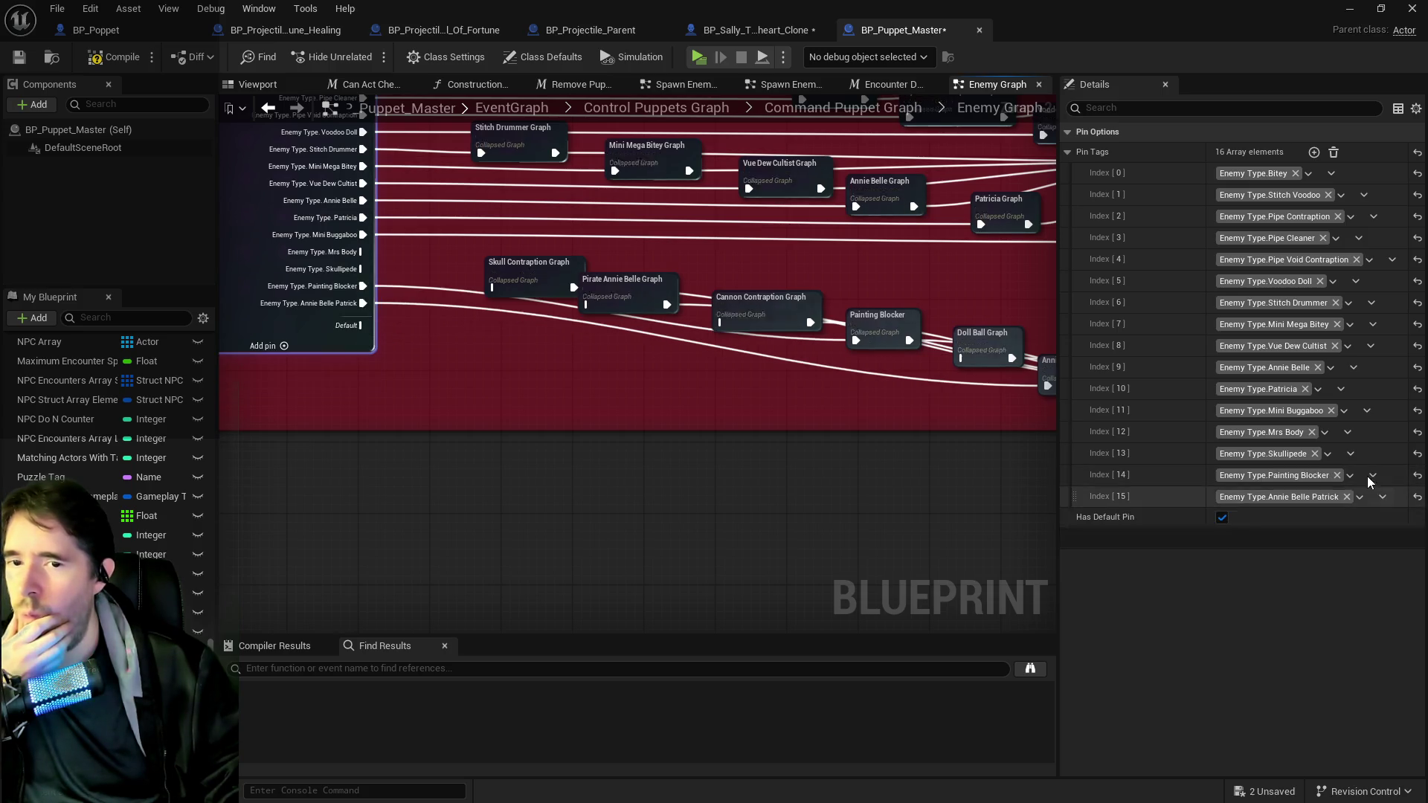
- Delete the Skullipede and Mrs Body pin tags, leaving 14 pin tags
click(1350, 454)
click(1360, 493)
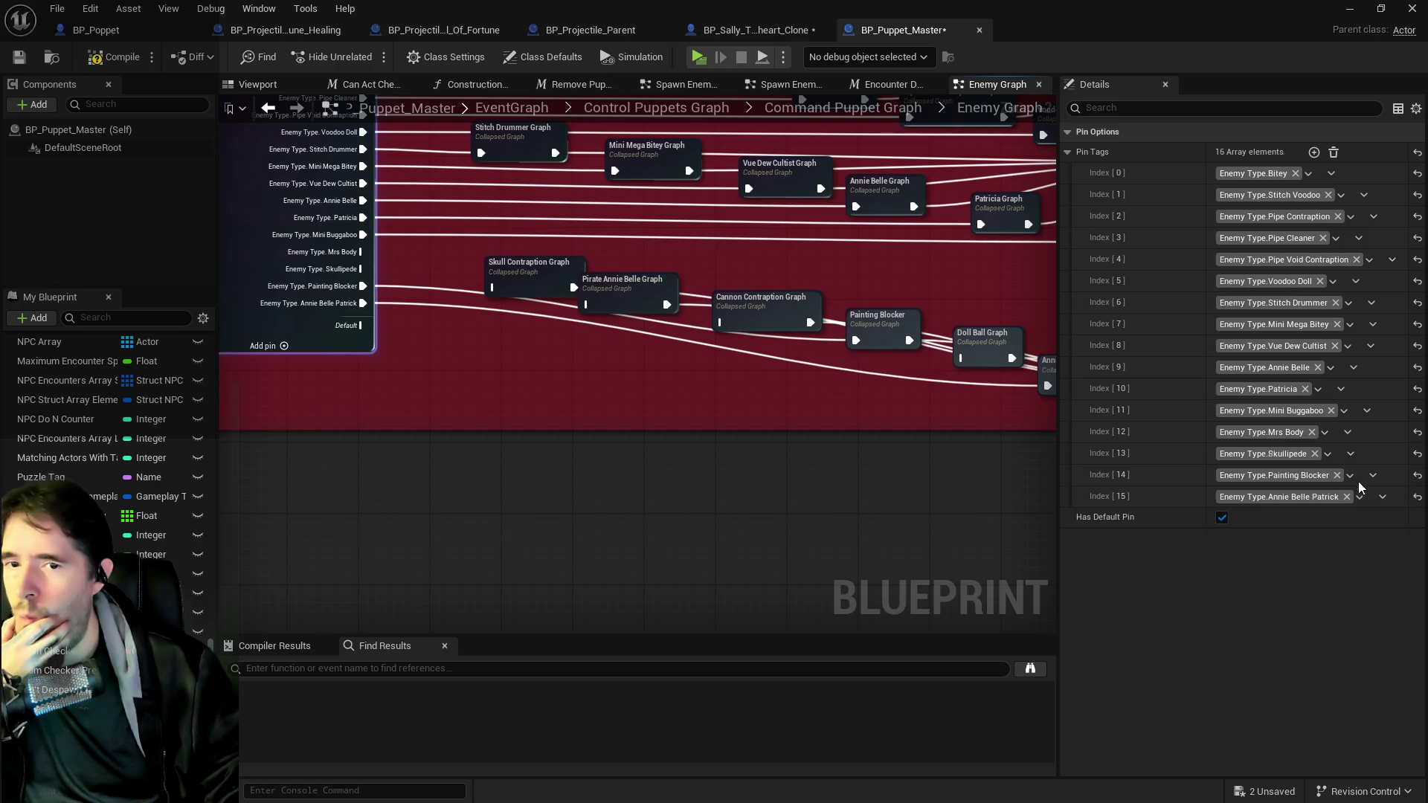
click(1348, 433)
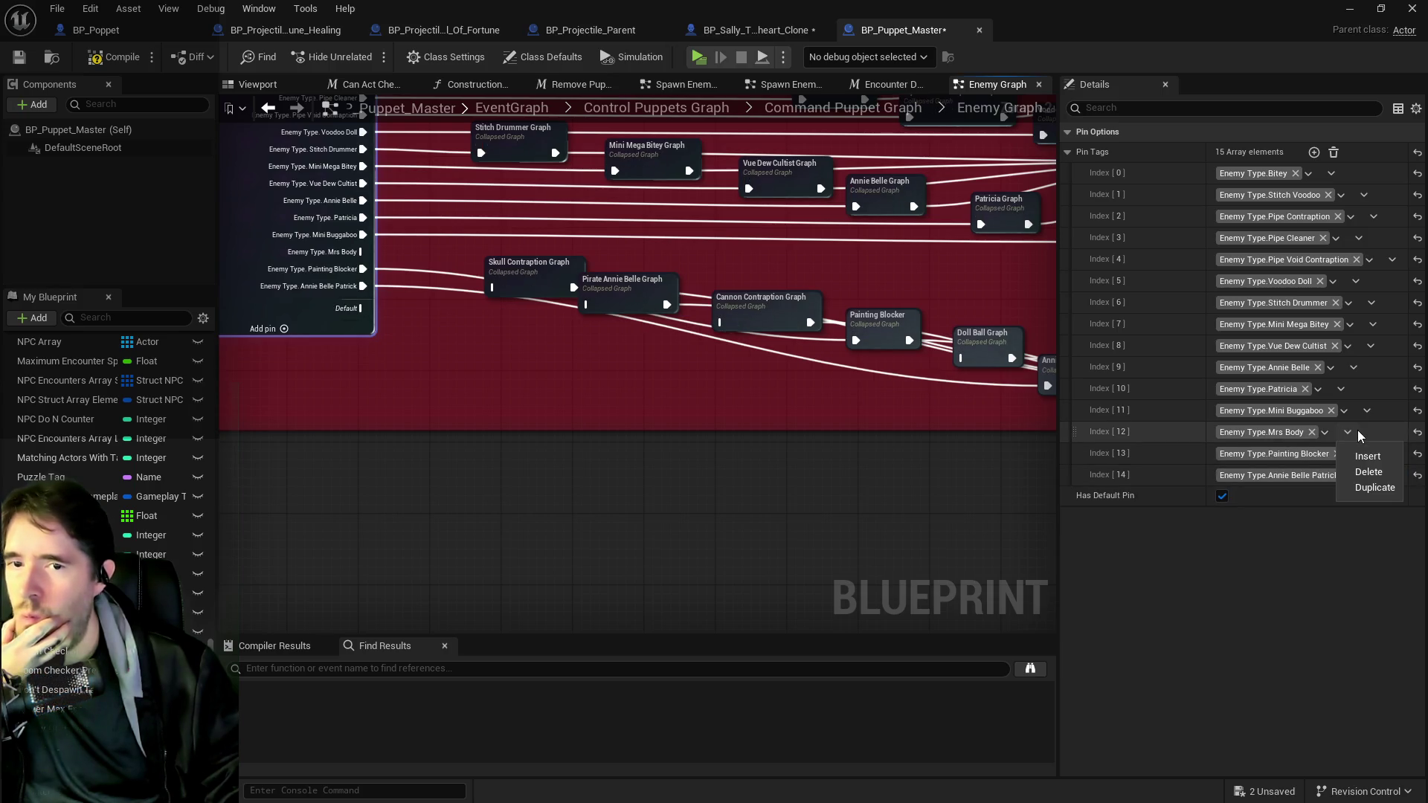
click(1367, 471)
scroll(736, 447, down, 1)
drag(728, 447, 561, 478)
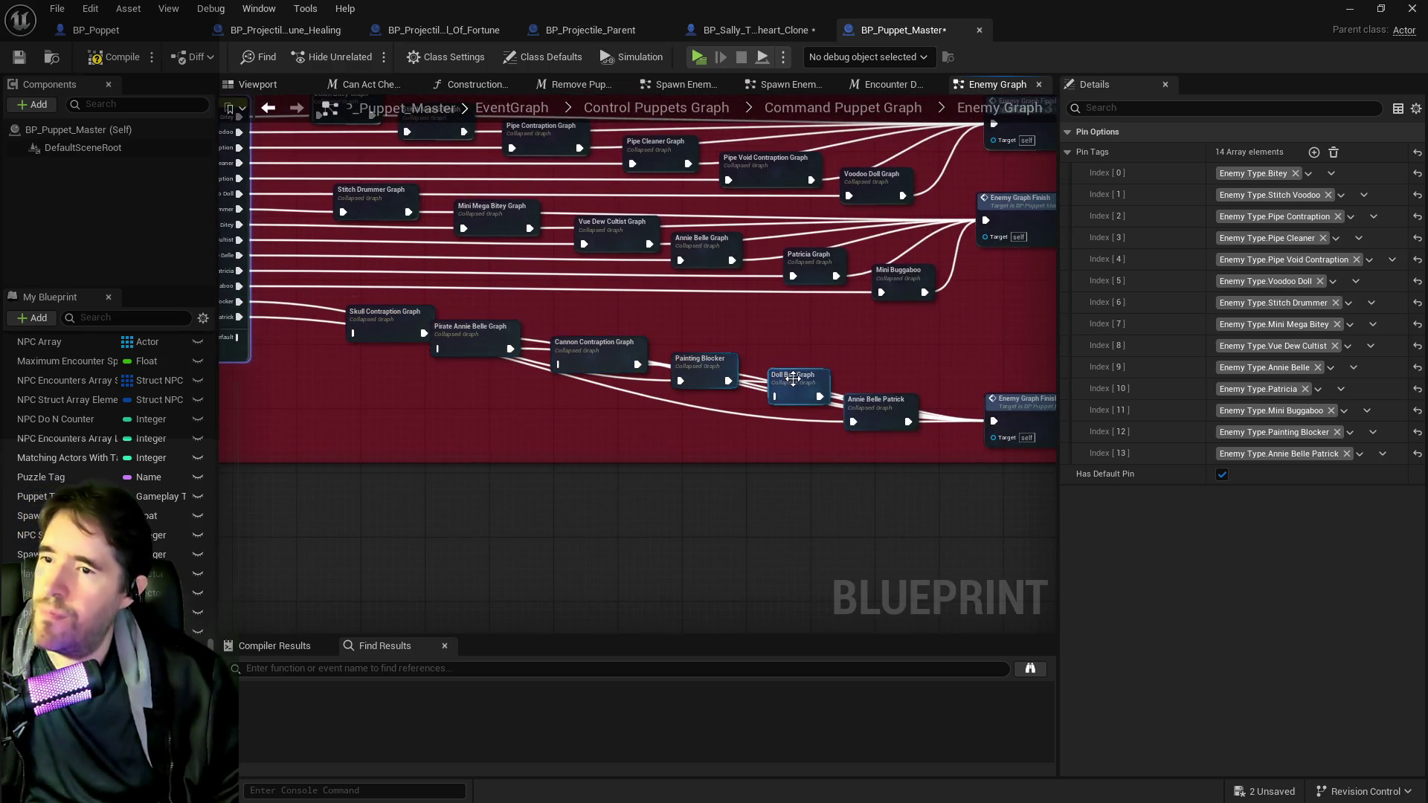
- Raise Painting Blocker and Annie Belle Patrick, nudge Skull Contraption left, and select the four unwired nodes
drag(691, 376, 699, 304)
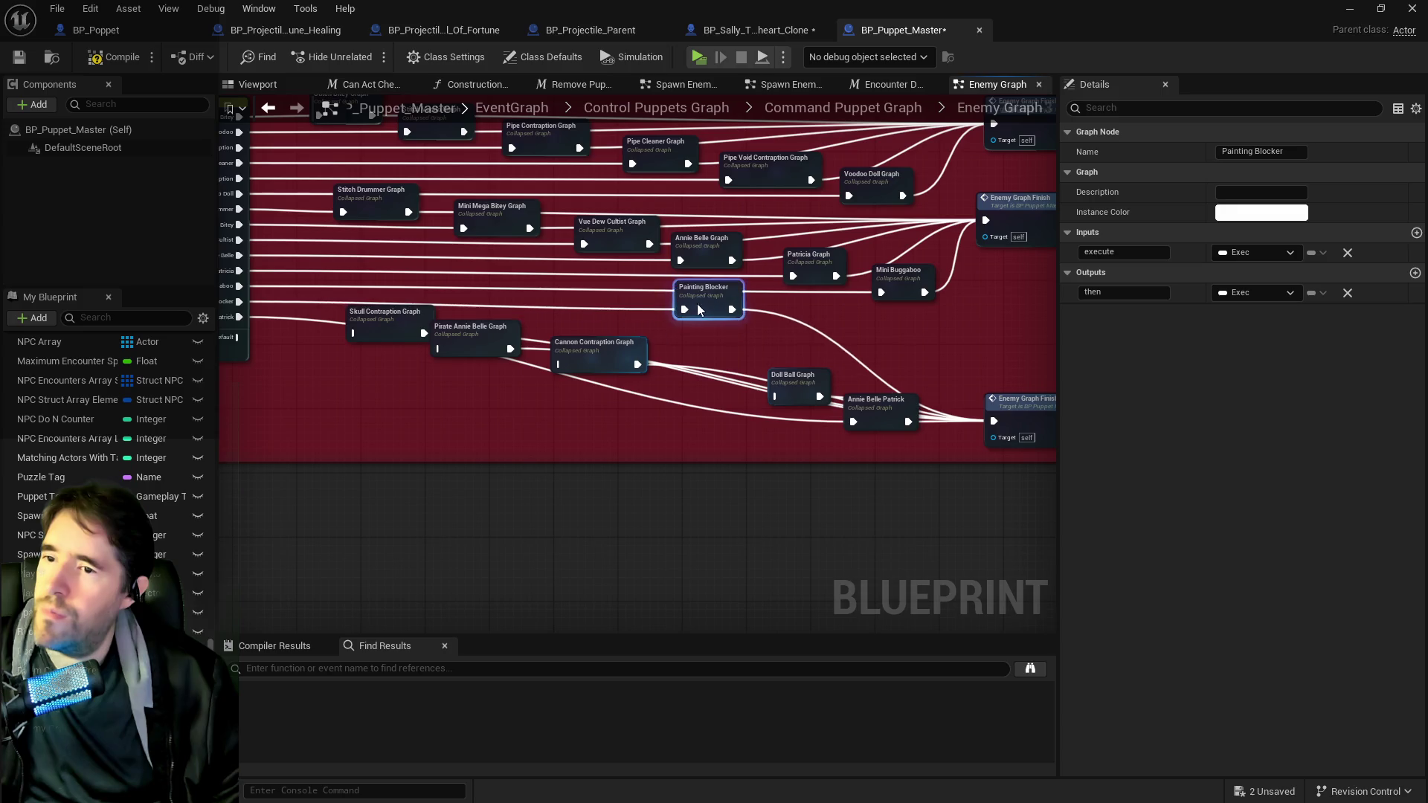
drag(878, 408, 855, 318)
drag(380, 336, 364, 345)
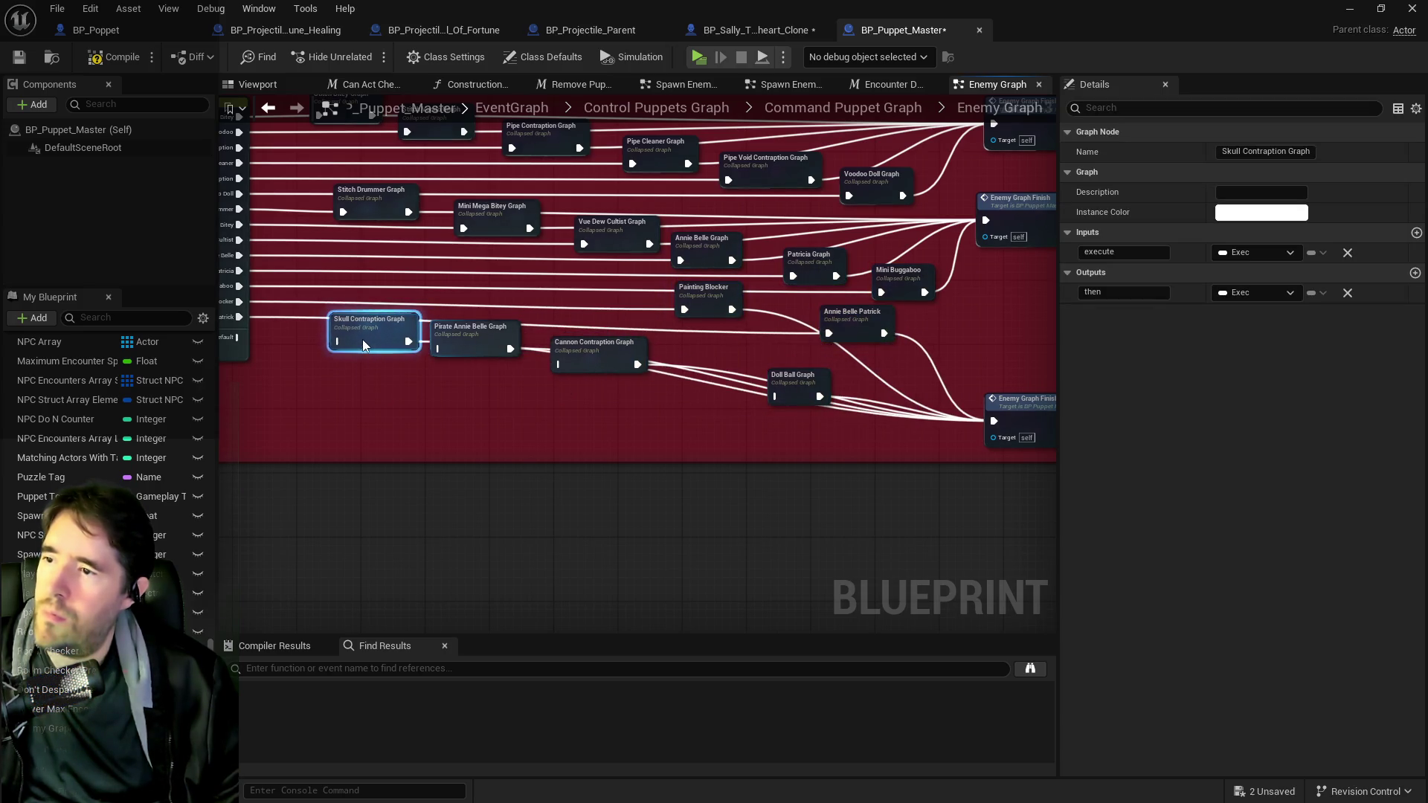
drag(770, 422, 790, 426)
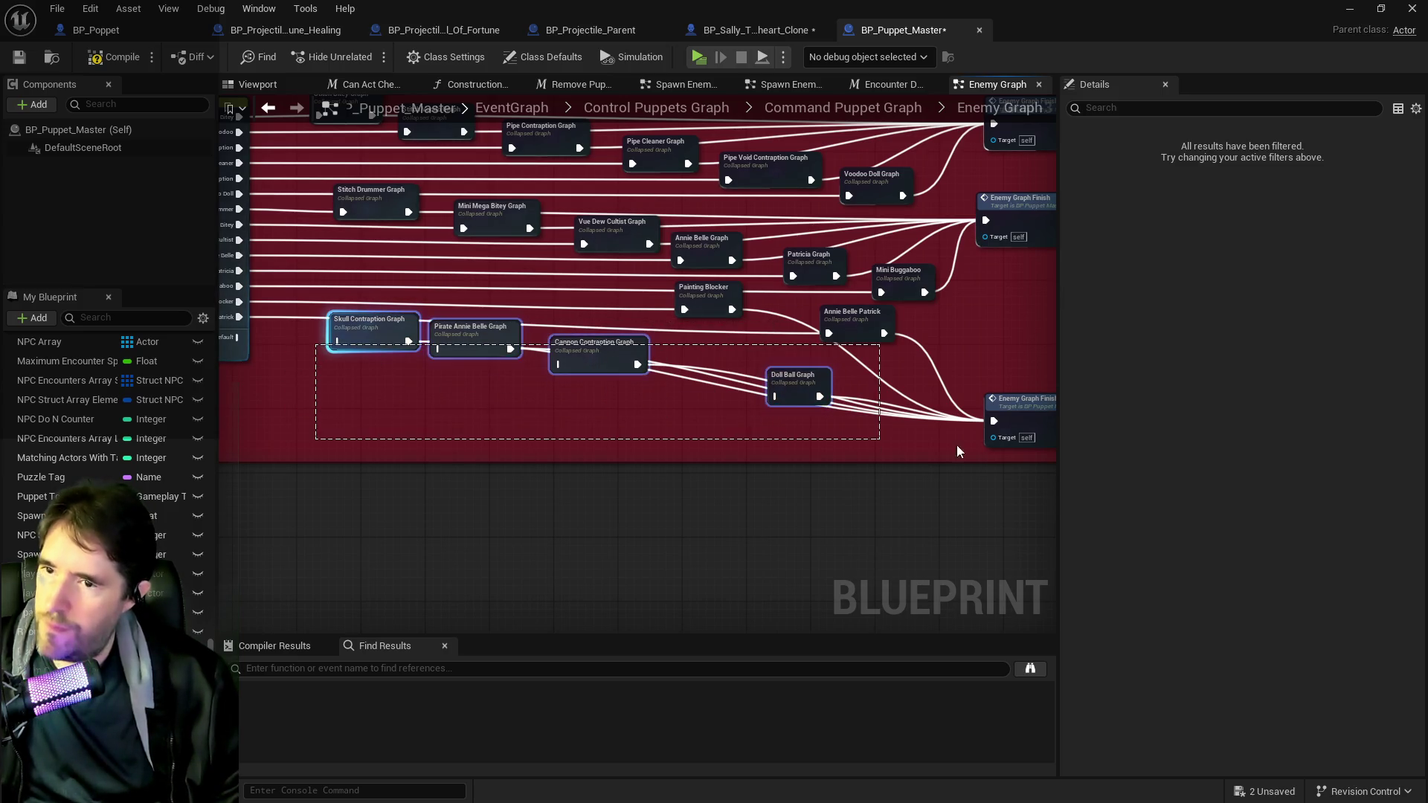
click(1029, 436)
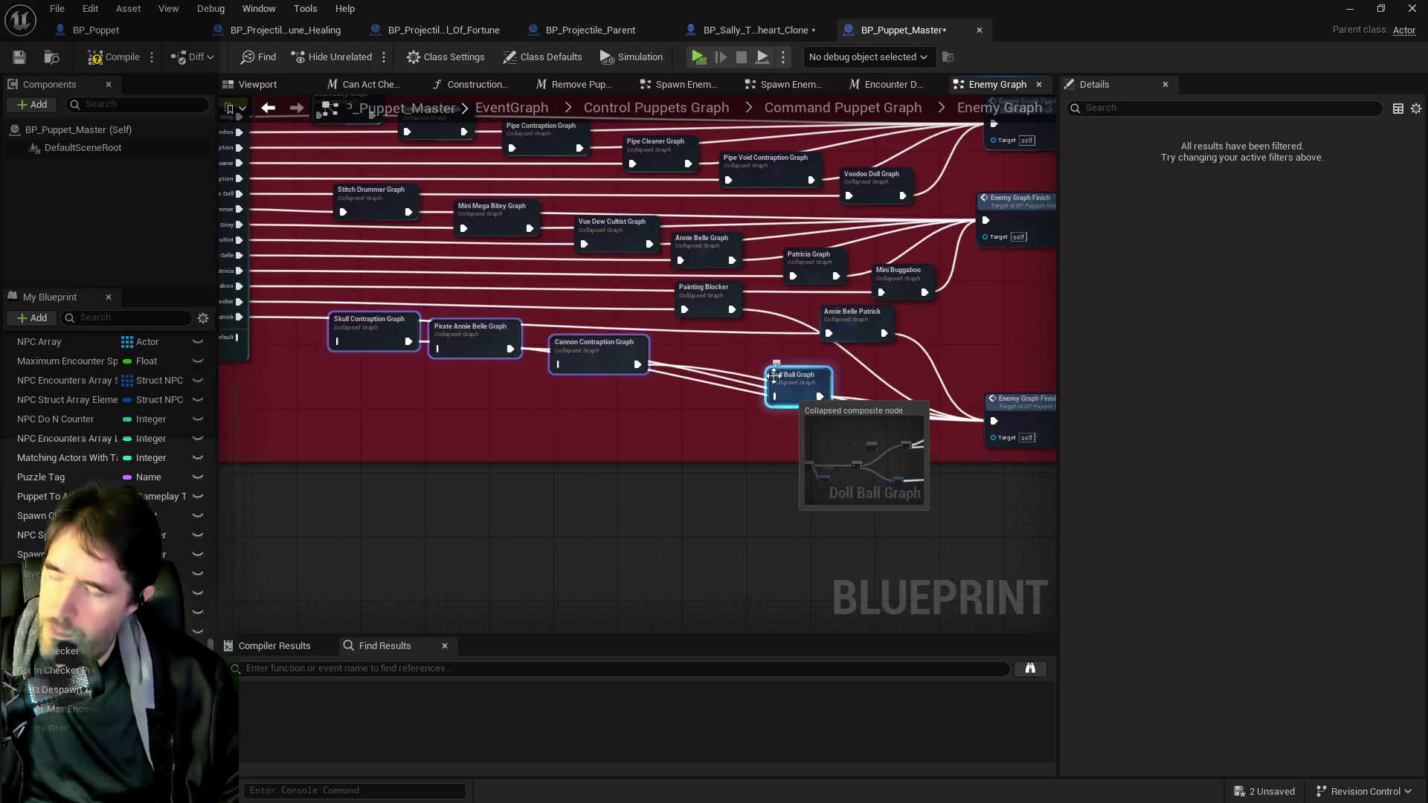
scroll(696, 382, down, 4)
scroll(677, 363, up, 2)
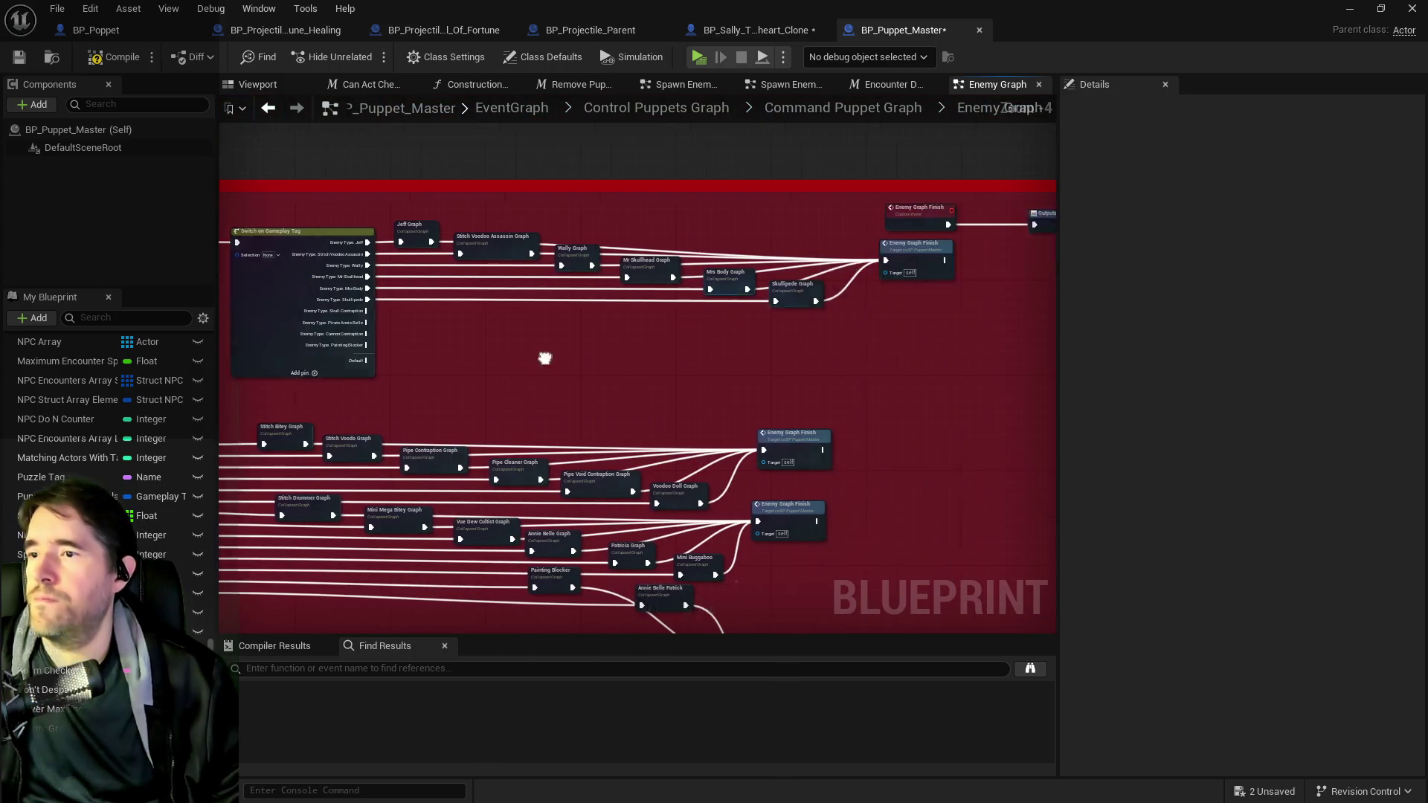
- Wire the Skull Contraption case to its copied Skull Contraption Graph_2
click(473, 336)
scroll(473, 336, up, 4)
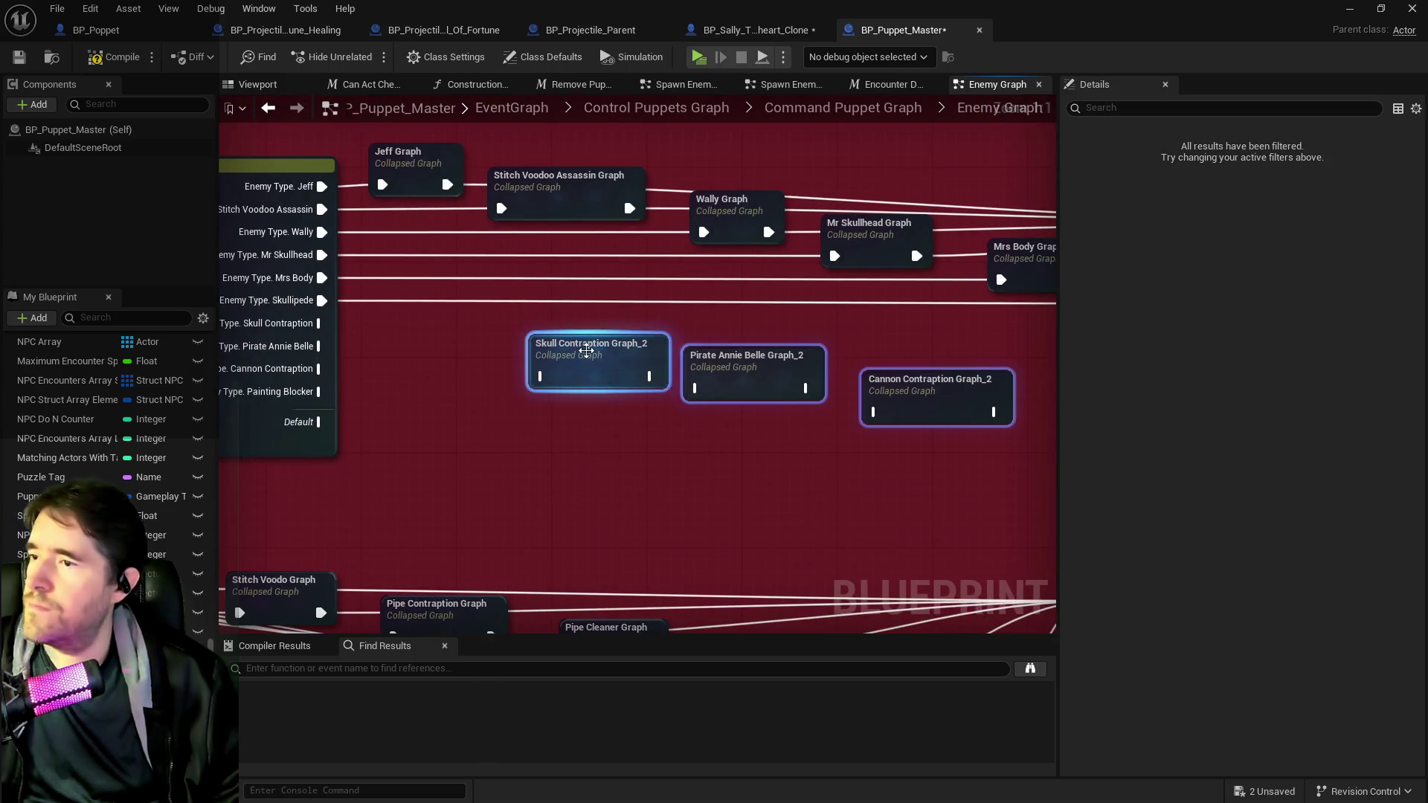
click(478, 331)
mouse_move(322, 323)
mouse_down()
mouse_move(494, 341)
mouse_move(482, 300)
mouse_up()
scroll(511, 424, down, 1)
scroll(510, 424, down, 4)
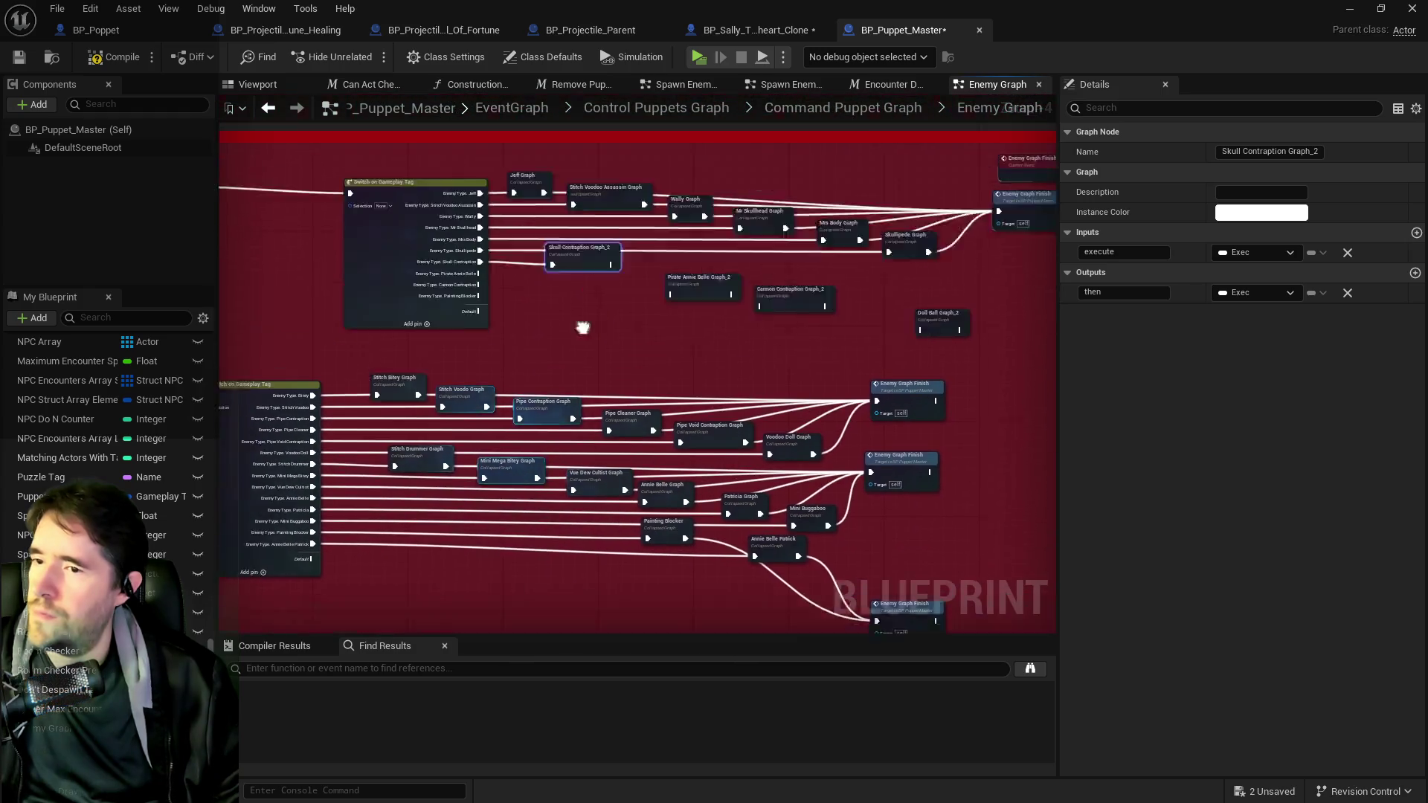
scroll(583, 325, up, 4)
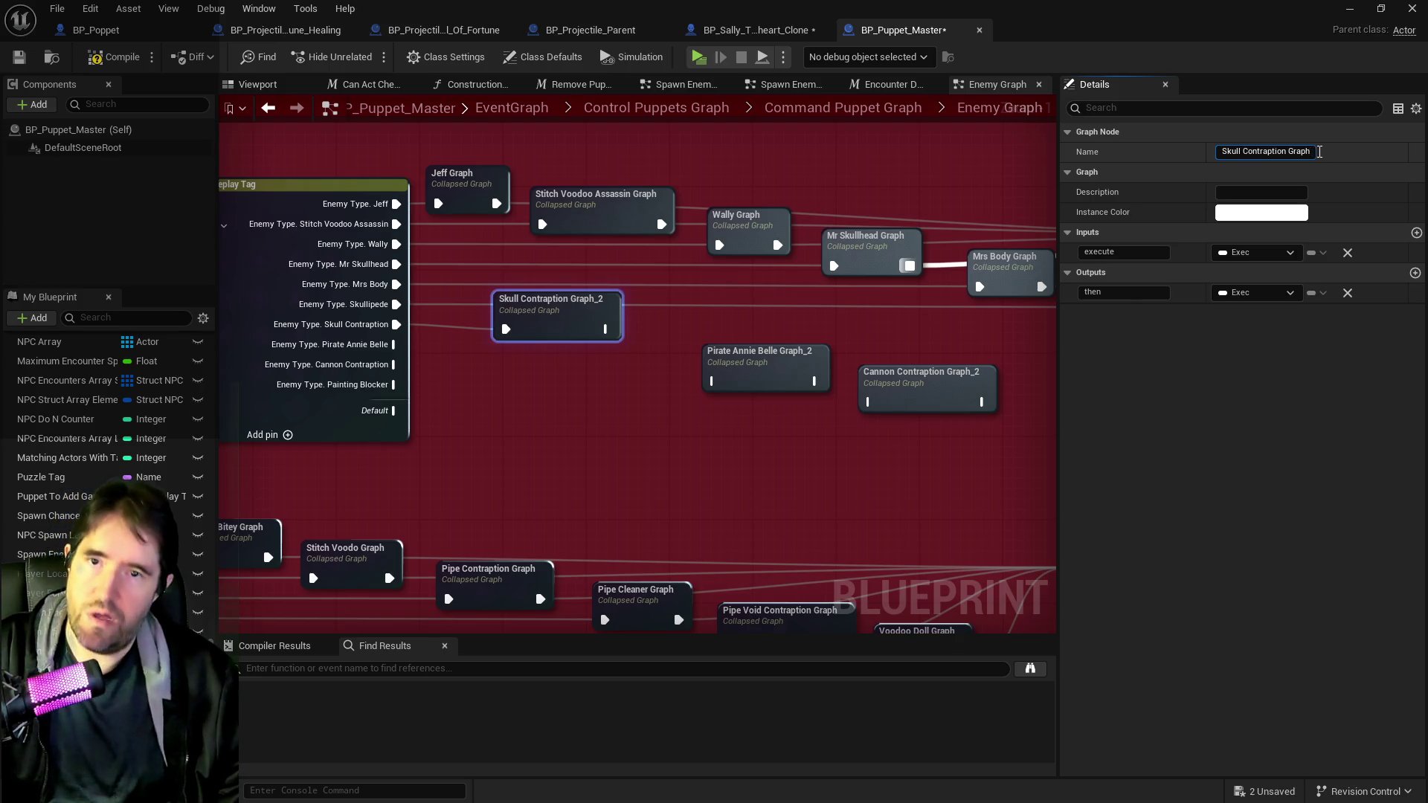
- Rename the Pirate Annie Belle, Cannon Contraption and Doll Ball graph copies to drop _2
click(758, 358)
click(1315, 151)
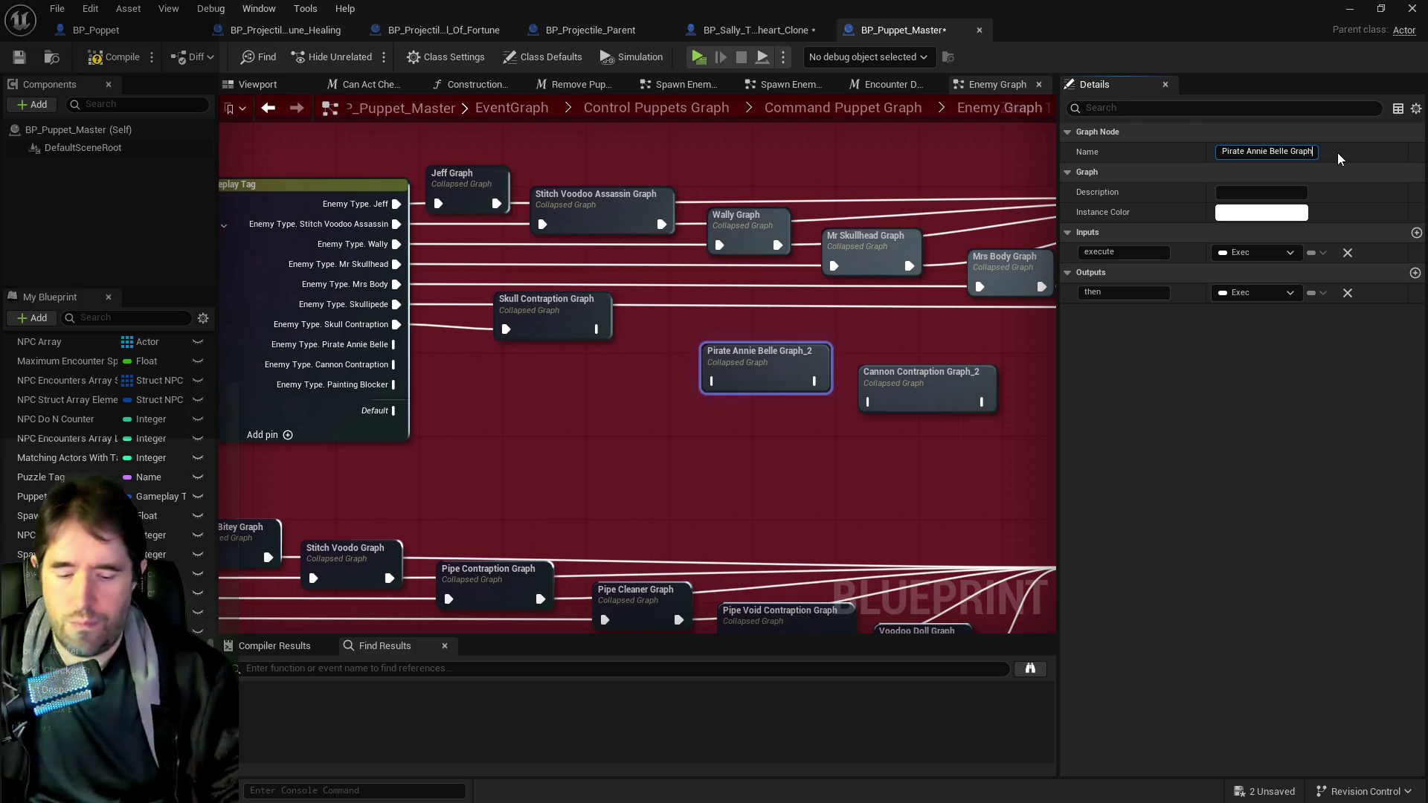
key(Return)
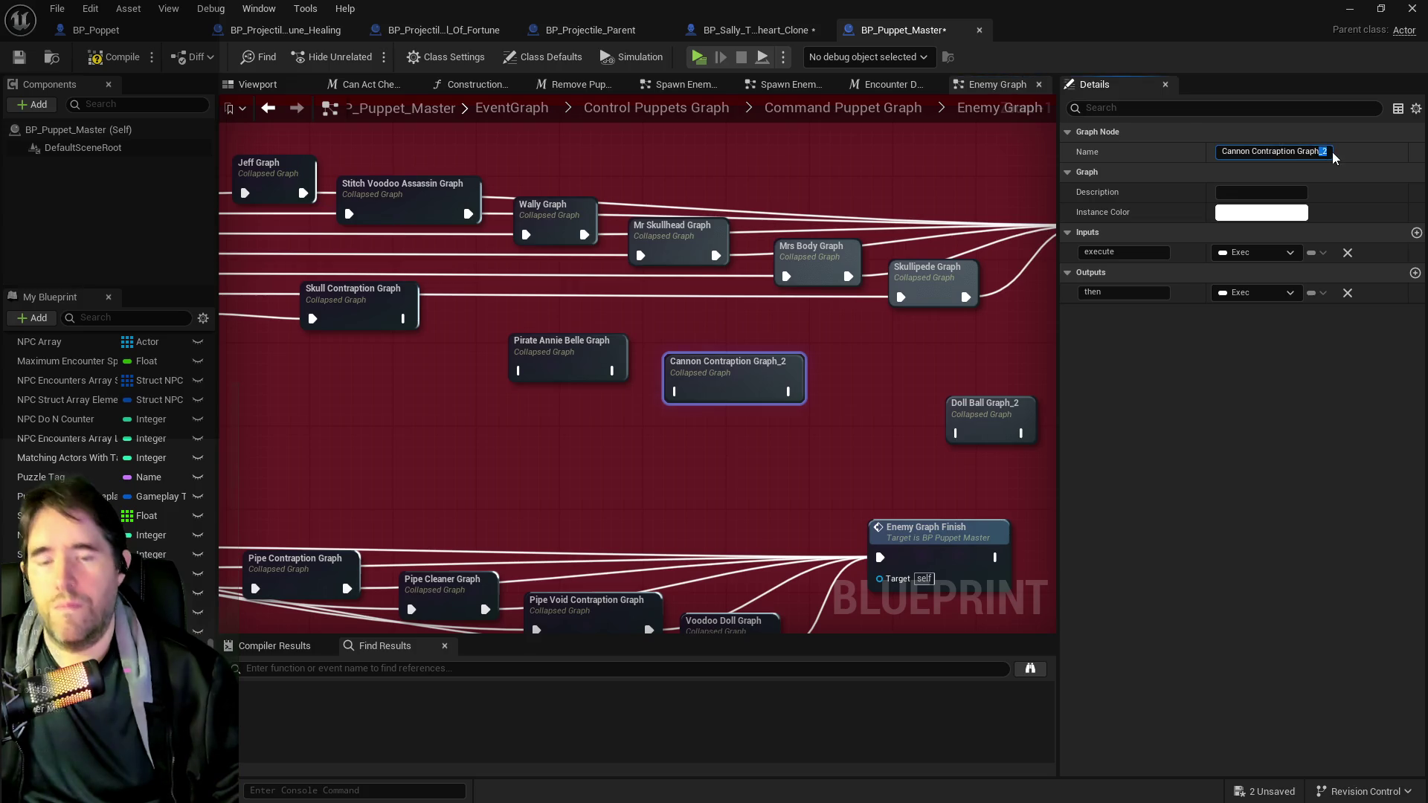
key(Return)
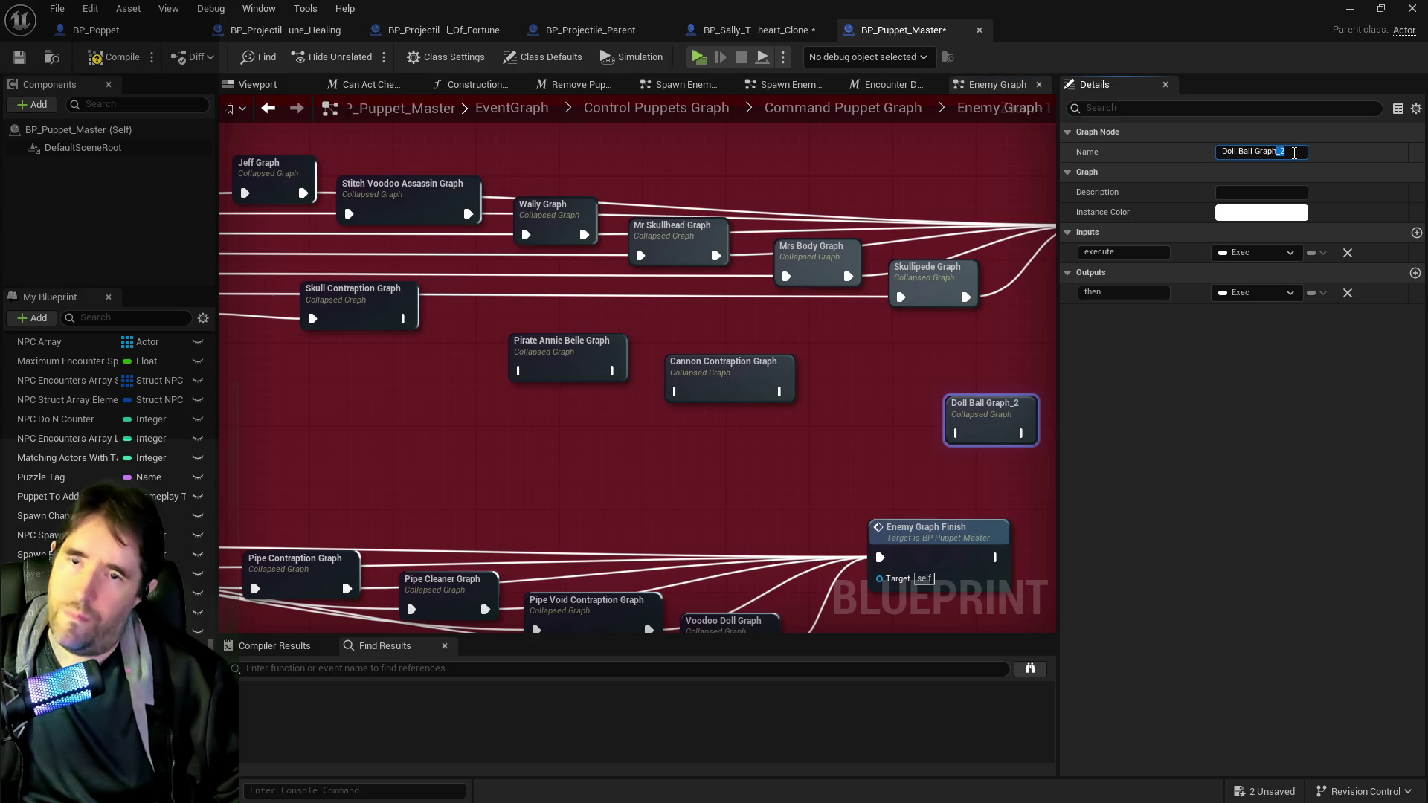
key(Return)
- Move Cannon Contraption Graph near the switch and wire its case pin to it
mouse_move(221, 349)
mouse_down()
mouse_move(430, 285)
mouse_move(727, 308)
mouse_move(731, 267)
mouse_move(709, 257)
mouse_up()
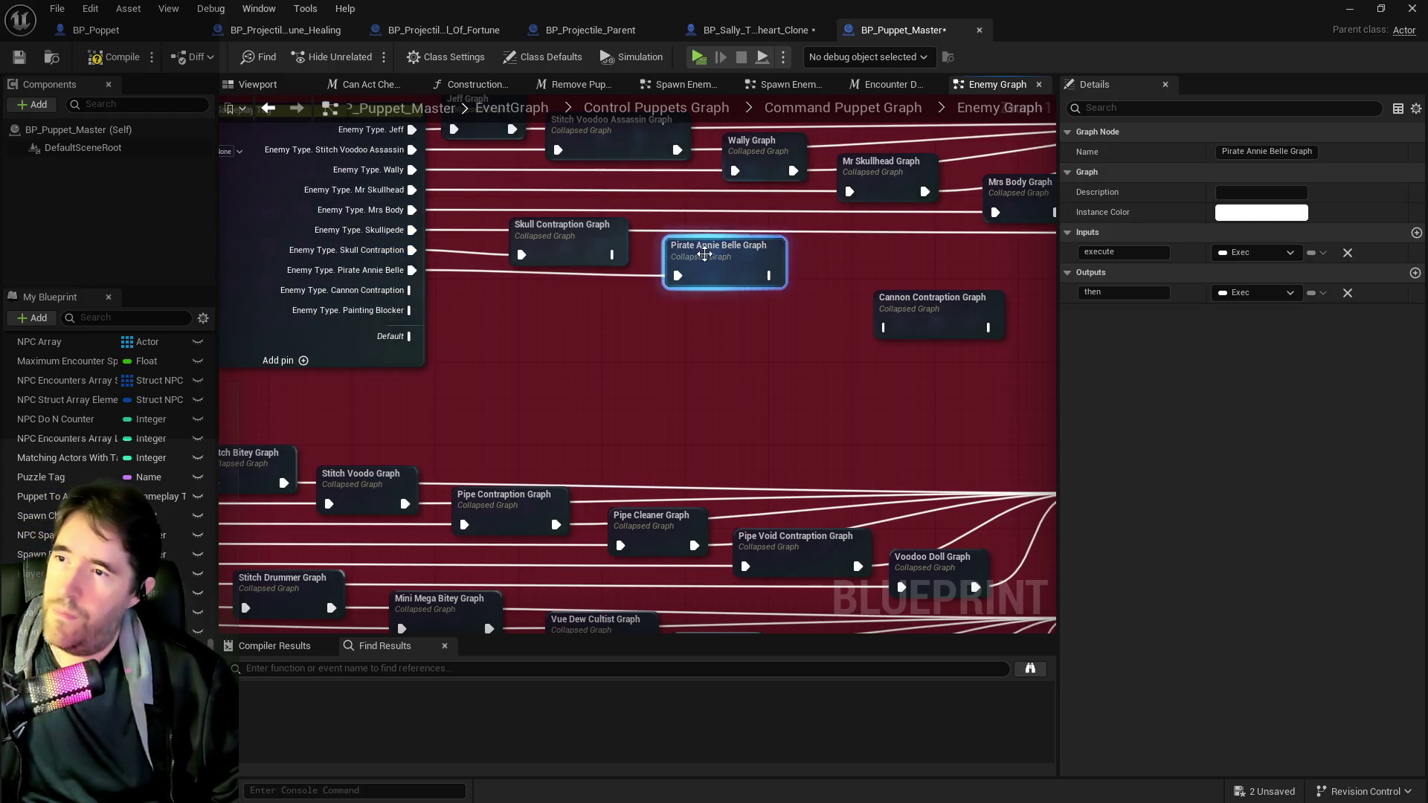
drag(953, 322, 901, 291)
mouse_move(409, 290)
mouse_down()
mouse_move(834, 299)
mouse_move(536, 329)
mouse_move(997, 413)
mouse_move(833, 455)
mouse_move(282, 350)
mouse_move(277, 334)
mouse_move(962, 346)
mouse_up()
key(Escape)
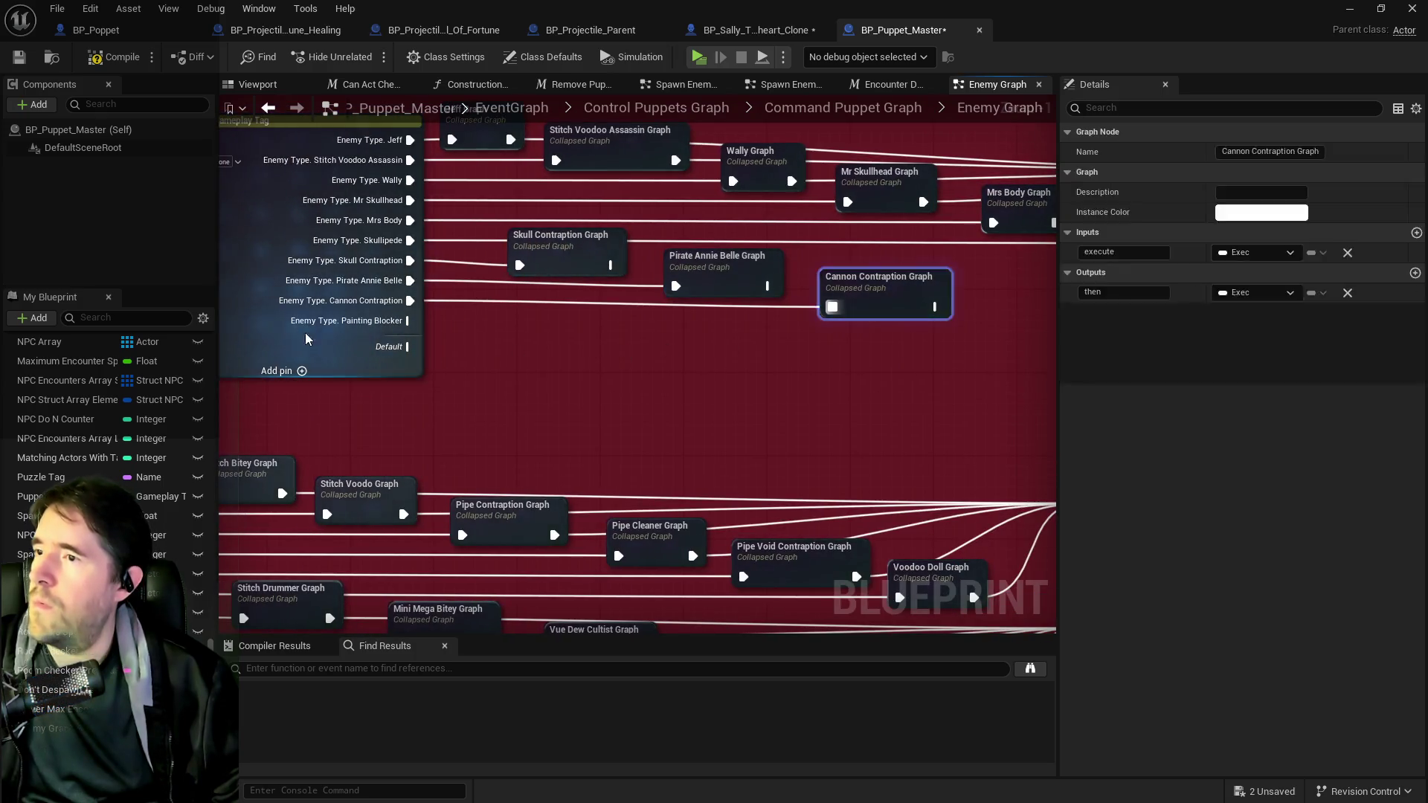
scroll(761, 421, down, 4)
- Move Doll Ball Graph below the Enemies area and duplicate an Enemy Graph Finish node
mouse_move(867, 388)
mouse_down()
mouse_move(531, 608)
mouse_move(489, 488)
mouse_move(697, 617)
mouse_up()
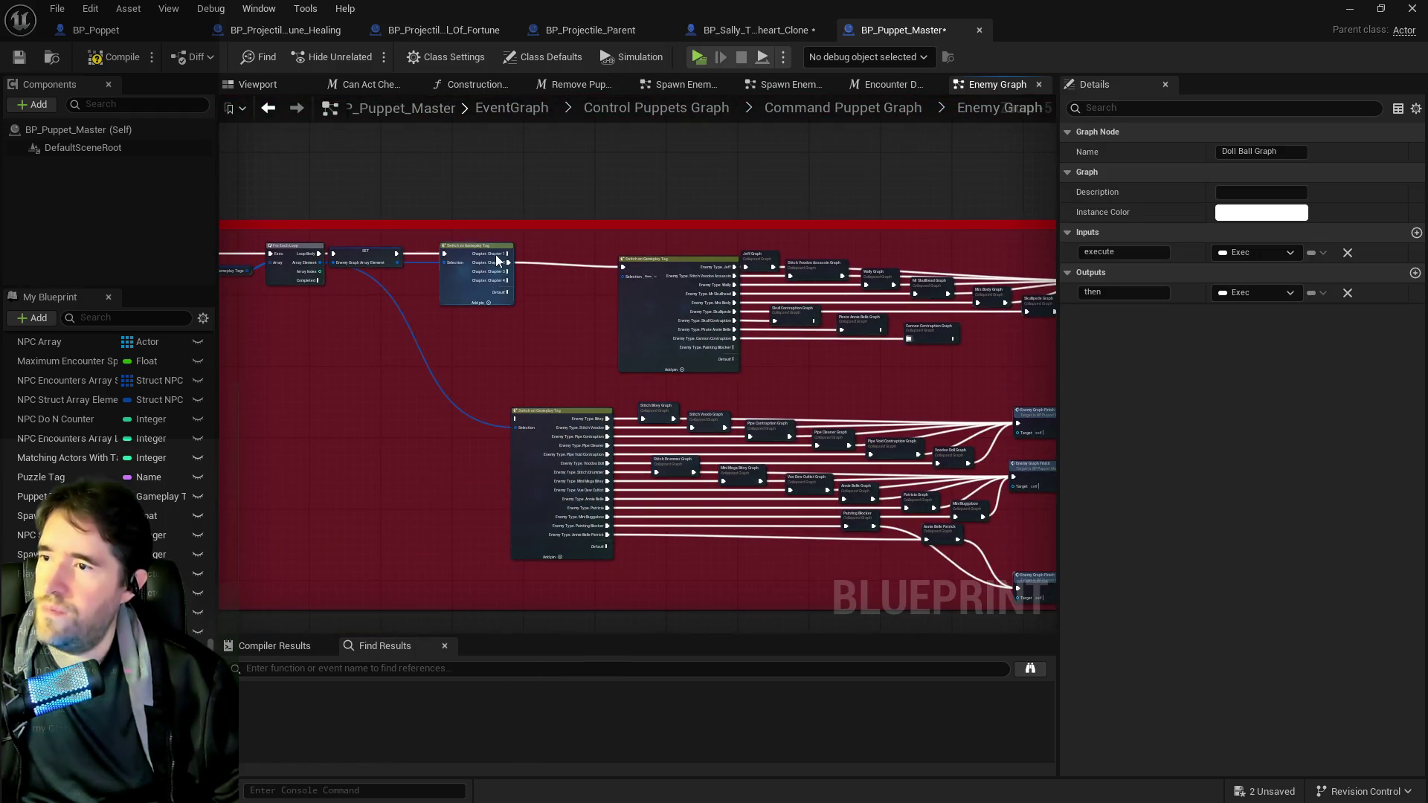
drag(503, 258, 516, 418)
drag(885, 431, 938, 377)
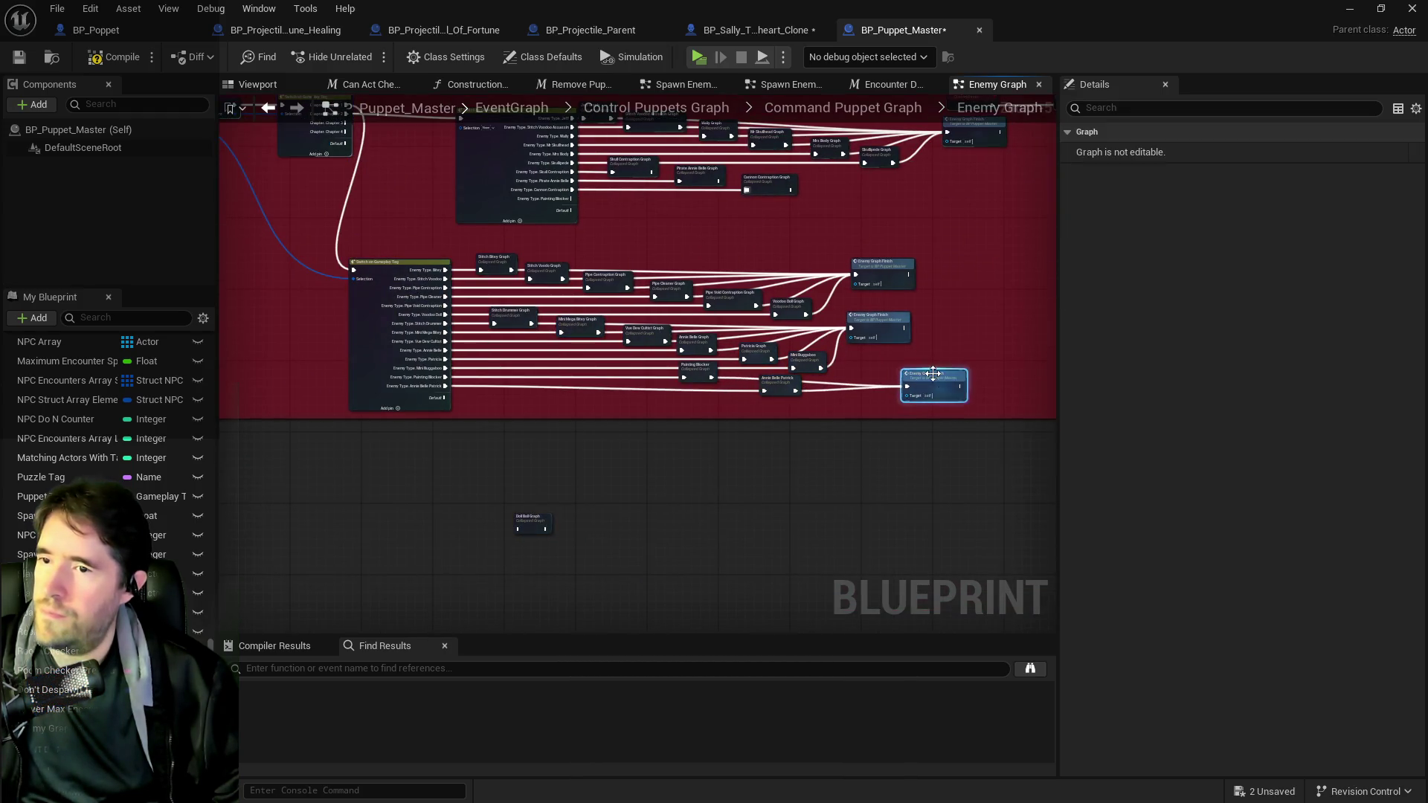
key(ctrl+v)
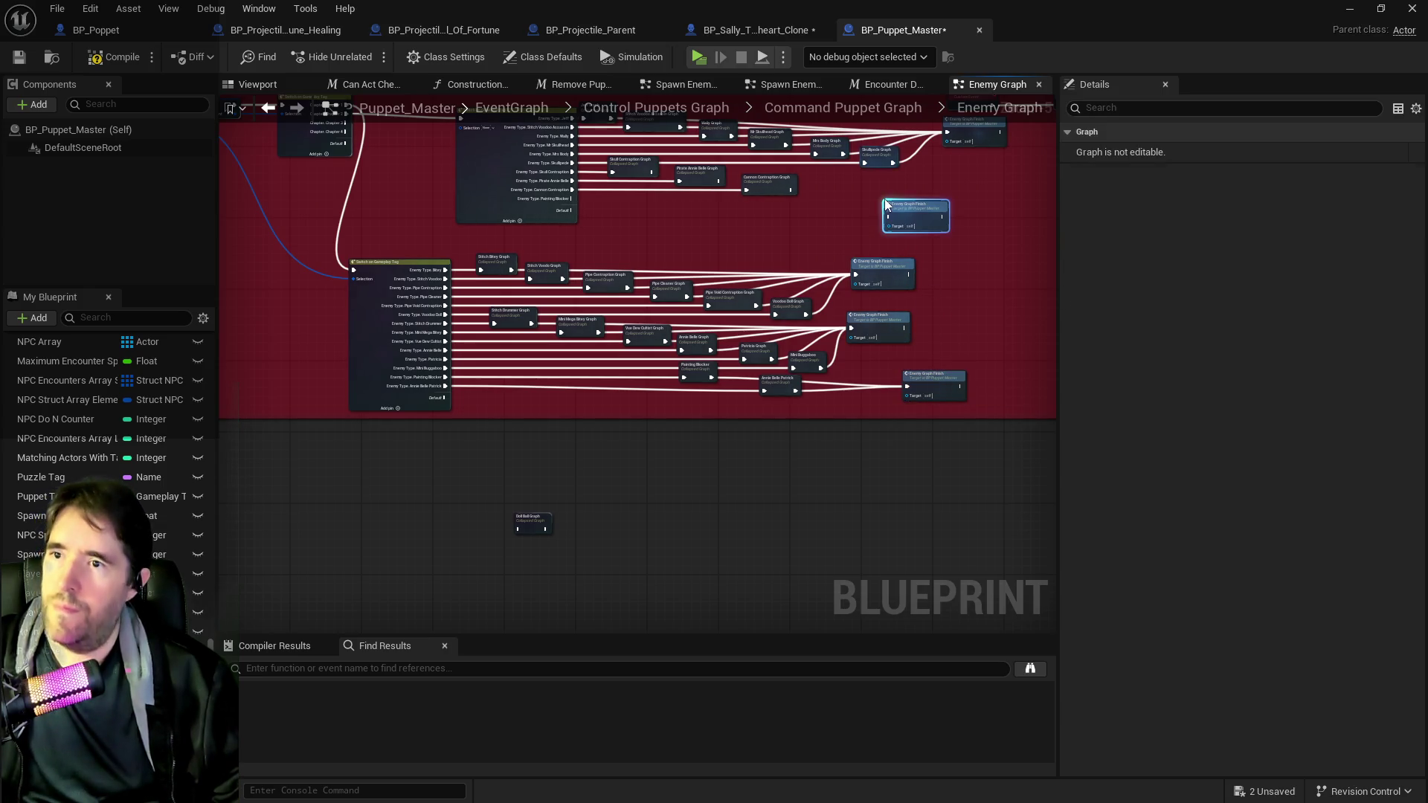
- Wire Skull Contraption, Pirate Annie Belle and Cannon Contraption graphs into the new finish node
scroll(885, 201, up, 3)
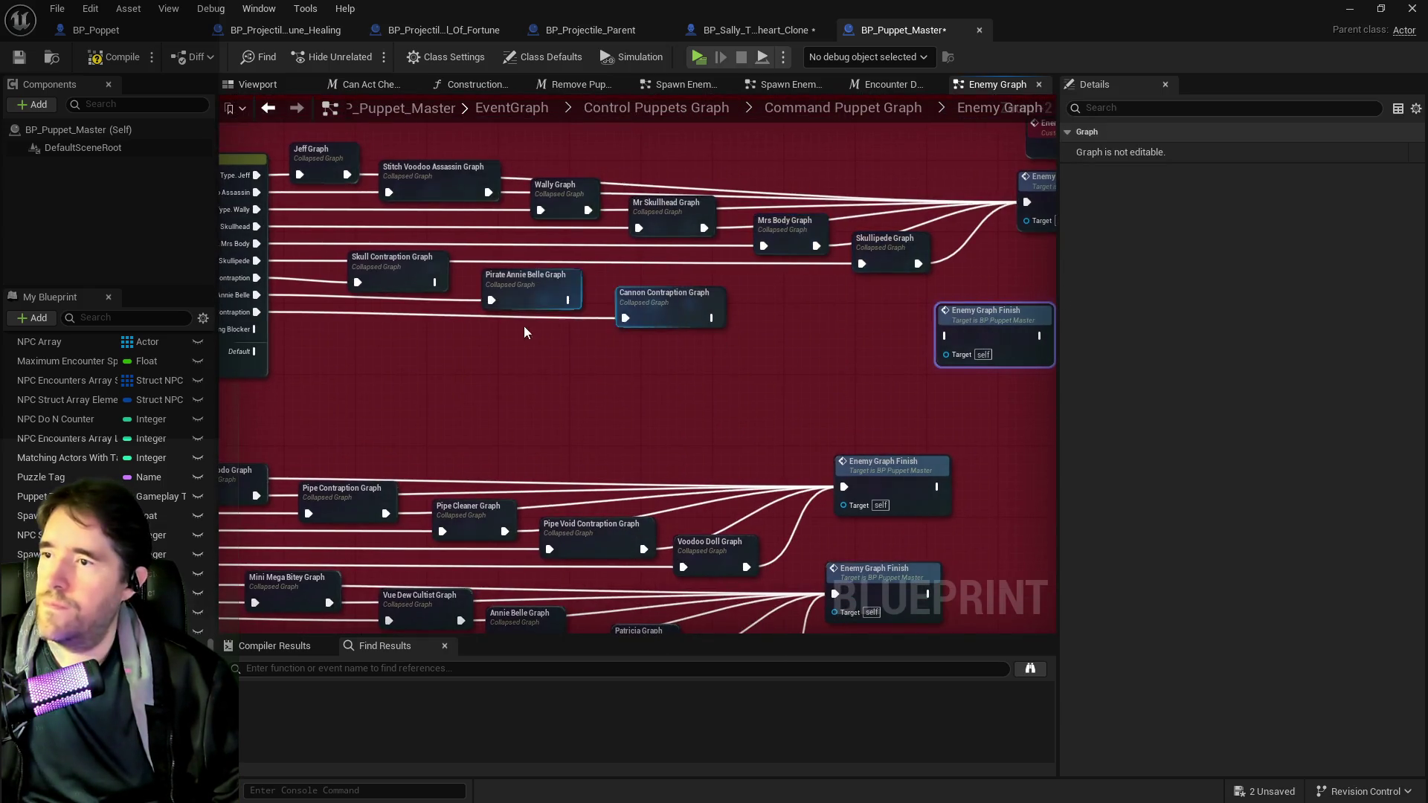
click(402, 261)
drag(711, 318, 949, 336)
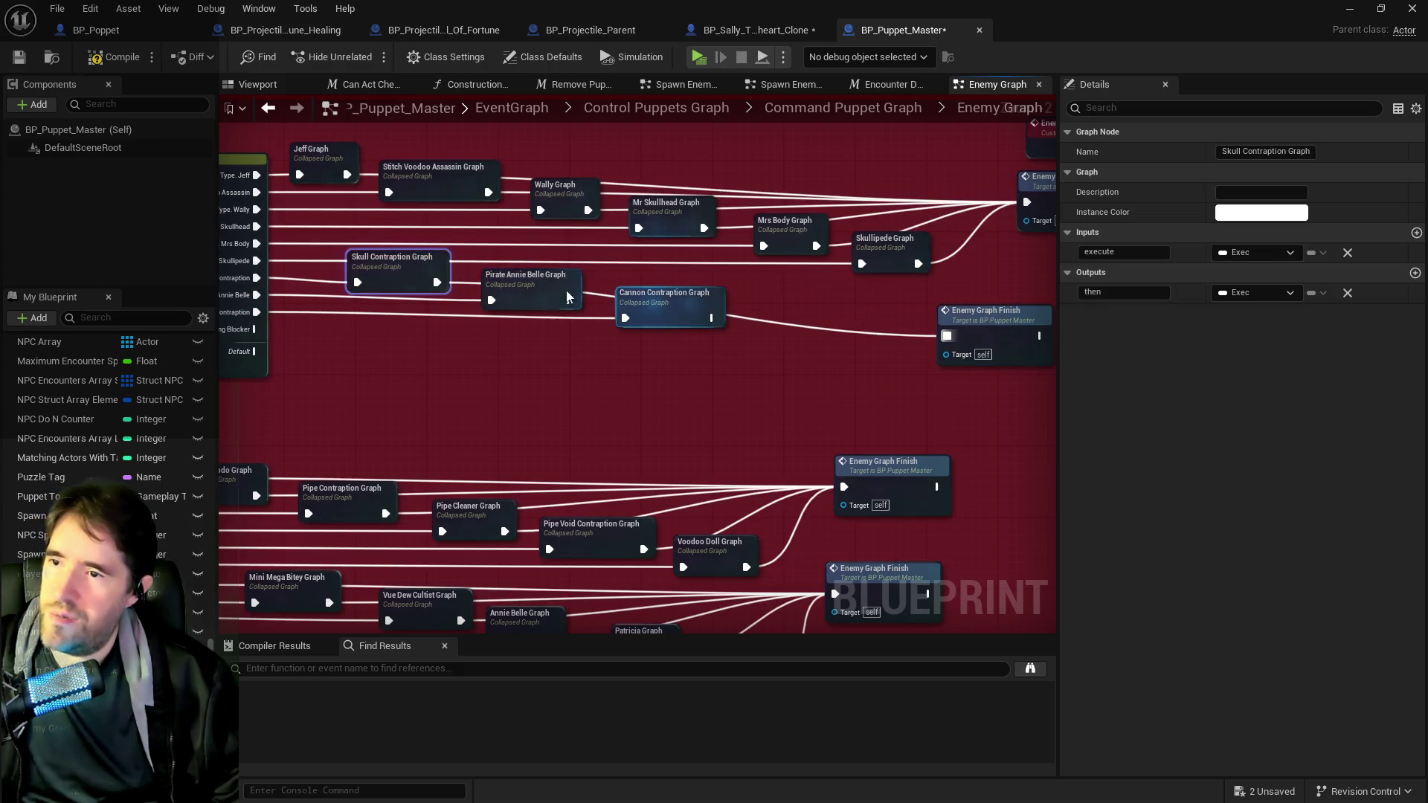
click(526, 286)
mouse_move(712, 318)
mouse_down()
mouse_move(915, 331)
mouse_move(947, 339)
mouse_move(889, 344)
mouse_move(941, 349)
mouse_move(972, 275)
mouse_move(1034, 267)
mouse_up()
click(670, 298)
scroll(893, 320, down, 5)
- Duplicate the Painting Blocker node and rename the copy Painting Blocker Chapter 2
scroll(604, 307, up, 1)
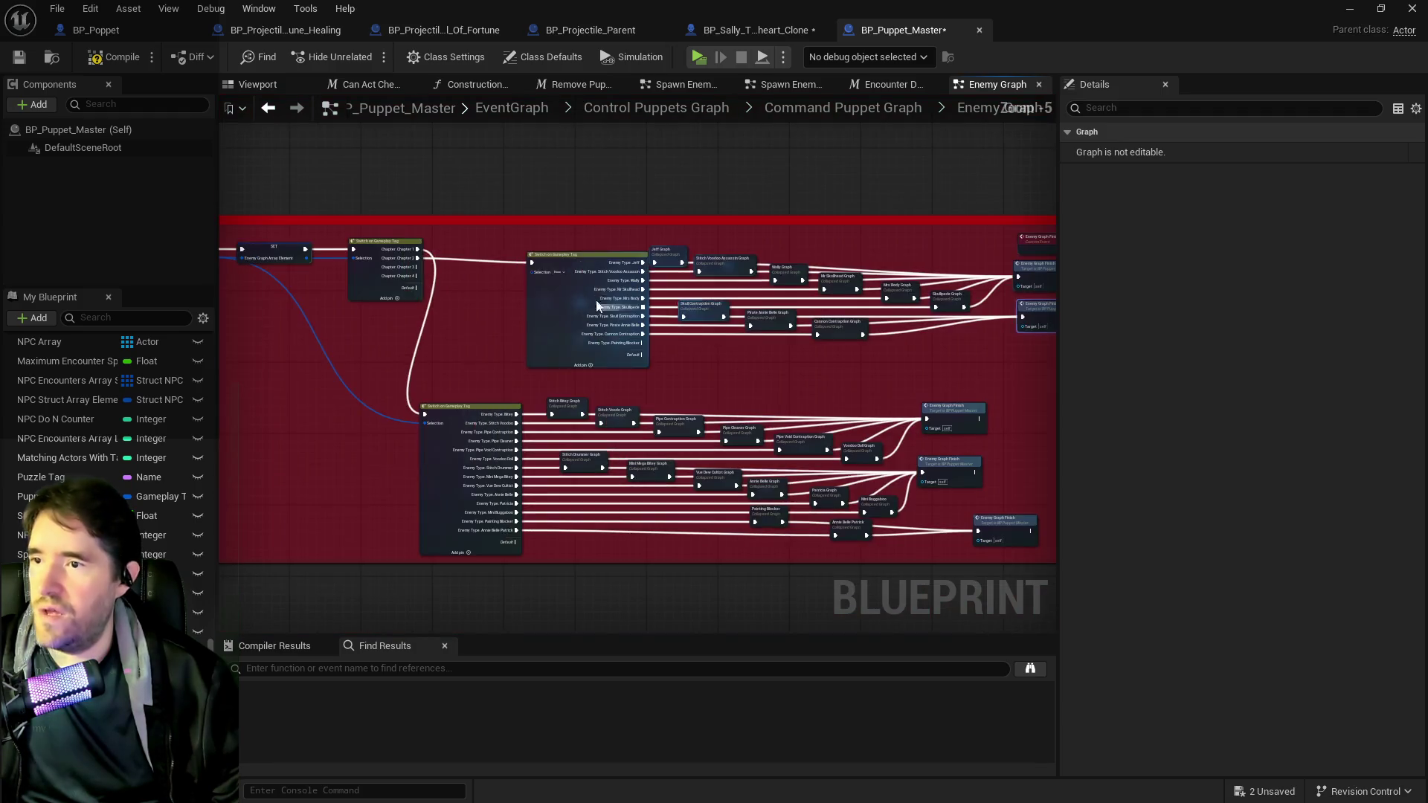
scroll(640, 377, up, 2)
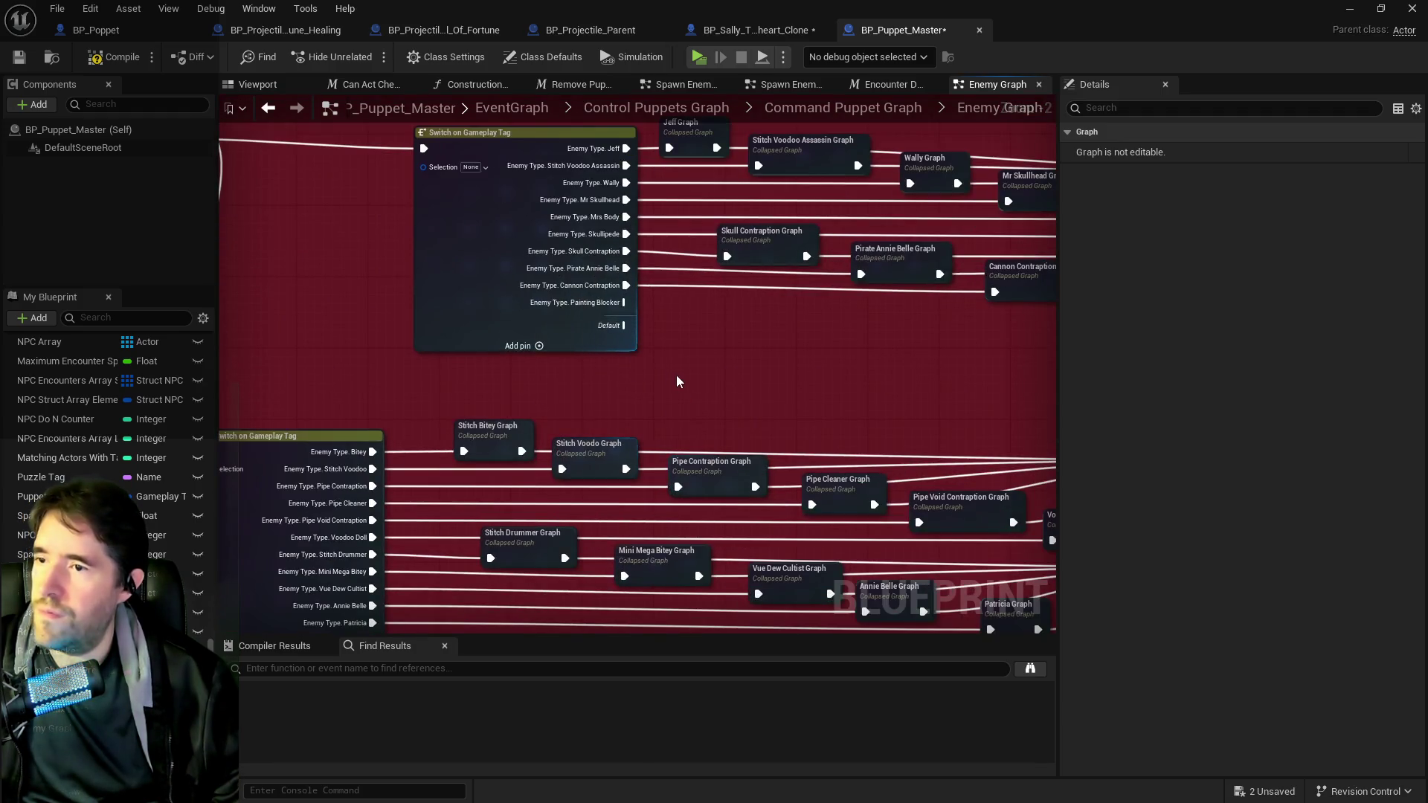
scroll(676, 373, up, 1)
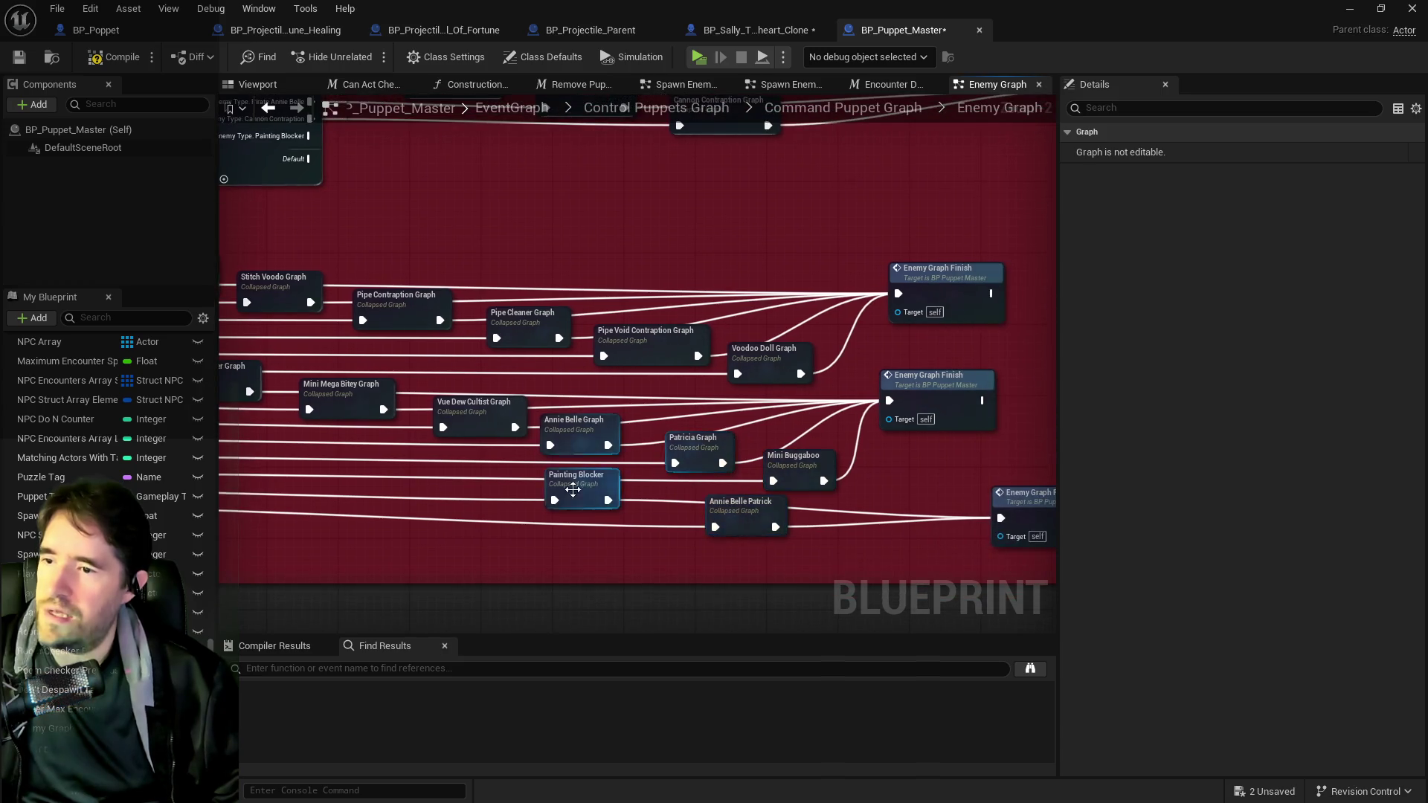
click(576, 480)
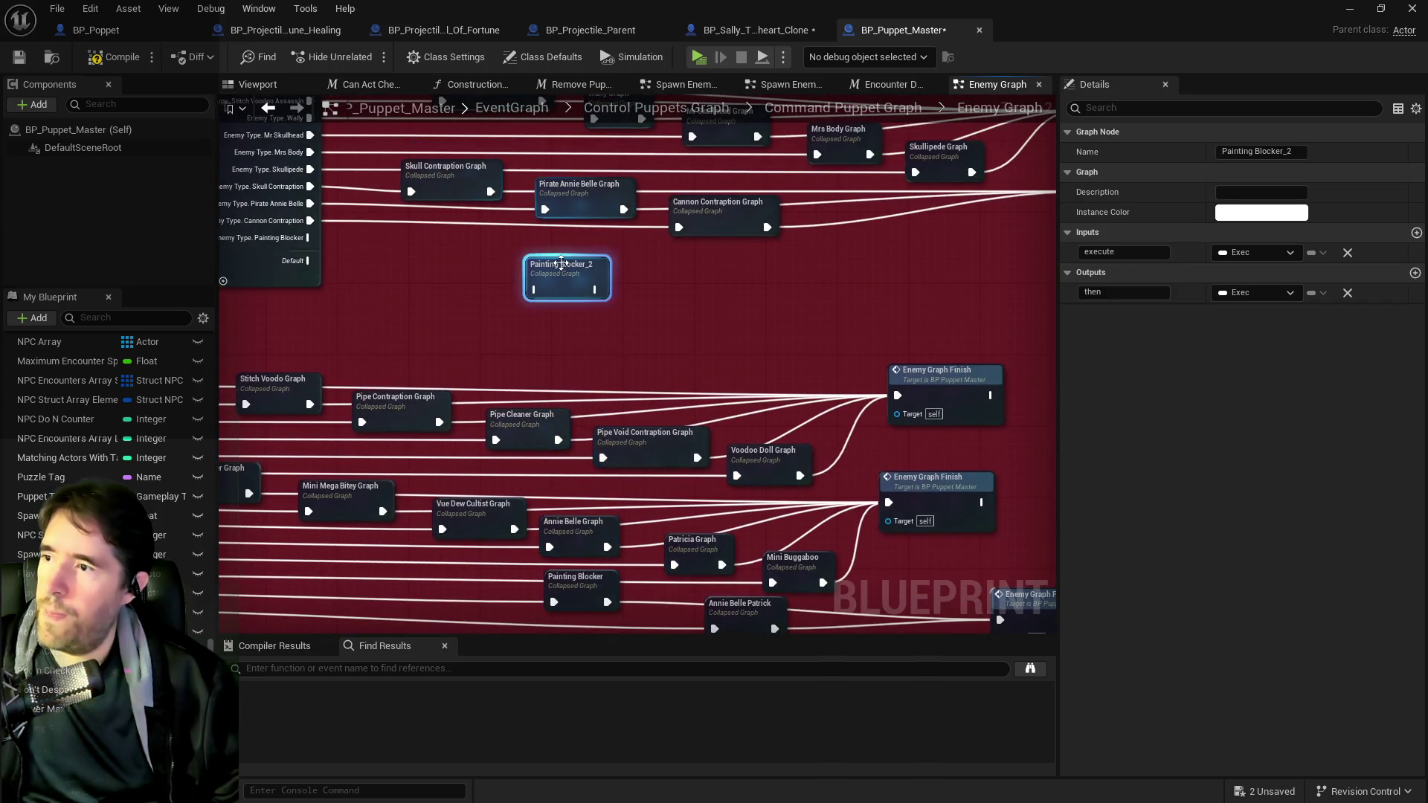
click(558, 245)
click(524, 253)
click(584, 238)
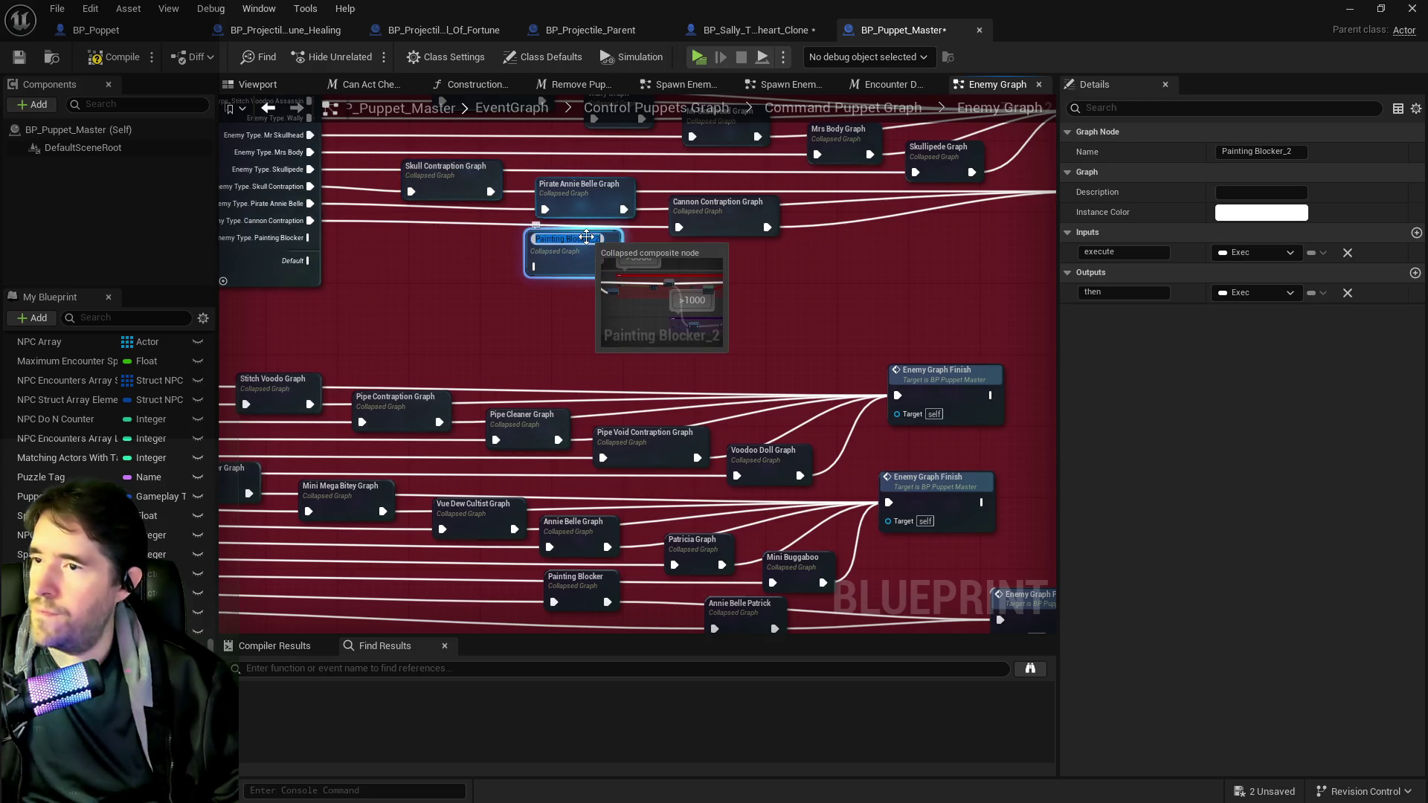
double_click(587, 239)
text(Chapter)
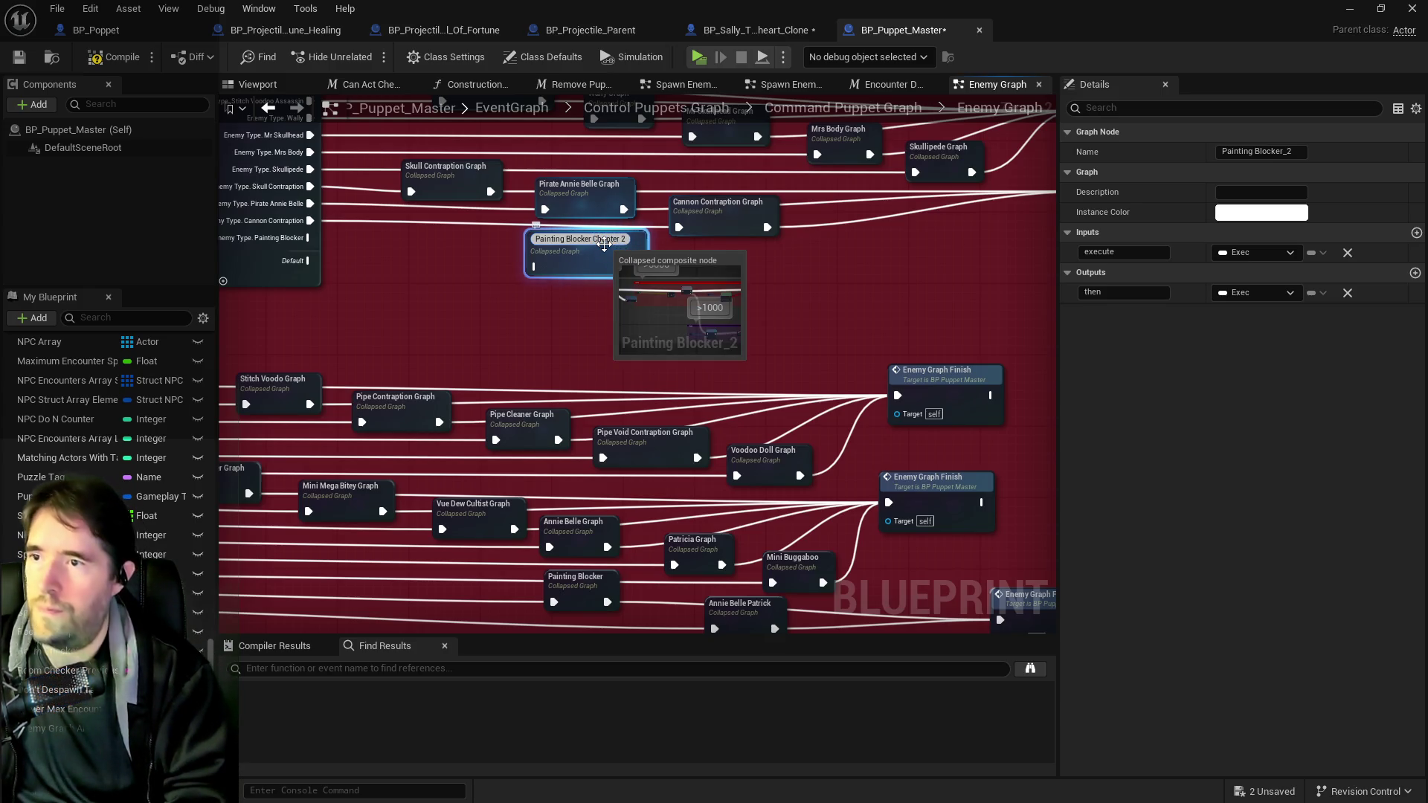
key(Return)
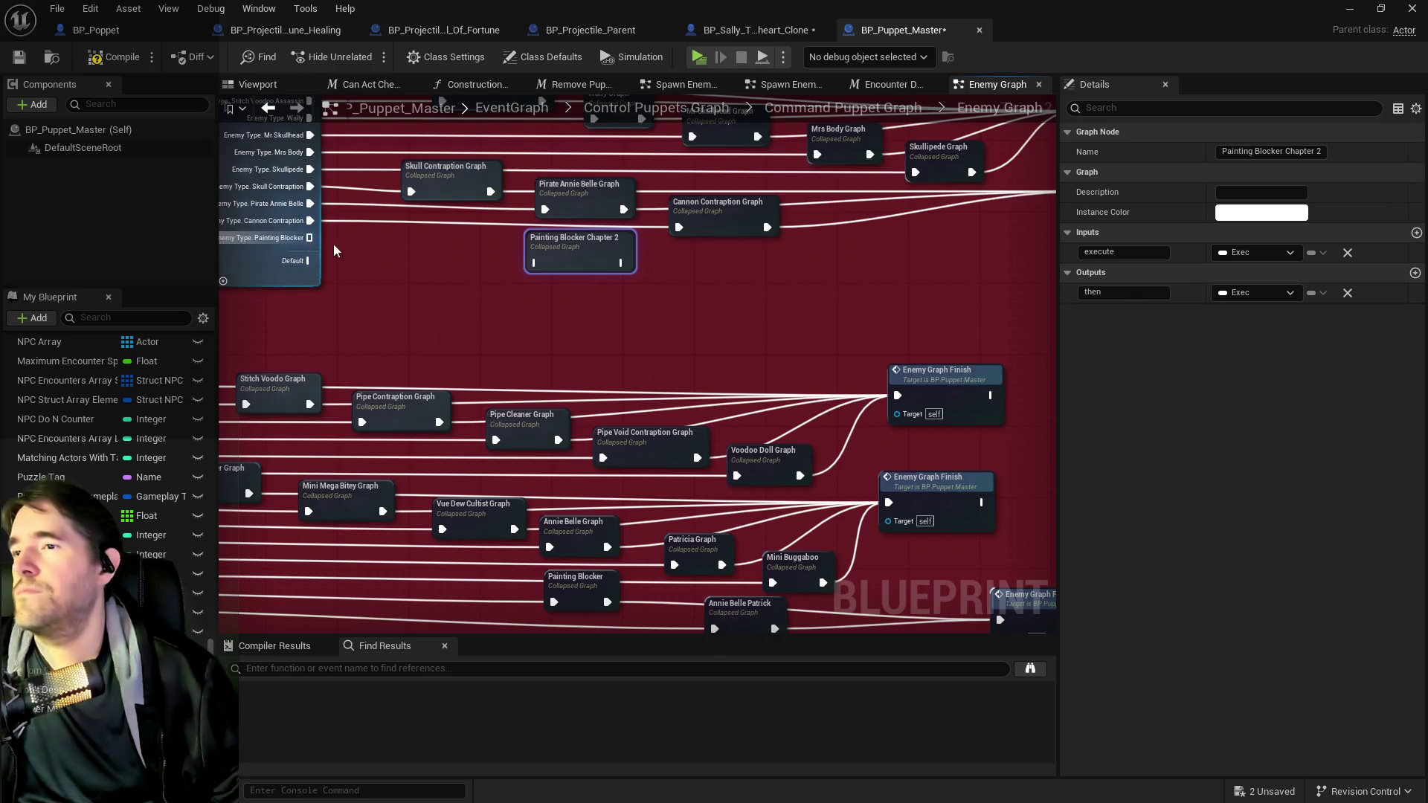
- Wire the Painting Blocker case into Painting Blocker Chapter 2 Graph and its output to Enemy Graph Finish
drag(310, 238, 533, 264)
drag(667, 261, 359, 351)
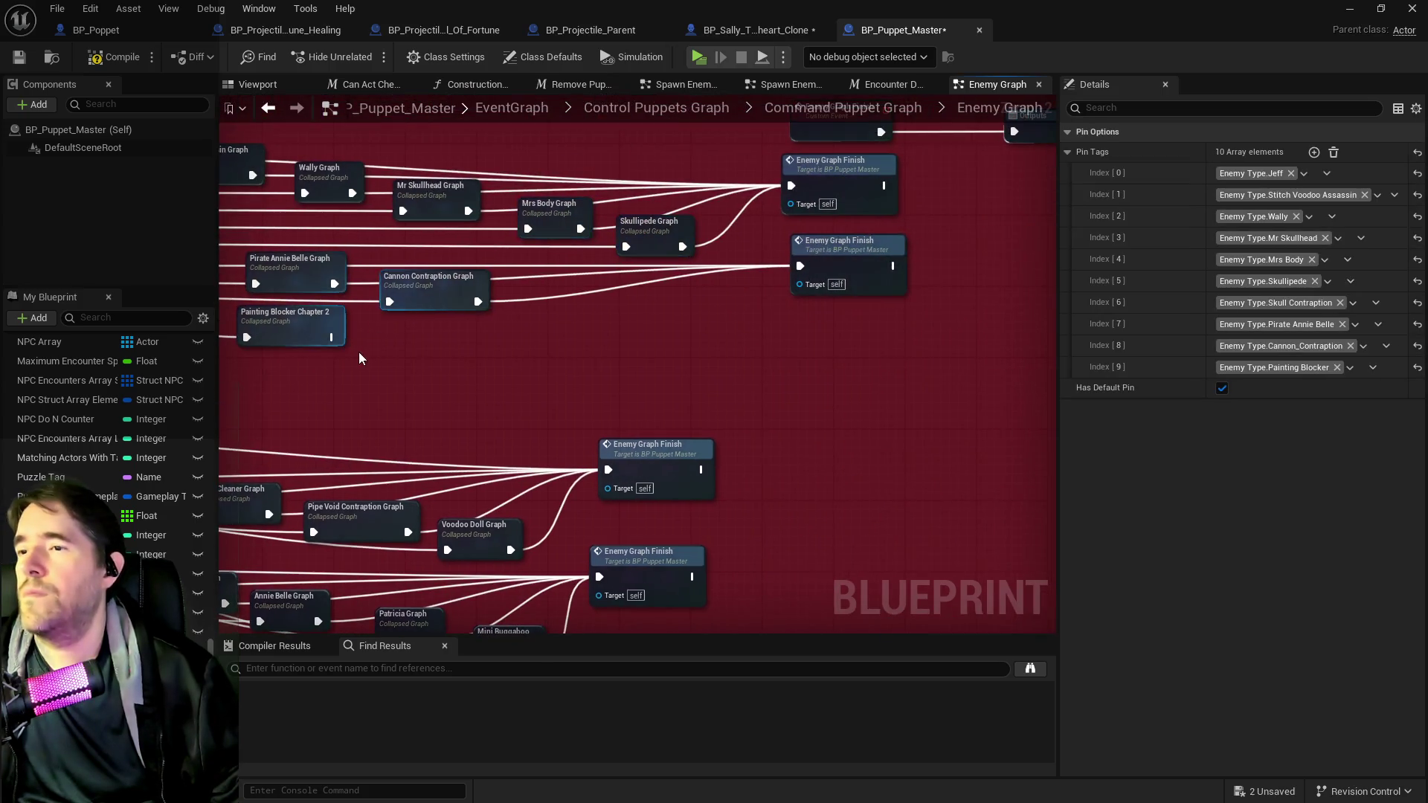
click(307, 329)
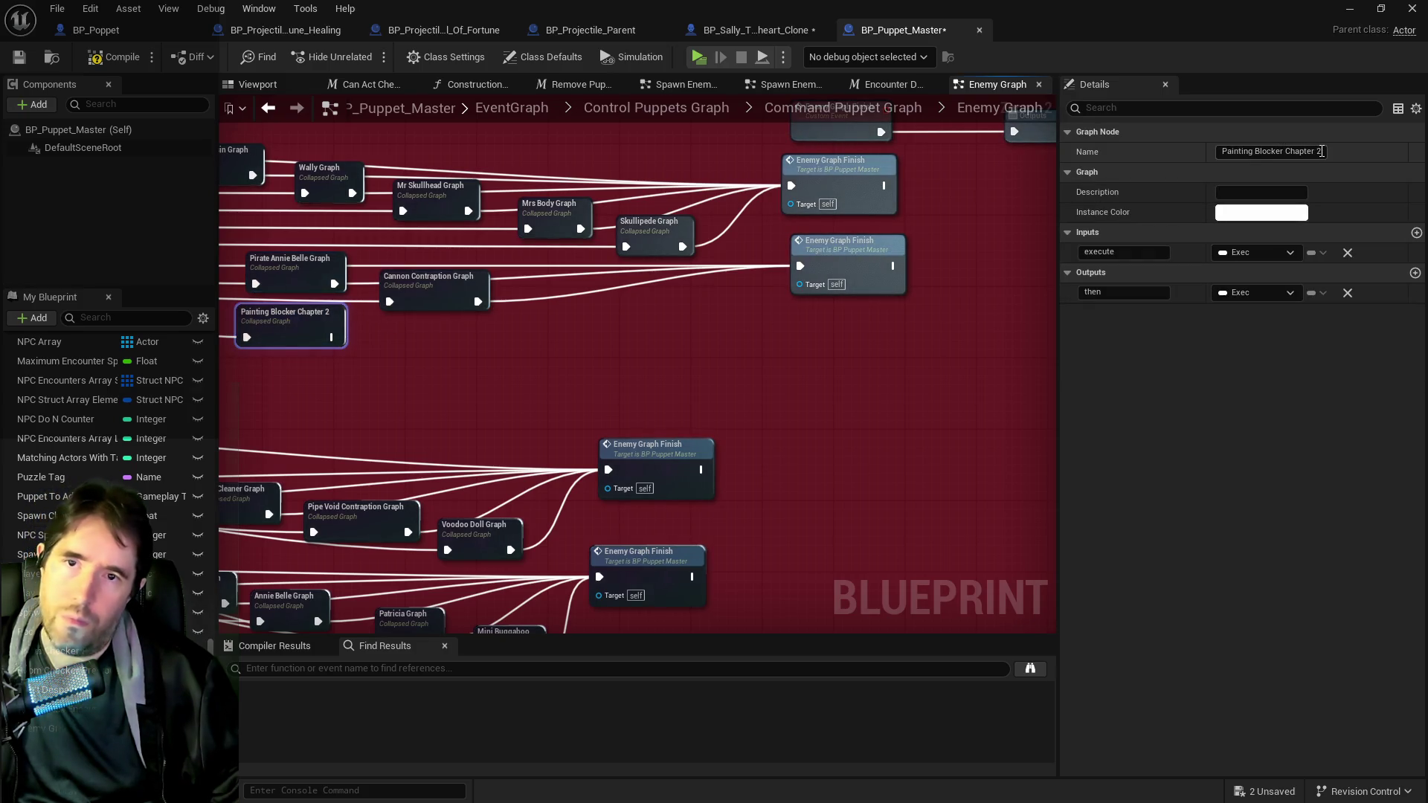
text(Graph)
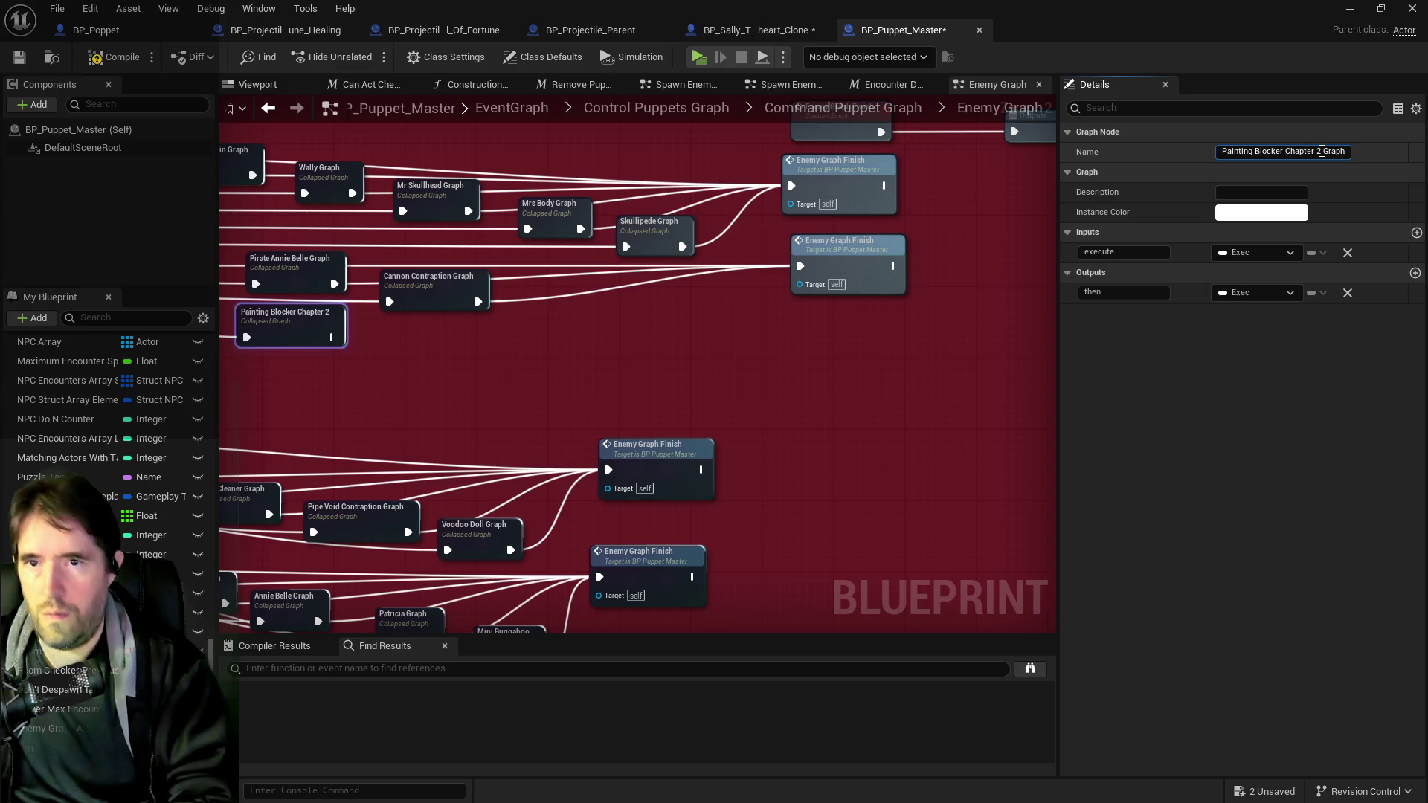
key(Return)
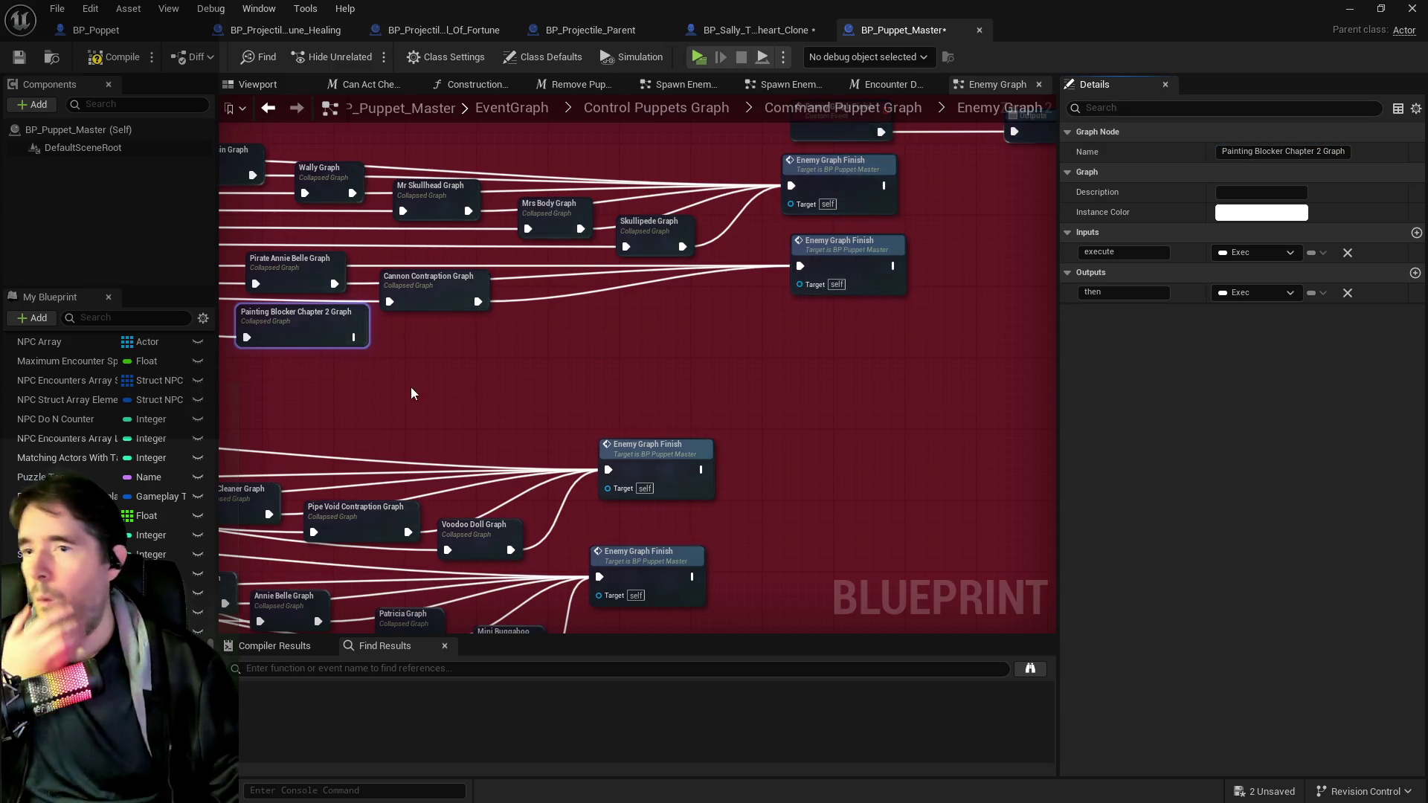
drag(353, 337, 800, 266)
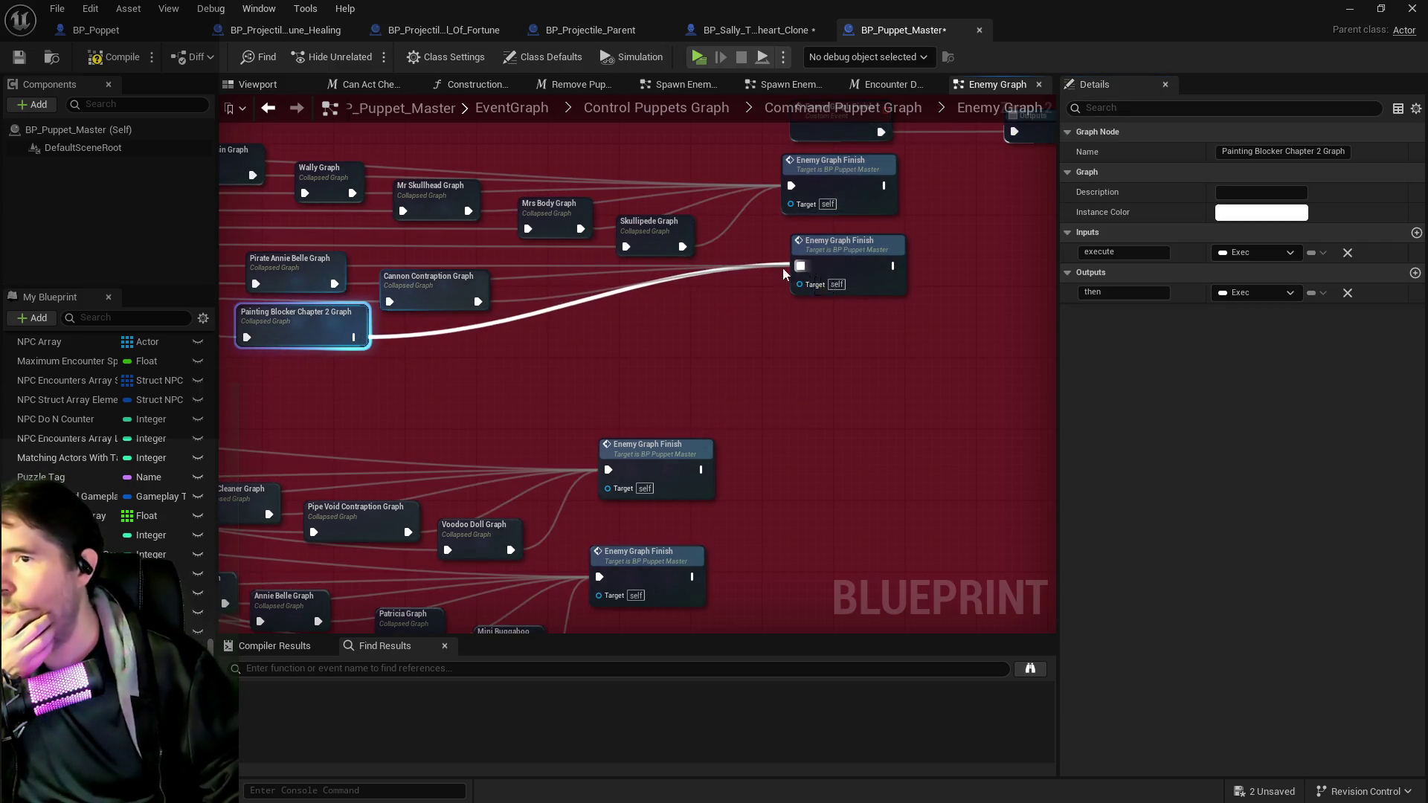
scroll(788, 282, down, 1)
scroll(629, 371, down, 1)
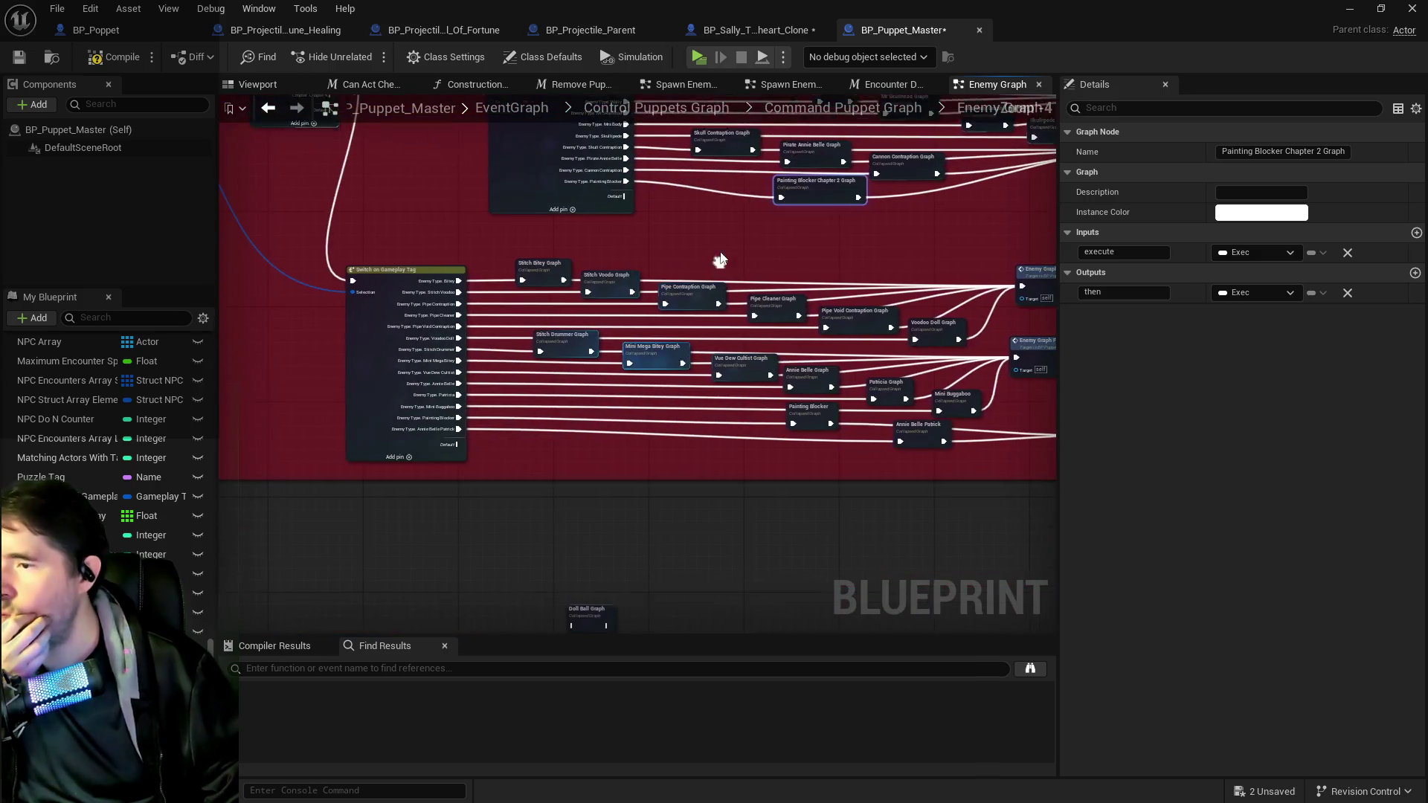
drag(706, 397, 552, 373)
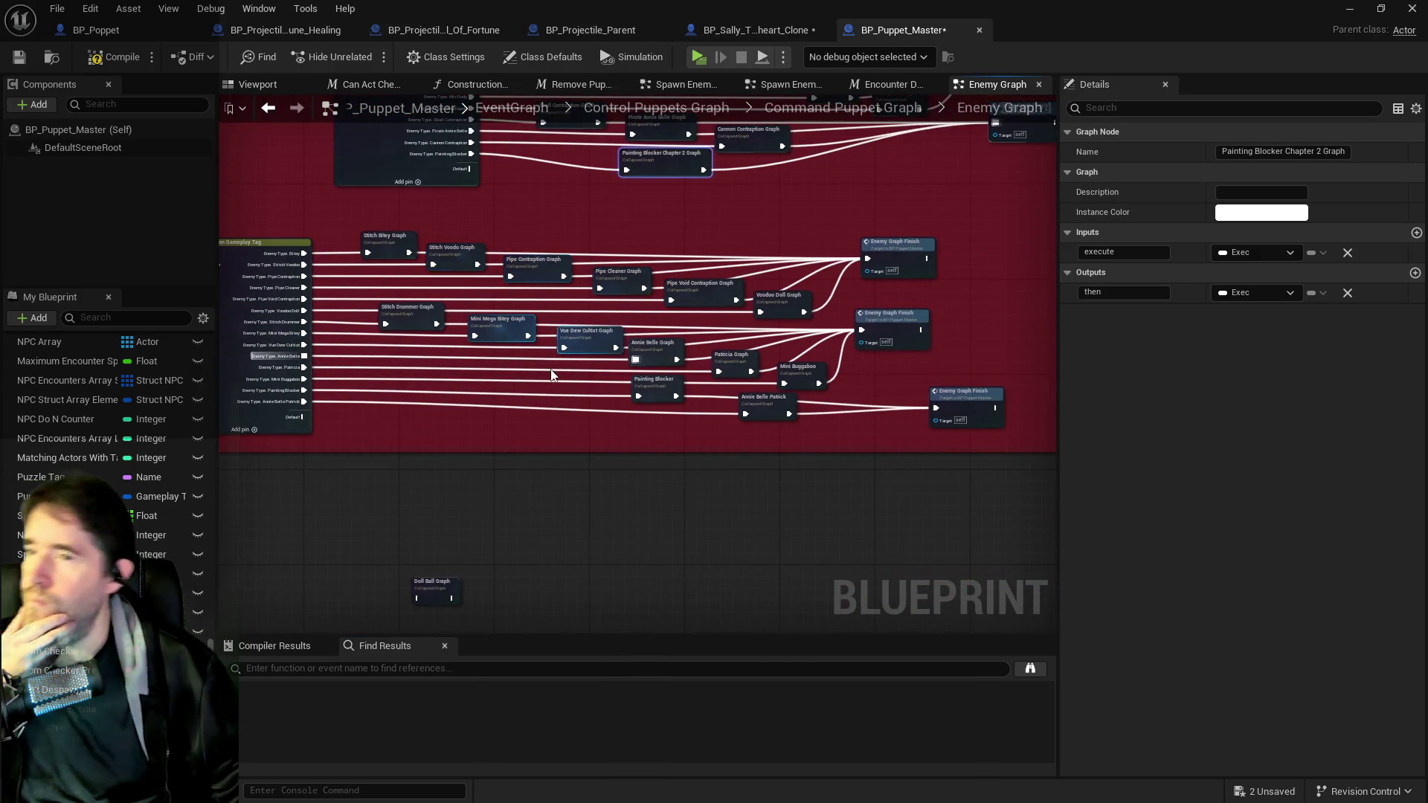
scroll(561, 395, up, 1)
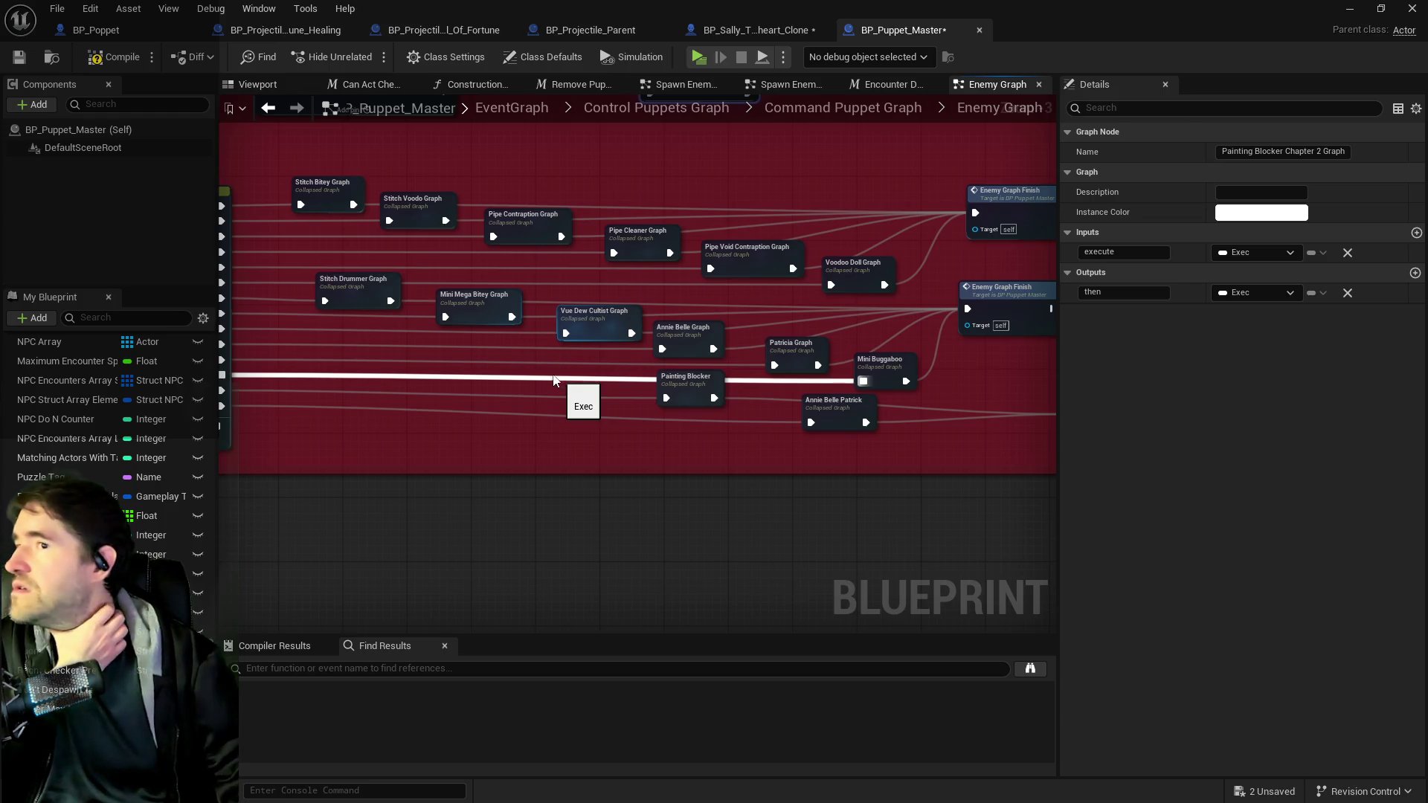
- Reconnect Mini Buggaboo Graph to its switch case and save BP_Puppet_Master
drag(560, 383, 221, 375)
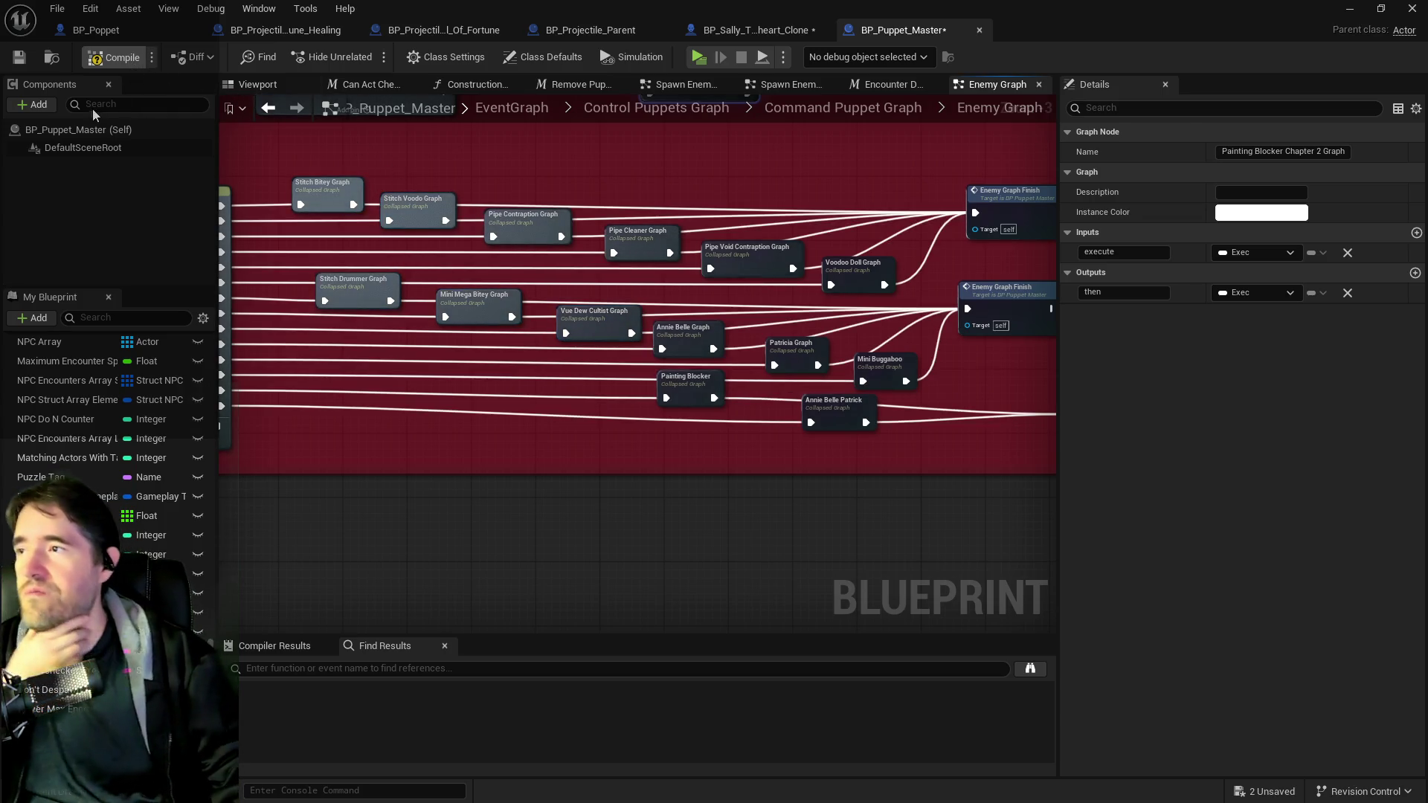
key(ctrl+s)
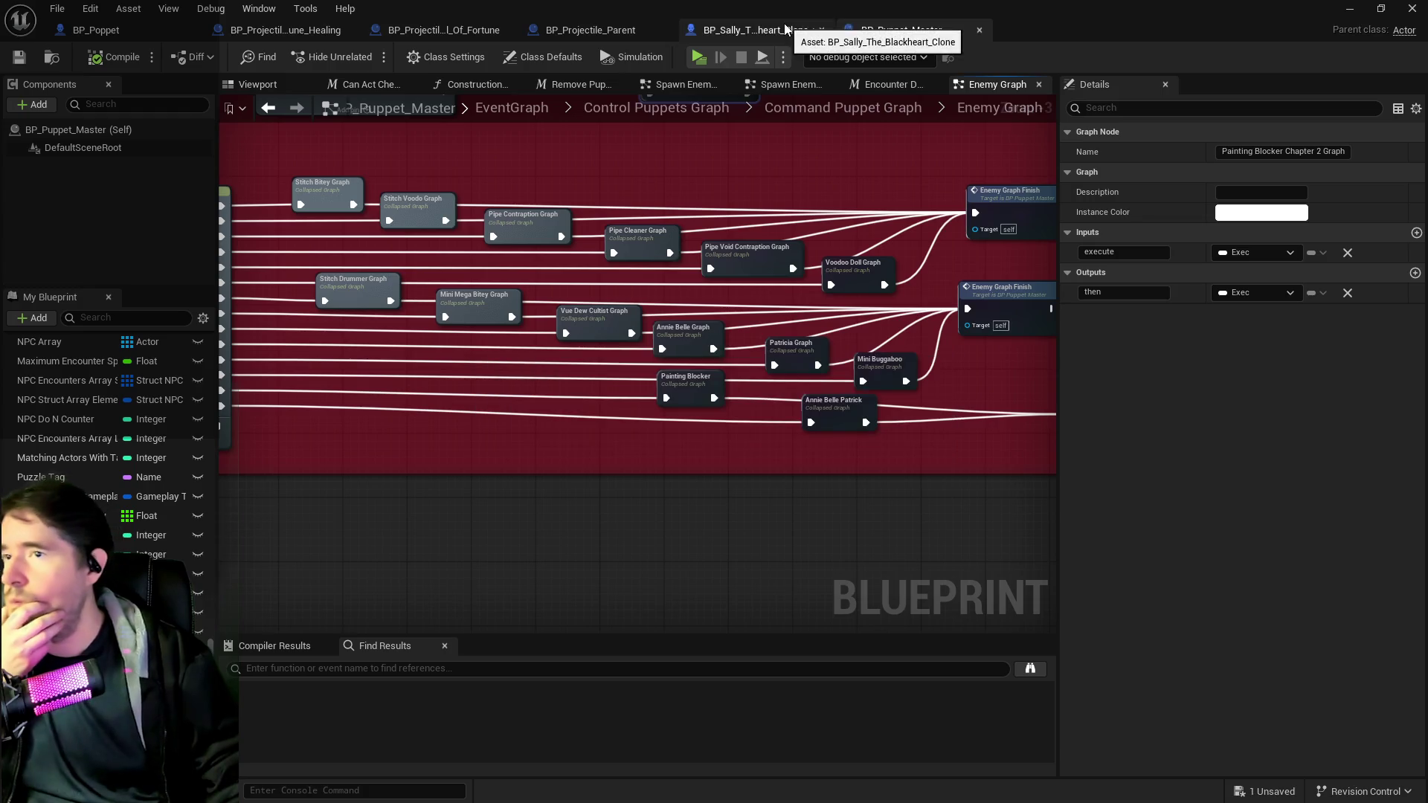
- Save the Sally Blackheart Clone blueprint, then open BP_Annie_Belle from Dead_Girl_Wonderland and search its members
click(786, 30)
click(18, 57)
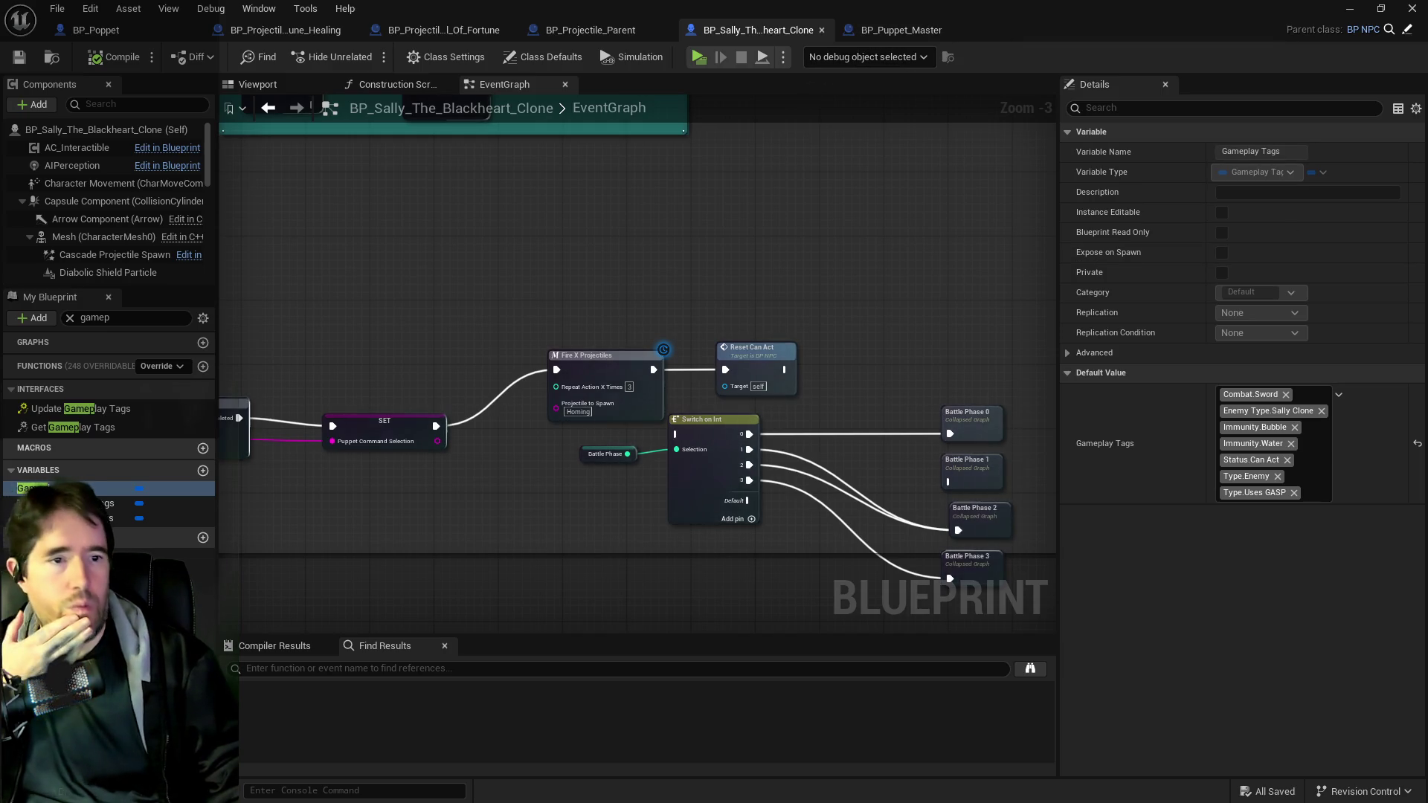
key(ctrl+space)
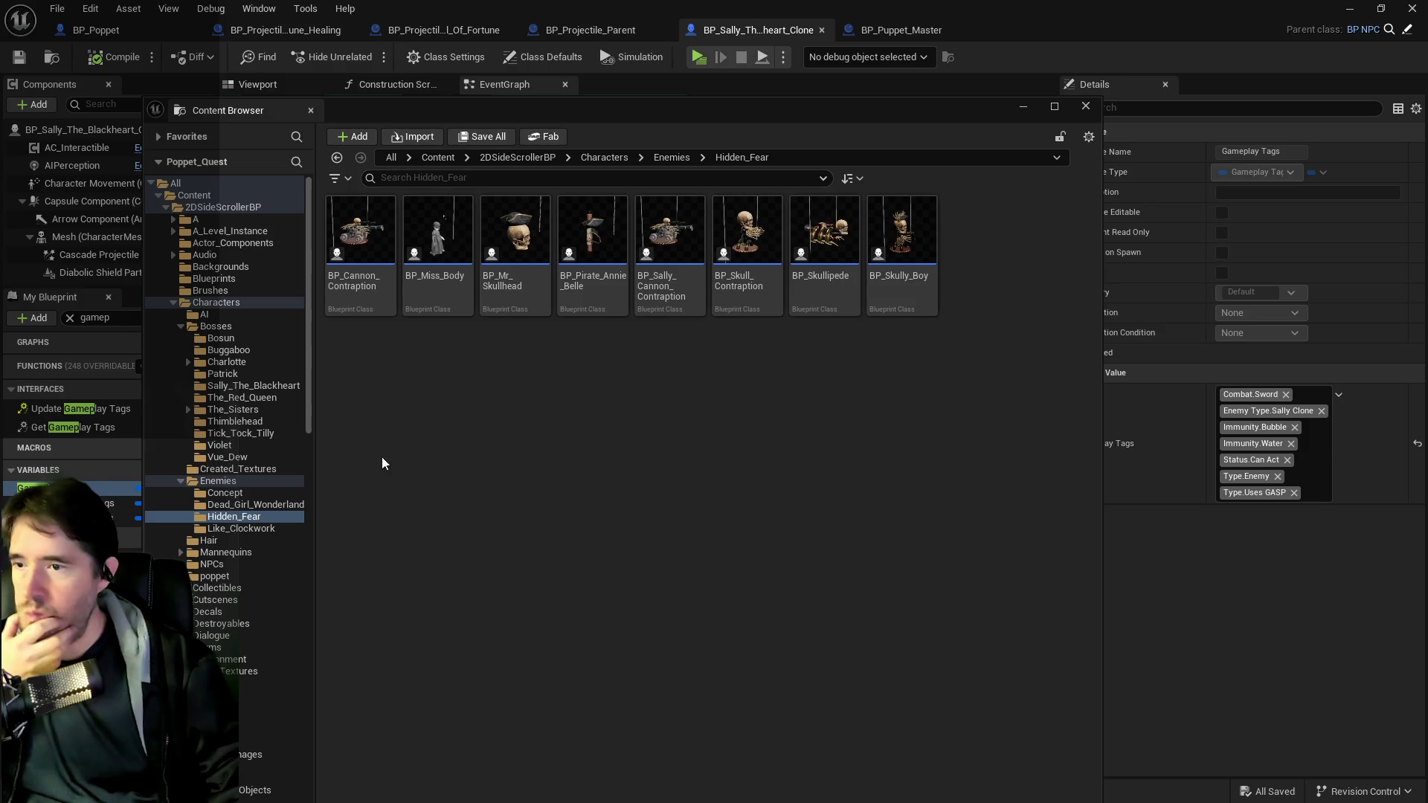
click(238, 506)
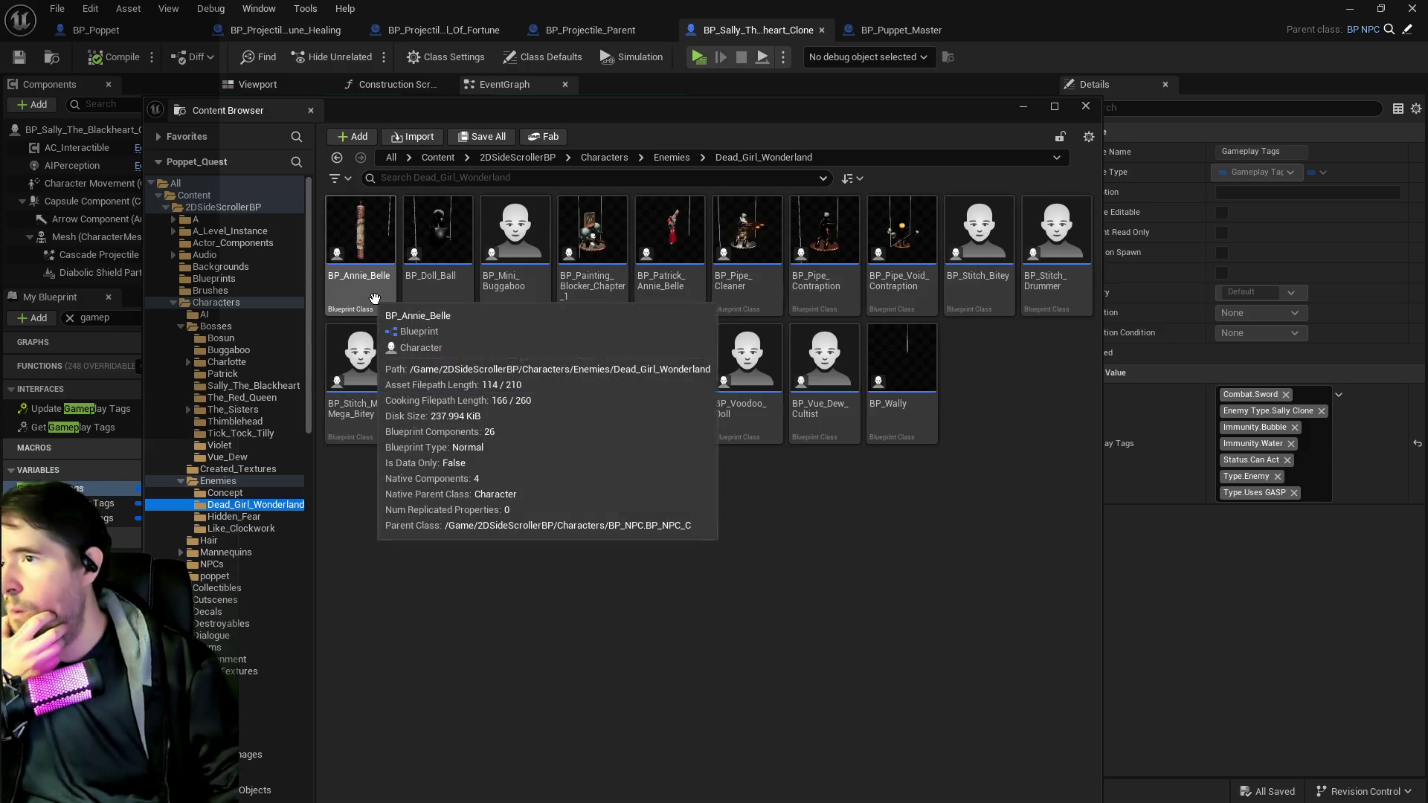
double_click(374, 272)
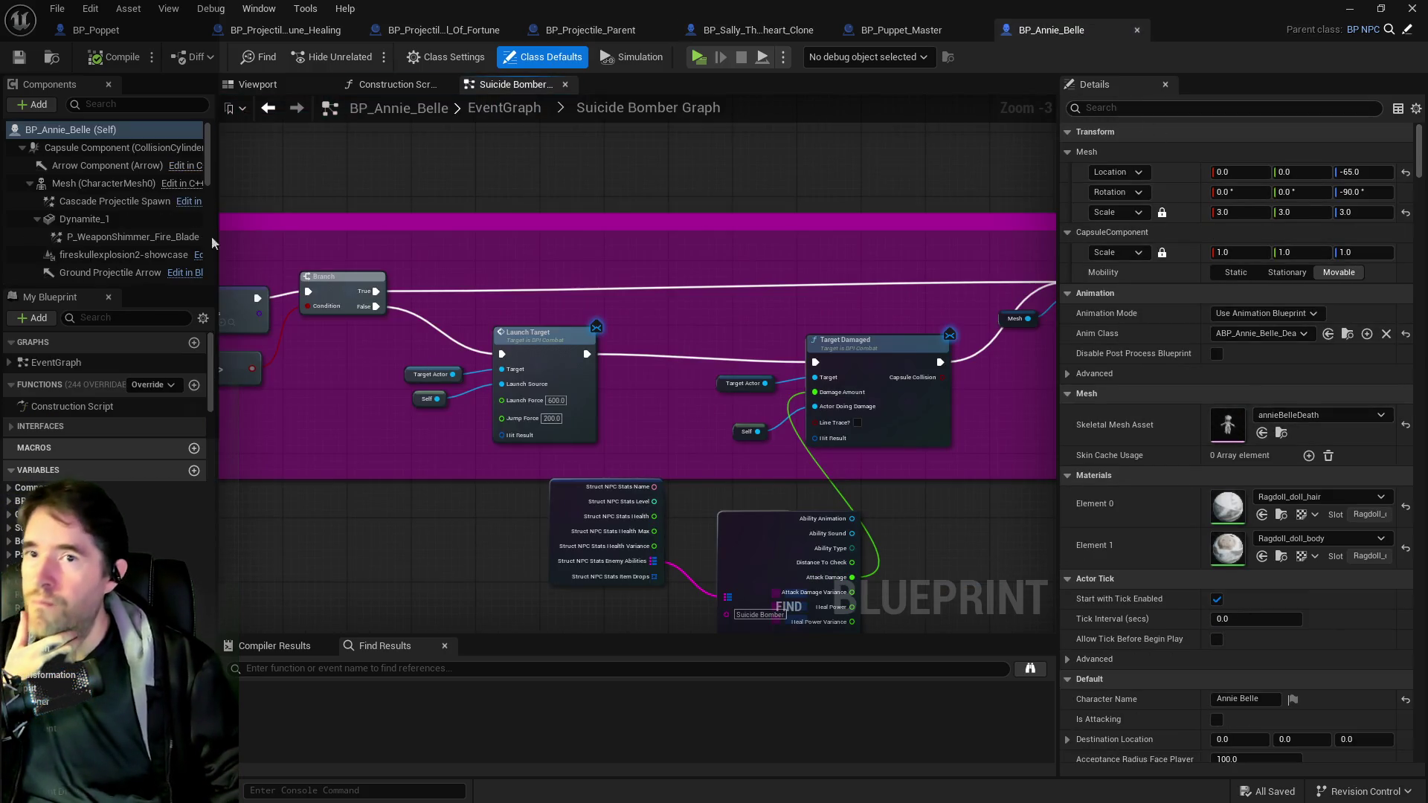
click(118, 318)
text(gam)
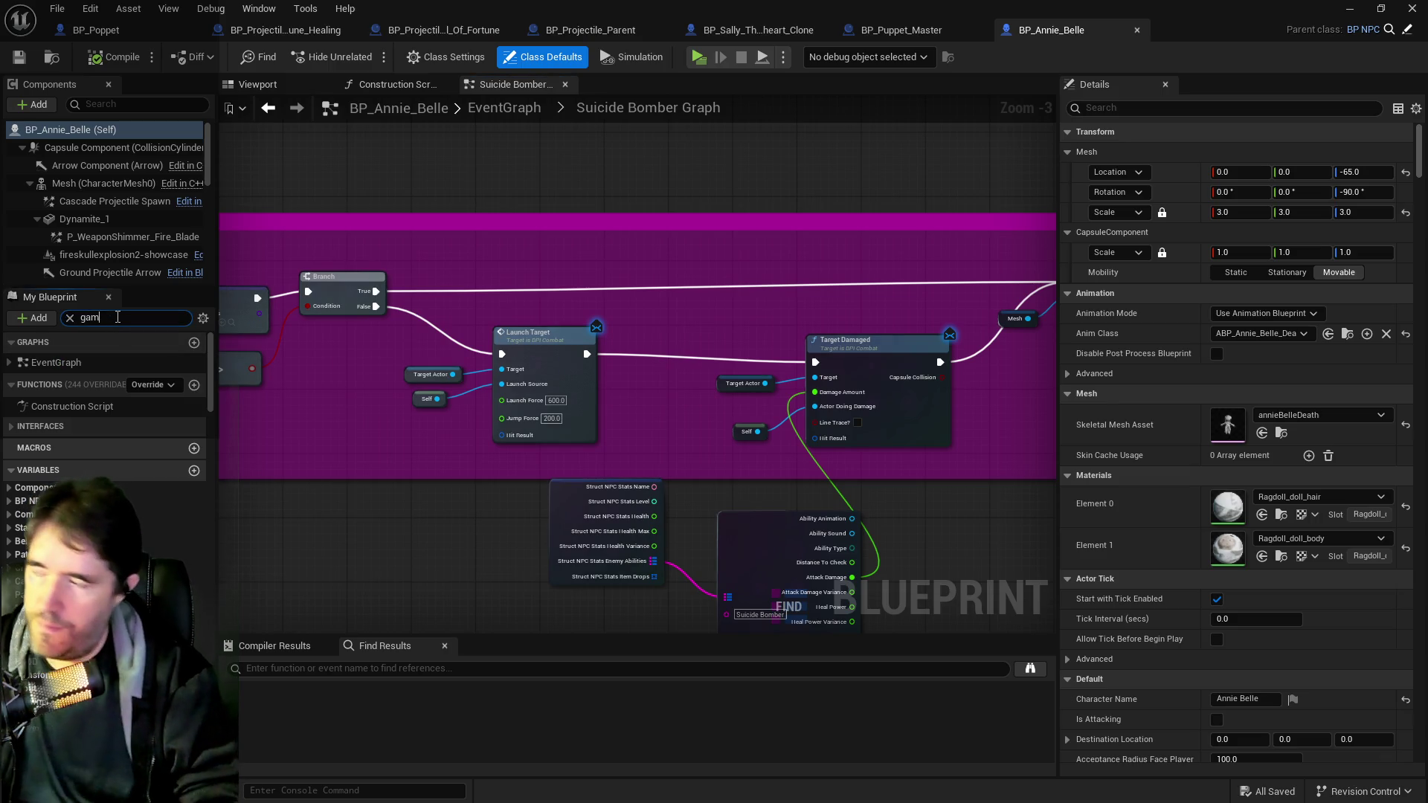
text(epady)
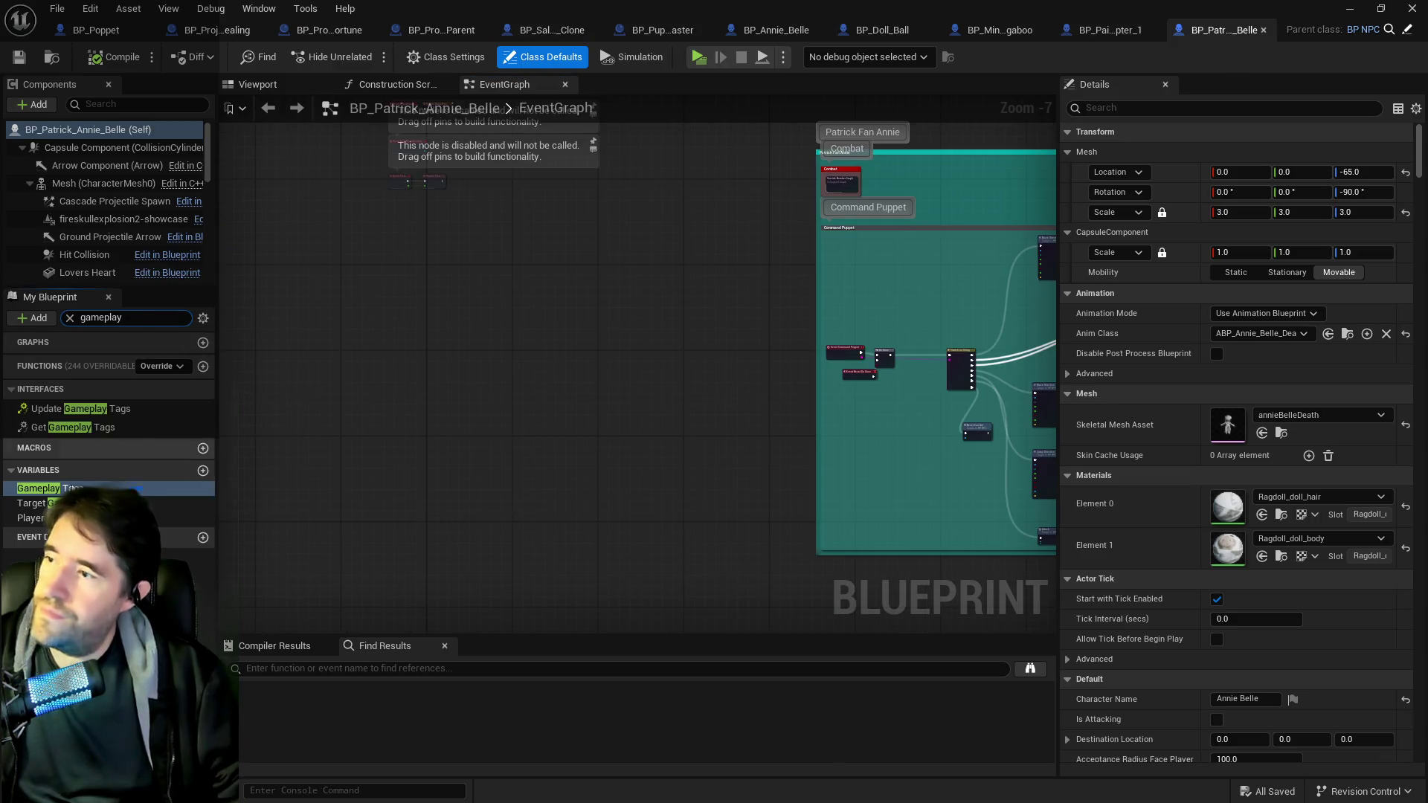
- Add Chapter.Chapter 1 to BP_Patrick_Annie_Belle's Gameplay Tags, save it, and open BP_Pipe_Cleaner
click(45, 488)
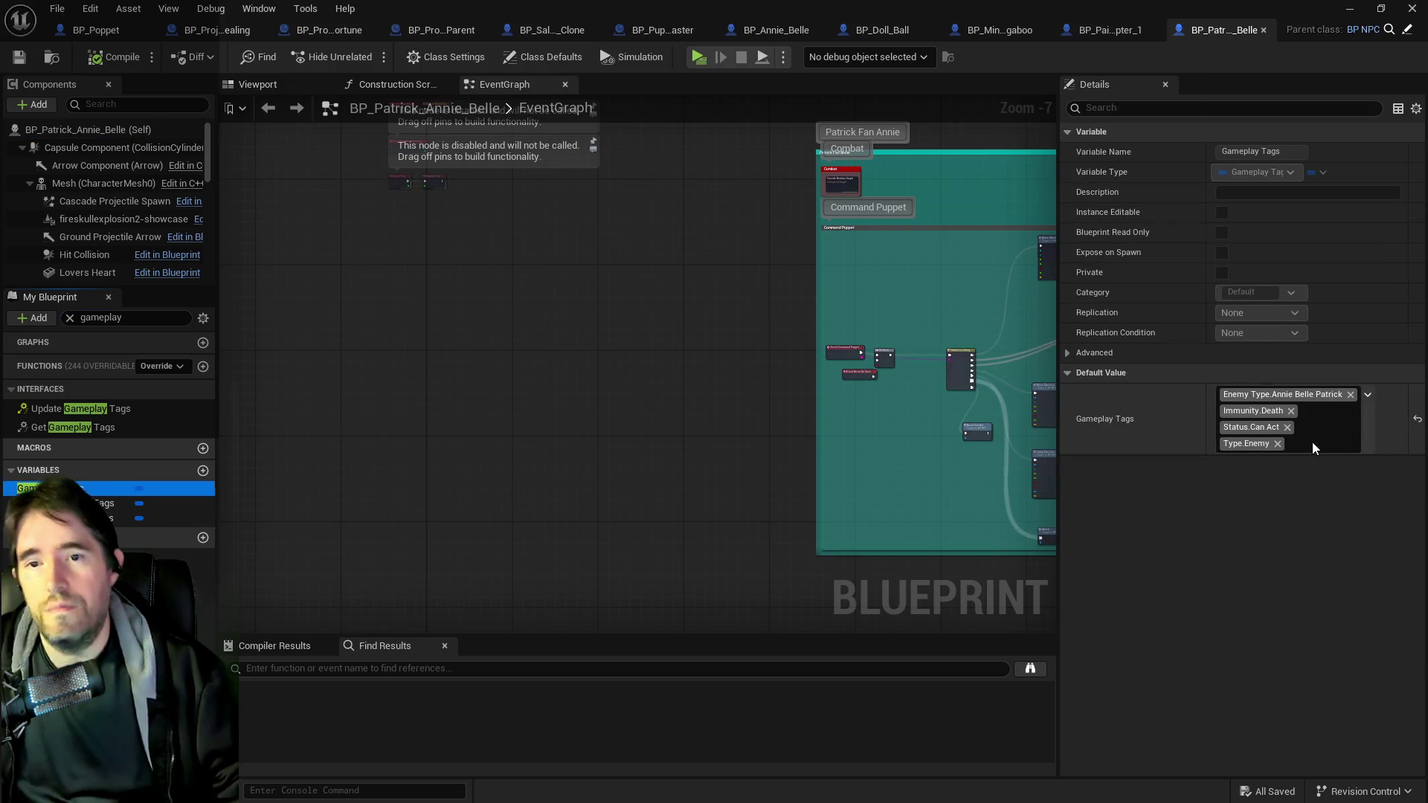
click(1367, 395)
click(1214, 122)
click(1232, 137)
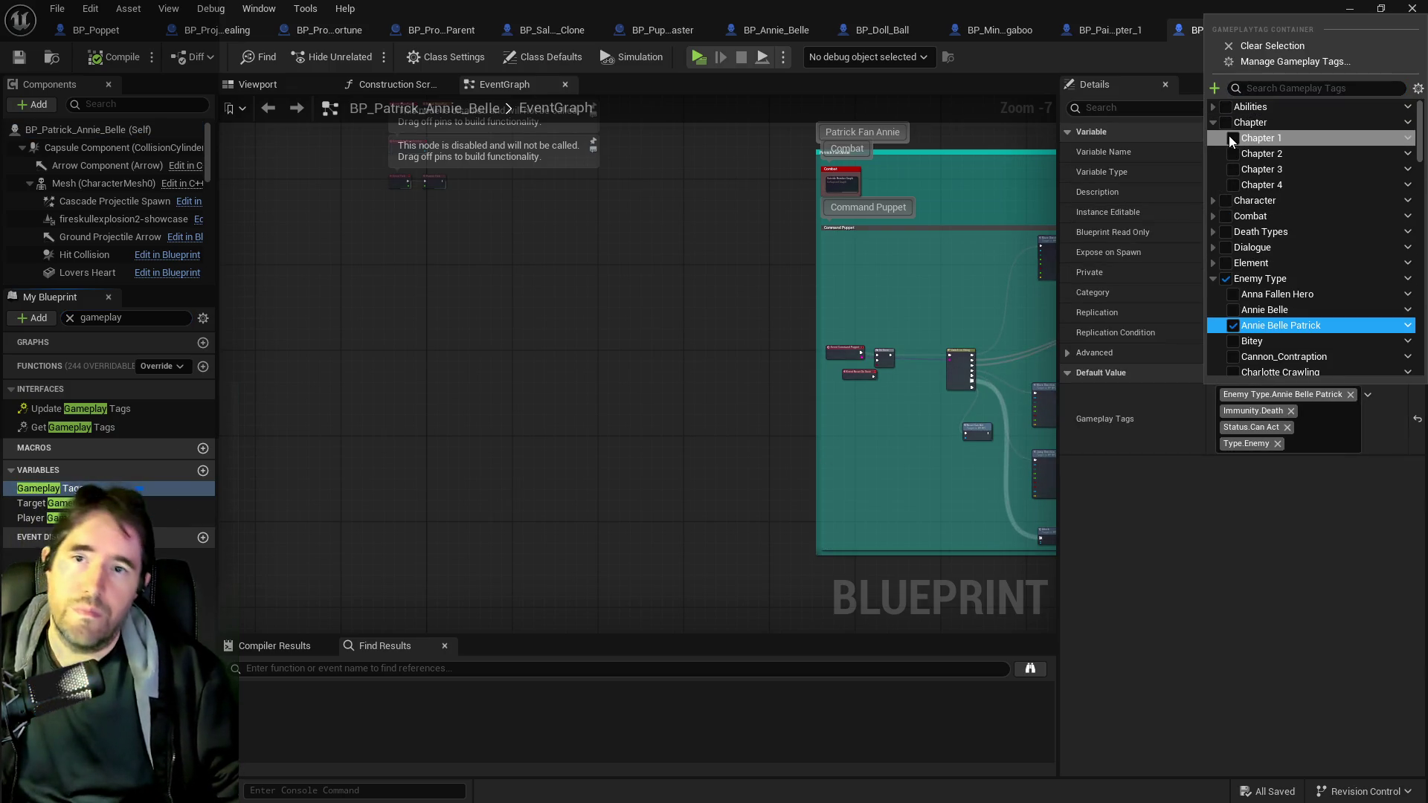
click(105, 69)
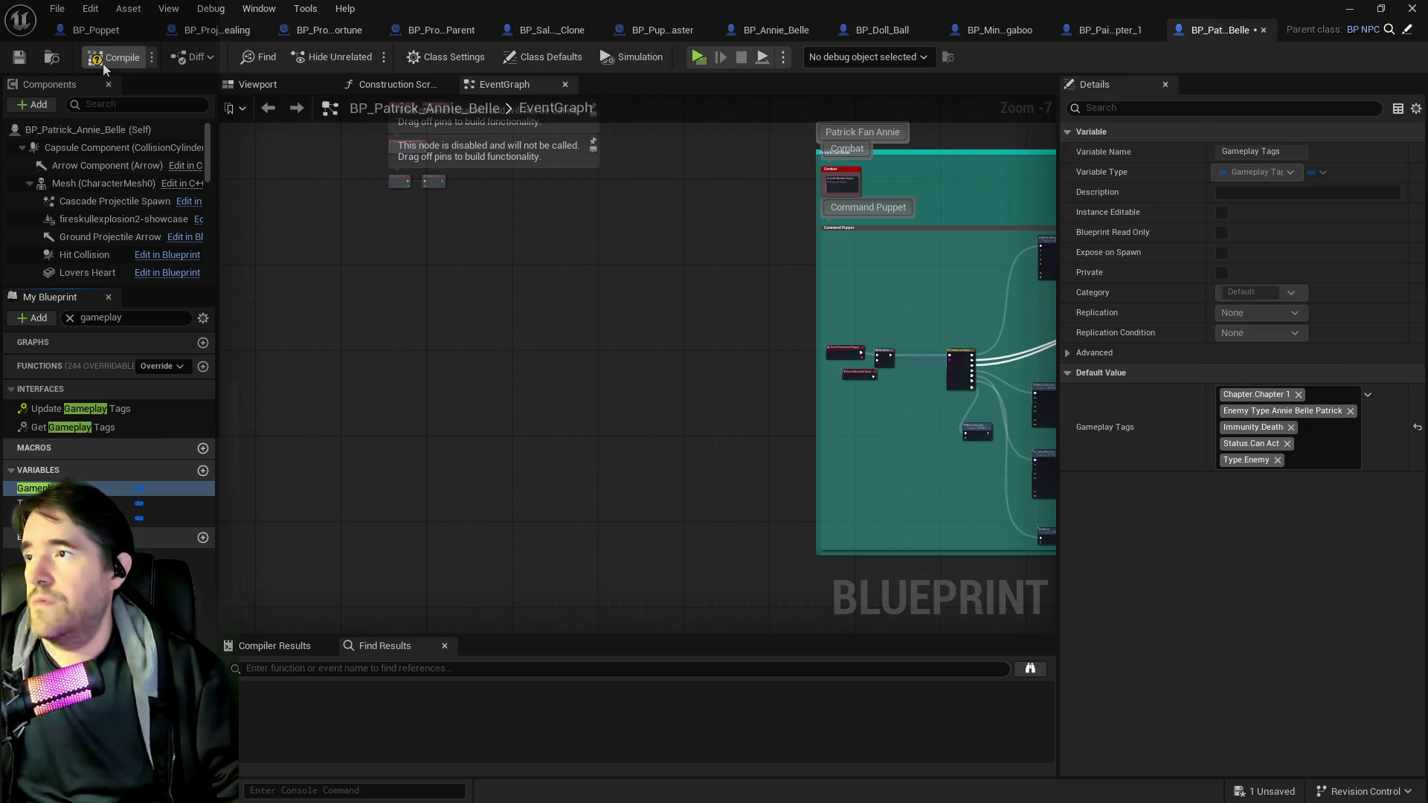
click(20, 58)
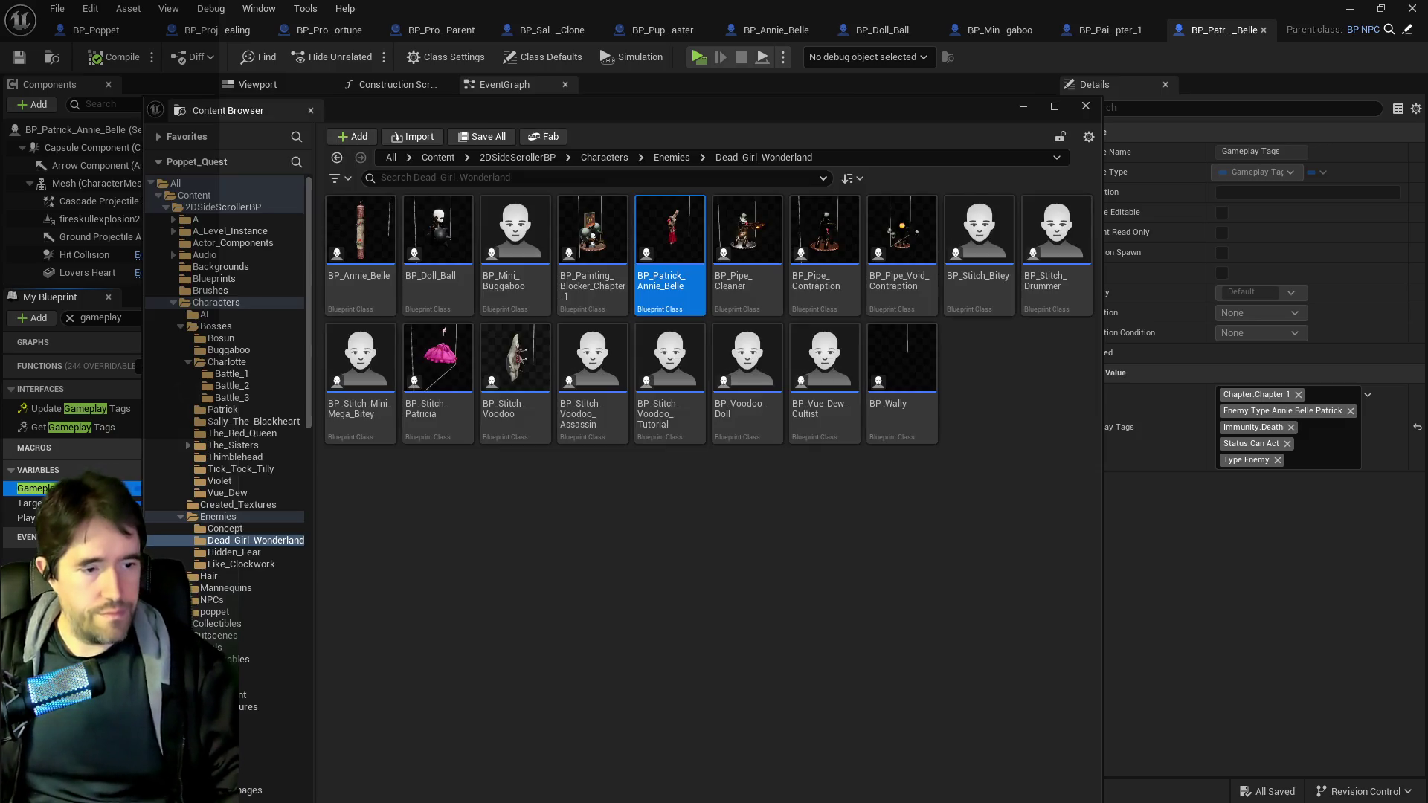
key(ctrl+b)
double_click(738, 269)
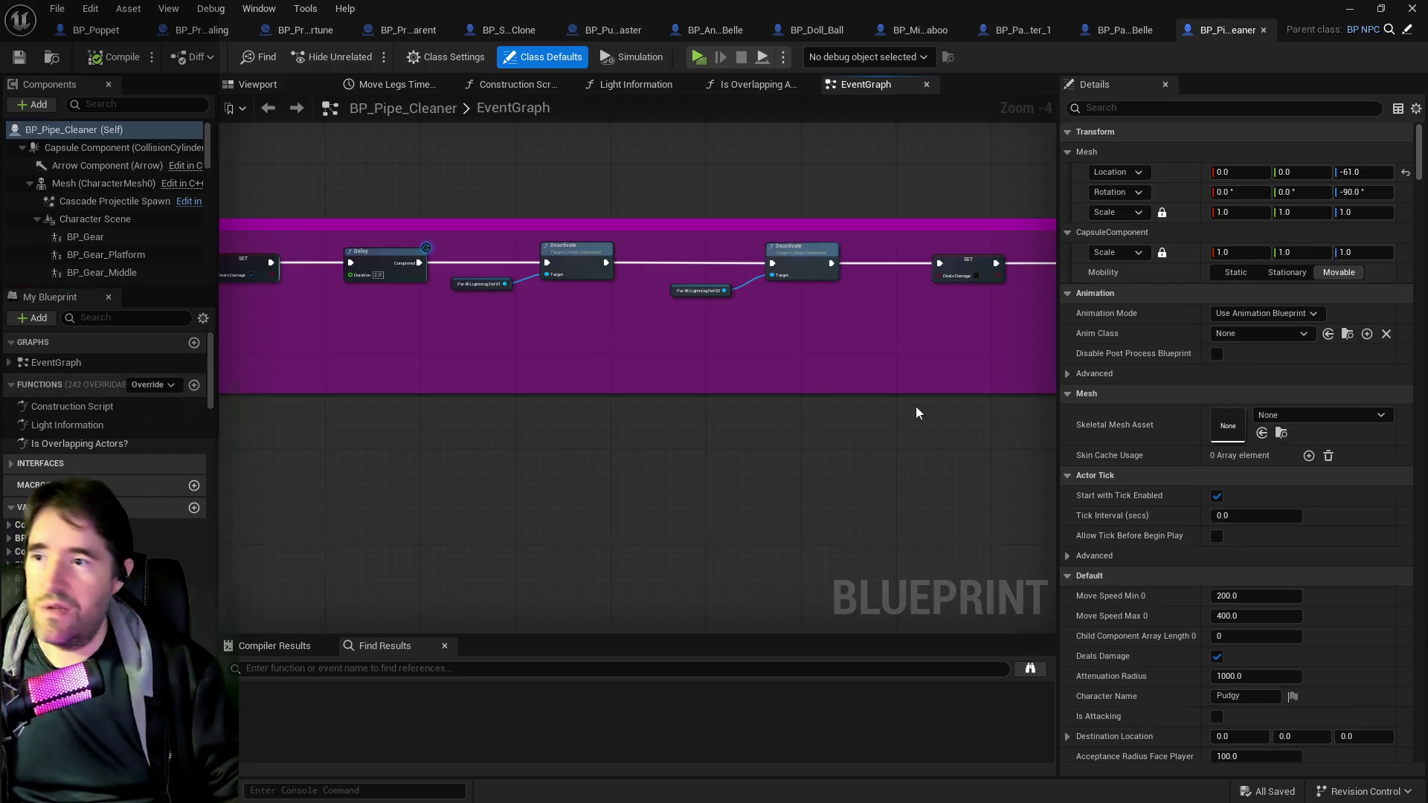
- Add Chapter.Chapter 1 to BP_Pipe_Cleaner's Gameplay Tags, then compile and save it
click(119, 318)
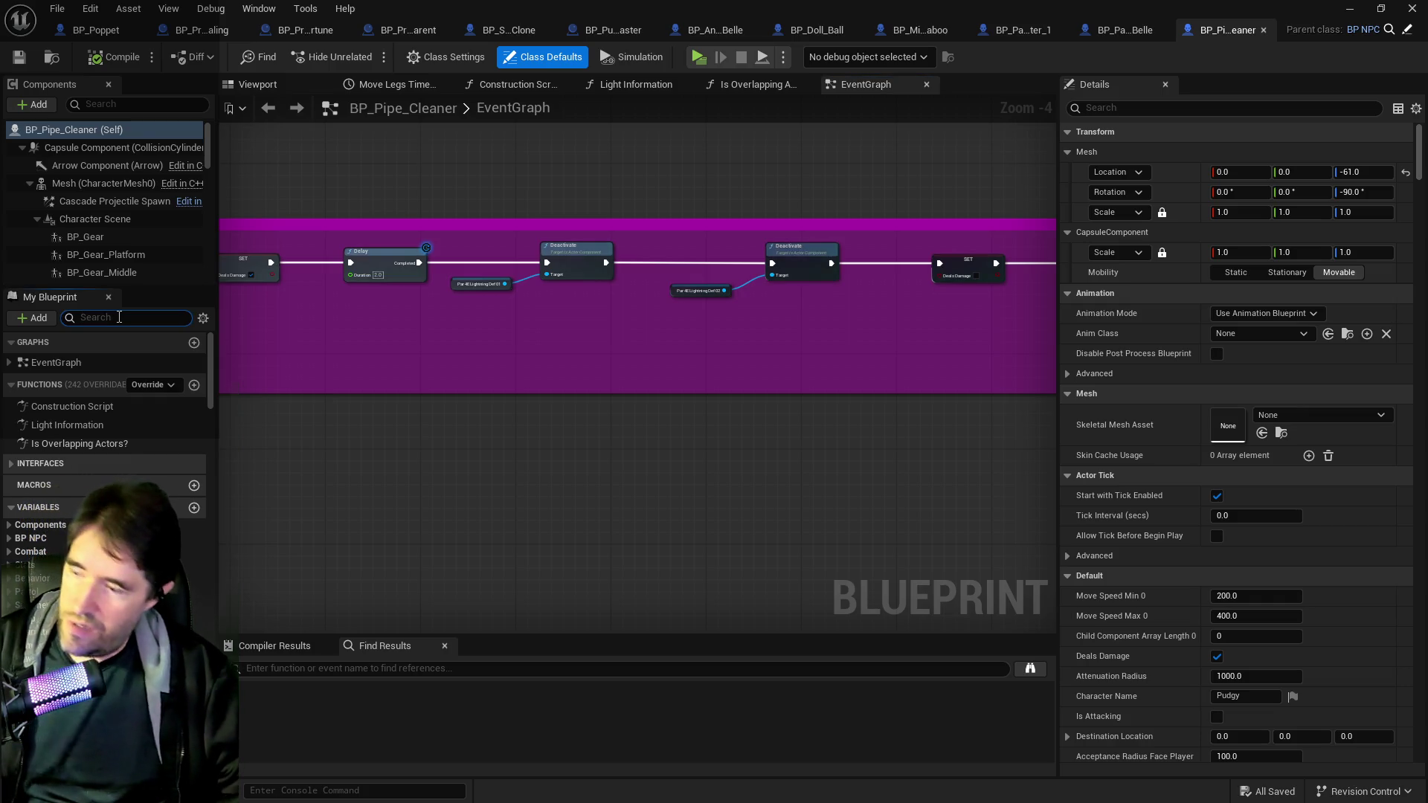
text(gameplay)
click(44, 488)
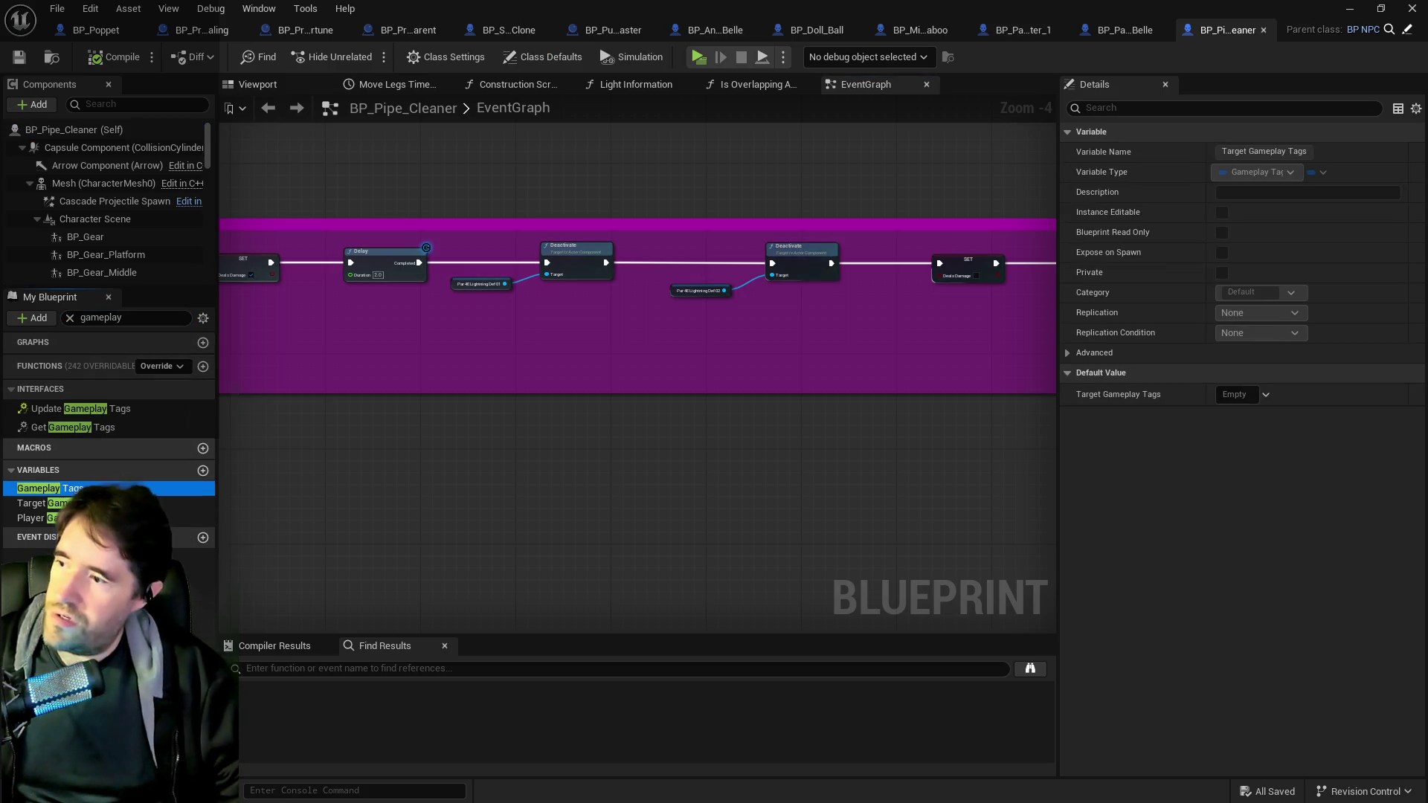
click(1318, 440)
scroll(1265, 149, up, 5)
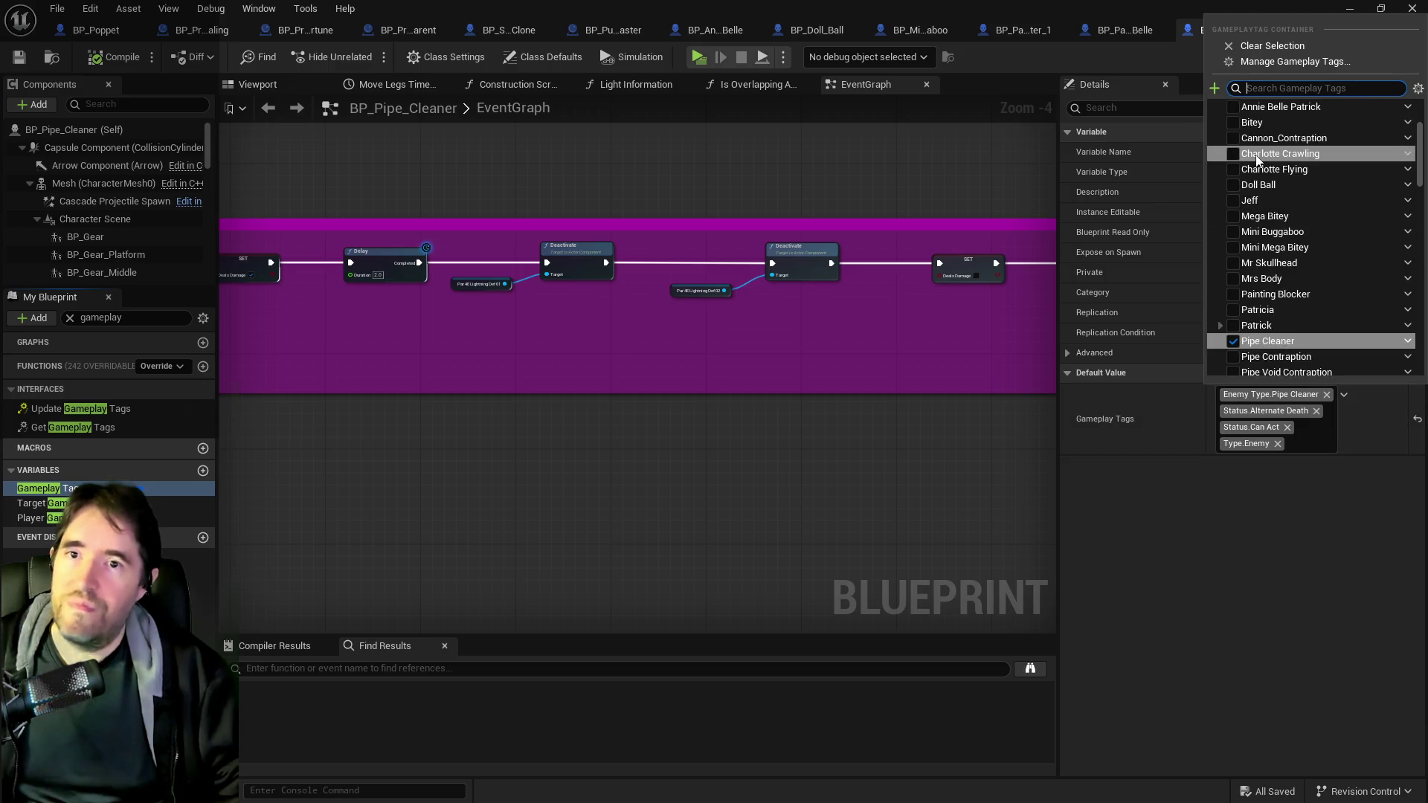
click(1214, 122)
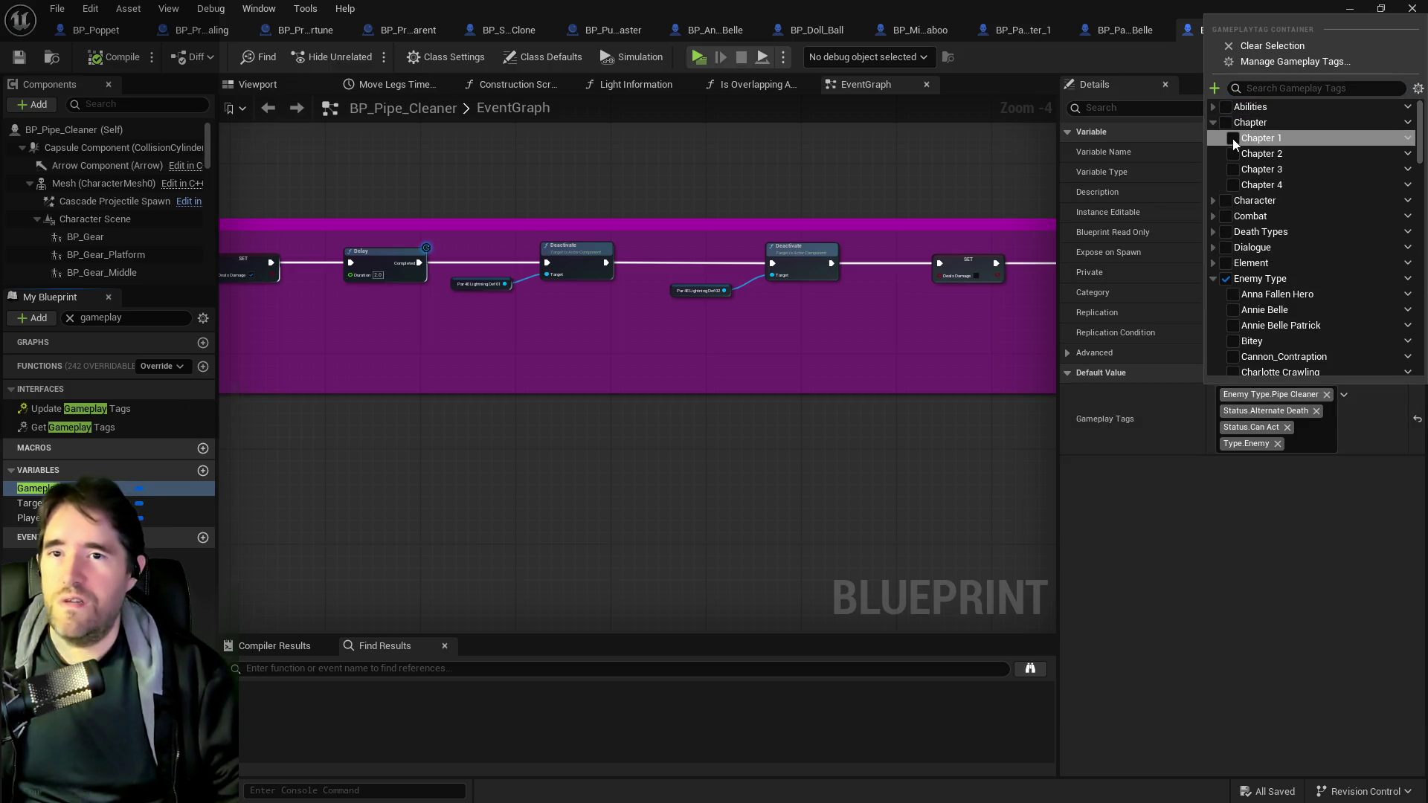
click(1234, 139)
click(1043, 177)
click(113, 56)
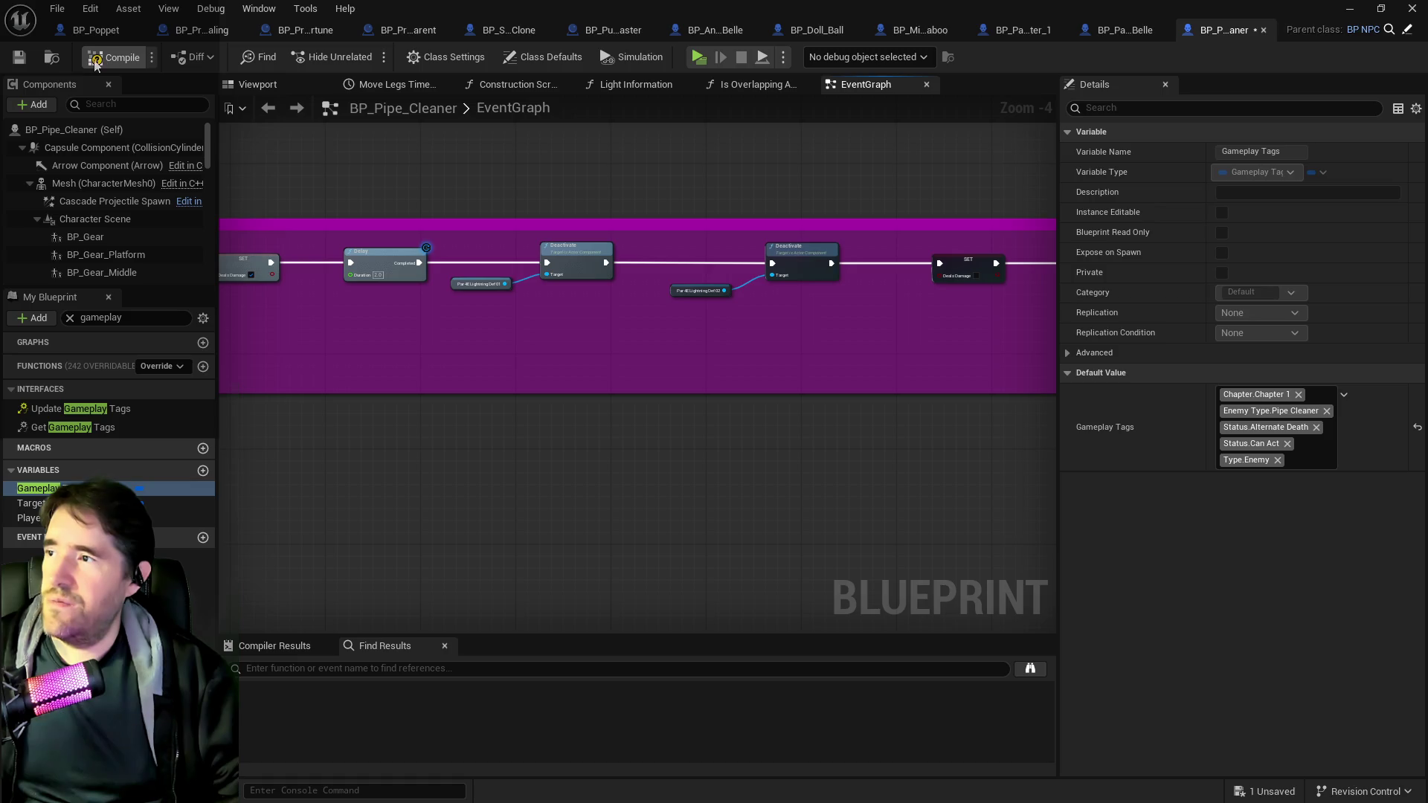
click(27, 58)
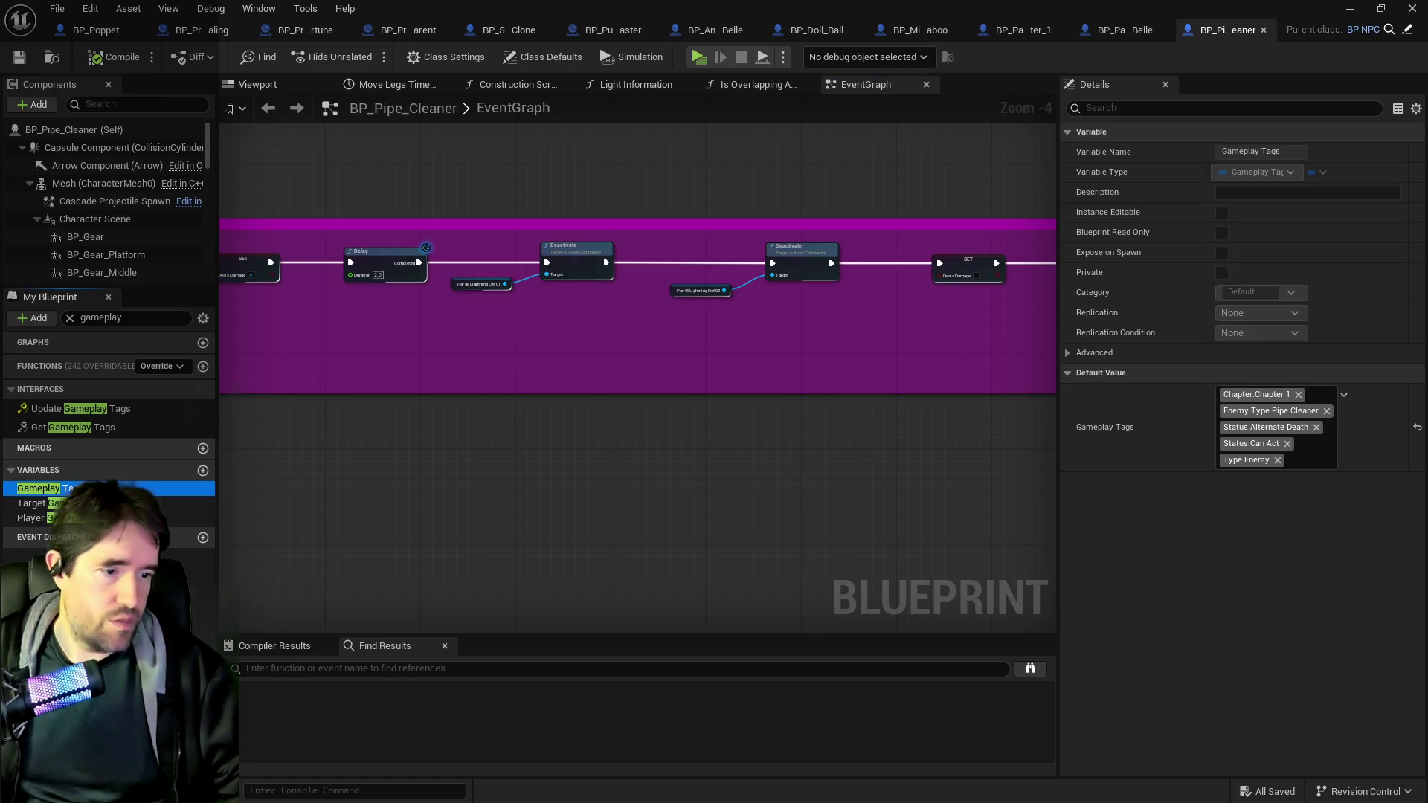
key(ctrl+space)
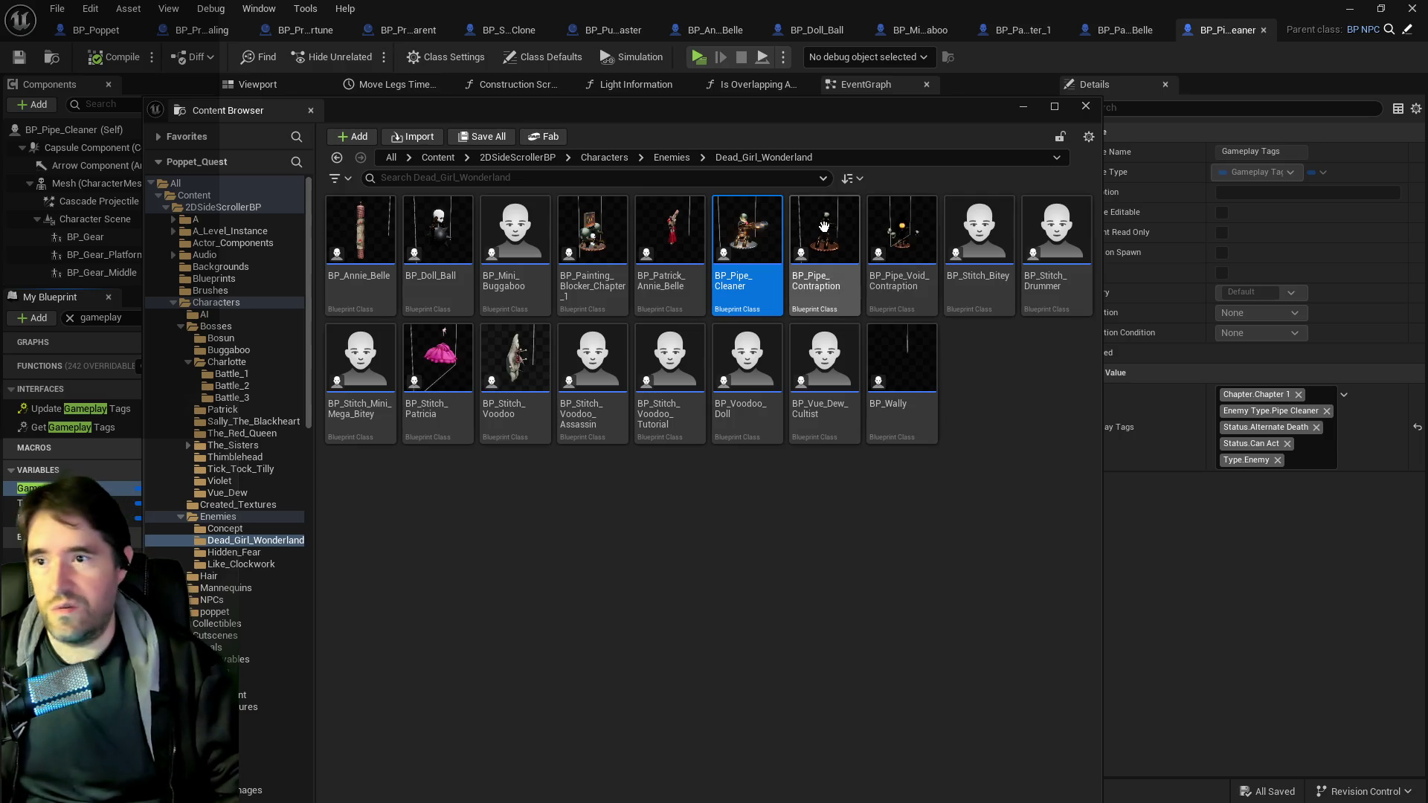
- Open BP_Pipe_Contraption and add Chapter.Chapter 1 to its Gameplay Tags
double_click(824, 227)
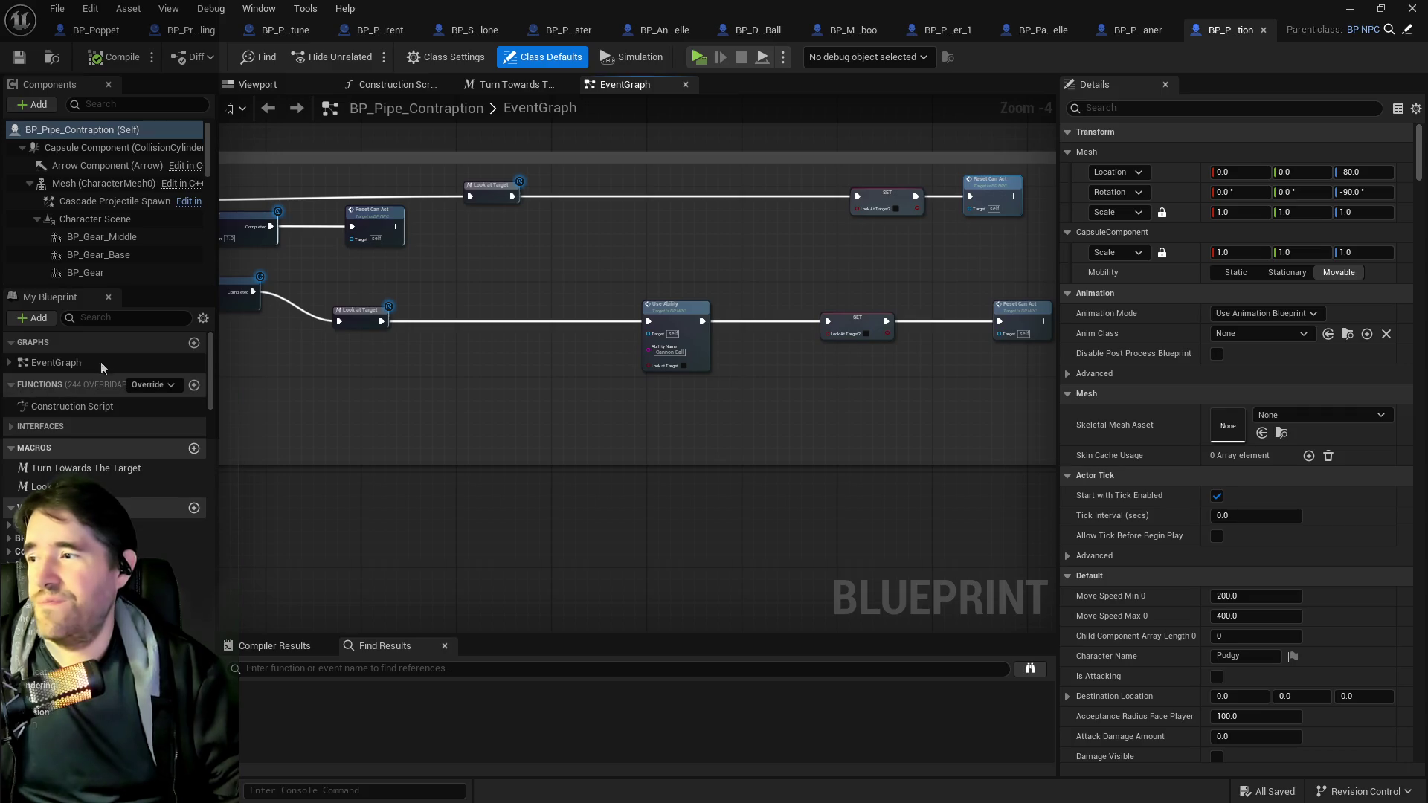
click(101, 339)
click(112, 317)
text(gameplay)
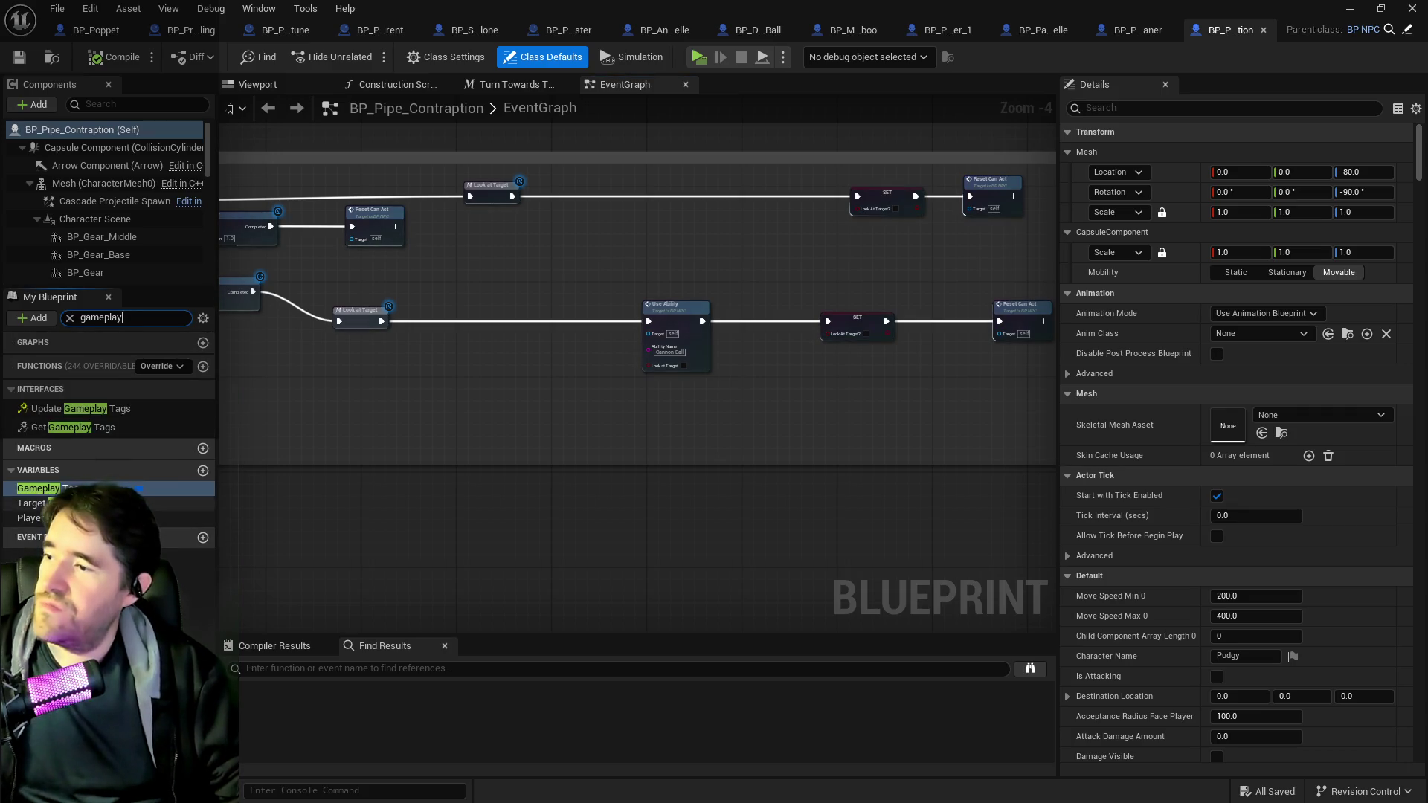
click(31, 503)
click(37, 488)
click(1358, 395)
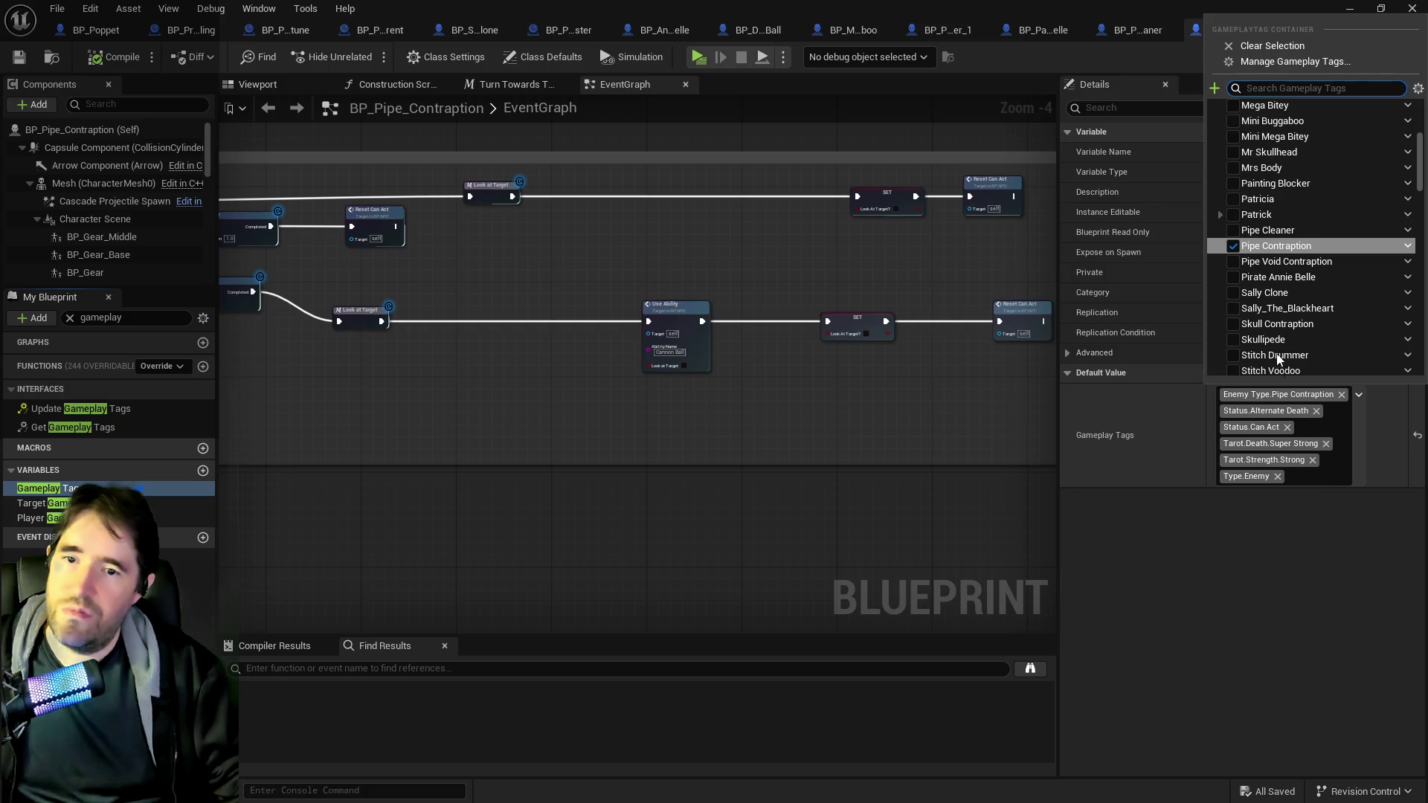
scroll(1256, 124, up, 5)
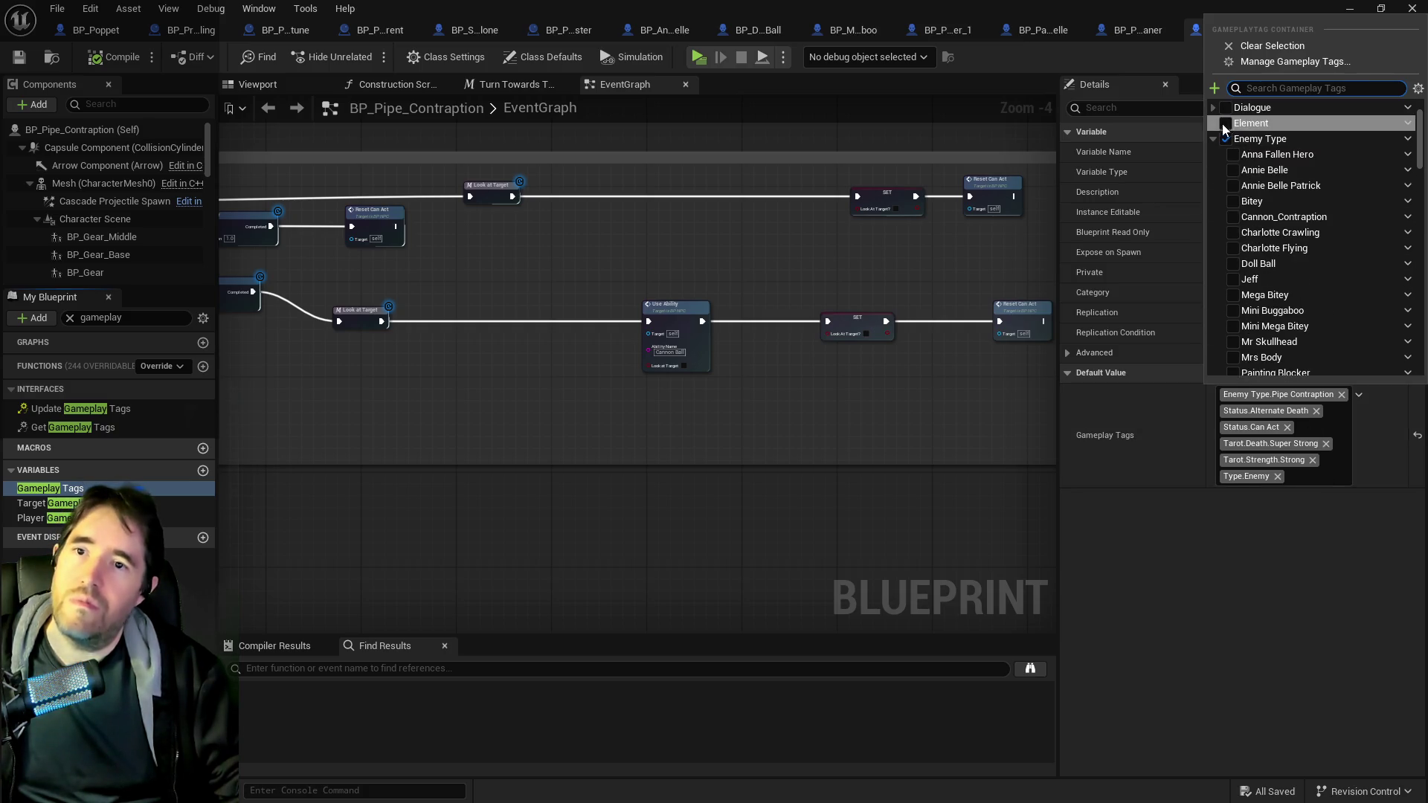
scroll(1214, 120, up, 3)
click(1213, 122)
click(1233, 138)
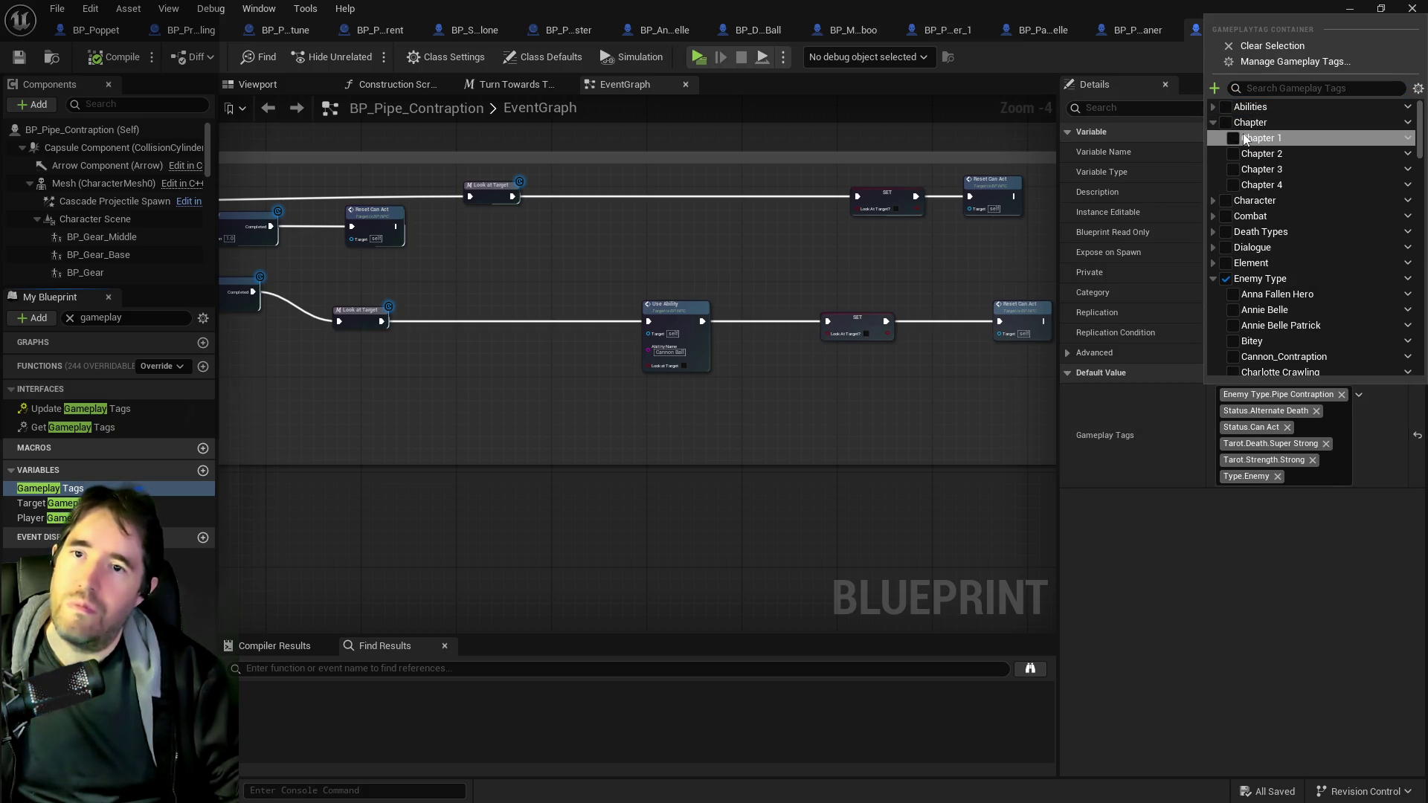
click(19, 57)
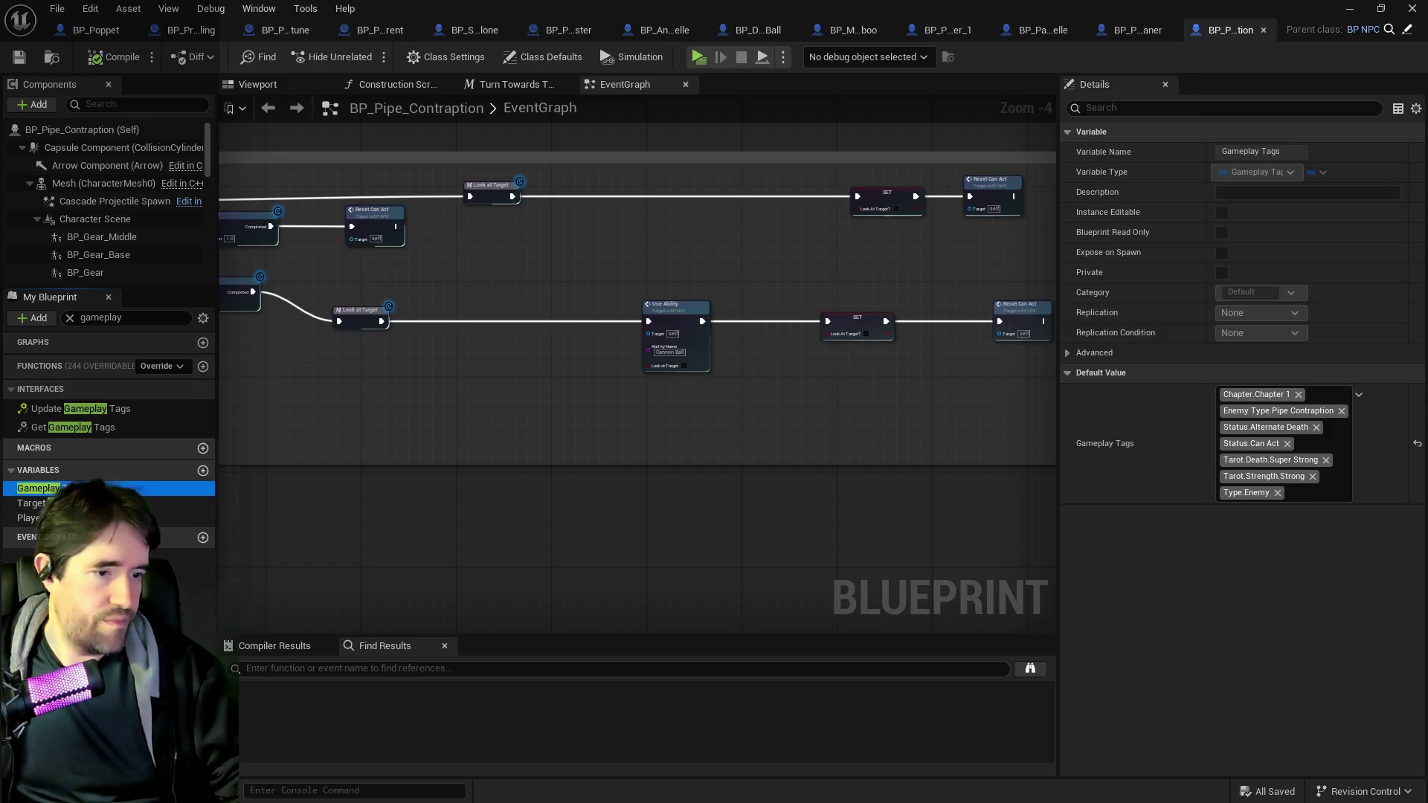
- Open BP_Pipe_Void_Contraption, add Chapter.Chapter 1 to its Gameplay Tags, then compile and save
key(ctrl+b)
click(887, 277)
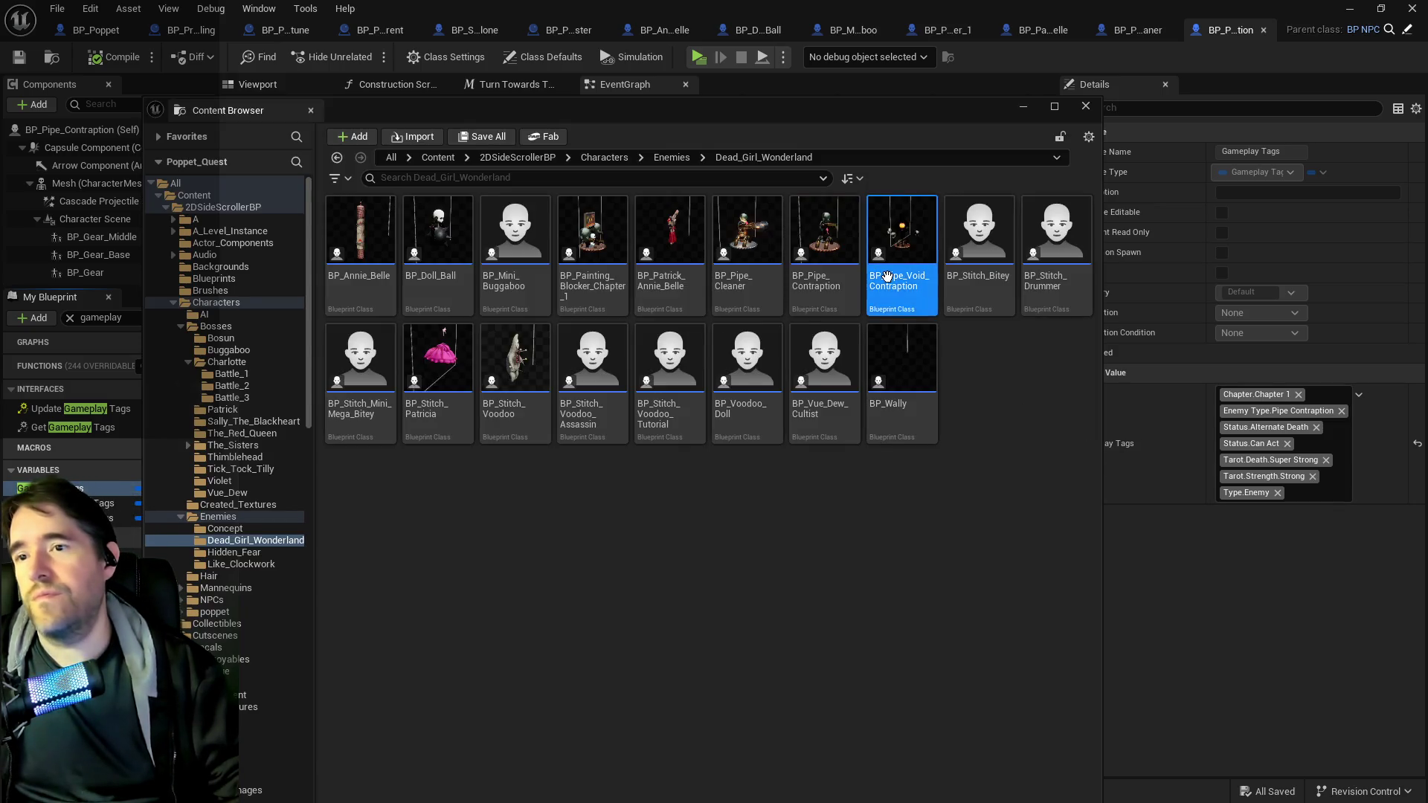
double_click(888, 276)
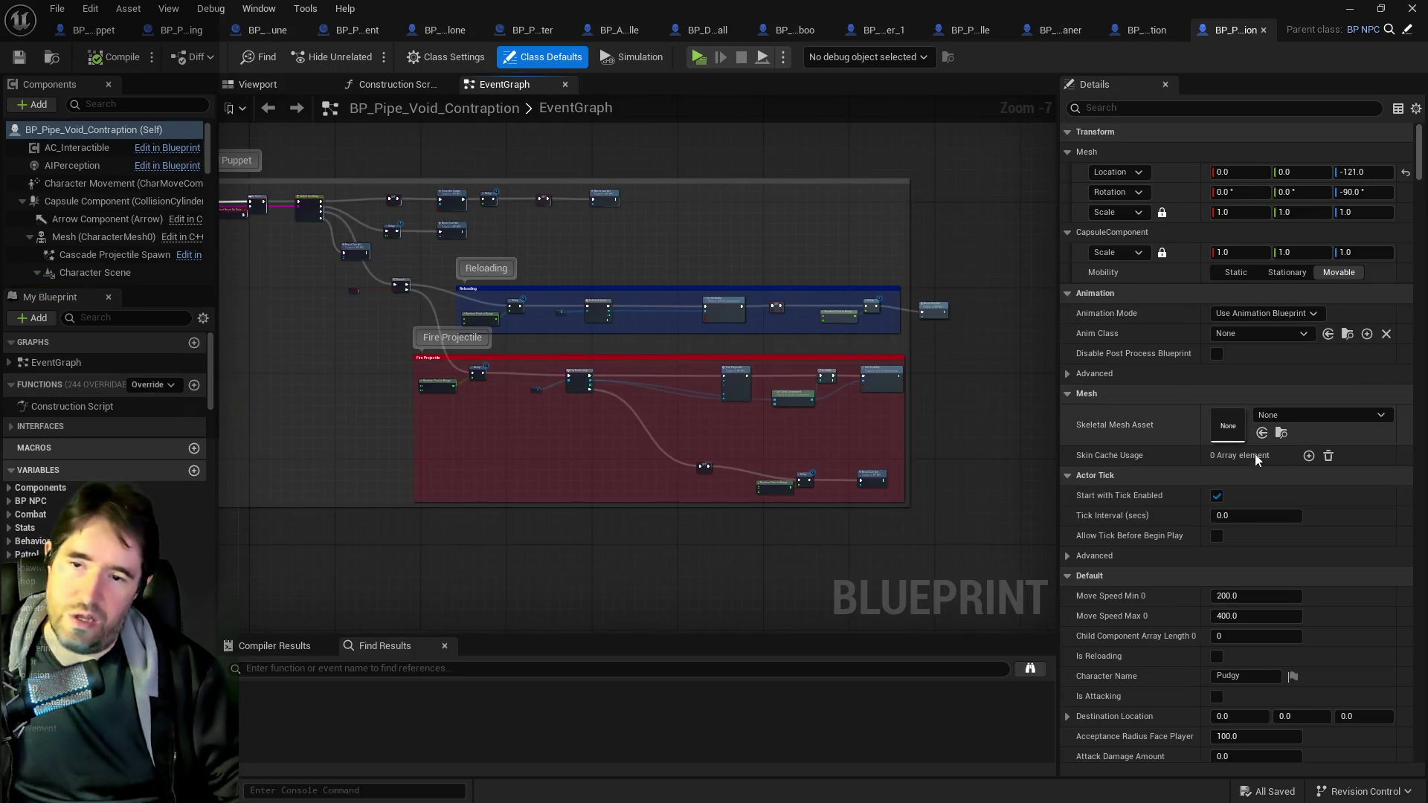
click(119, 317)
text(gameplay)
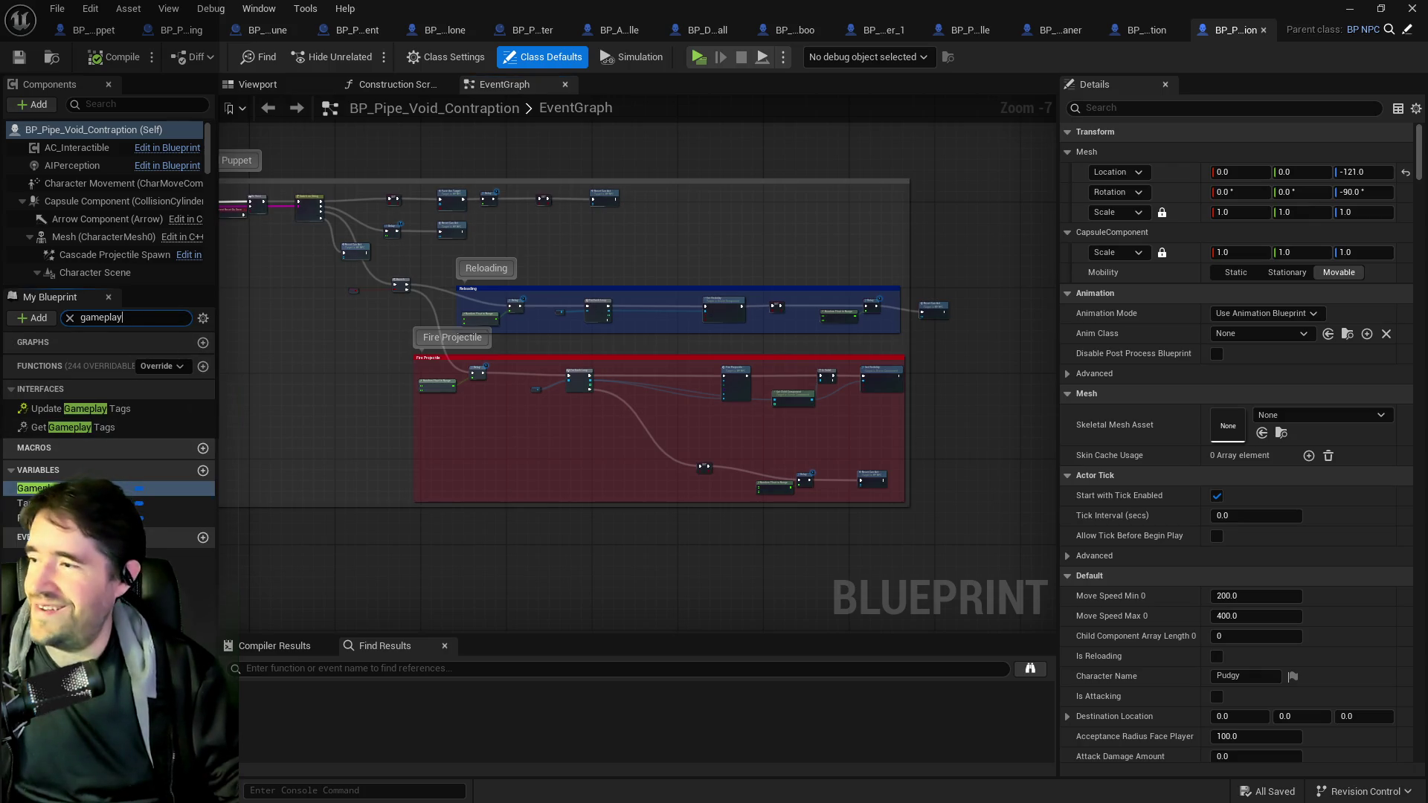
click(33, 488)
click(1350, 482)
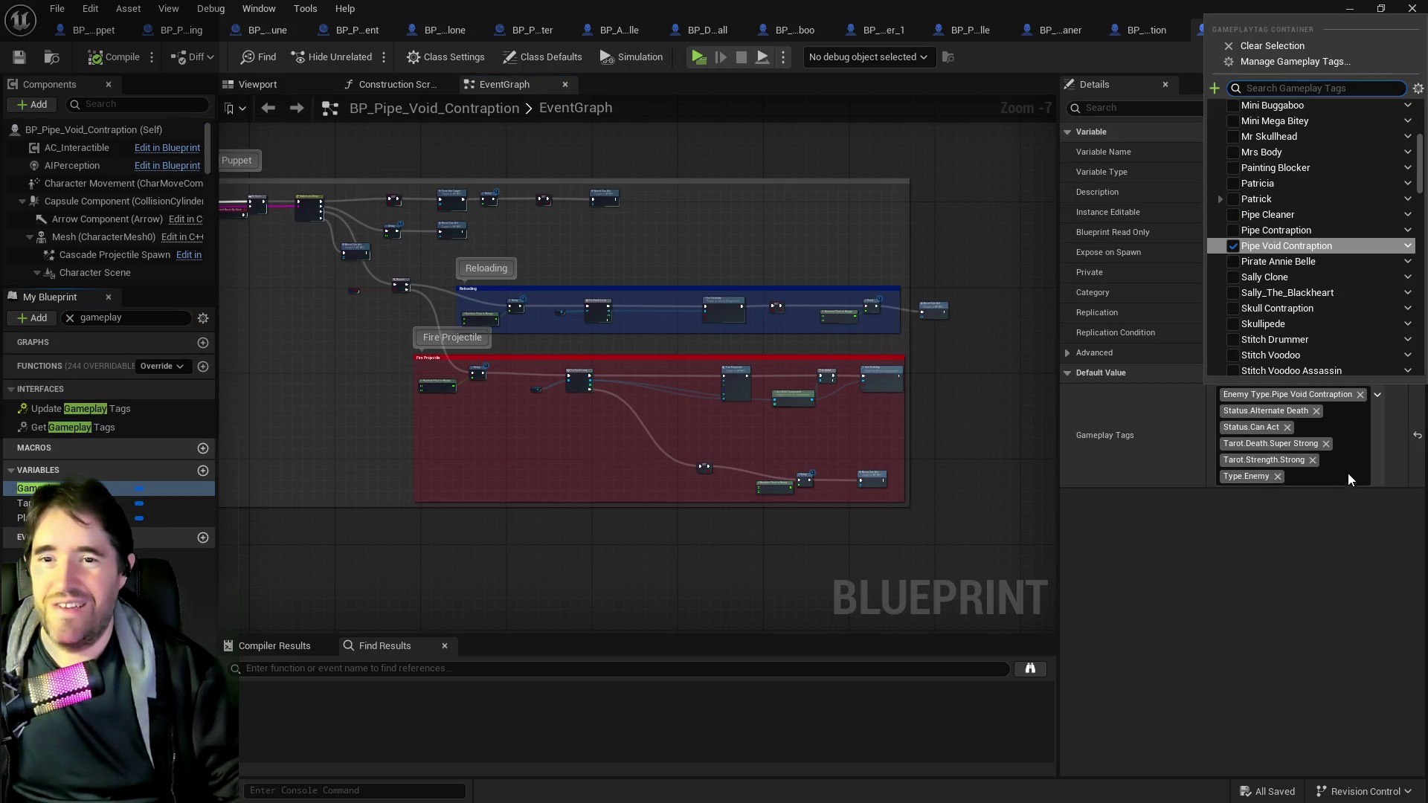
scroll(1265, 260, up, 6)
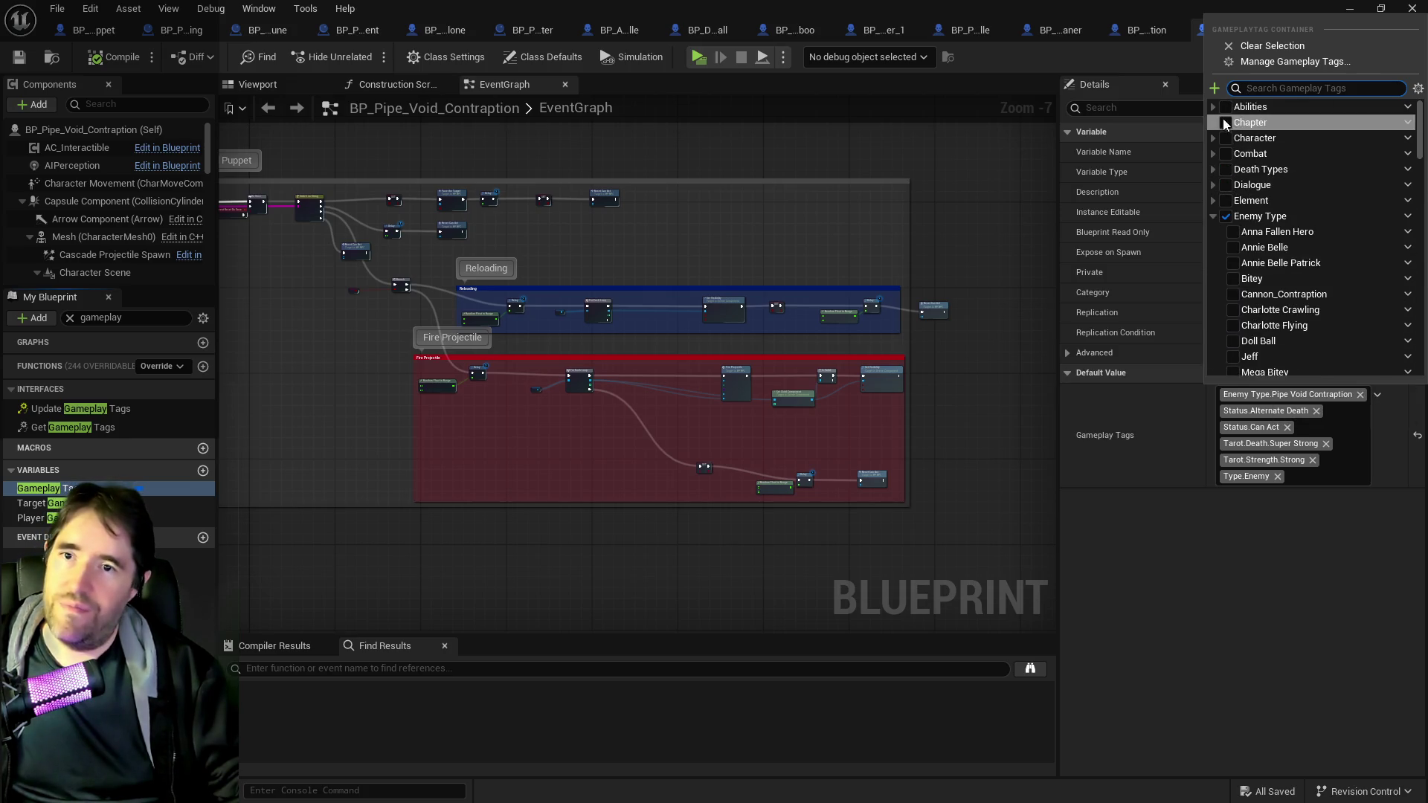
click(1214, 123)
click(1234, 138)
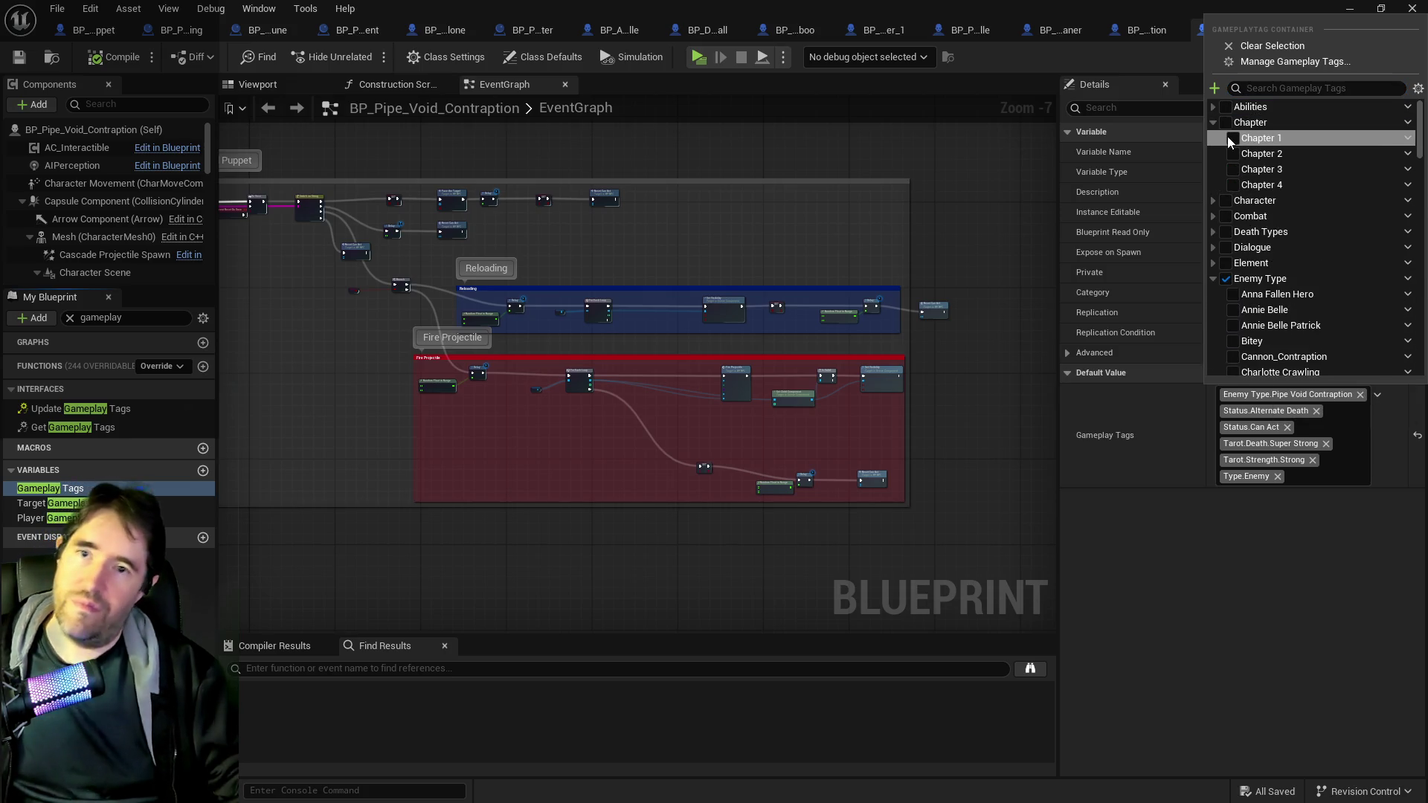
click(1146, 387)
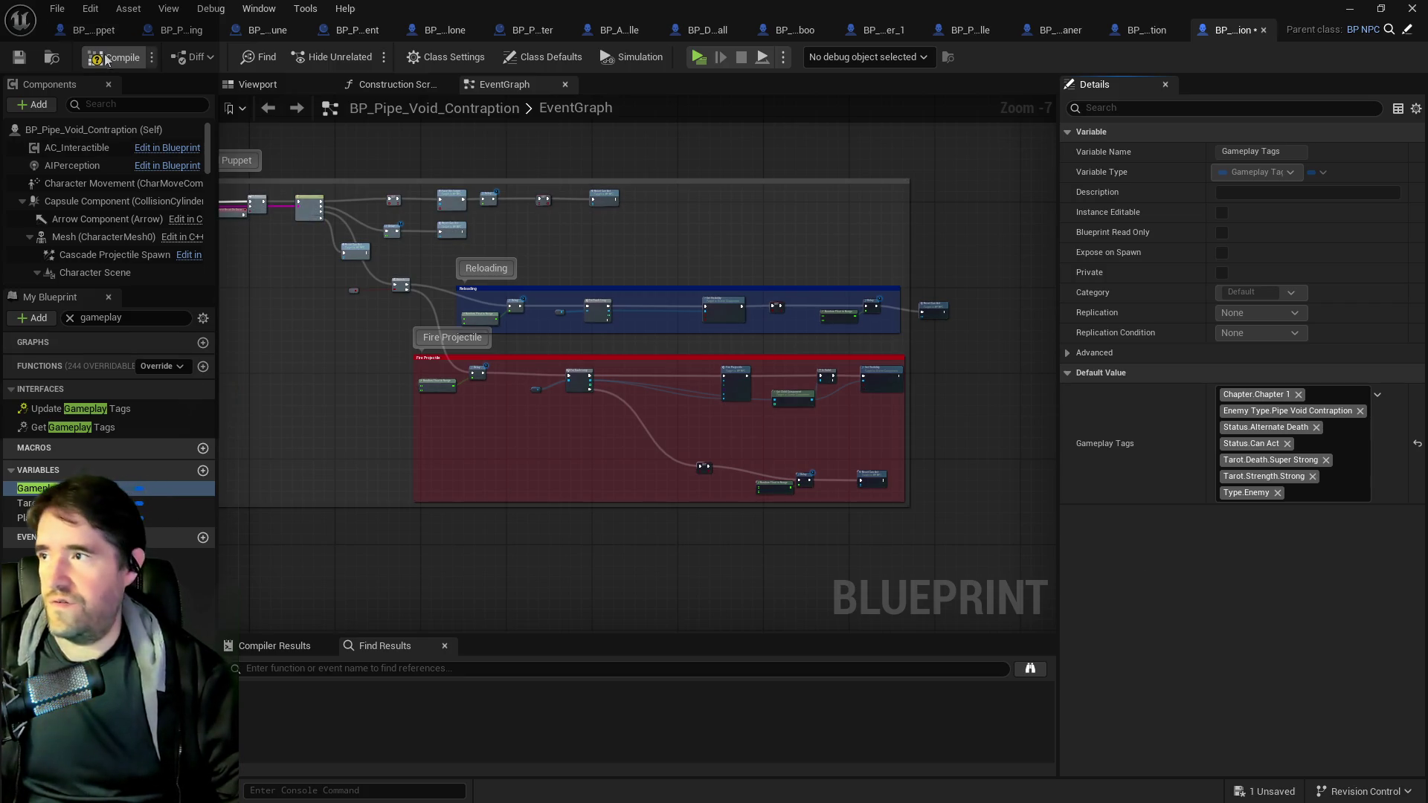
click(19, 59)
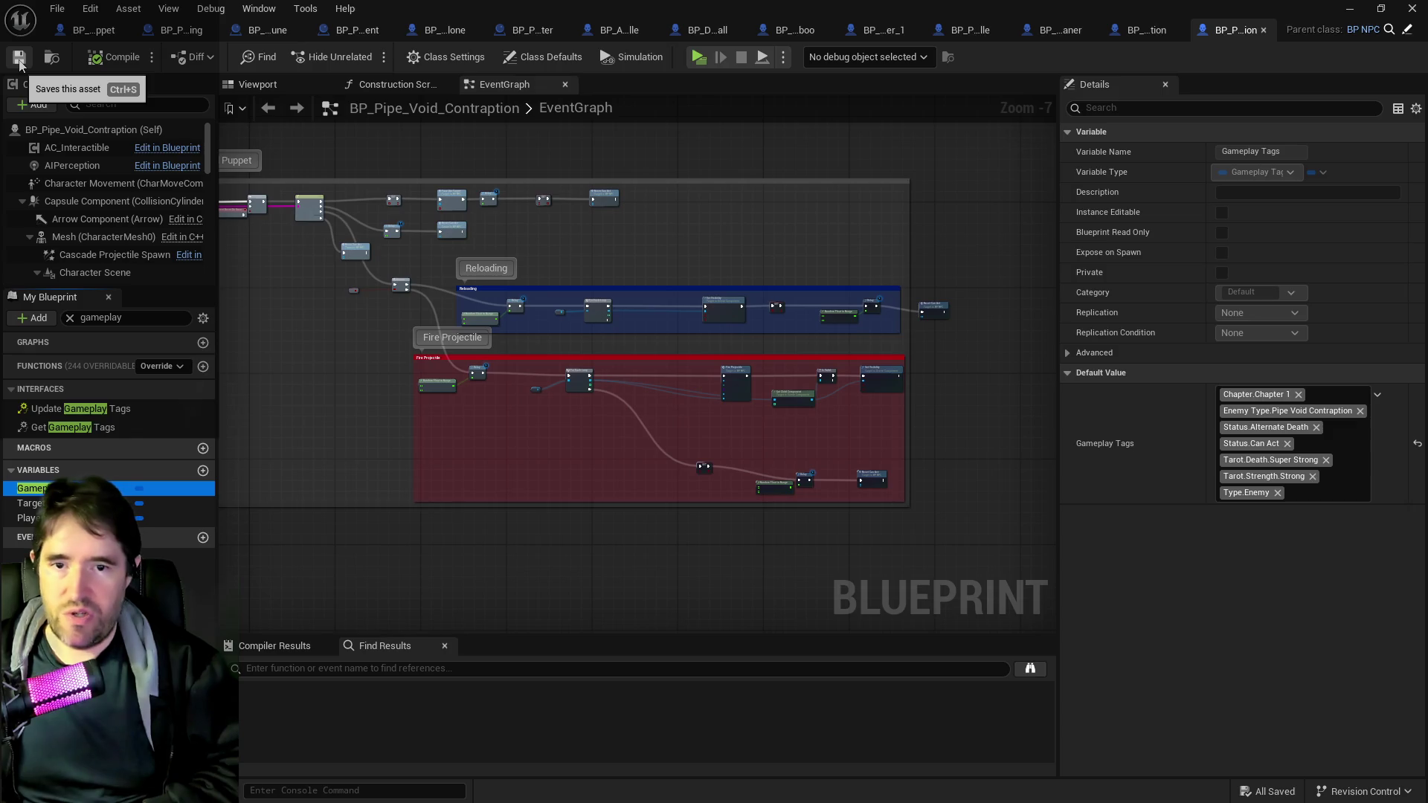
key(ctrl+b)
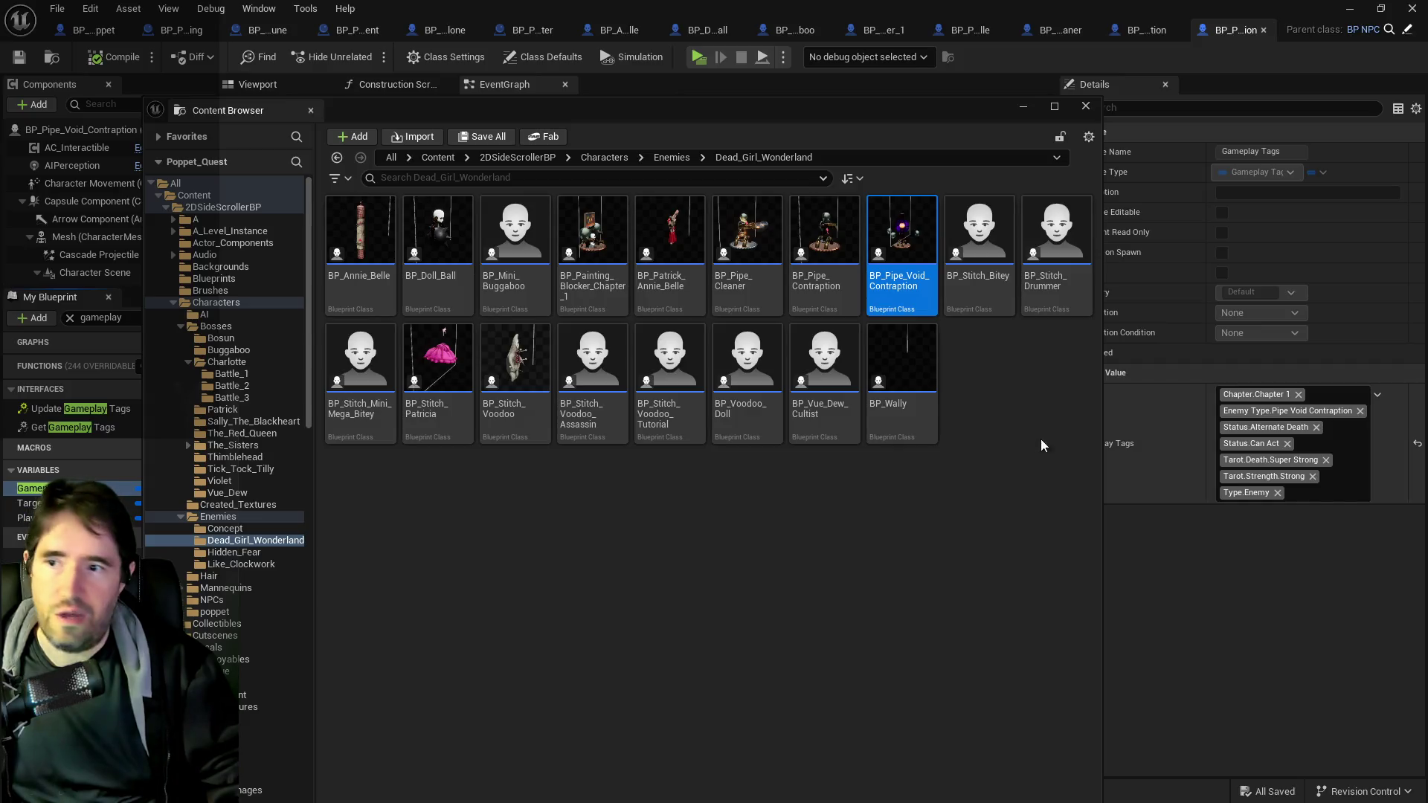
- Add the Chapter.Chapter 1 tag to BP_Stitch_Bitey's Gameplay Tags default, then compile and save
double_click(964, 273)
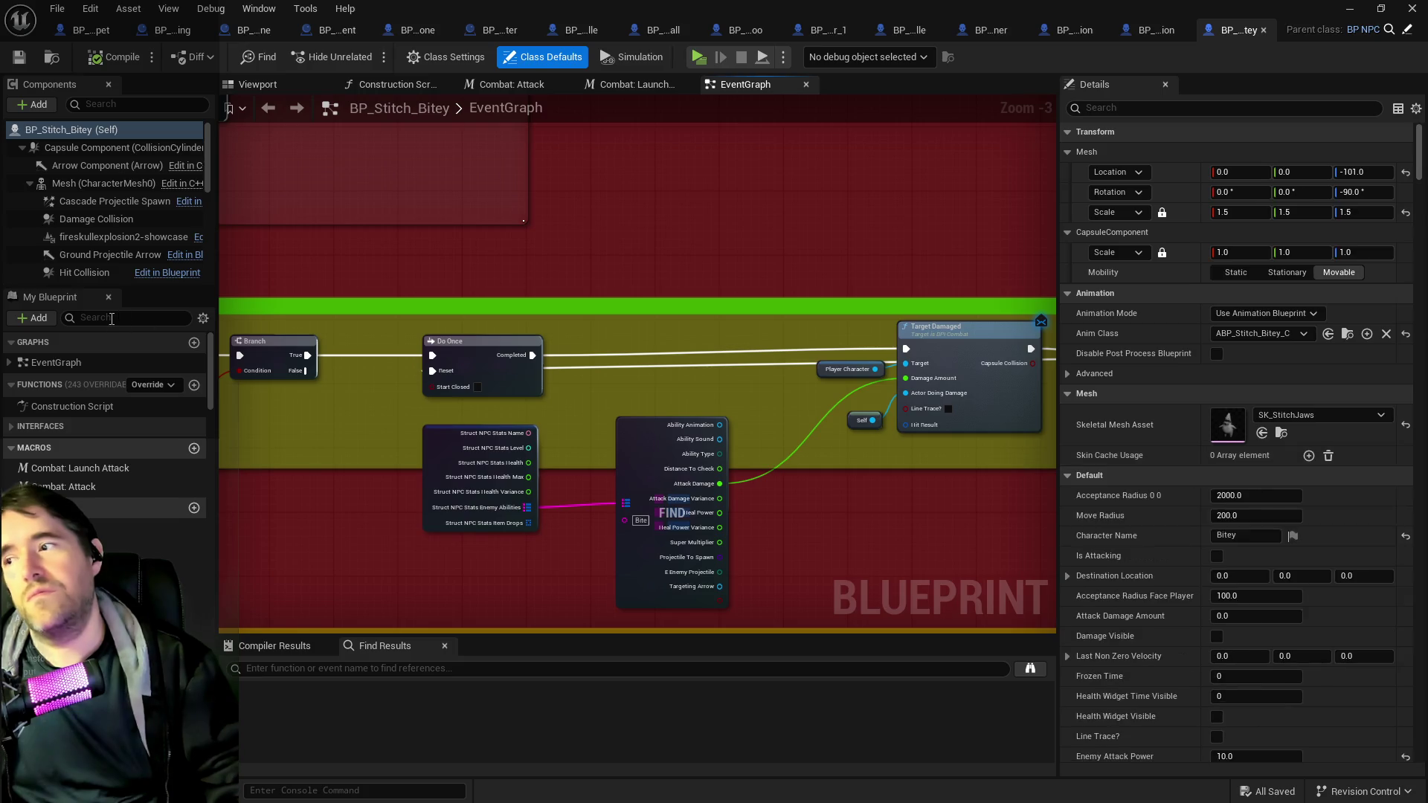
click(111, 324)
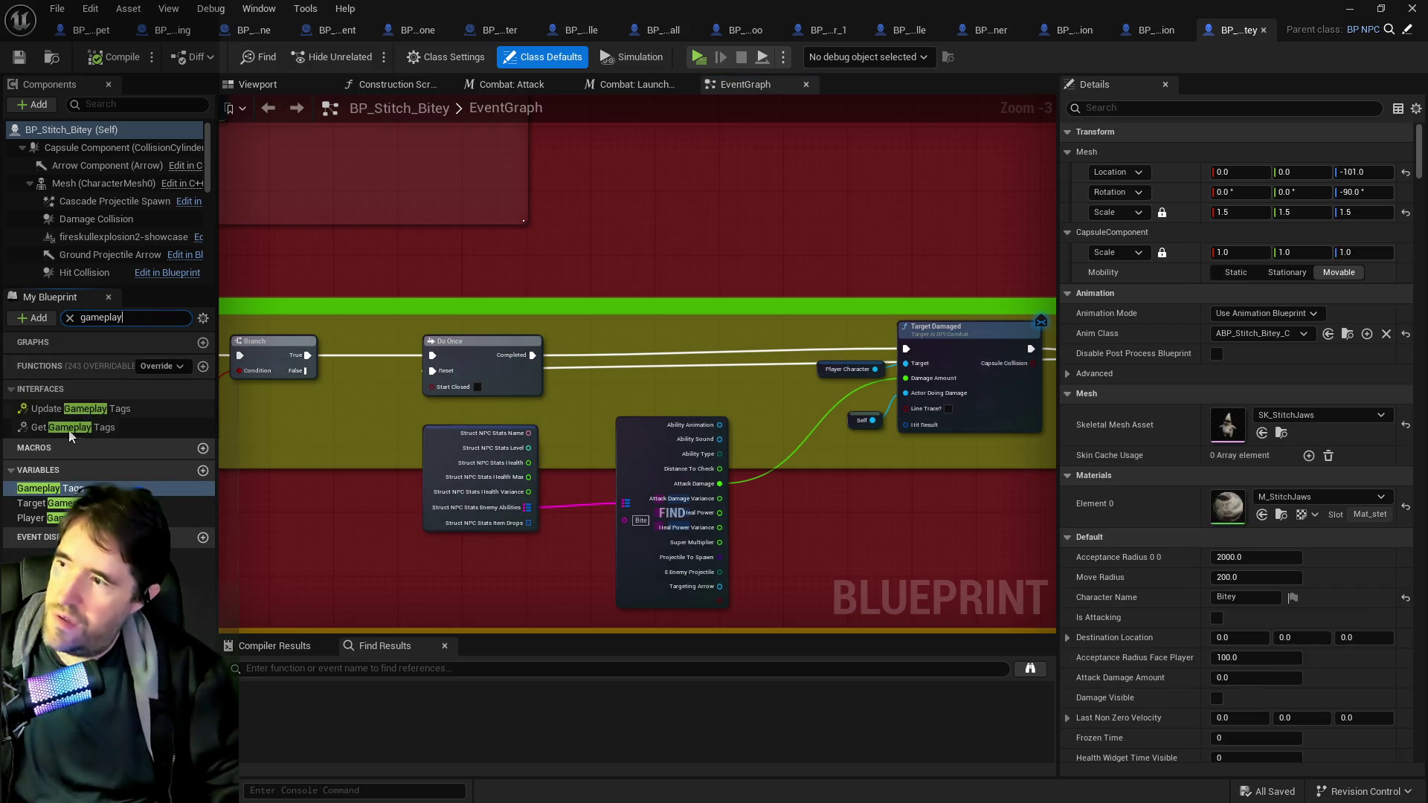
click(46, 489)
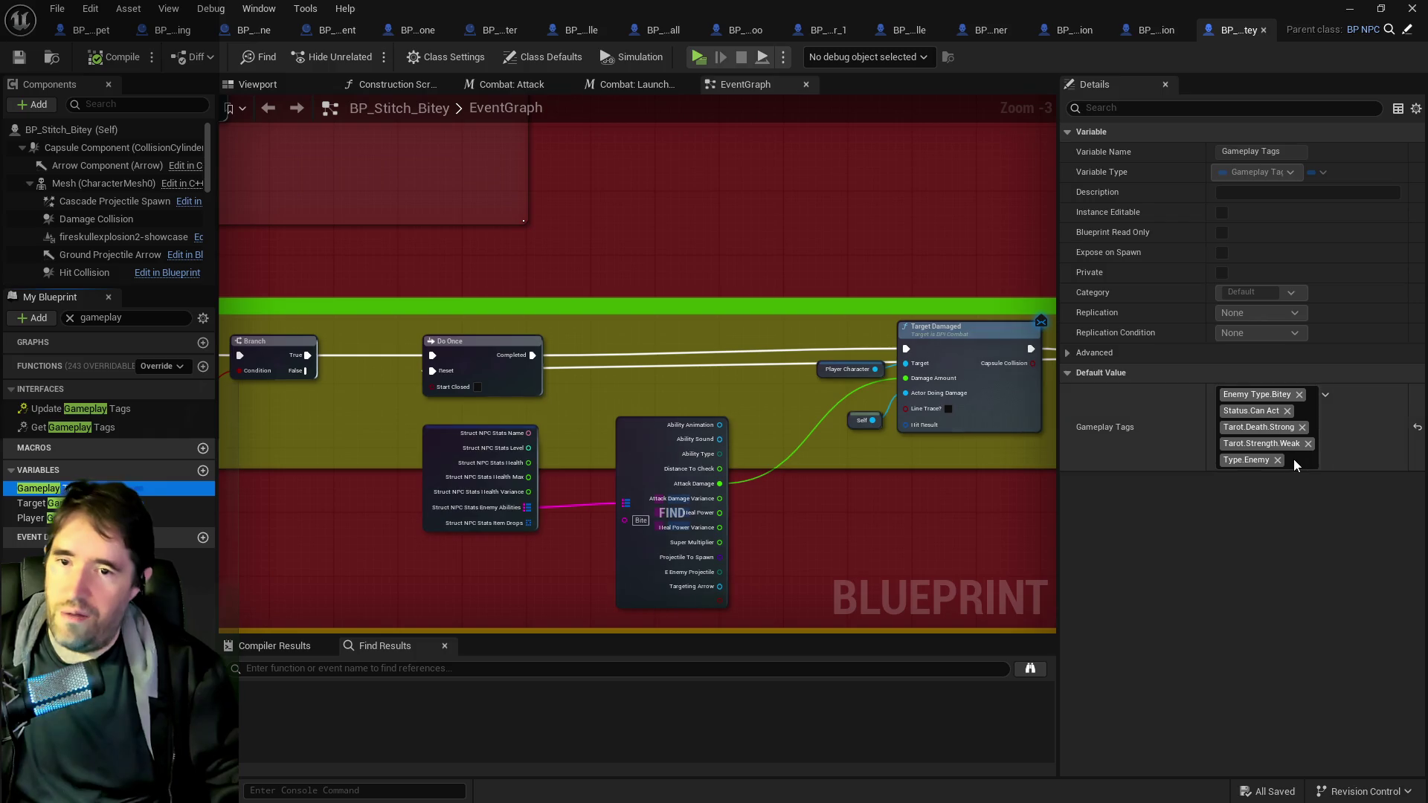
click(1295, 466)
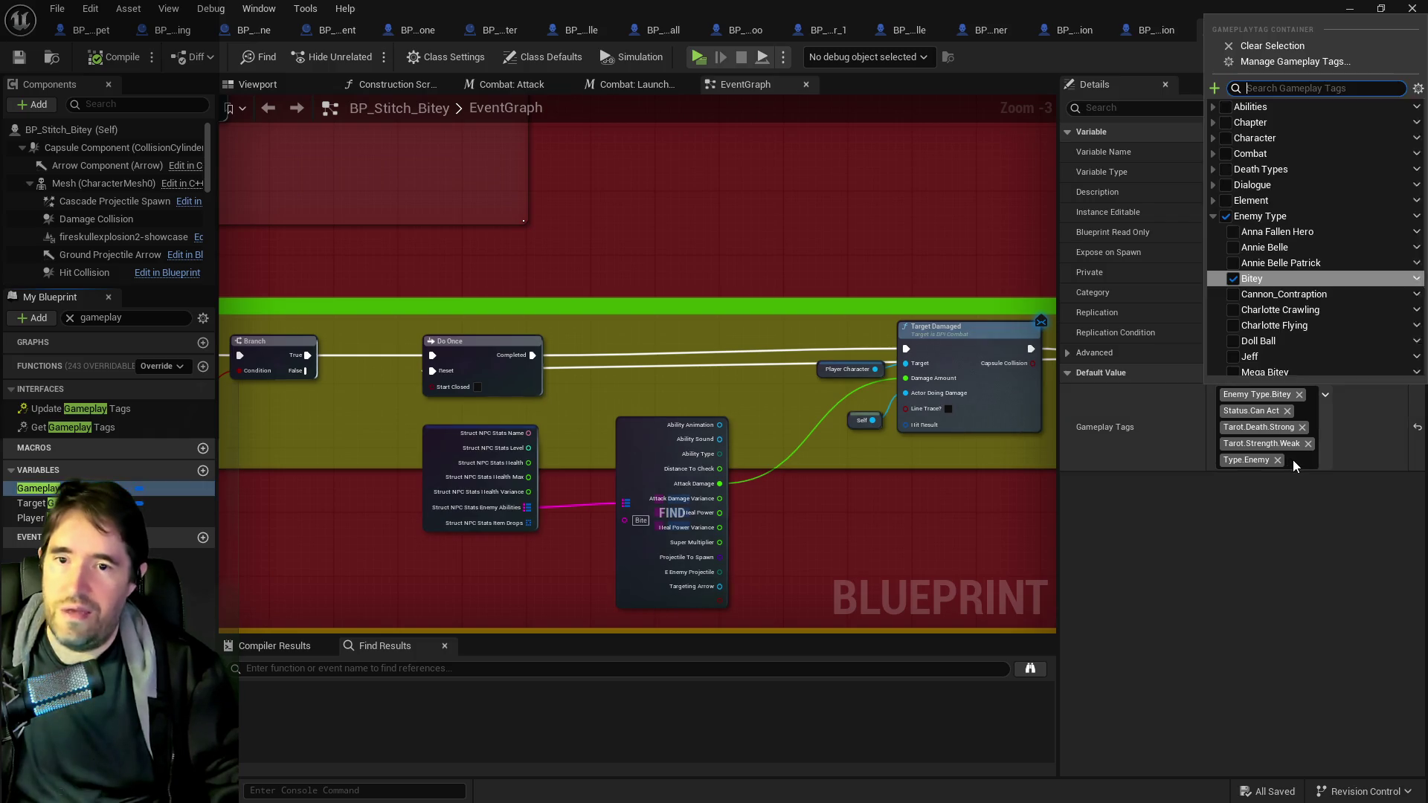
click(1214, 124)
click(1234, 139)
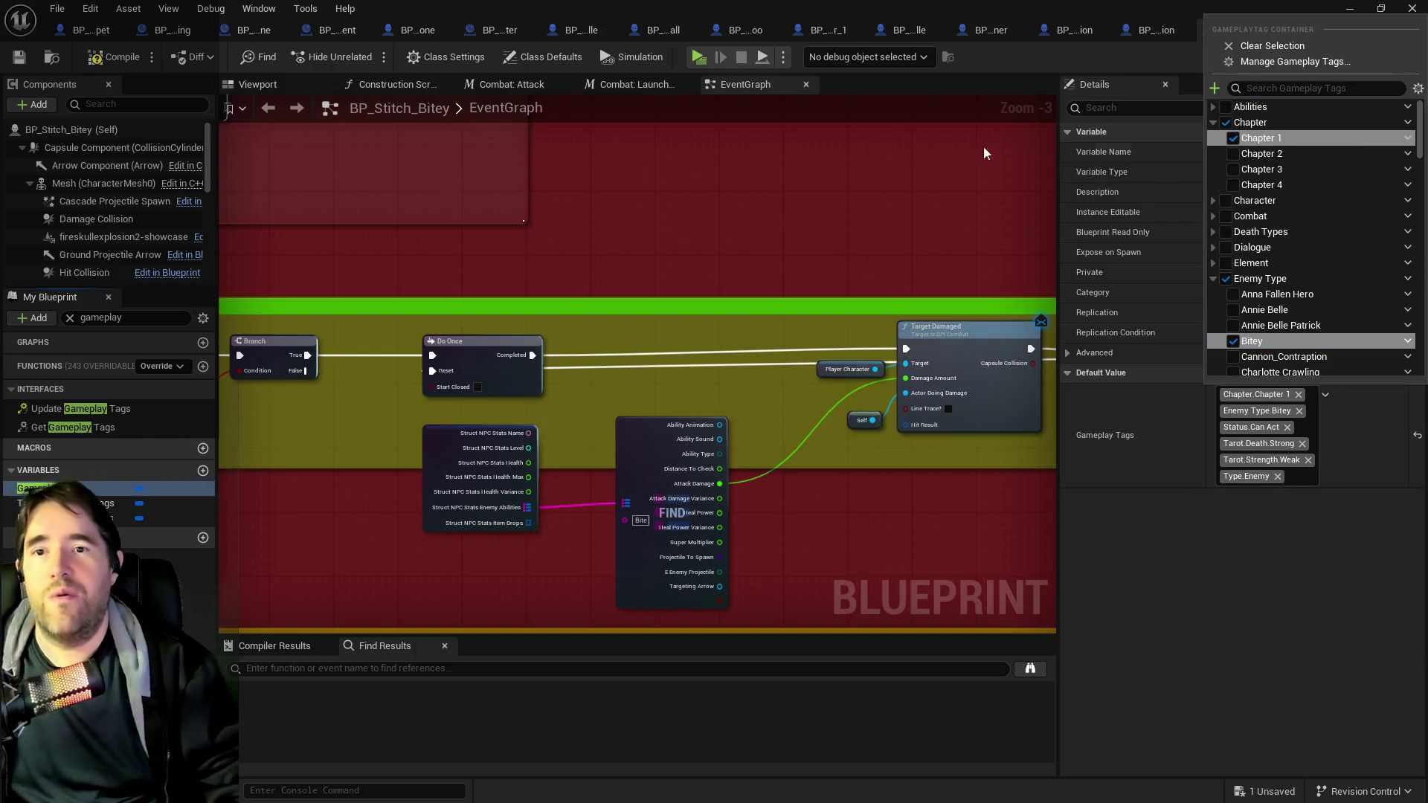
click(93, 63)
click(19, 57)
- Give BP_Stitch_Drummer's Gameplay Tags default the Chapter.Chapter 1 tag, then compile and save it
key(ctrl+b)
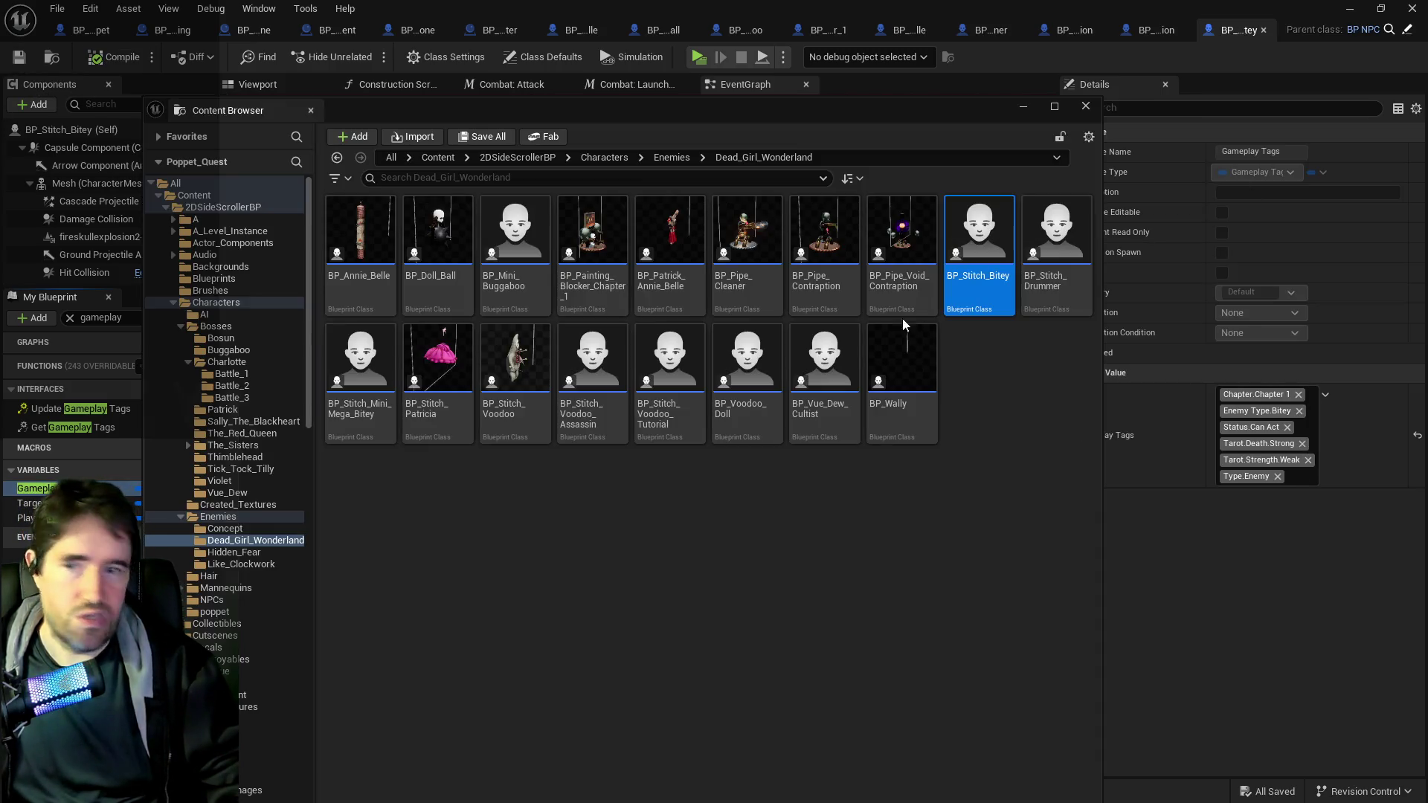
double_click(1060, 261)
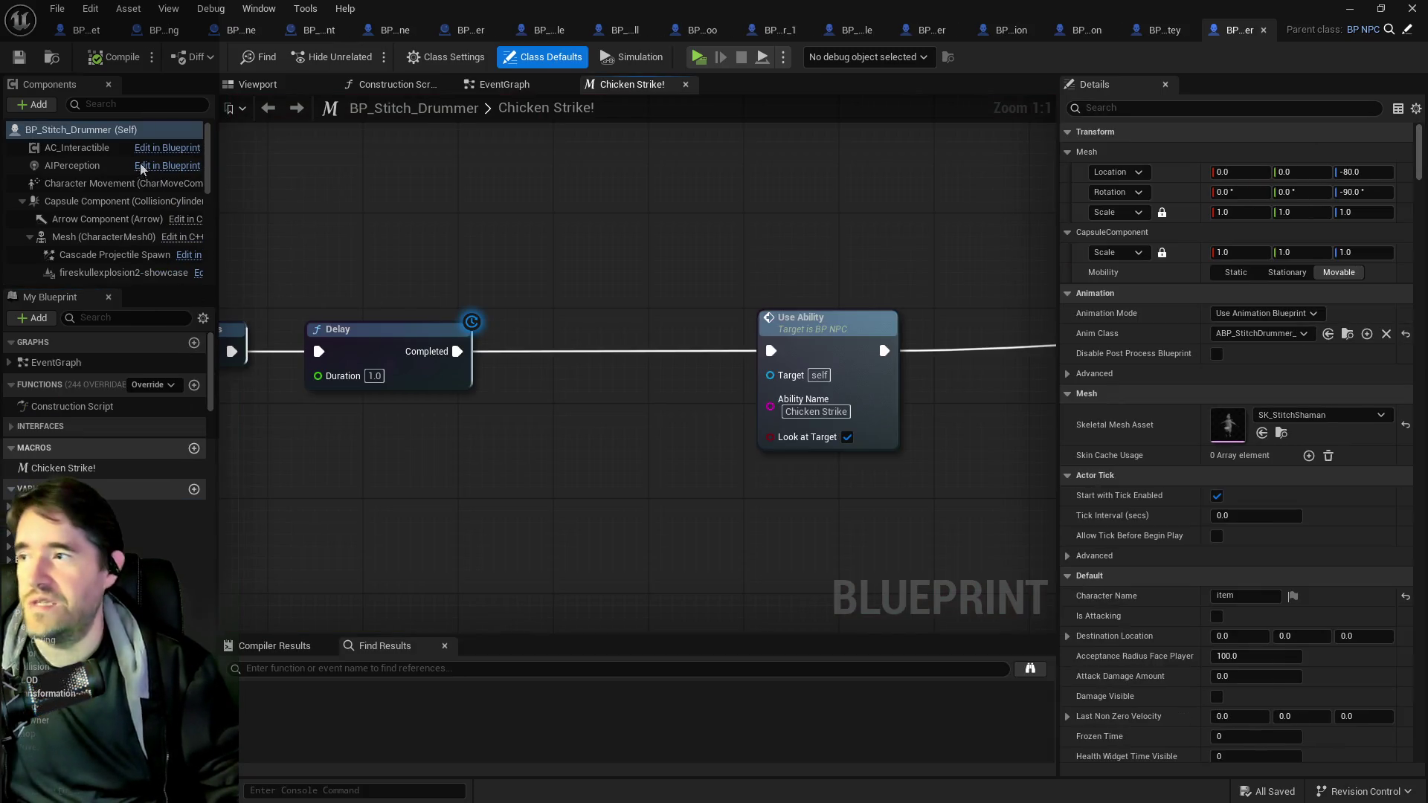
click(127, 318)
text(gameplay)
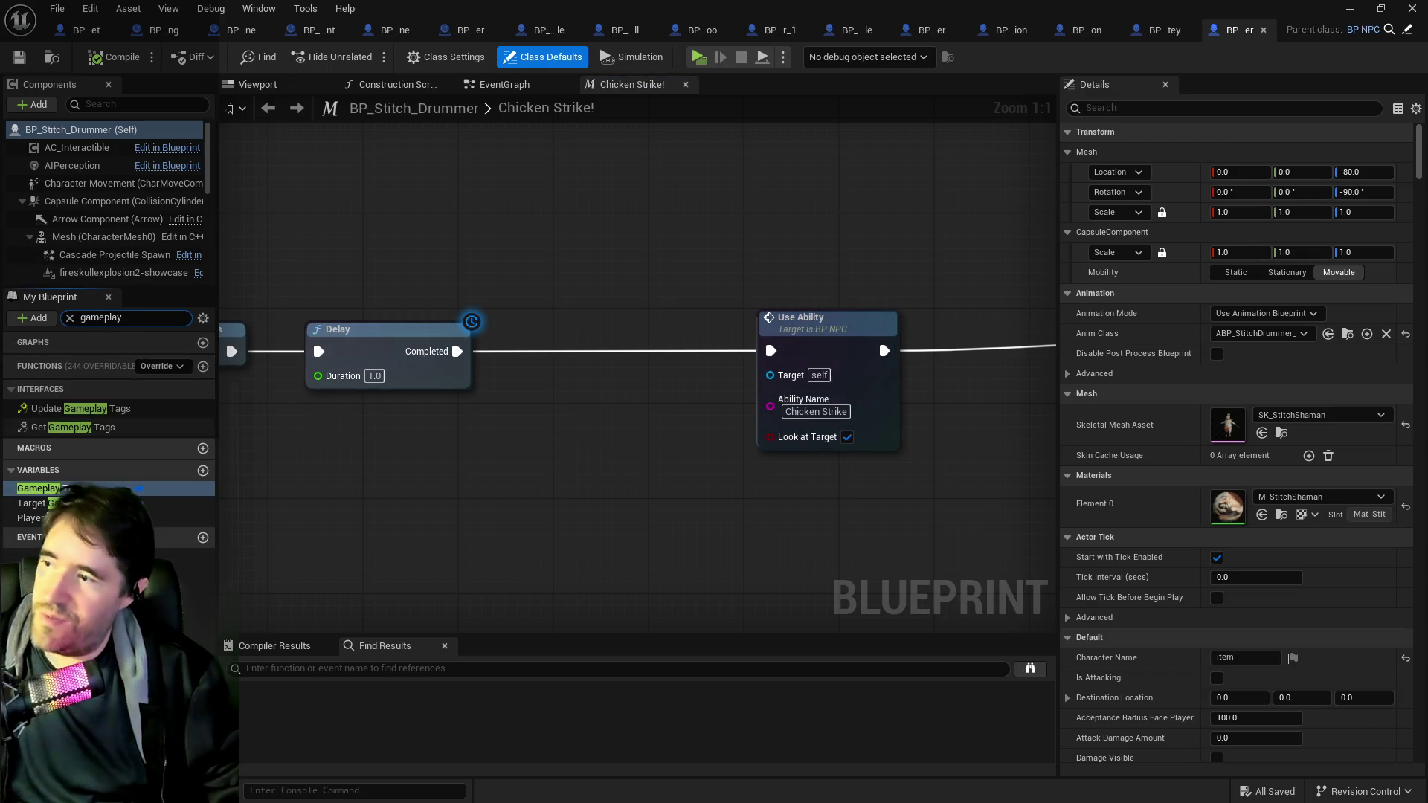
click(37, 488)
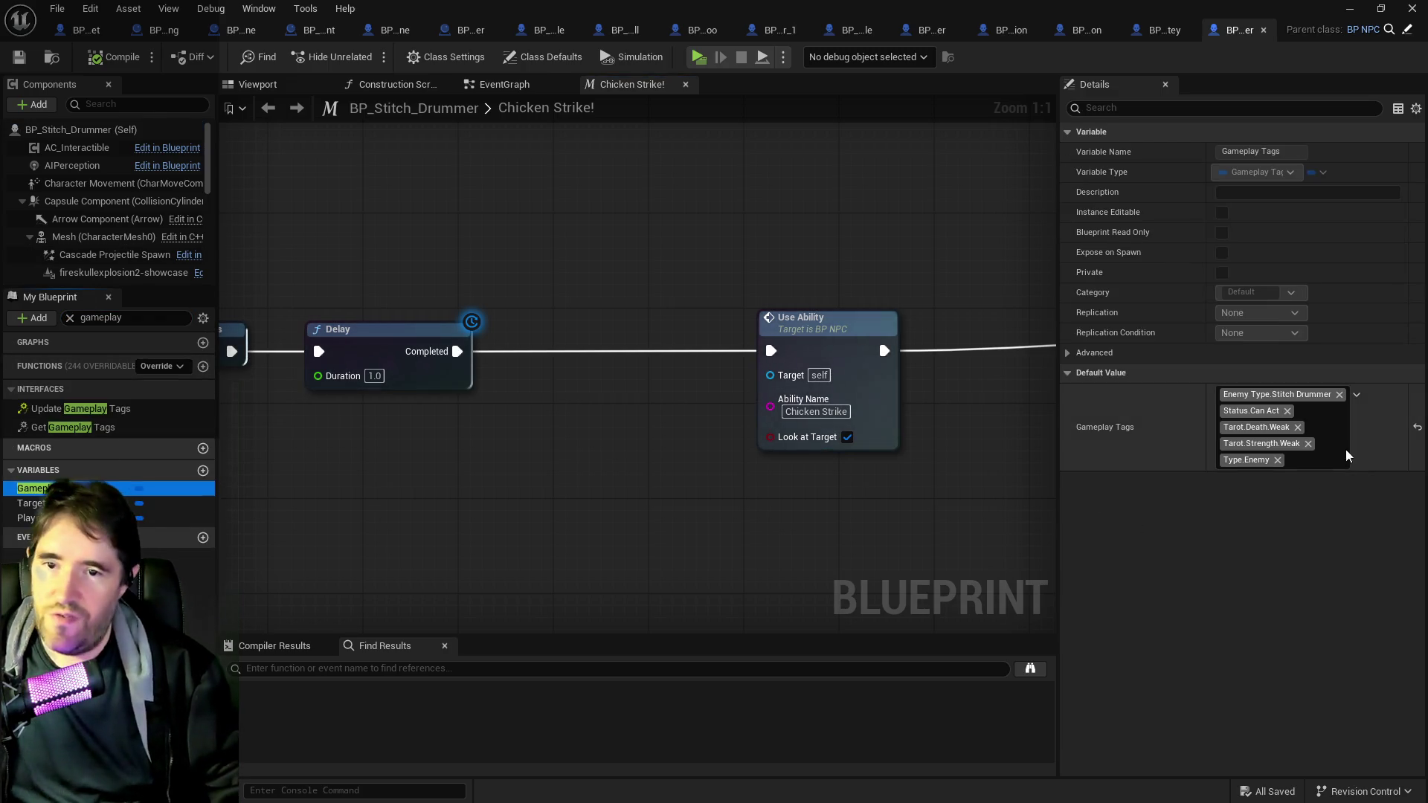
click(1351, 457)
scroll(1268, 189, up, 10)
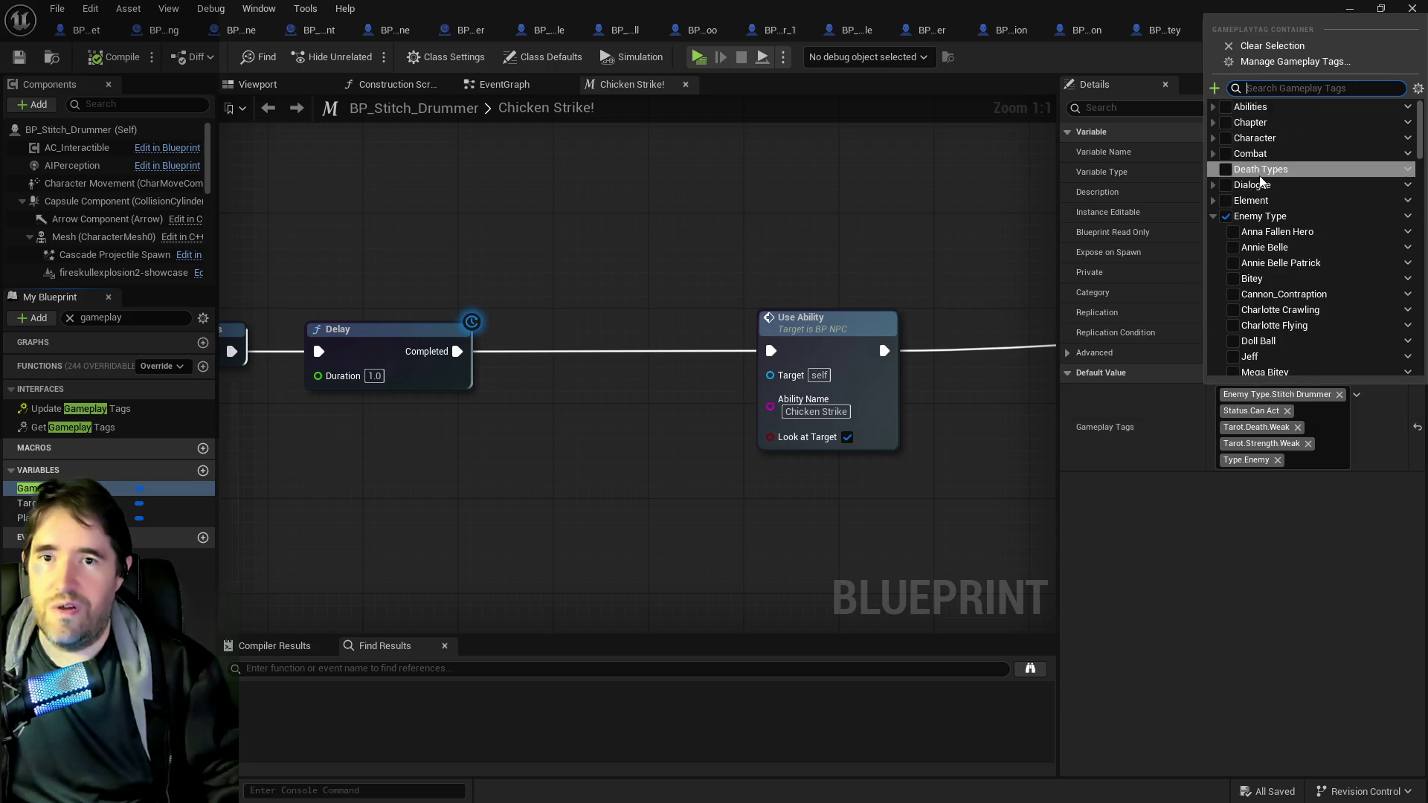
click(1214, 122)
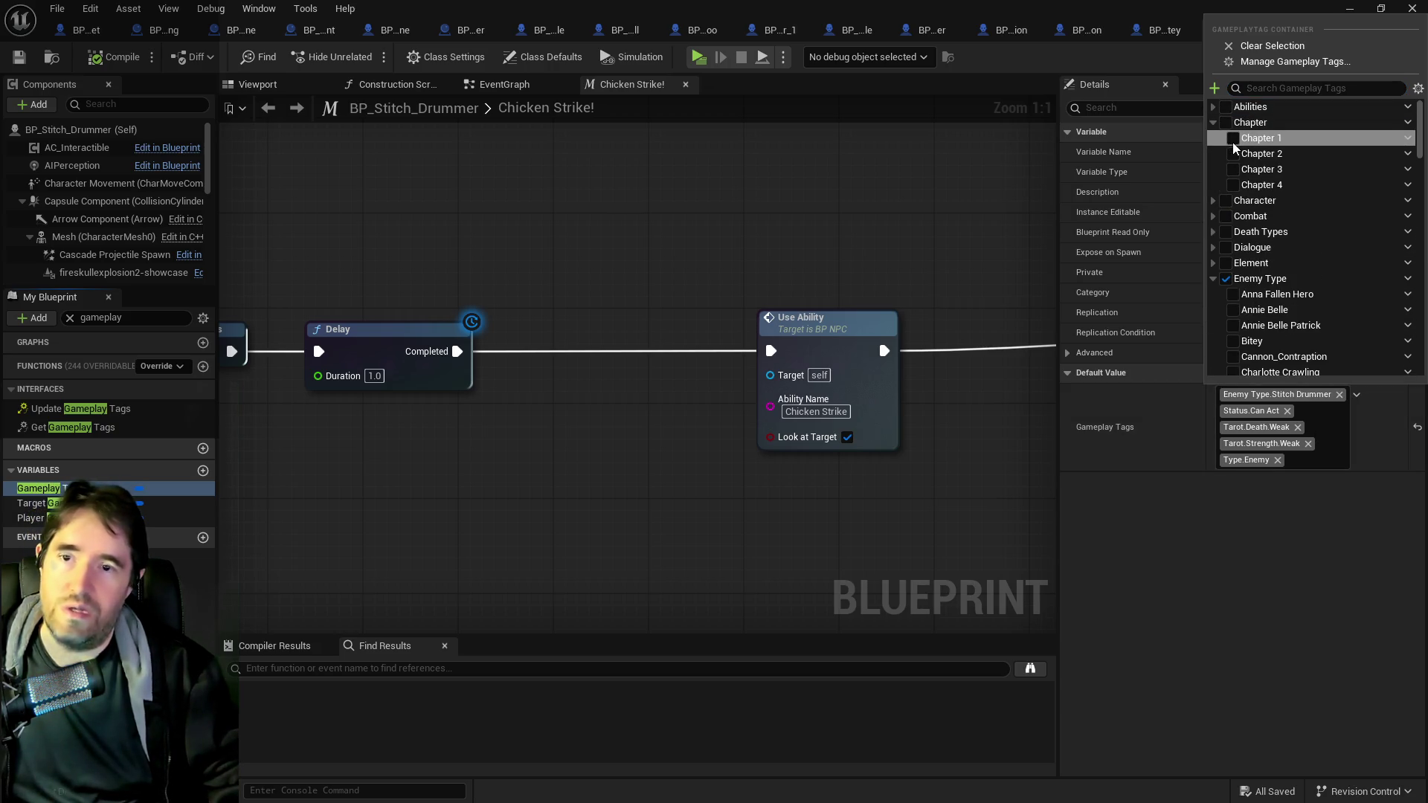
click(1232, 139)
click(619, 214)
click(96, 60)
click(19, 58)
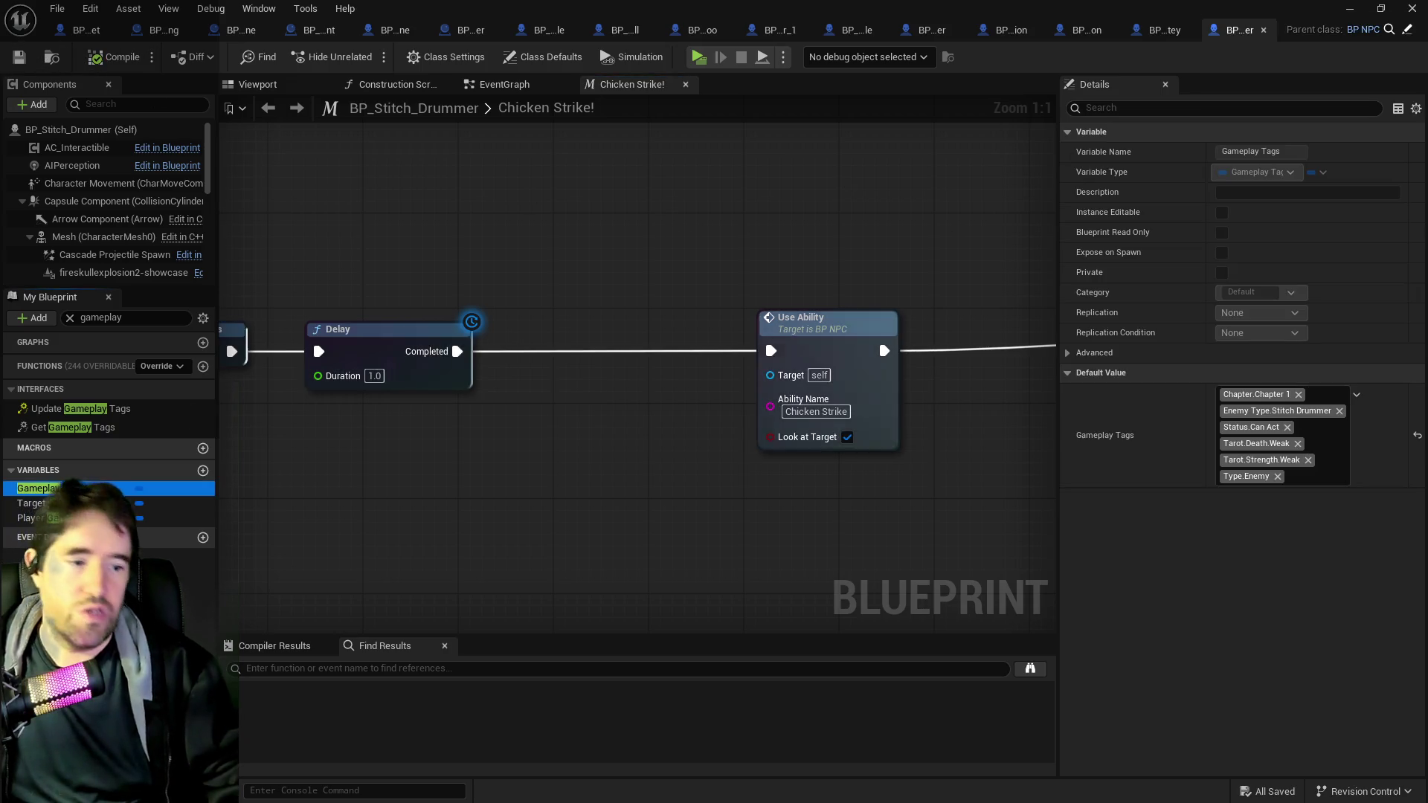
key(ctrl+b)
- Tag BP_Stitch_Mini_Mega_Bitey's Gameplay Tags default with Chapter.Chapter 1, then compile and save
double_click(348, 371)
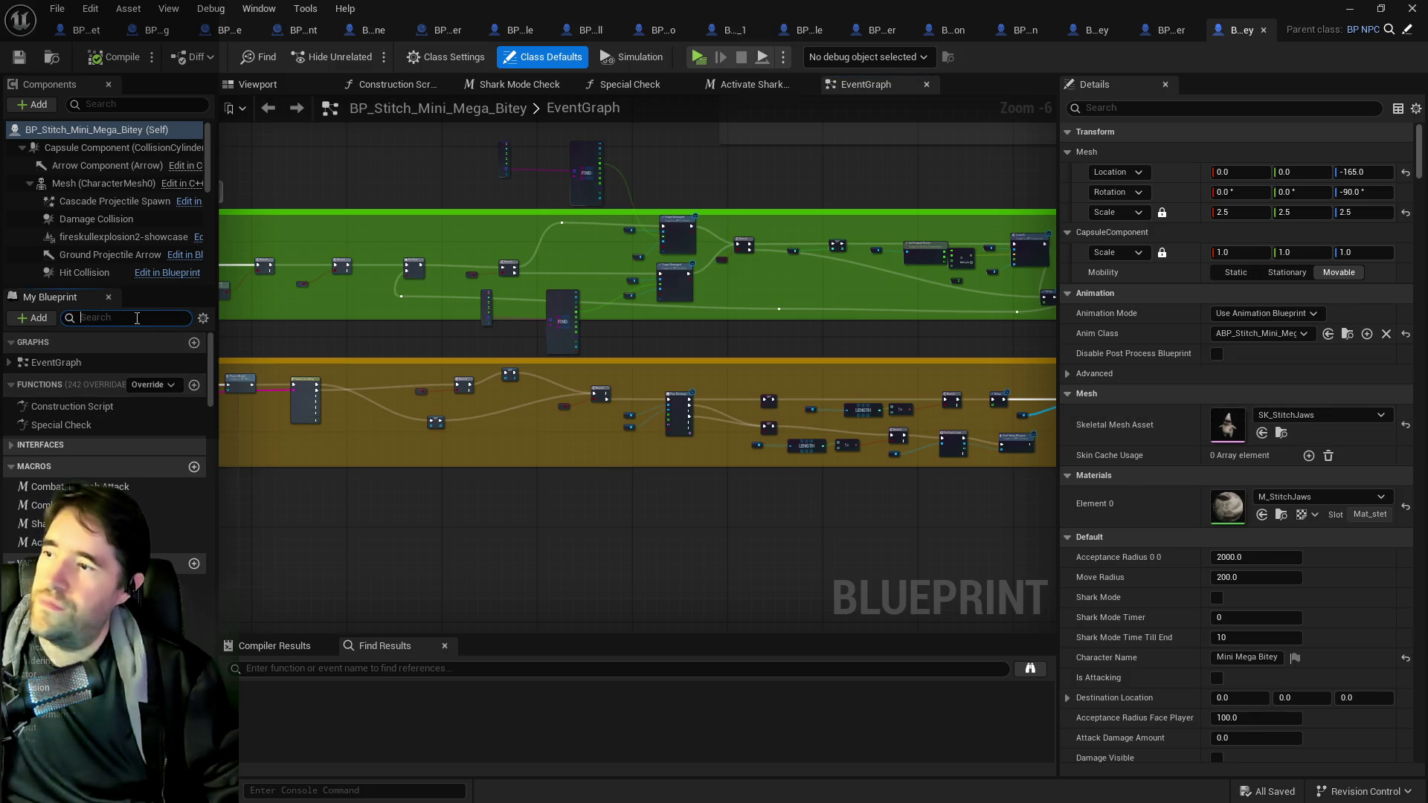
text(gameplay)
click(33, 503)
click(34, 488)
click(1324, 426)
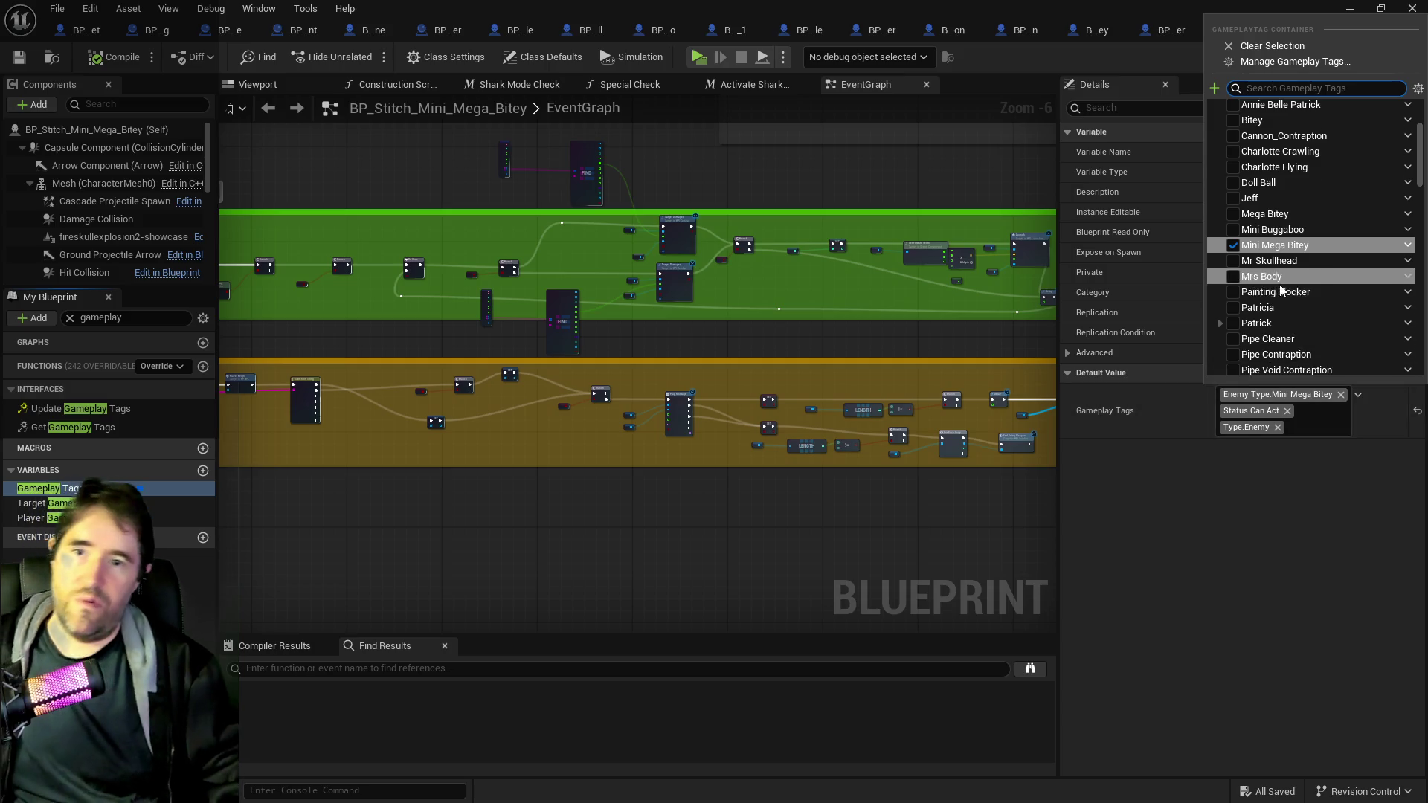
scroll(1281, 290, up, 5)
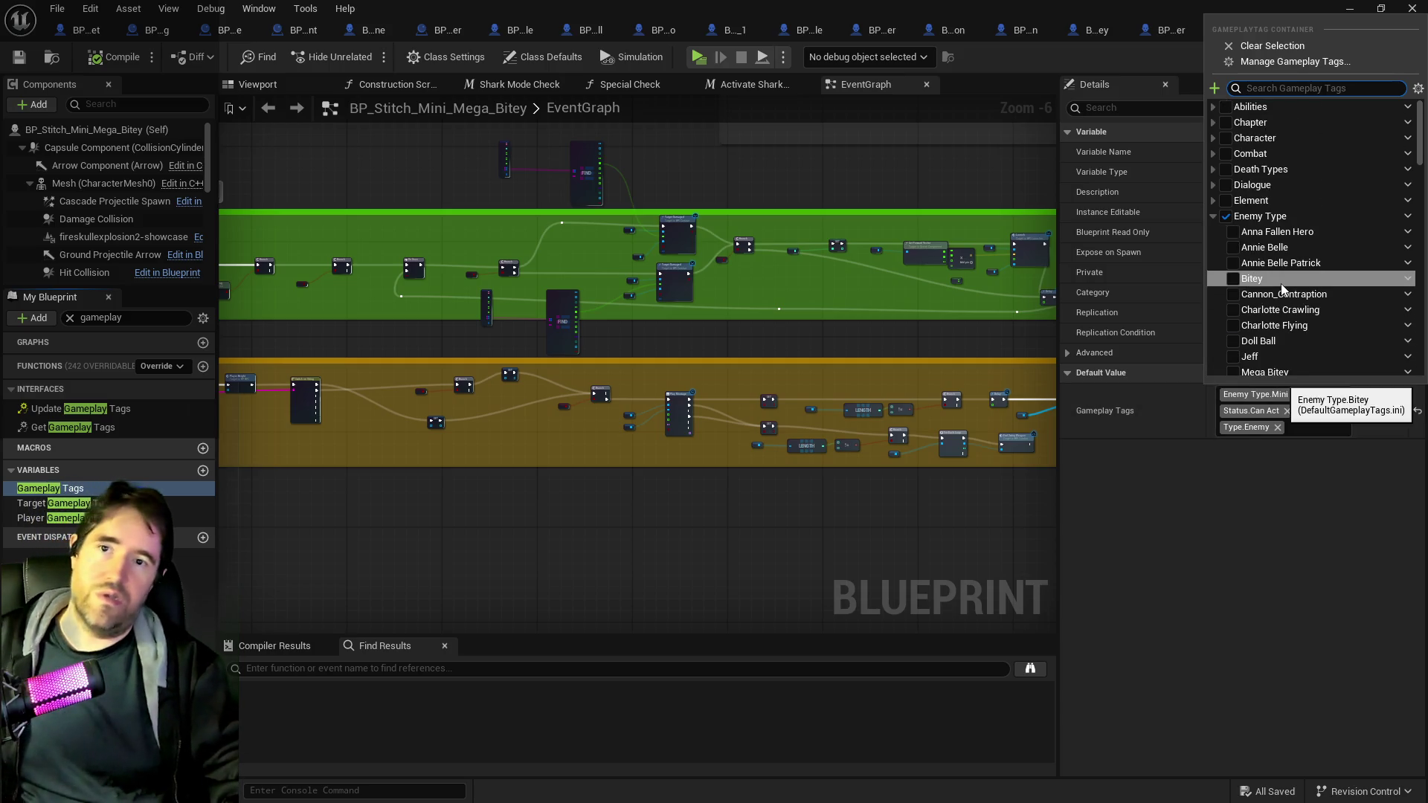
click(1213, 124)
click(1234, 140)
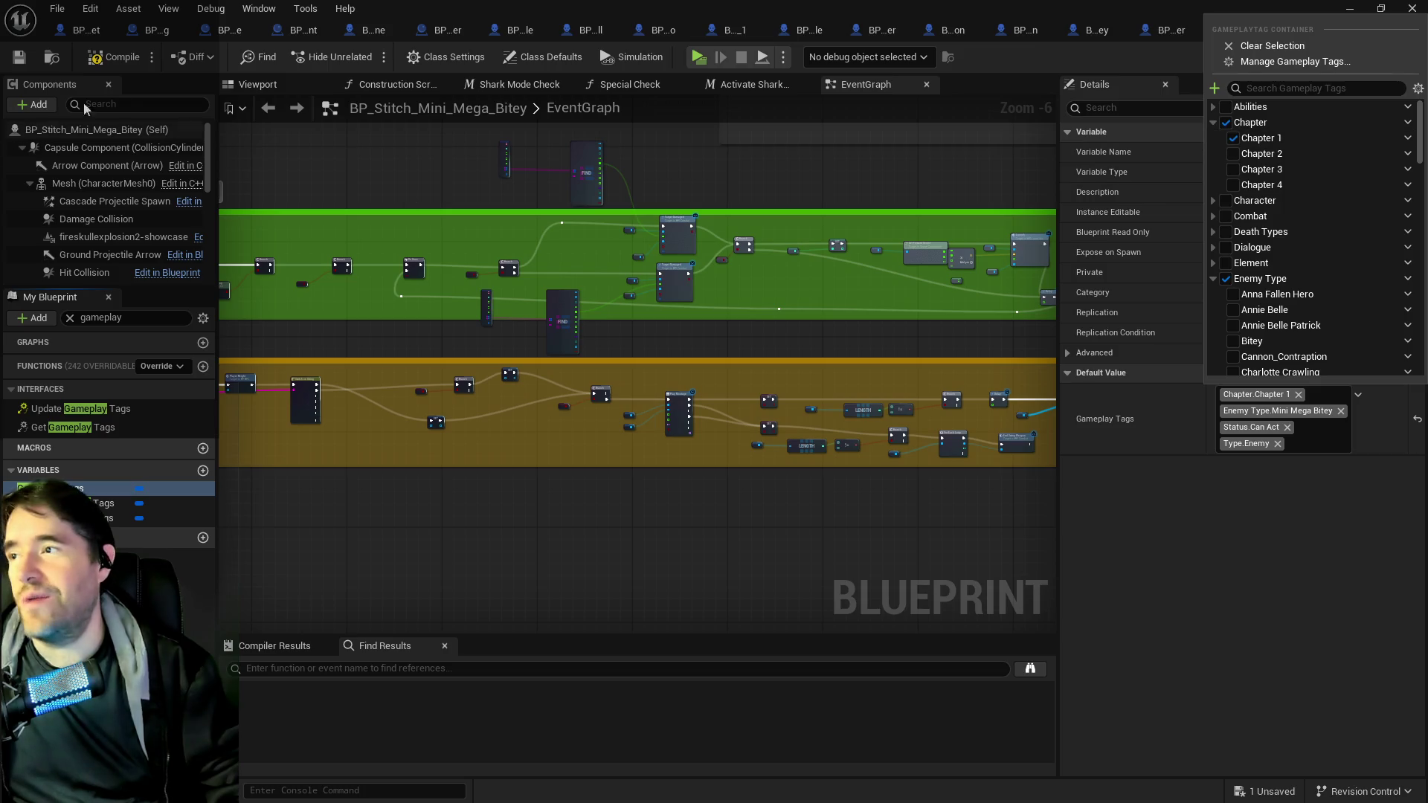
click(121, 60)
click(19, 59)
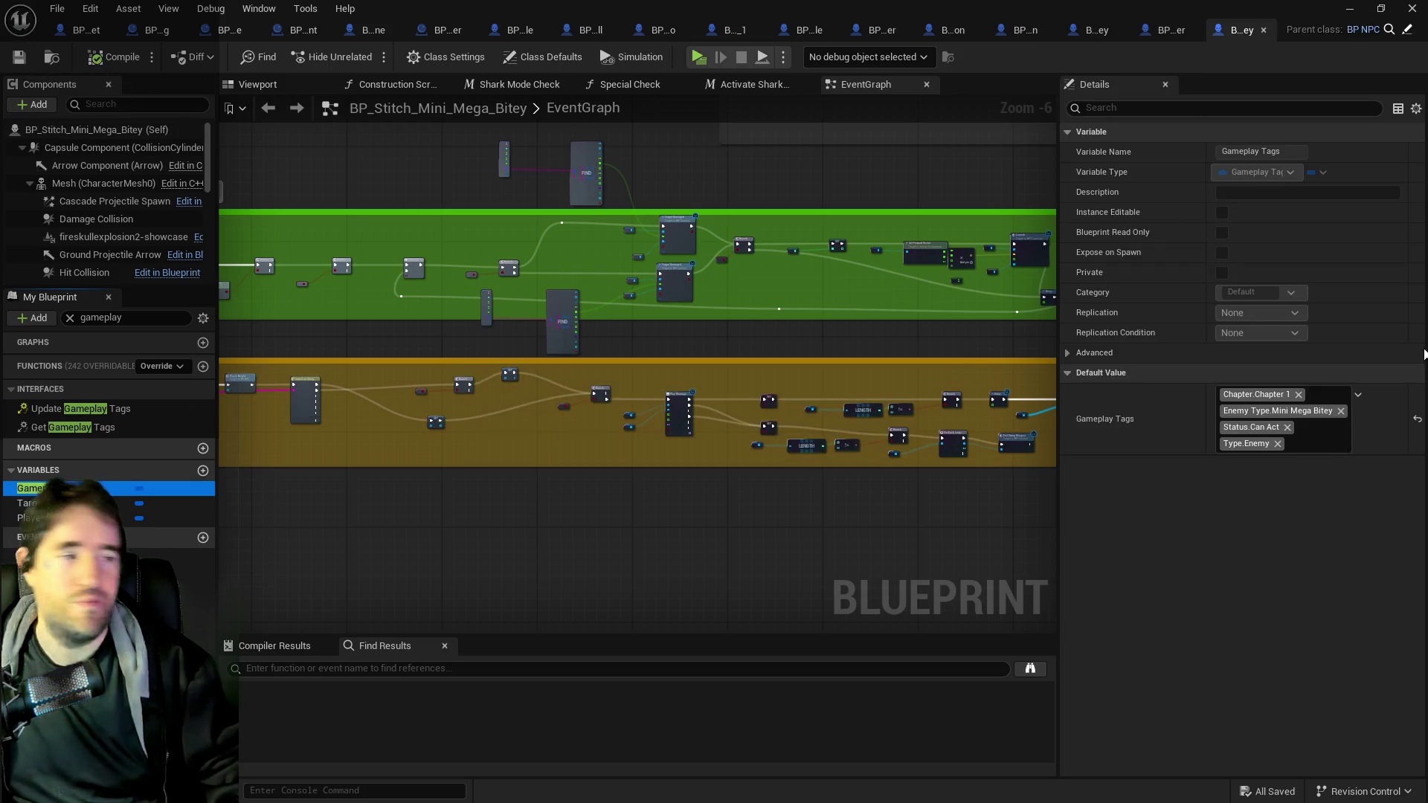
- Add Chapter.Chapter 1 to BP_Stitch_Patricia's Gameplay Tags default value
key(ctrl+b)
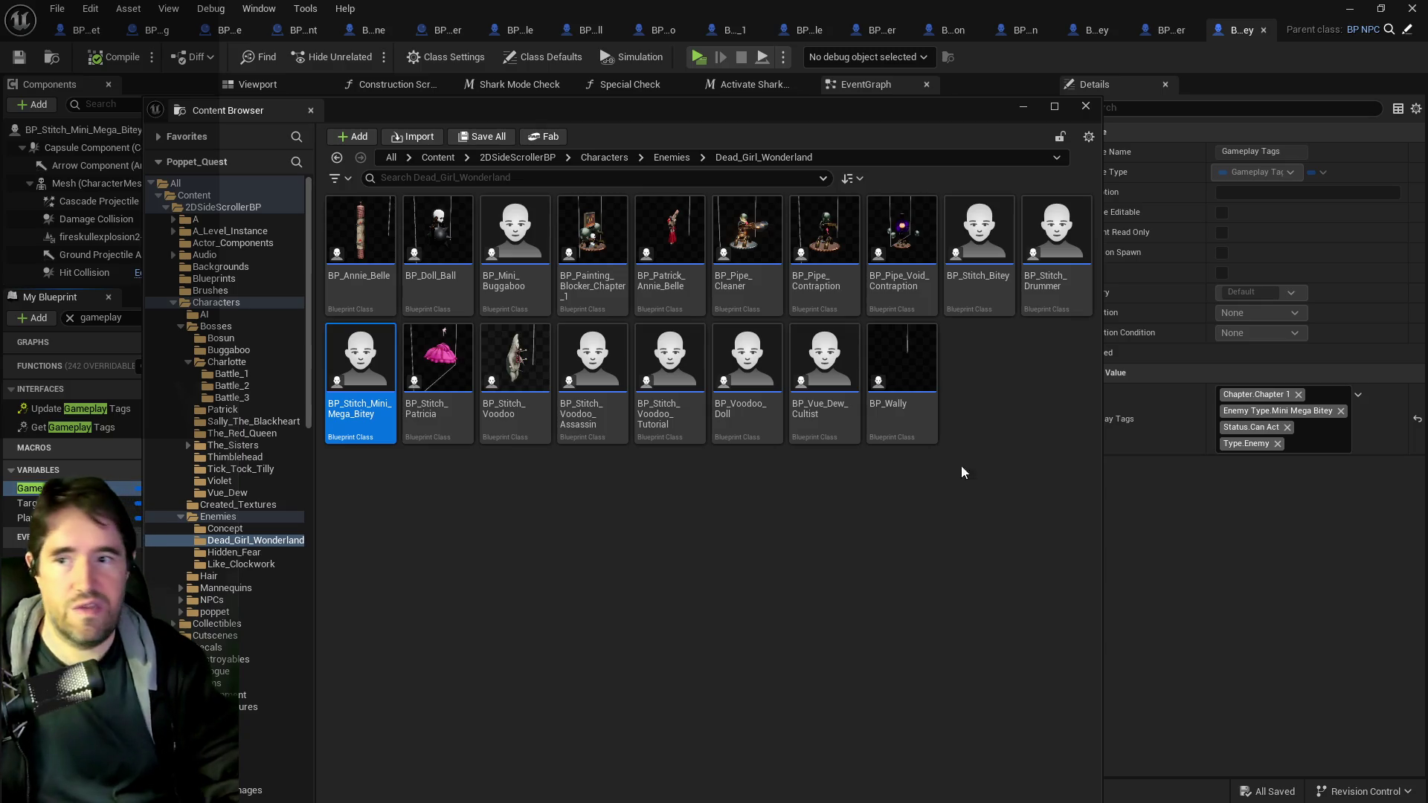
double_click(439, 372)
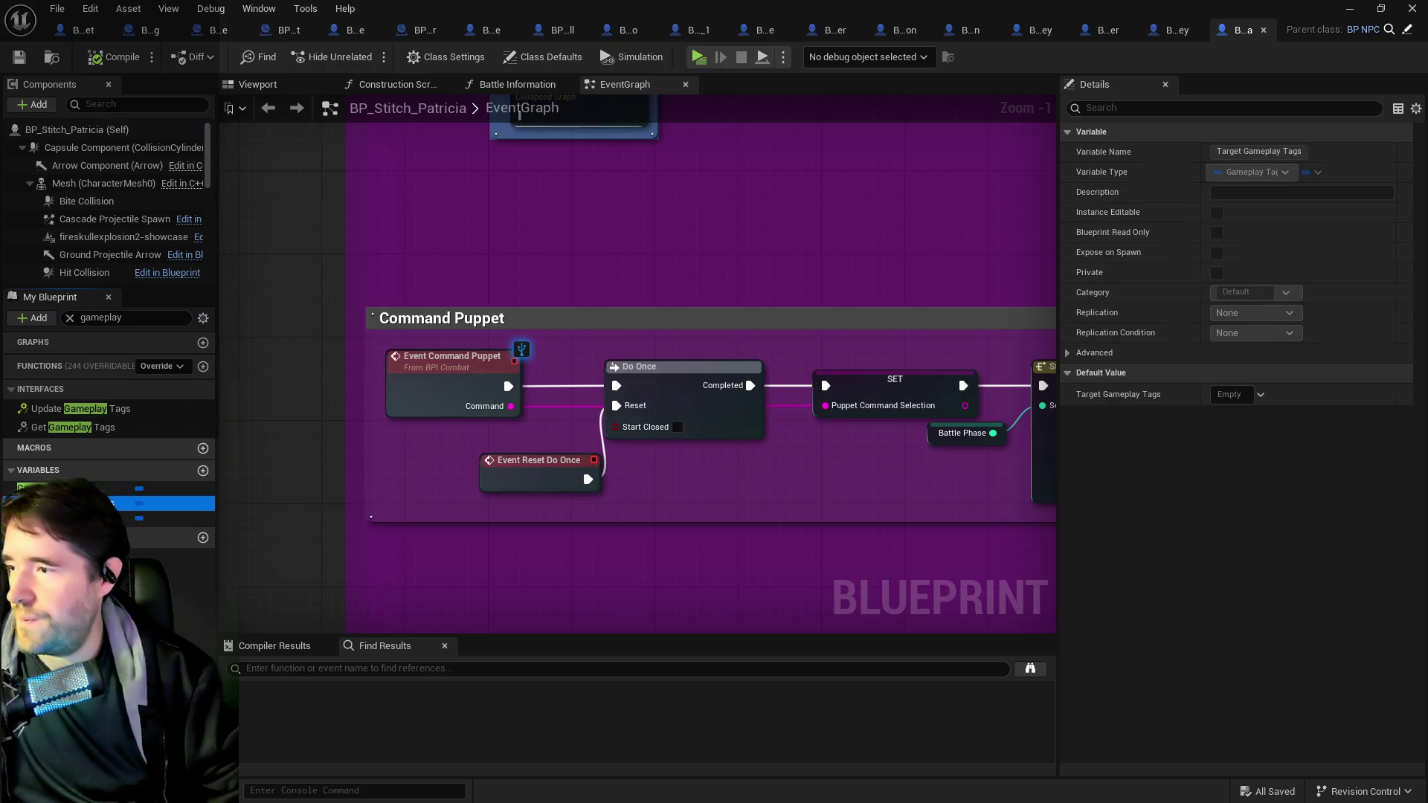
click(1301, 434)
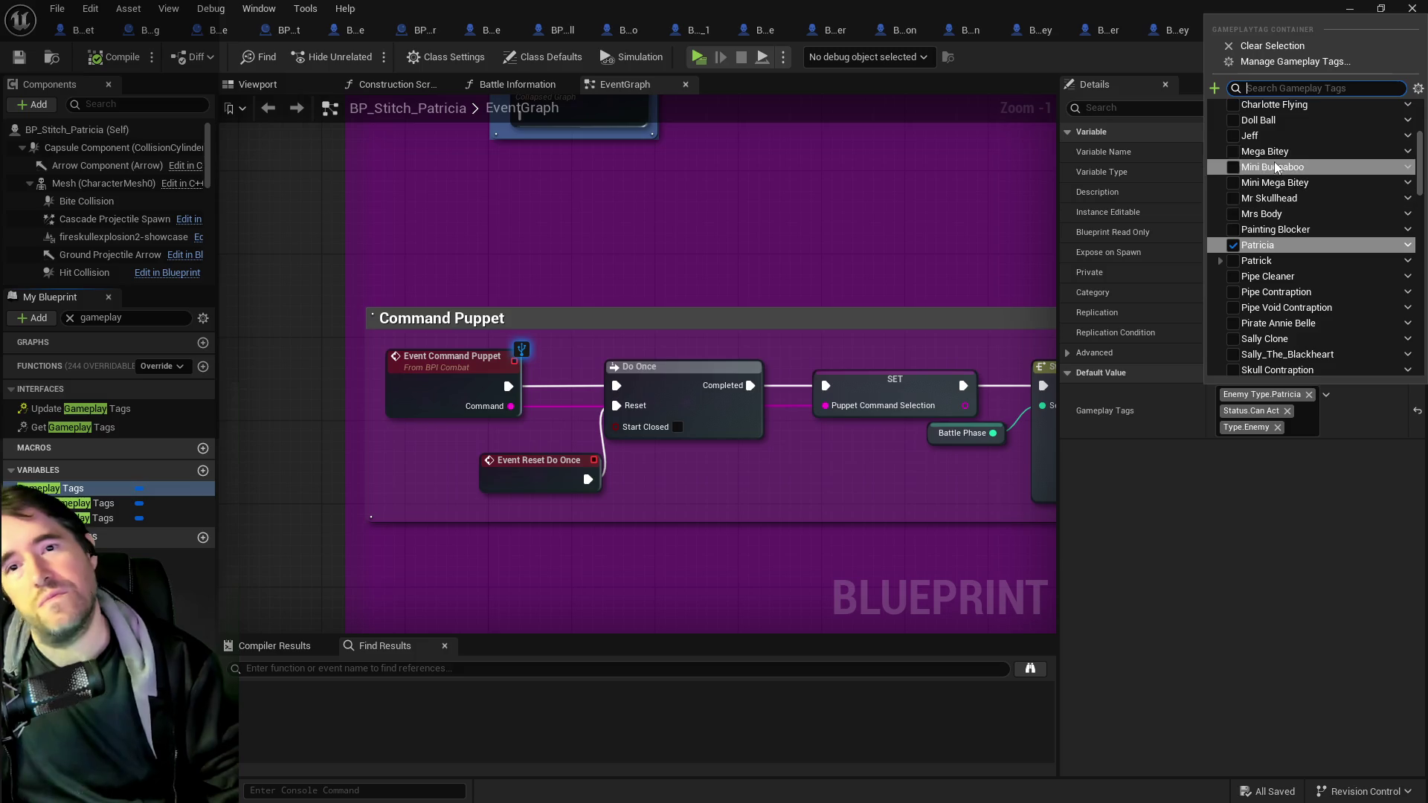
scroll(1249, 223, up, 5)
click(1215, 139)
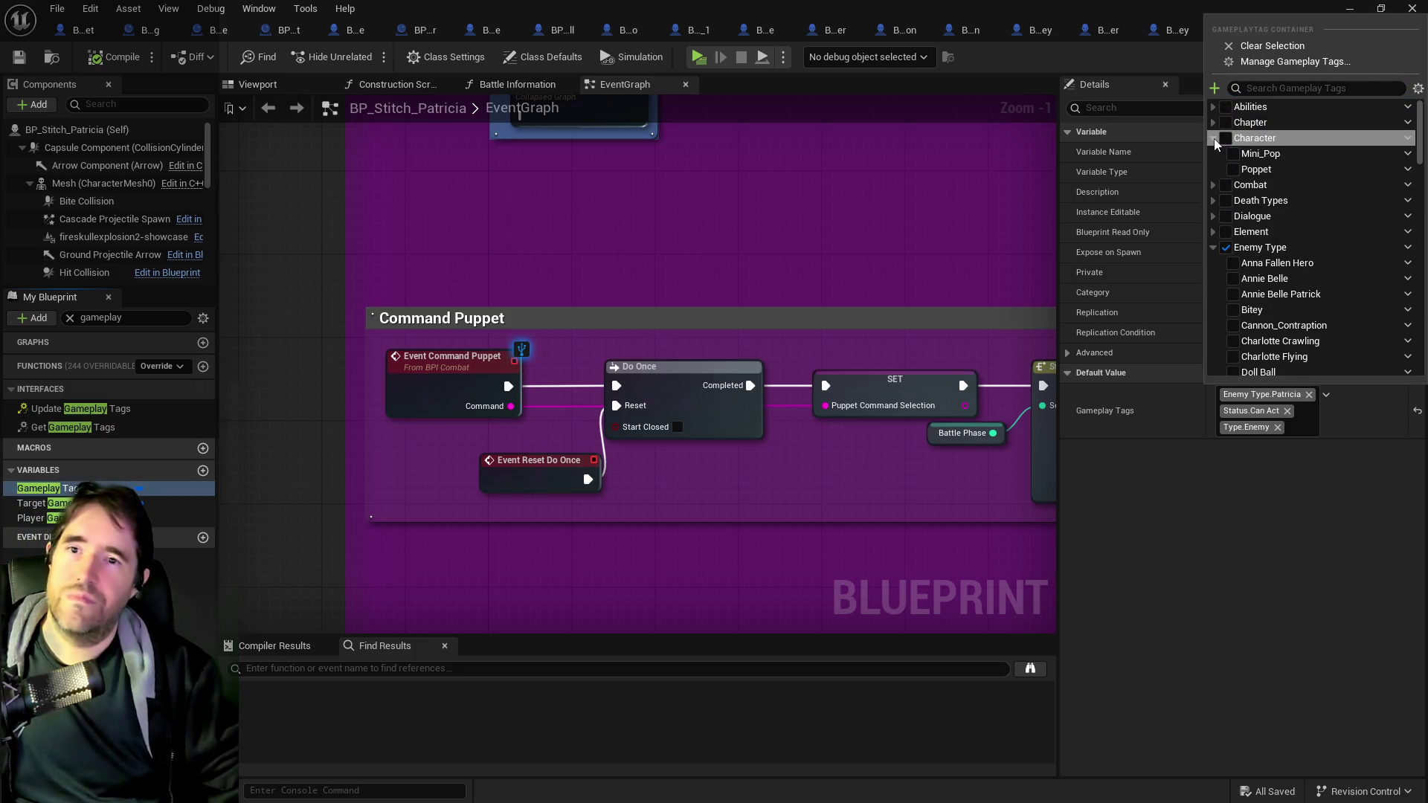
click(1215, 139)
click(1215, 123)
click(1233, 138)
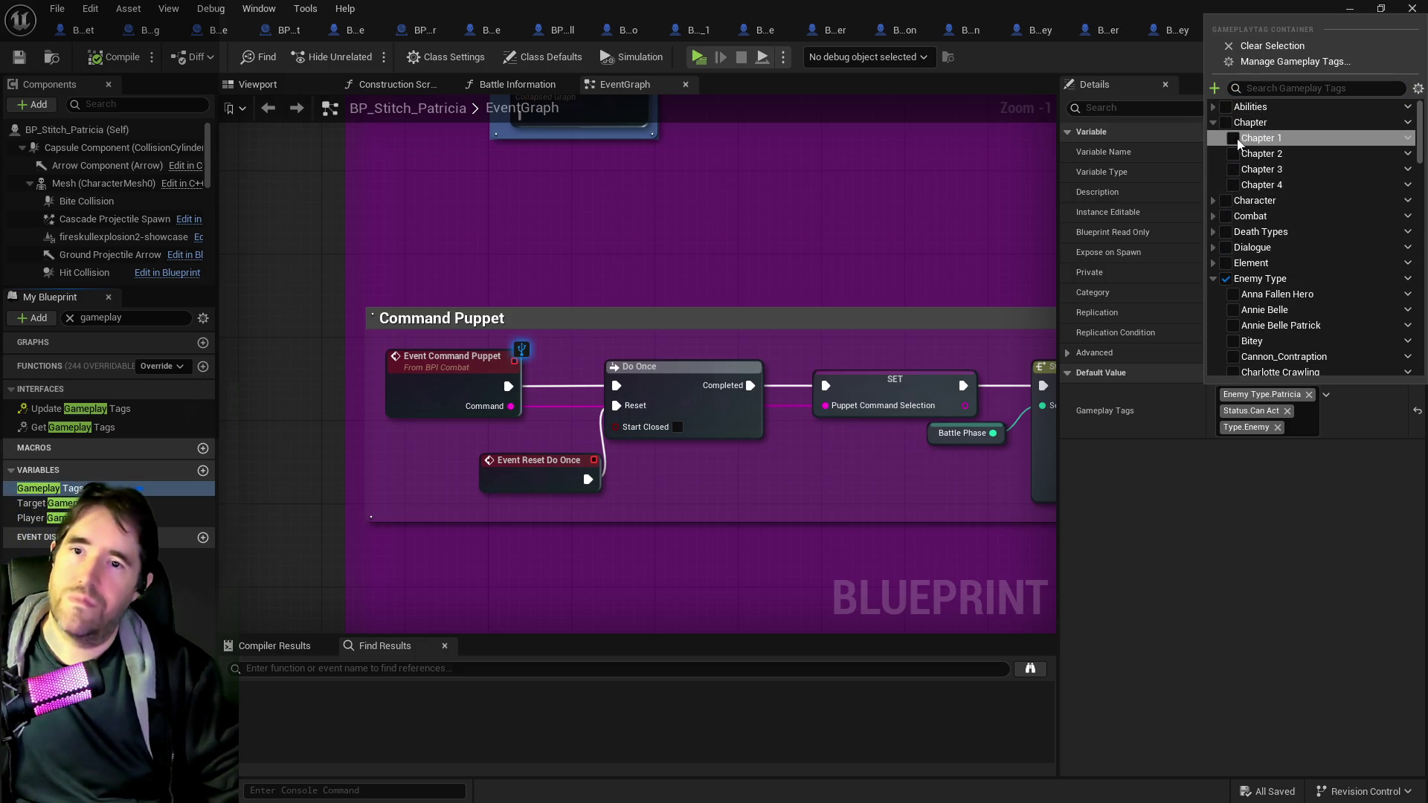
click(112, 69)
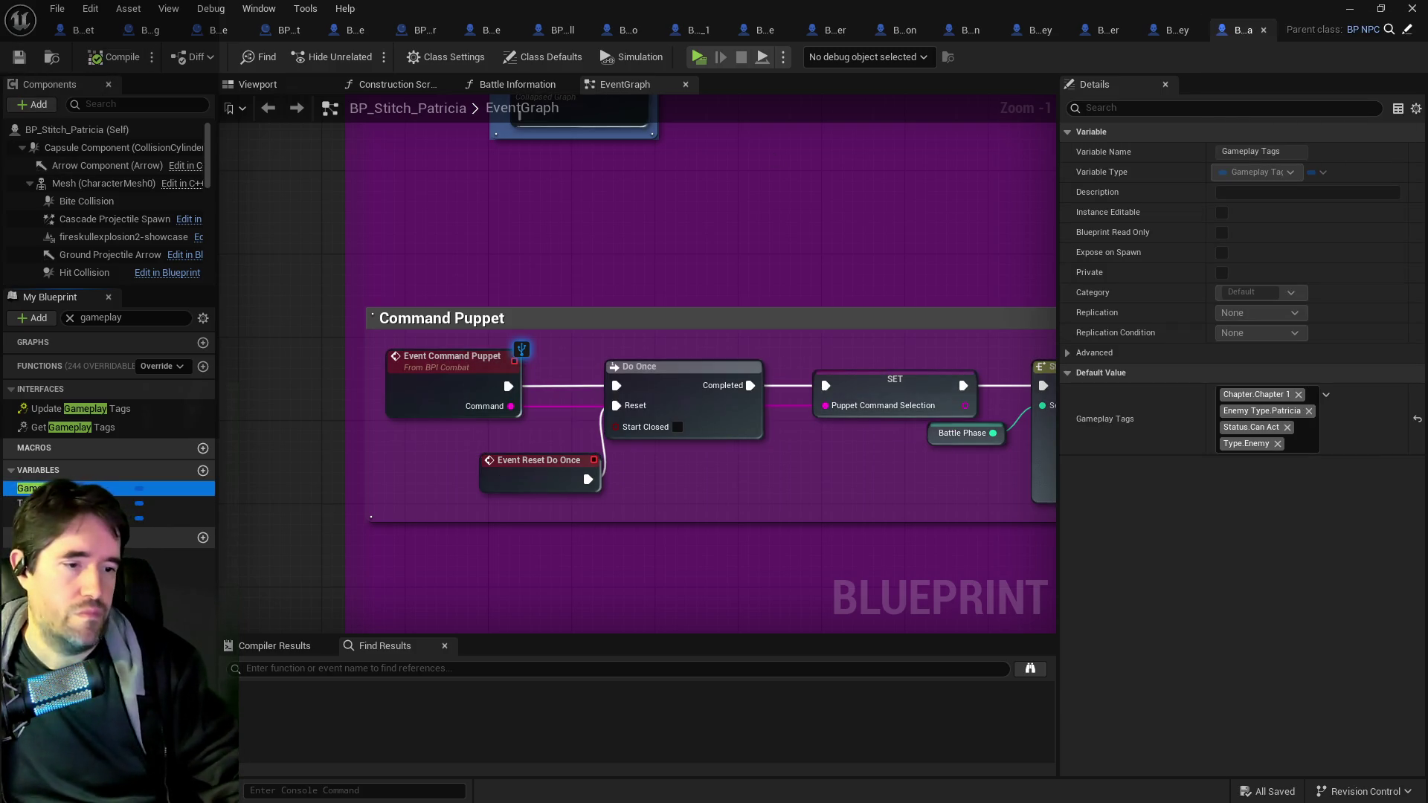
key(ctrl+b)
- In BP_Stitch_Voodoo, add Chapter.Chapter 1 to the Gameplay Tags default and compile
mouse_move(516, 365)
mouse_down()
mouse_move(636, 417)
mouse_move(1001, 487)
mouse_up()
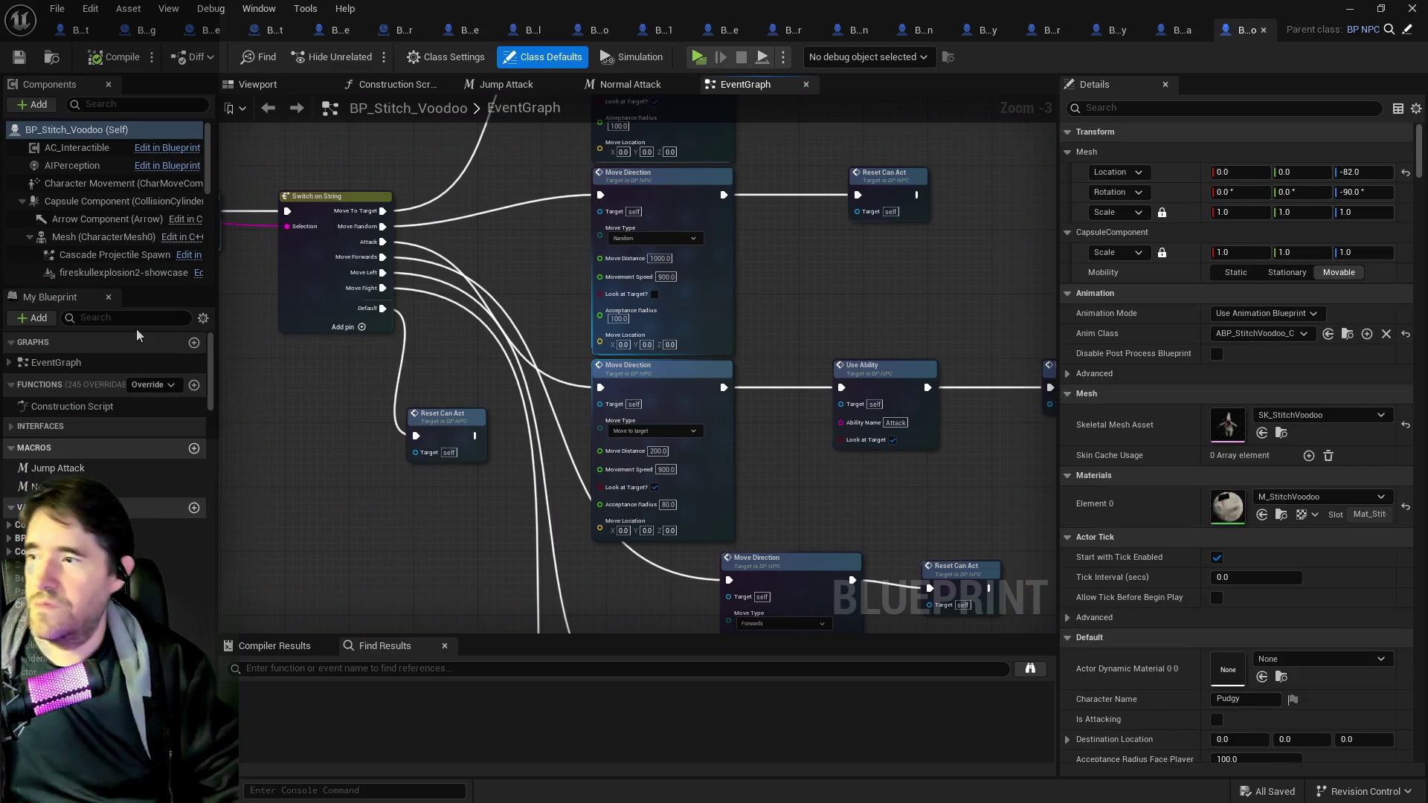
text(gameplay)
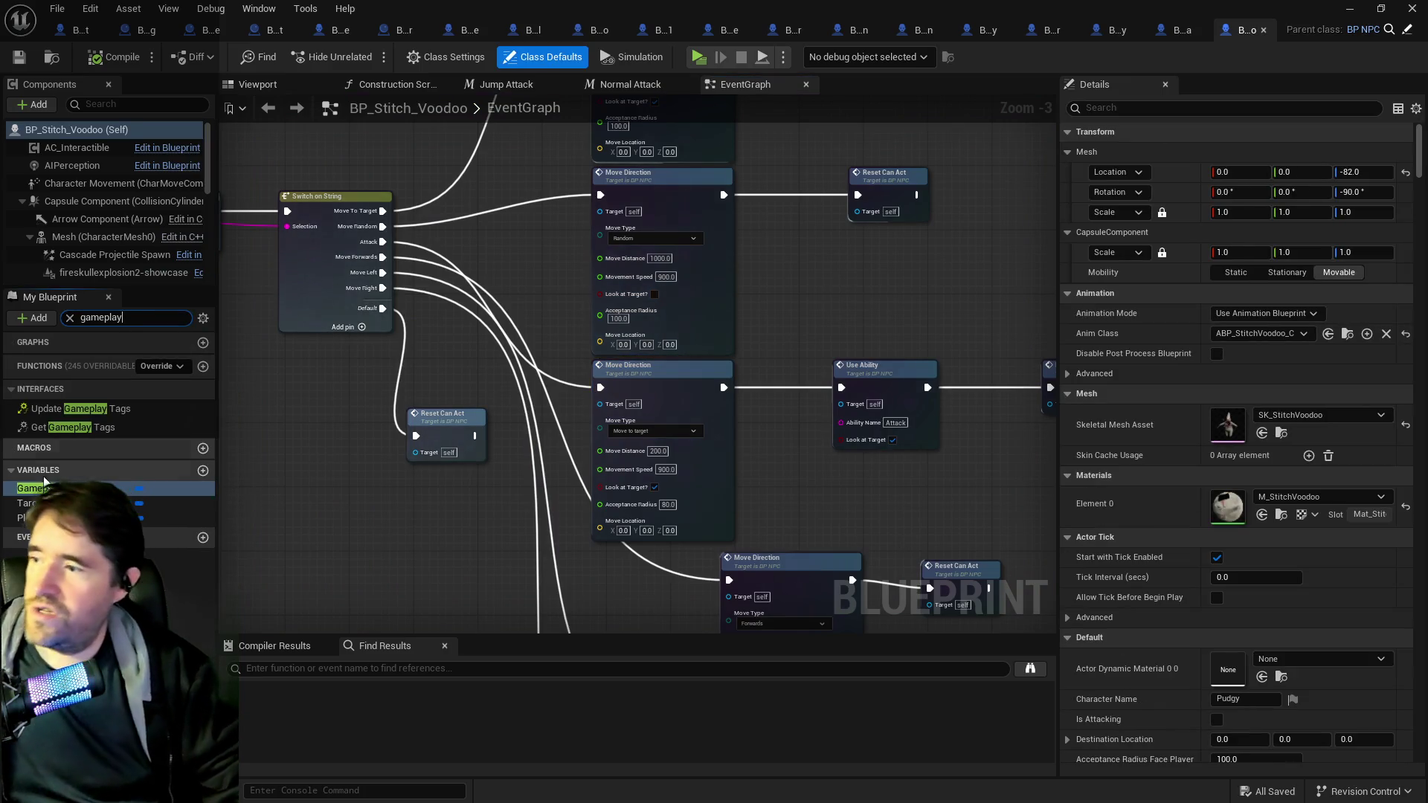
click(30, 489)
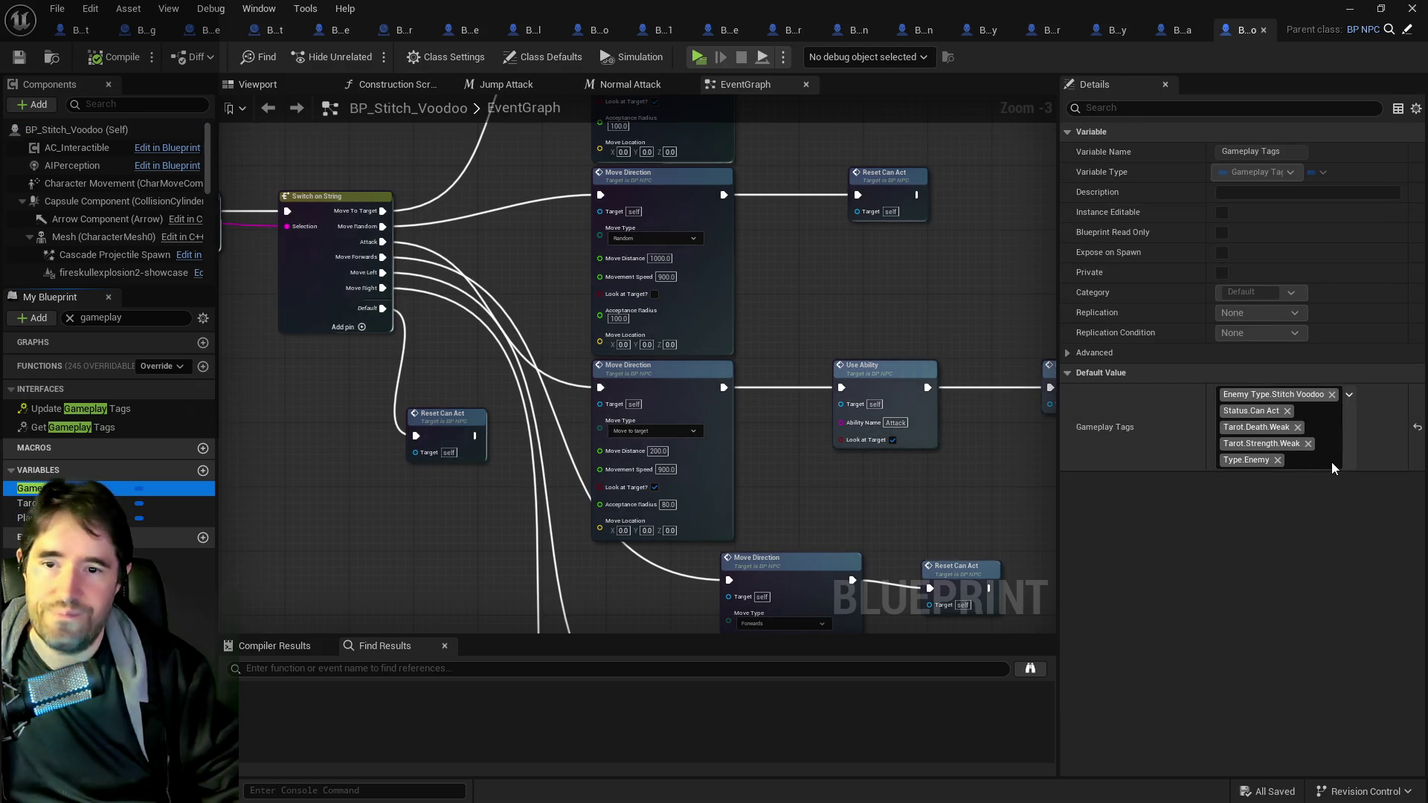
click(1334, 469)
scroll(1309, 260, up, 8)
scroll(1285, 220, up, 1)
click(1213, 122)
click(1234, 138)
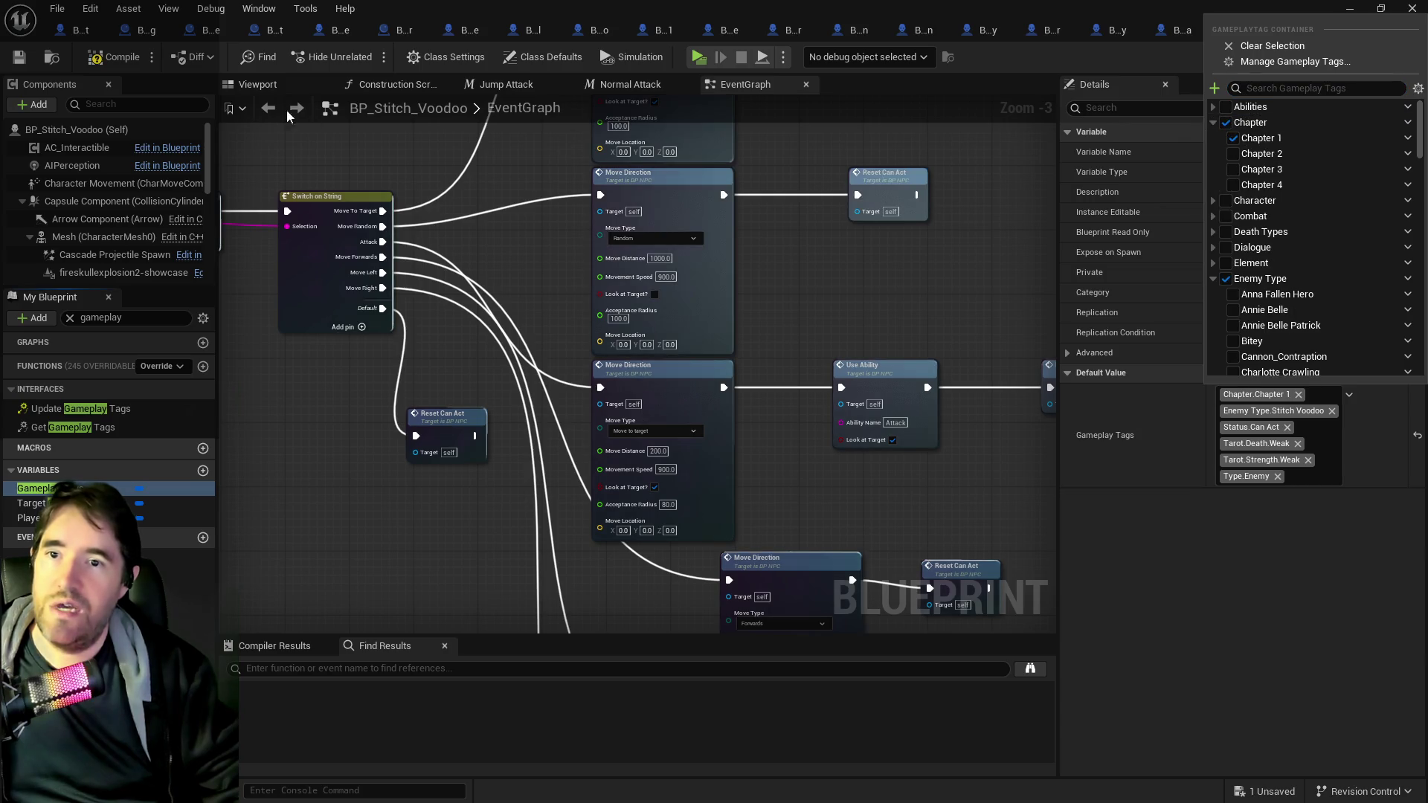
click(107, 59)
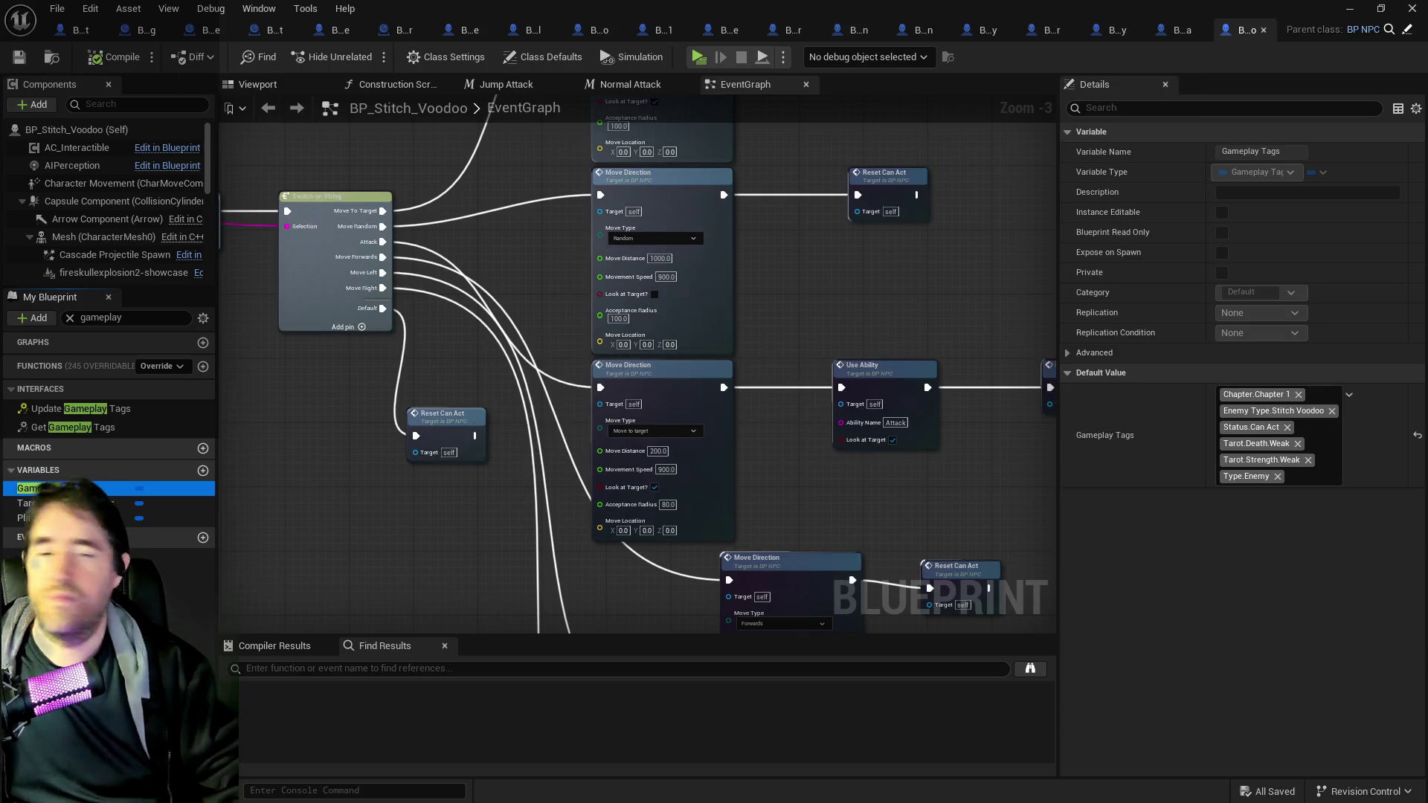
key(ctrl+b)
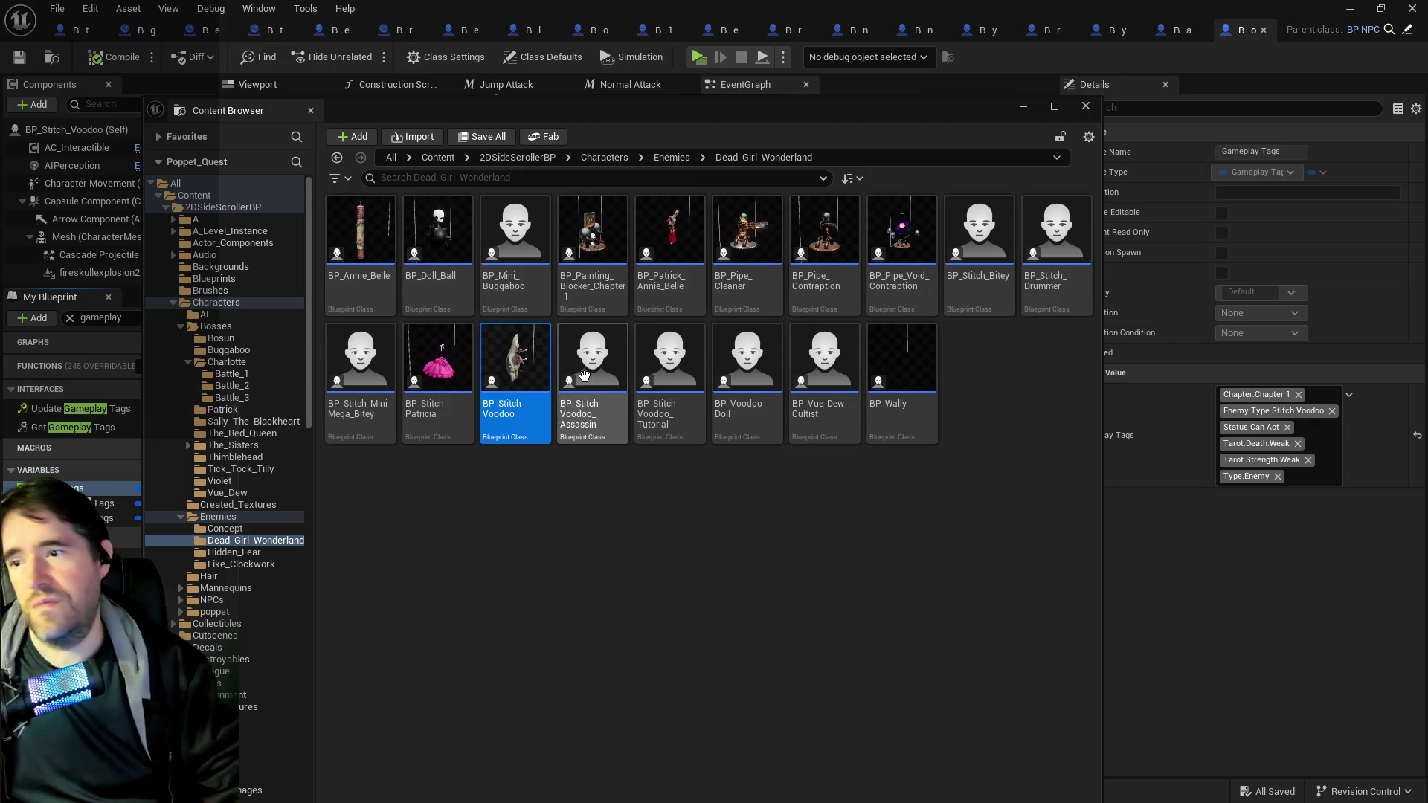
- Add Chapter.Chapter 1 to BP_Stitch_Voodoo_Assassin's Gameplay Tags default and save with Ctrl+S
double_click(586, 377)
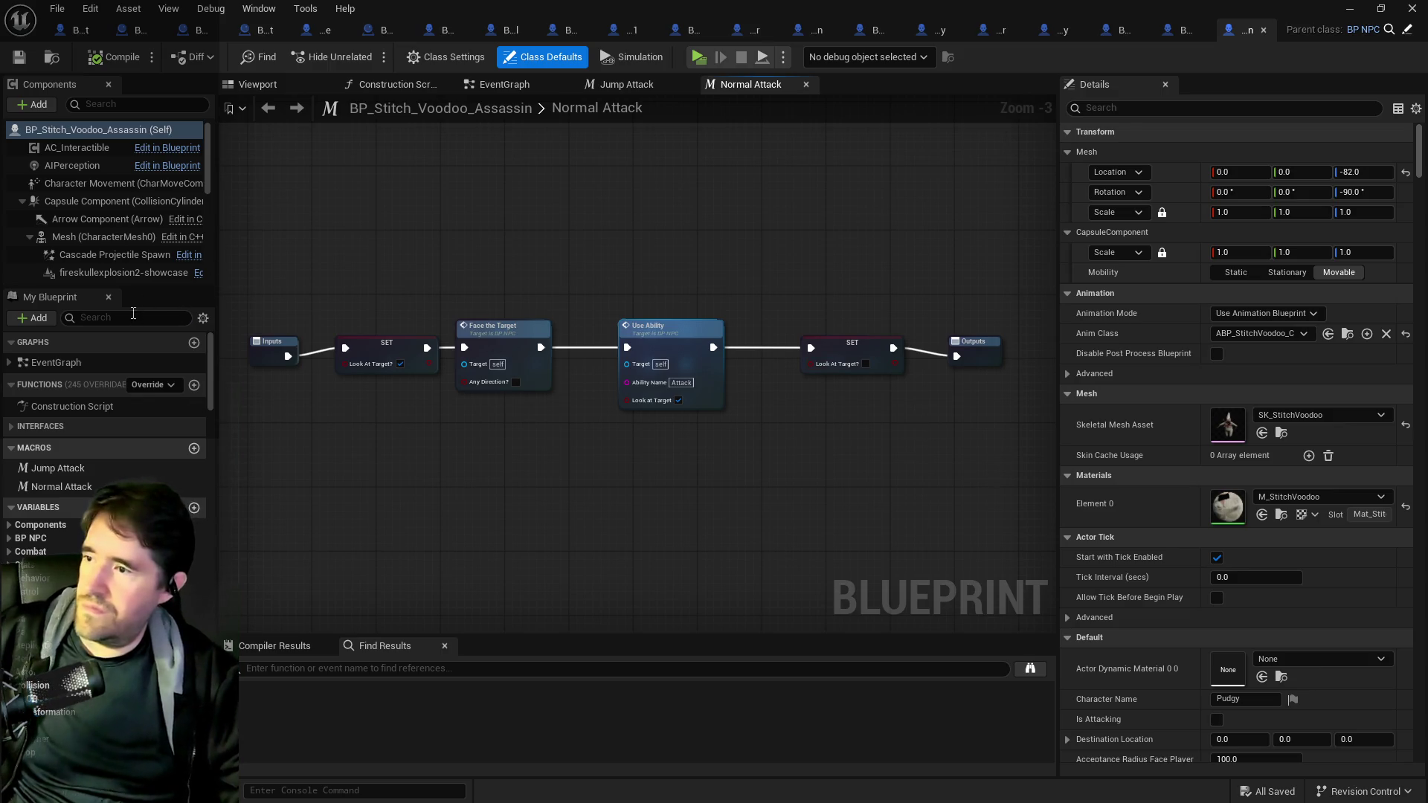
click(133, 318)
text(gameplay)
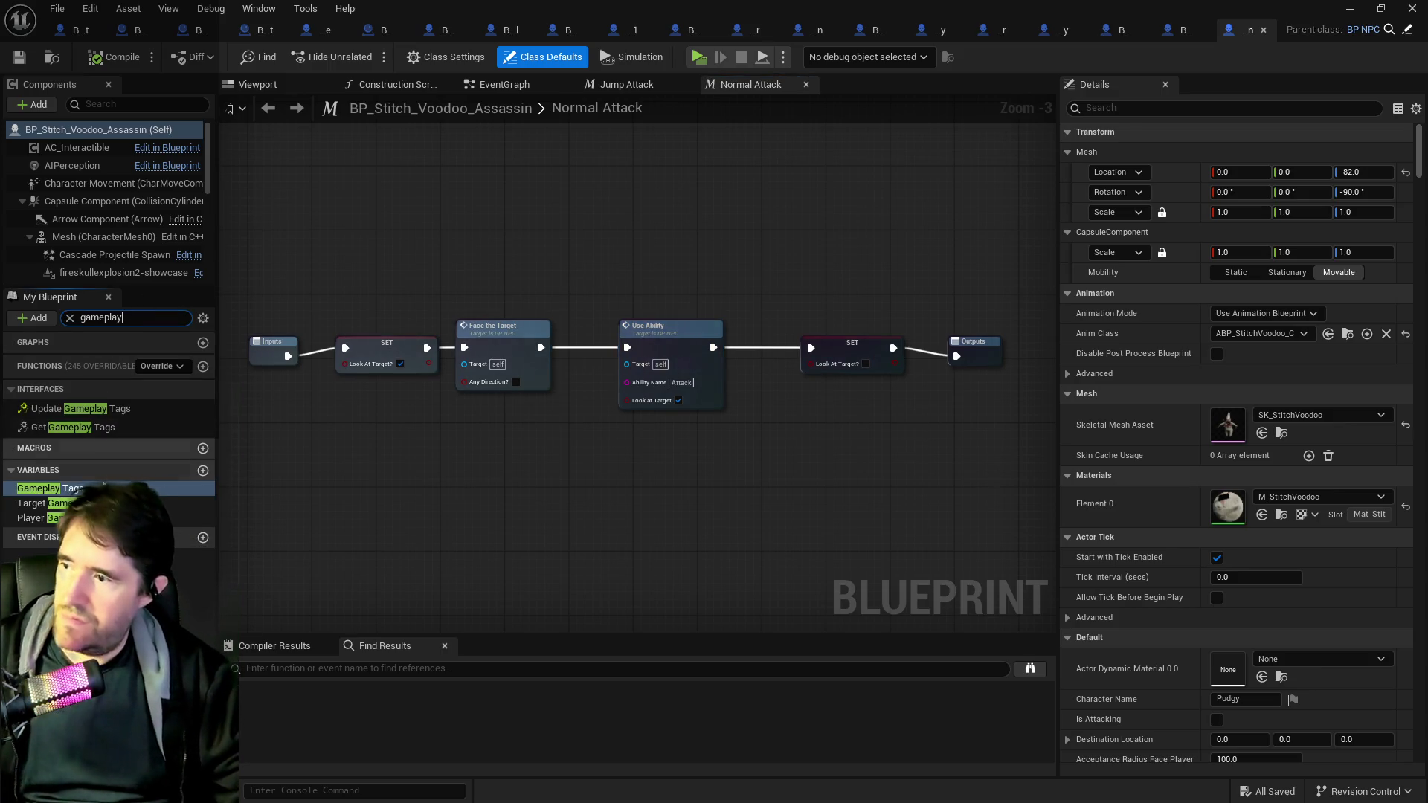
click(34, 488)
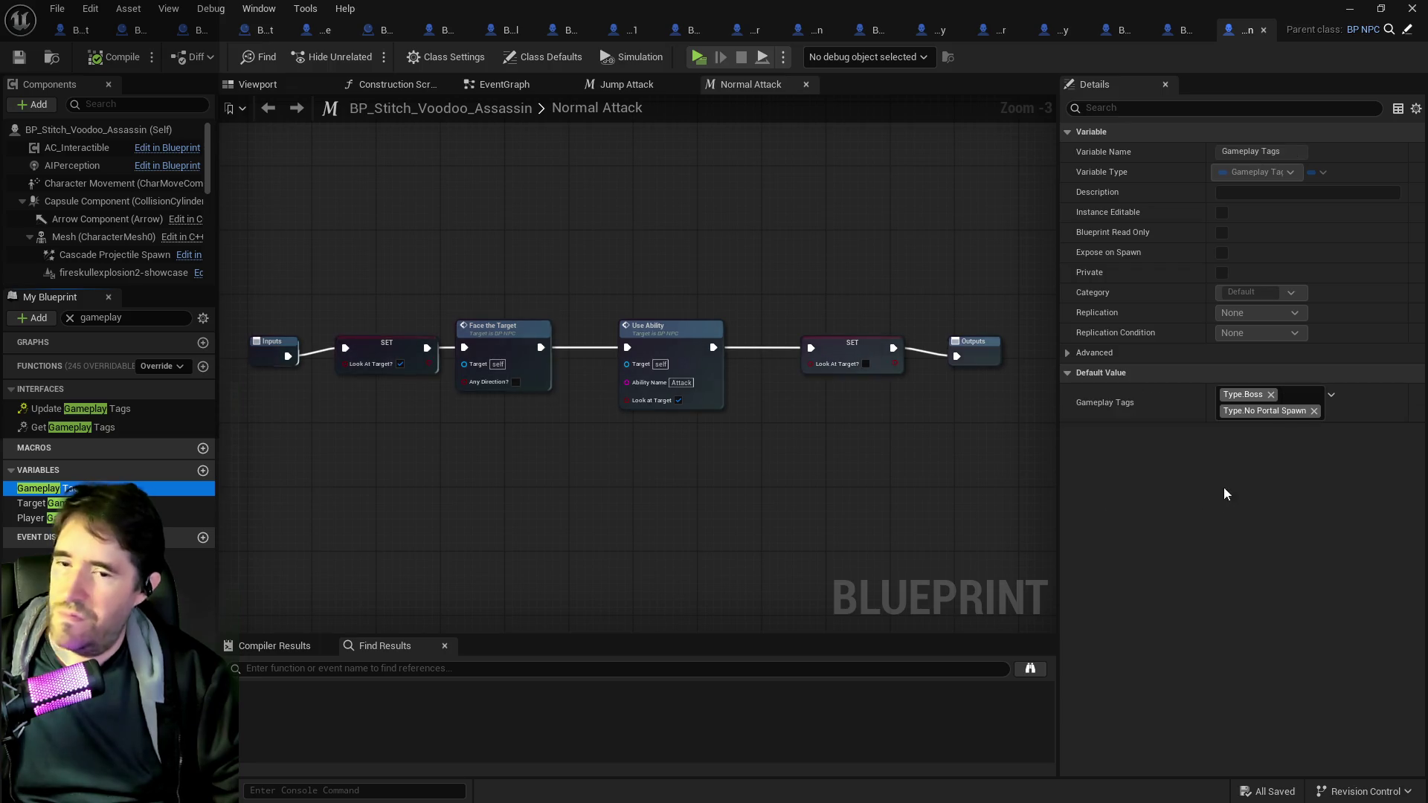
click(1301, 396)
scroll(1243, 633, up, 10)
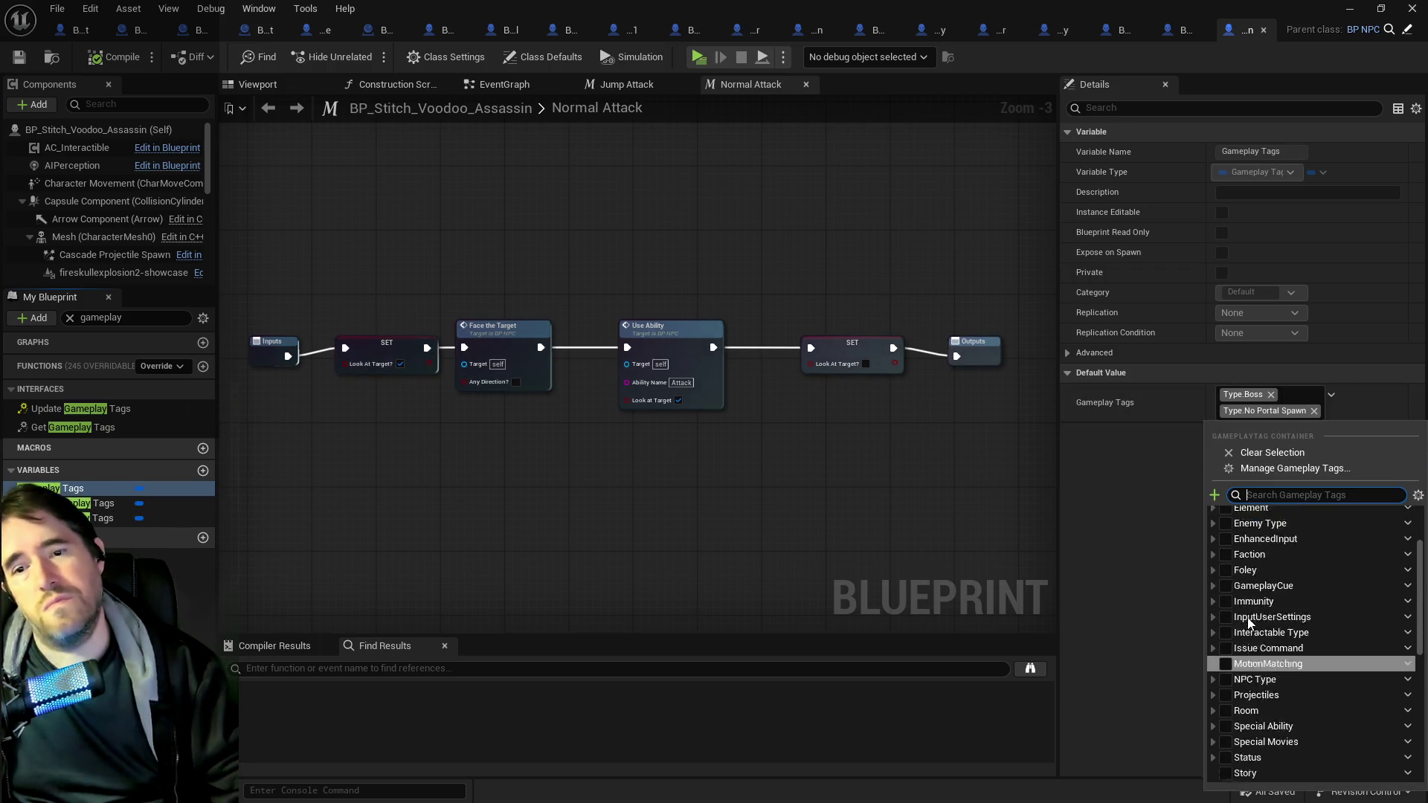
click(1213, 545)
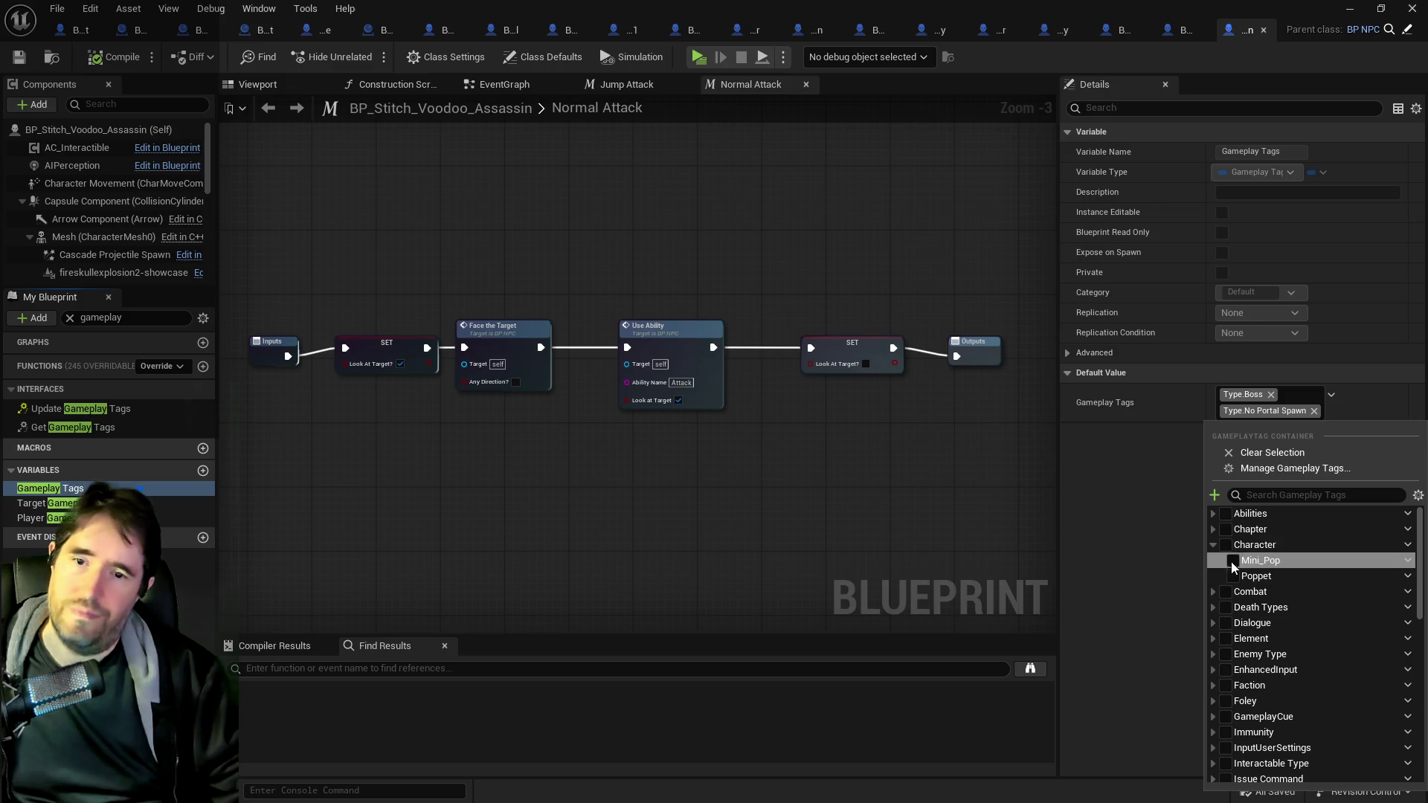
click(1213, 530)
click(1233, 545)
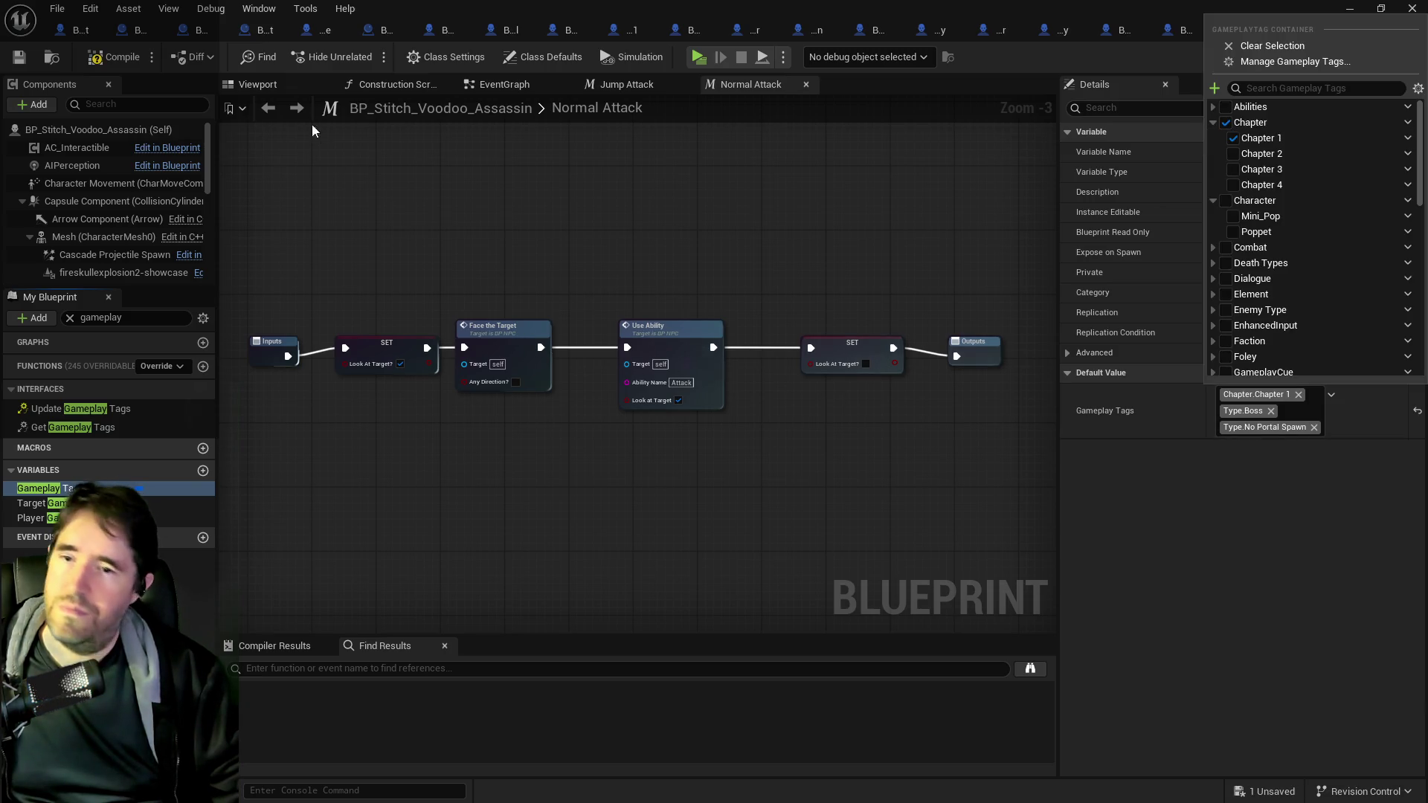
click(34, 488)
key(ctrl+s)
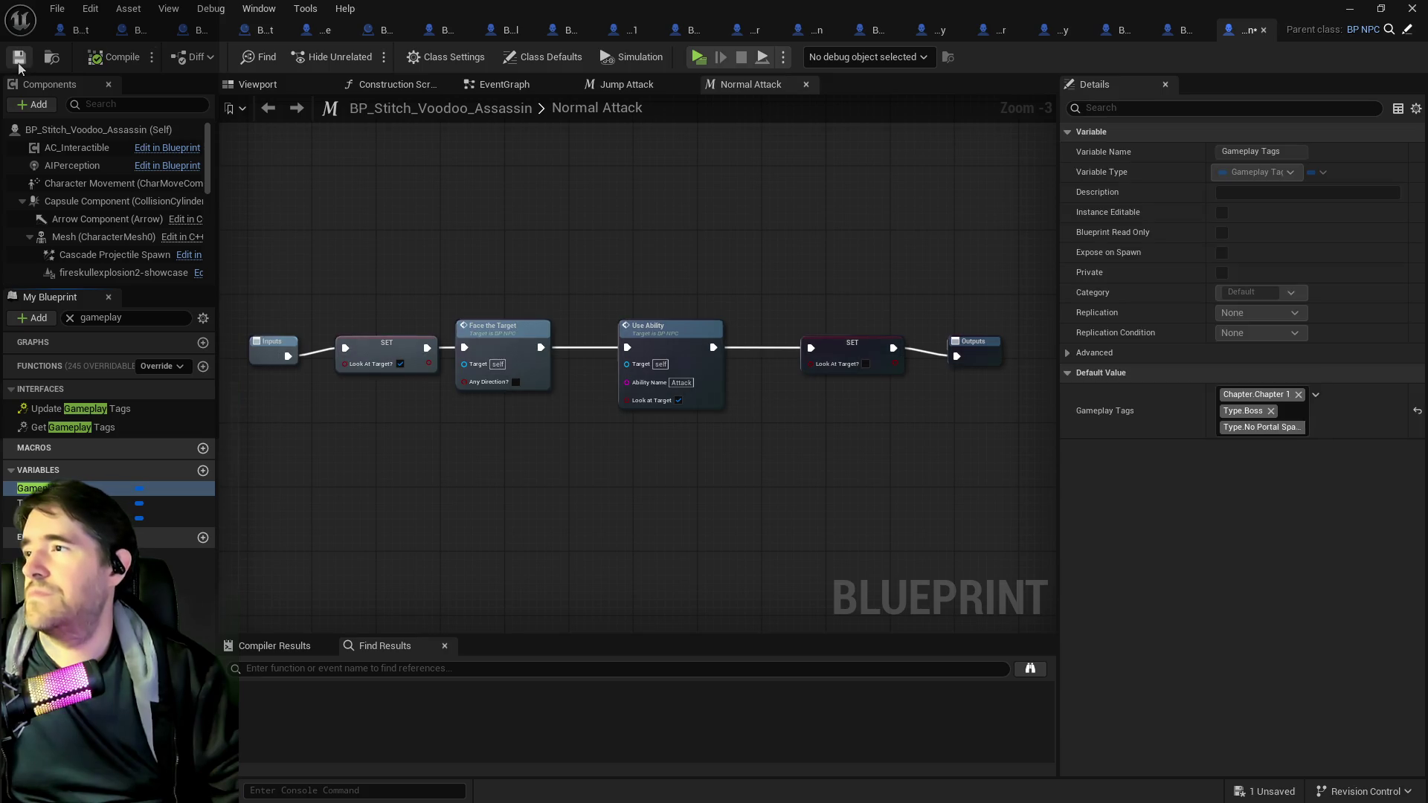
key(ctrl+b)
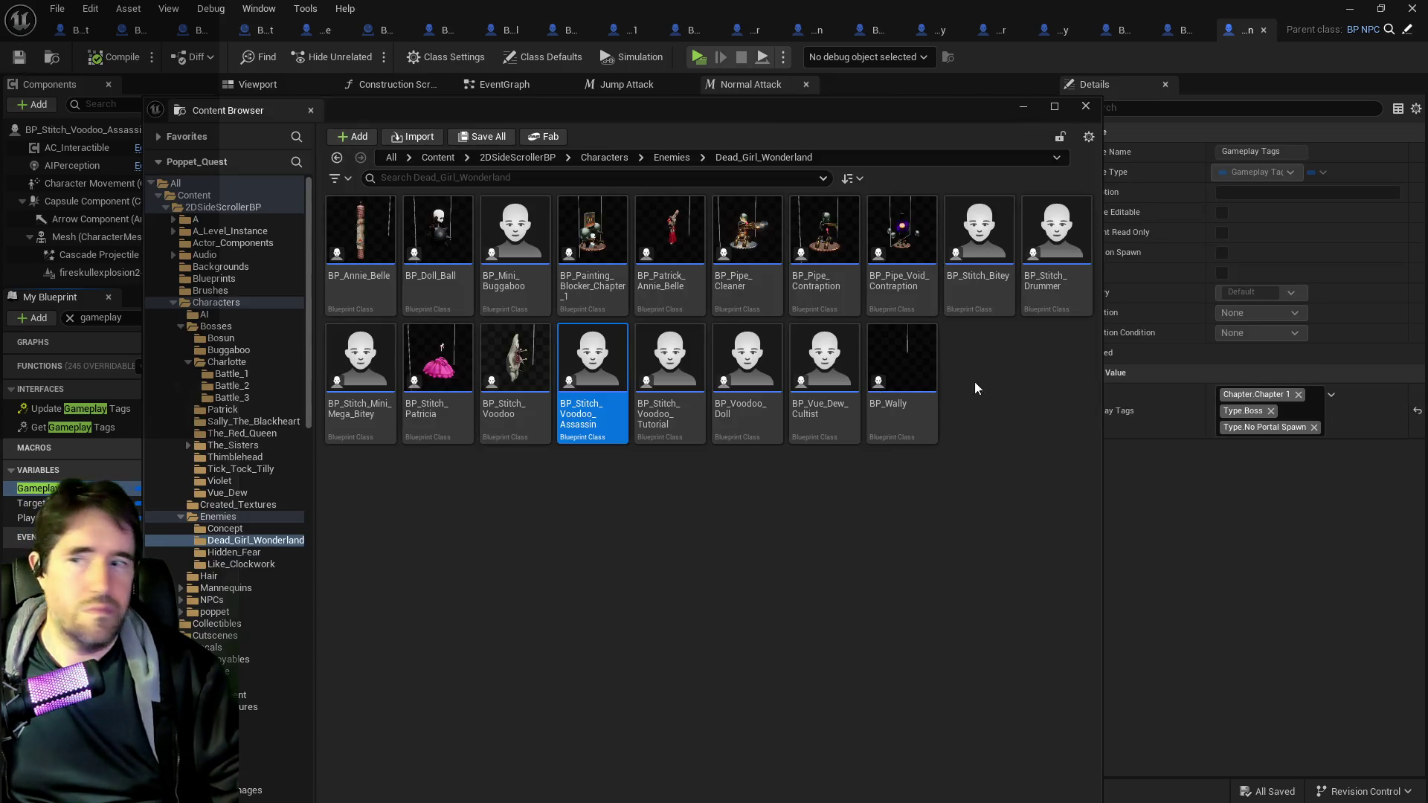
- Tick Chapter 1 in BP_Stitch_Voodoo_Tutorial's Gameplay Tags default, then compile and save
key(Escape)
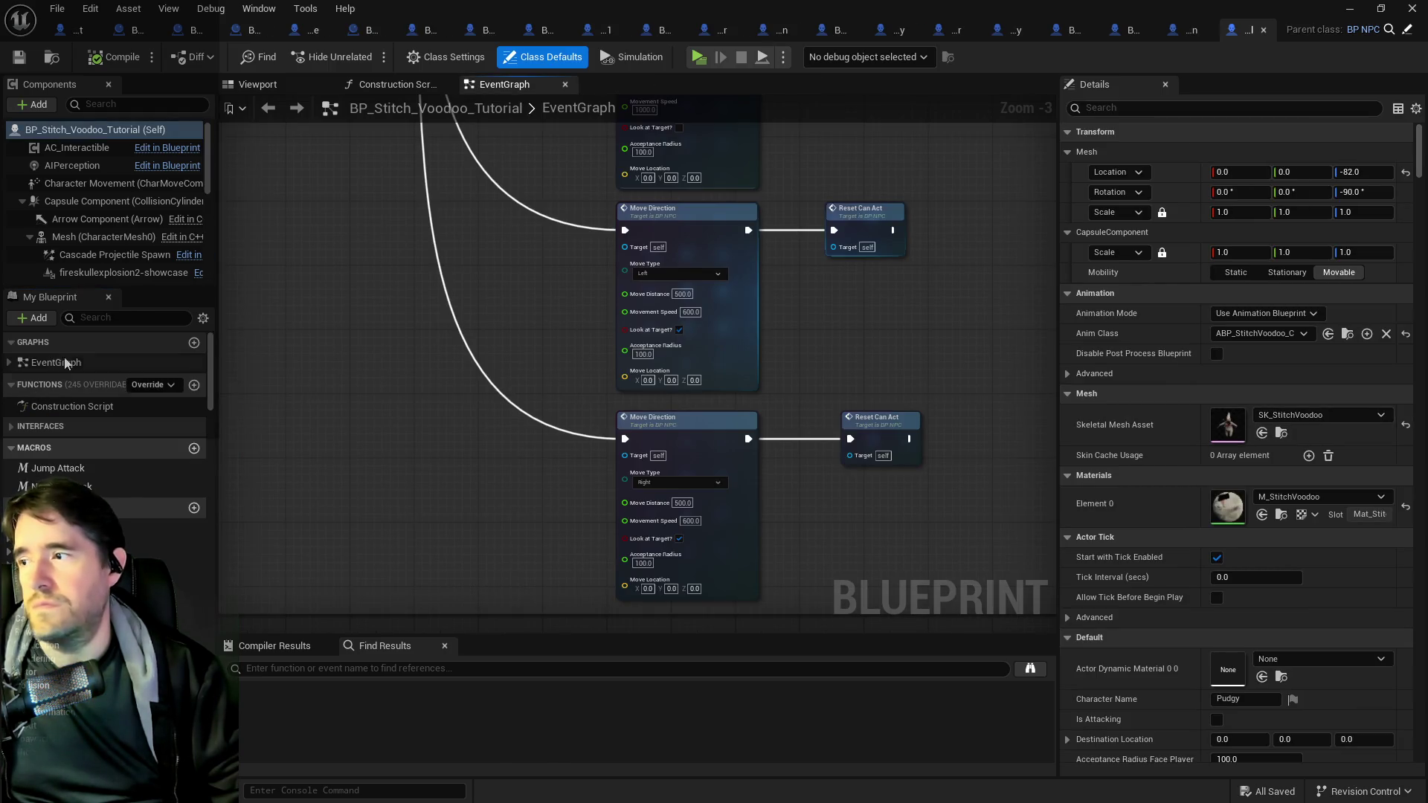
click(97, 318)
text(v)
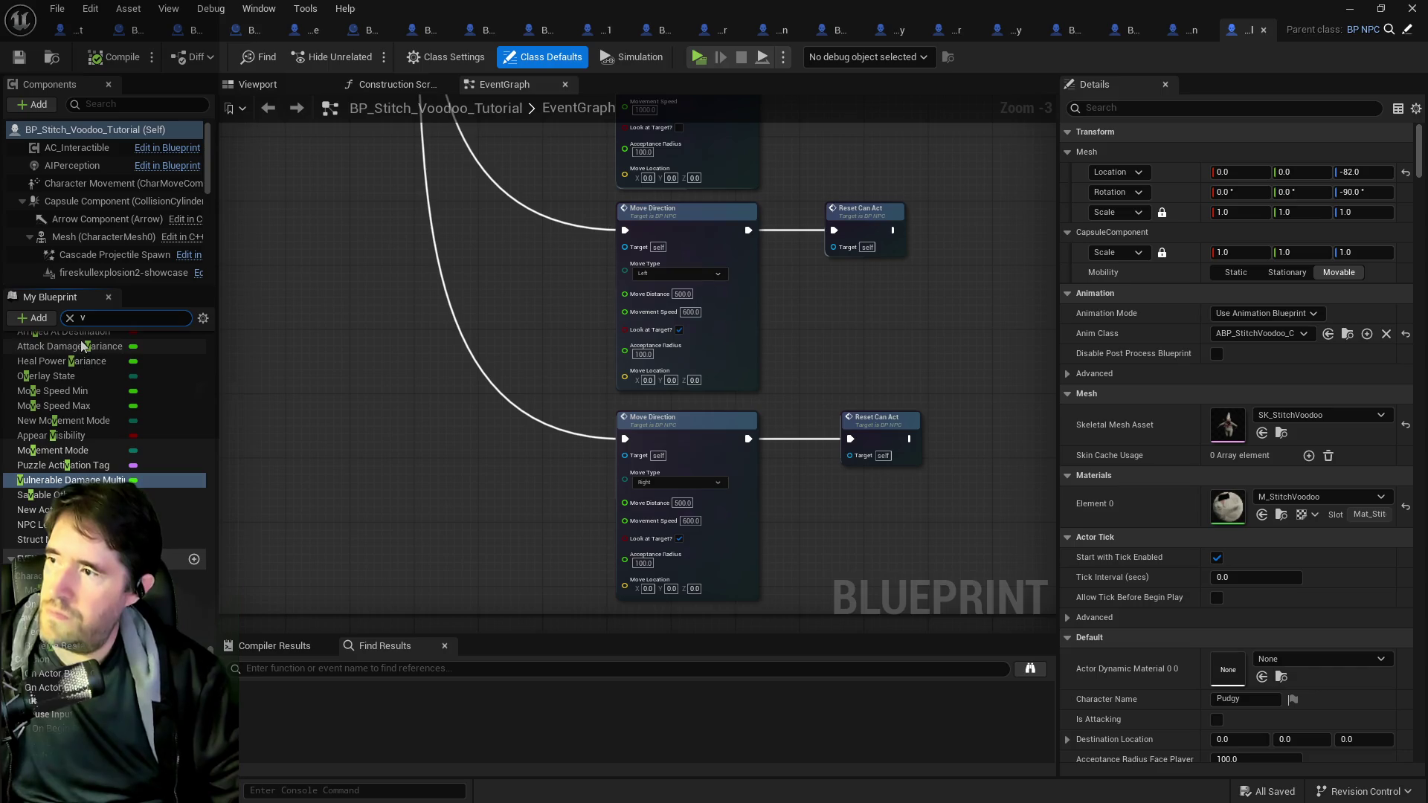
key(BackSpace)
text(gameplay)
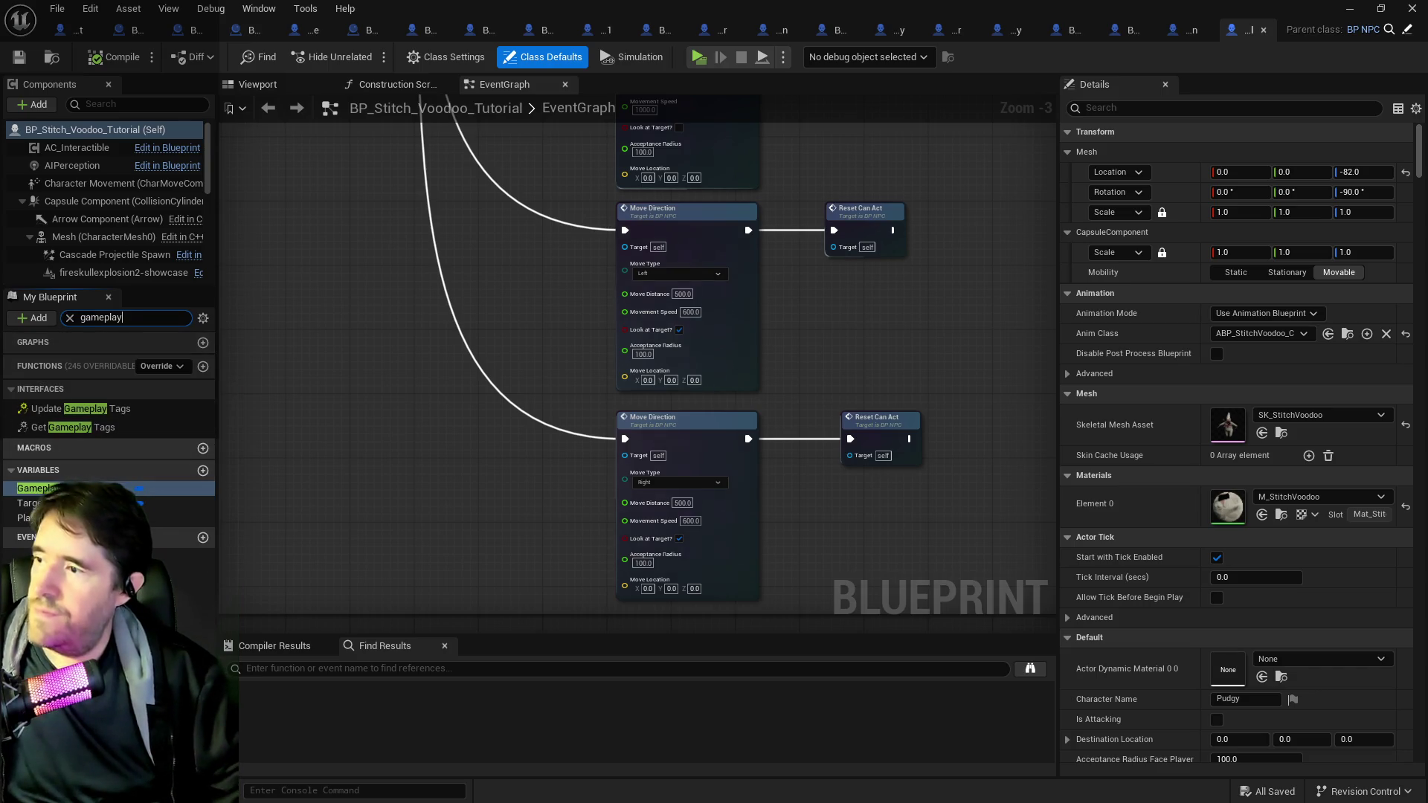
click(34, 488)
click(1325, 425)
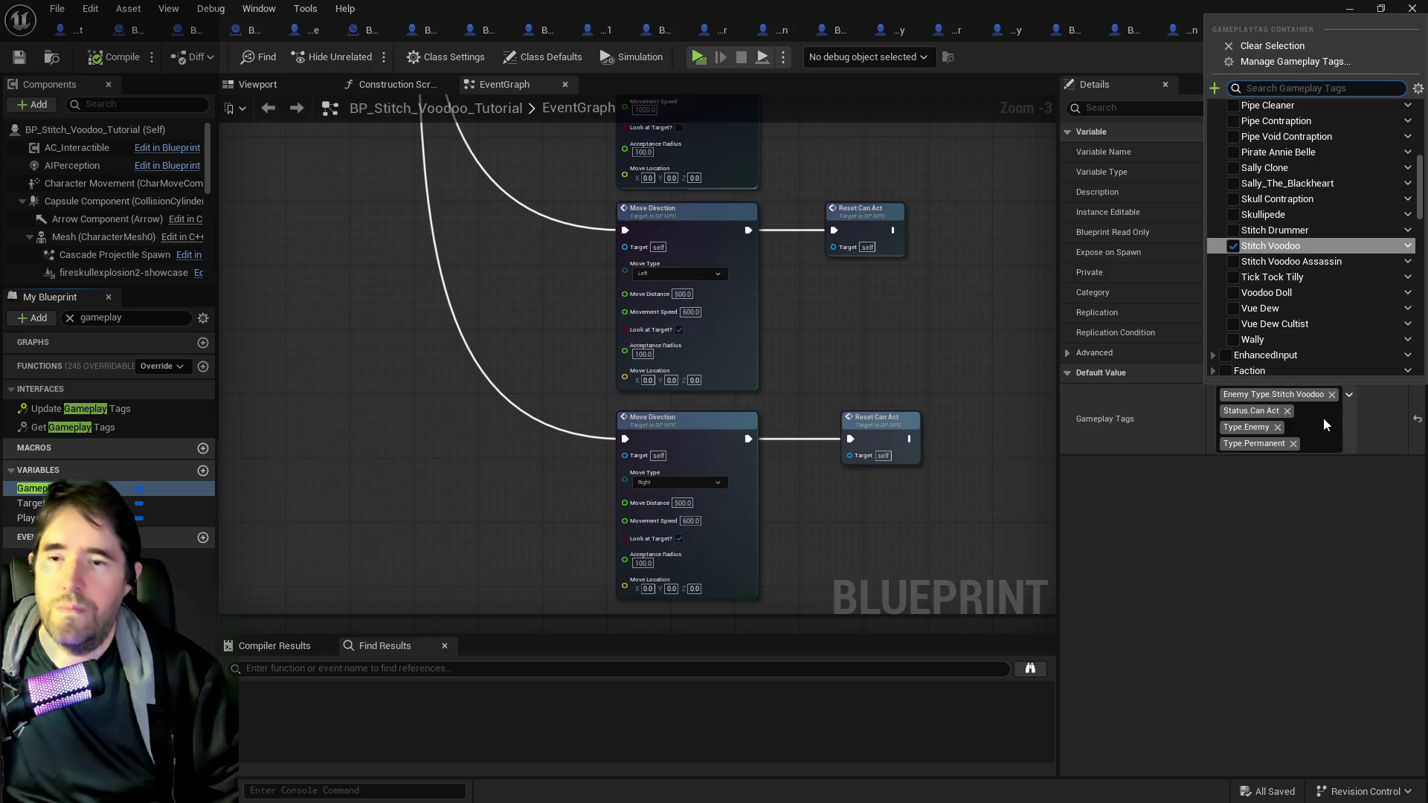
scroll(1254, 207, up, 10)
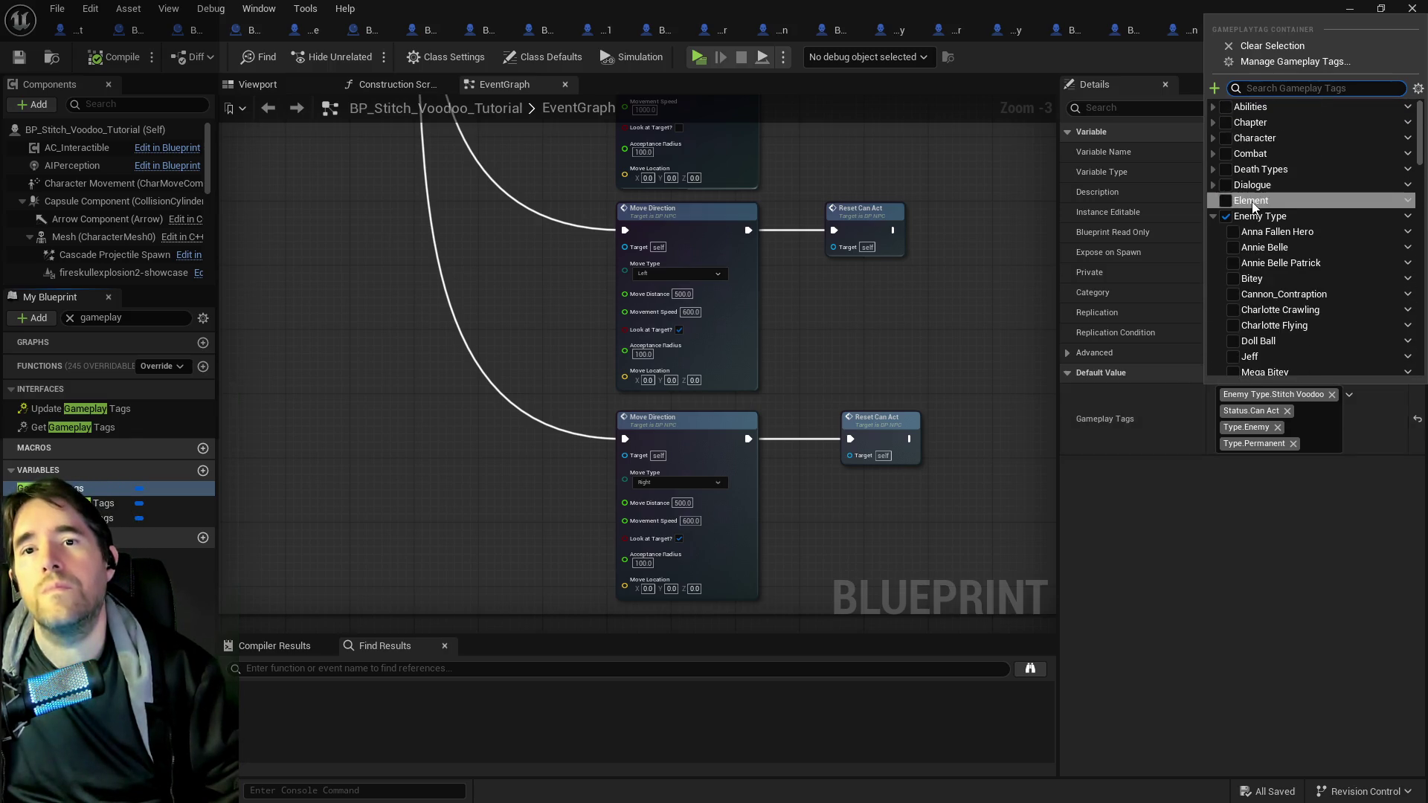
click(1213, 122)
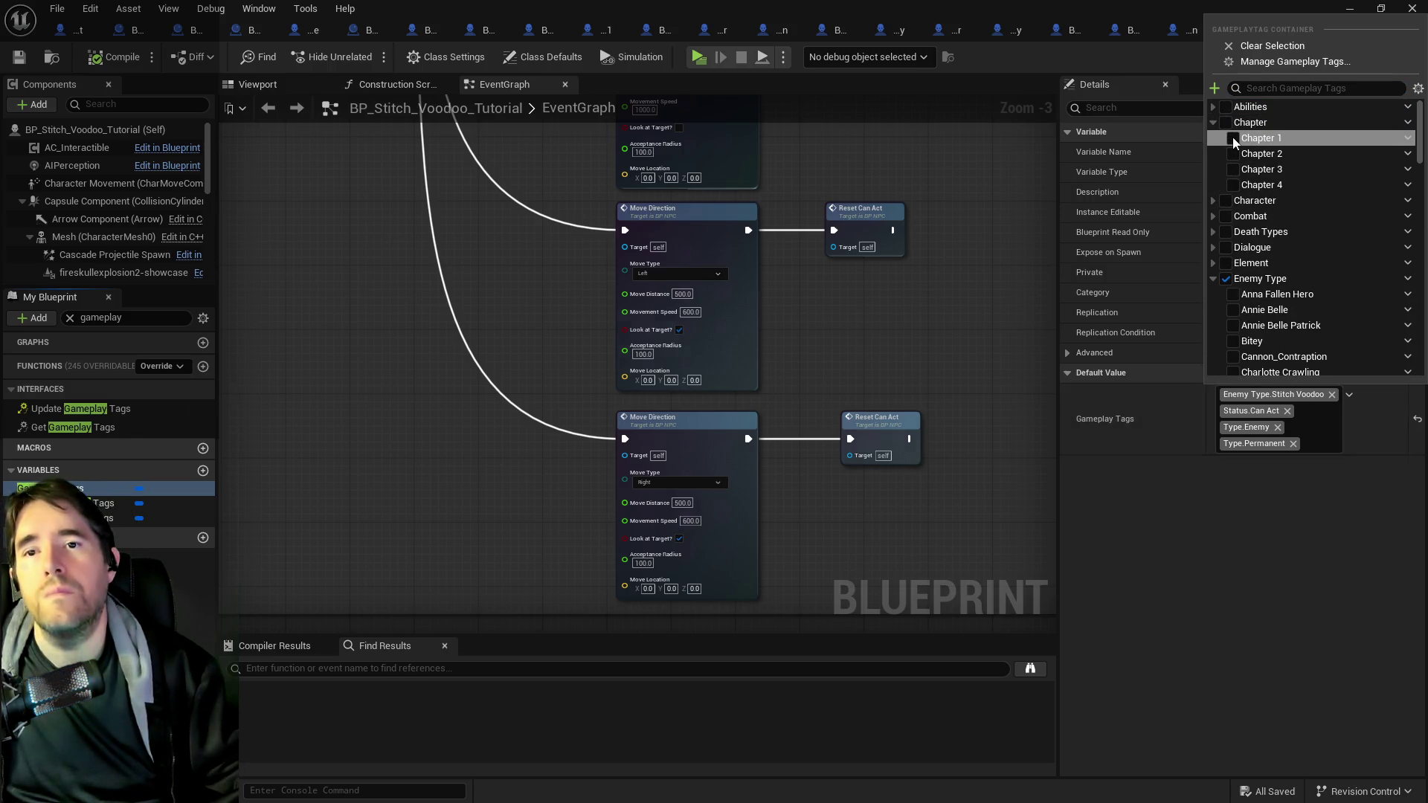
click(1232, 139)
click(35, 71)
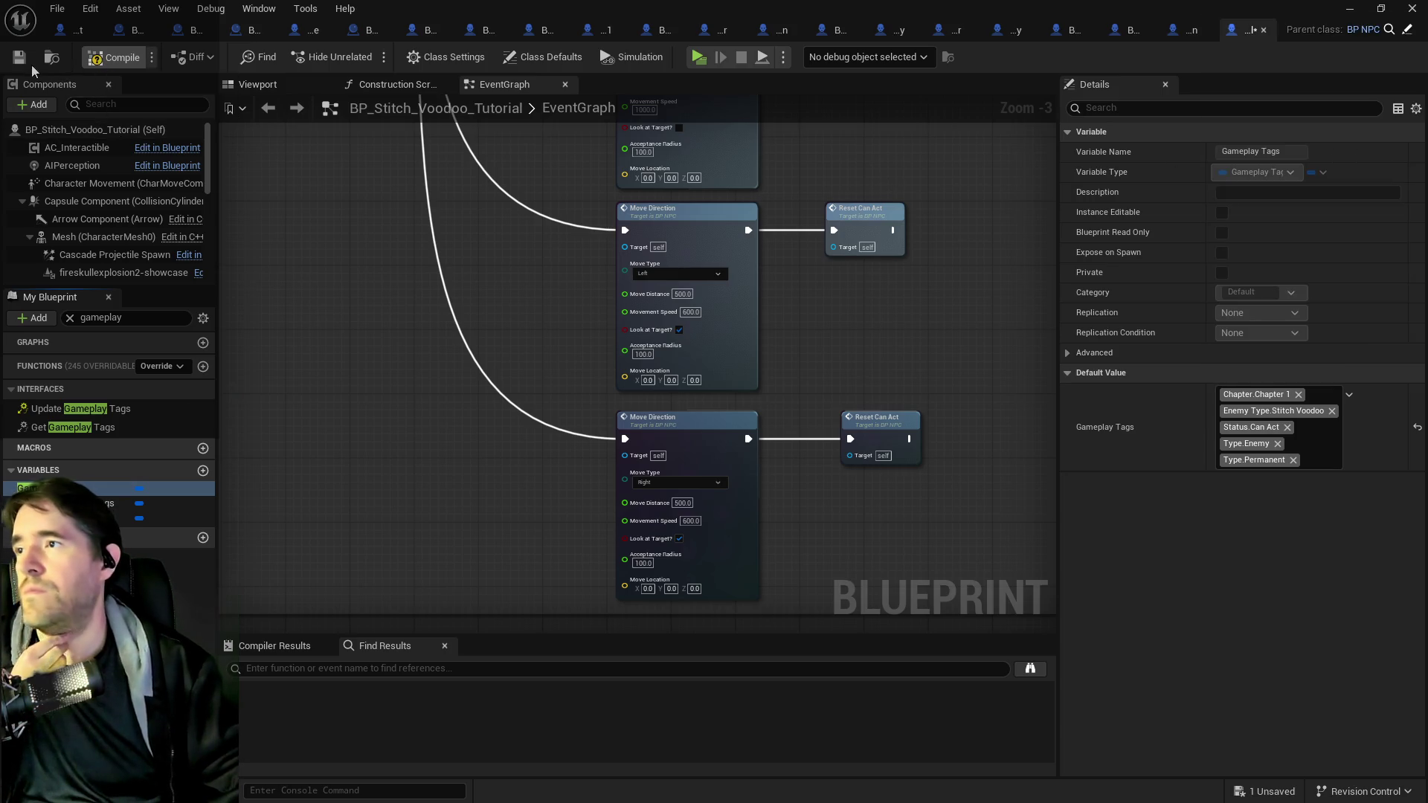
click(19, 58)
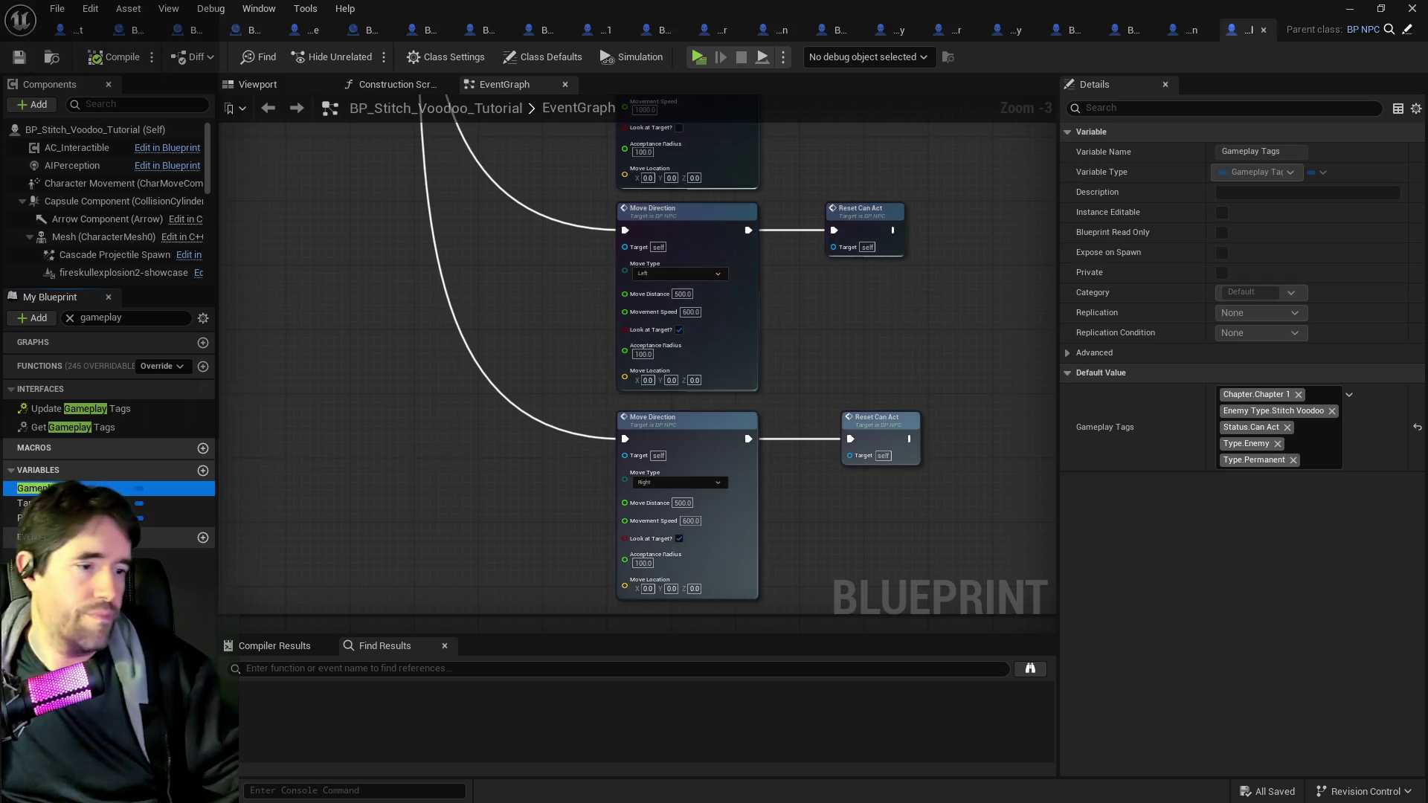
key(ctrl+b)
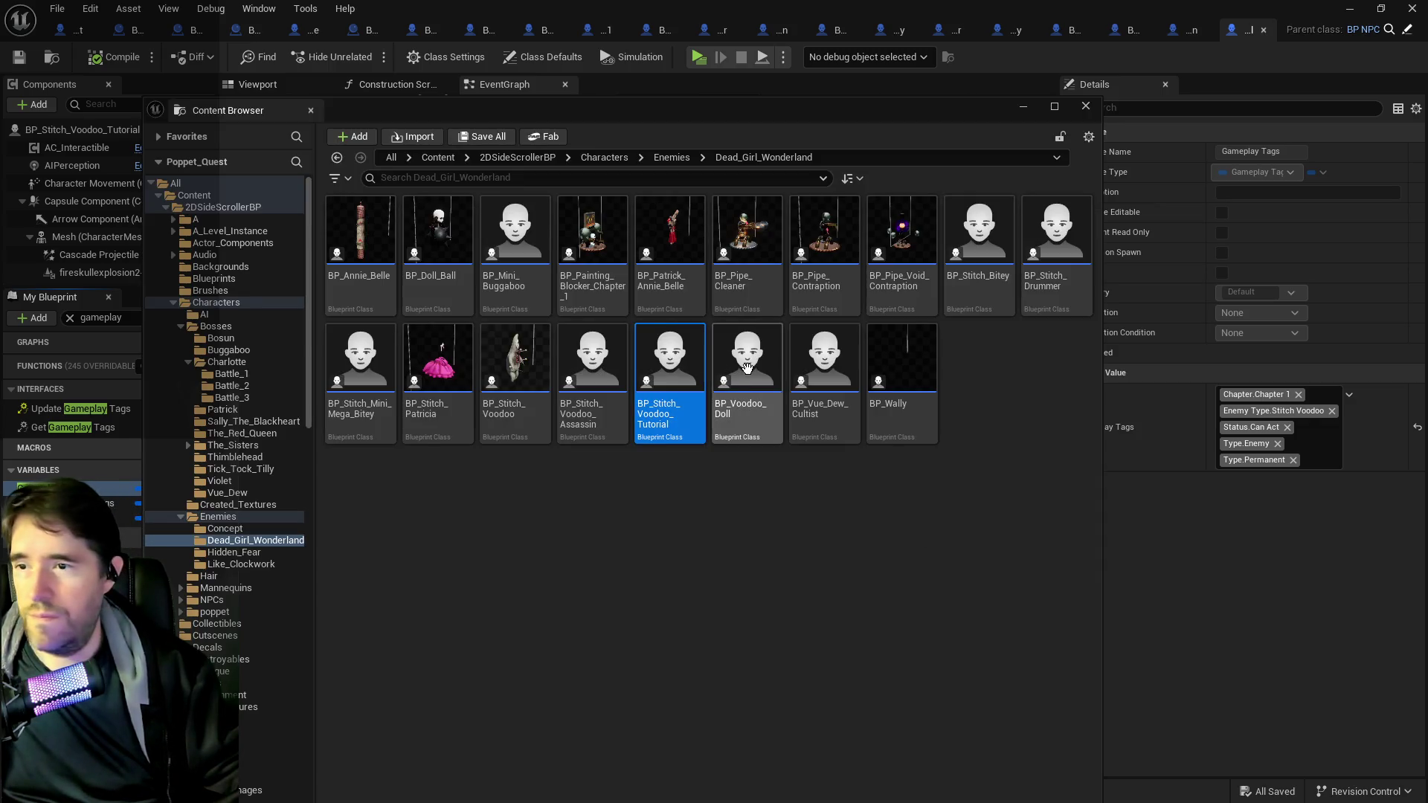
- Add Chapter.Chapter 1 to BP_Voodoo_Doll's Gameplay Tags default value and save
key(Escape)
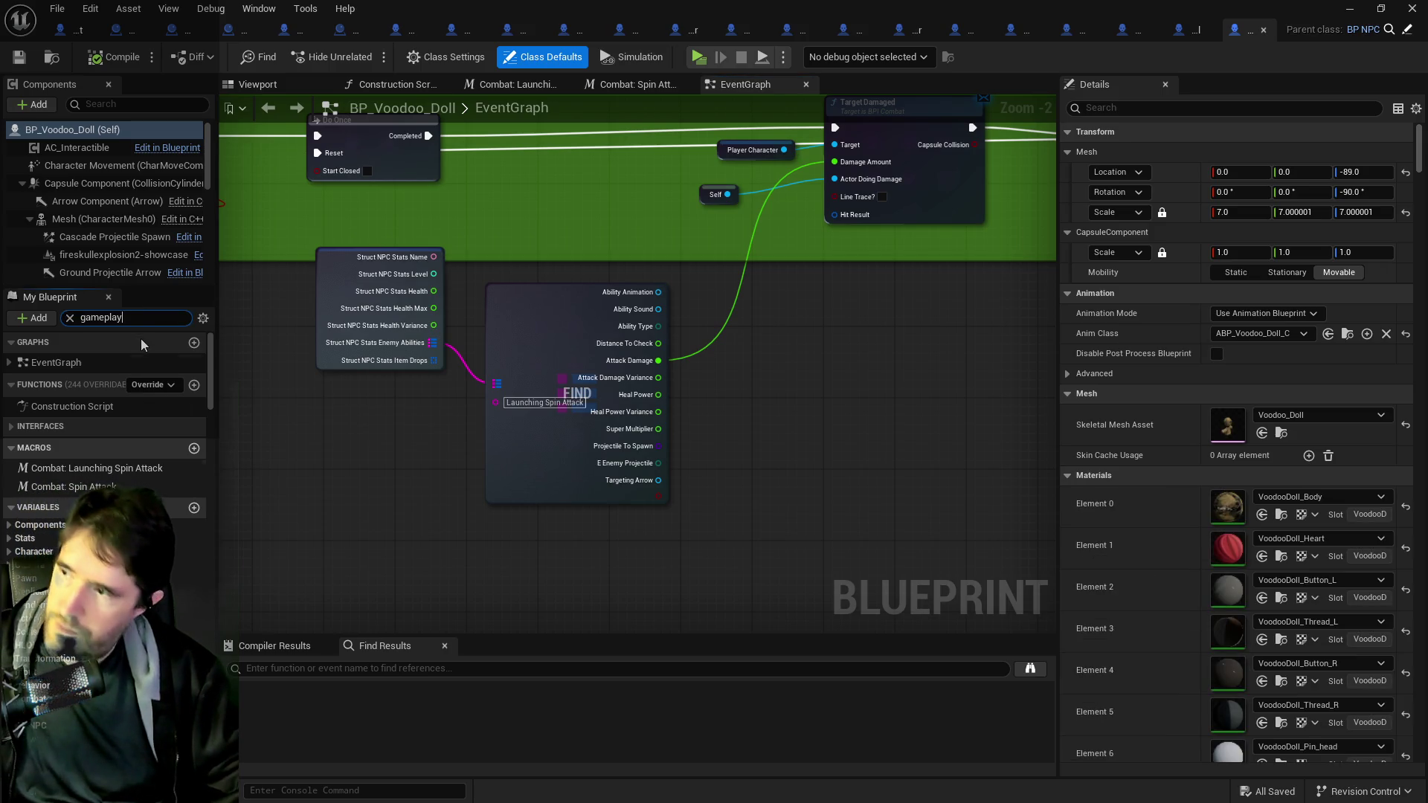
click(44, 488)
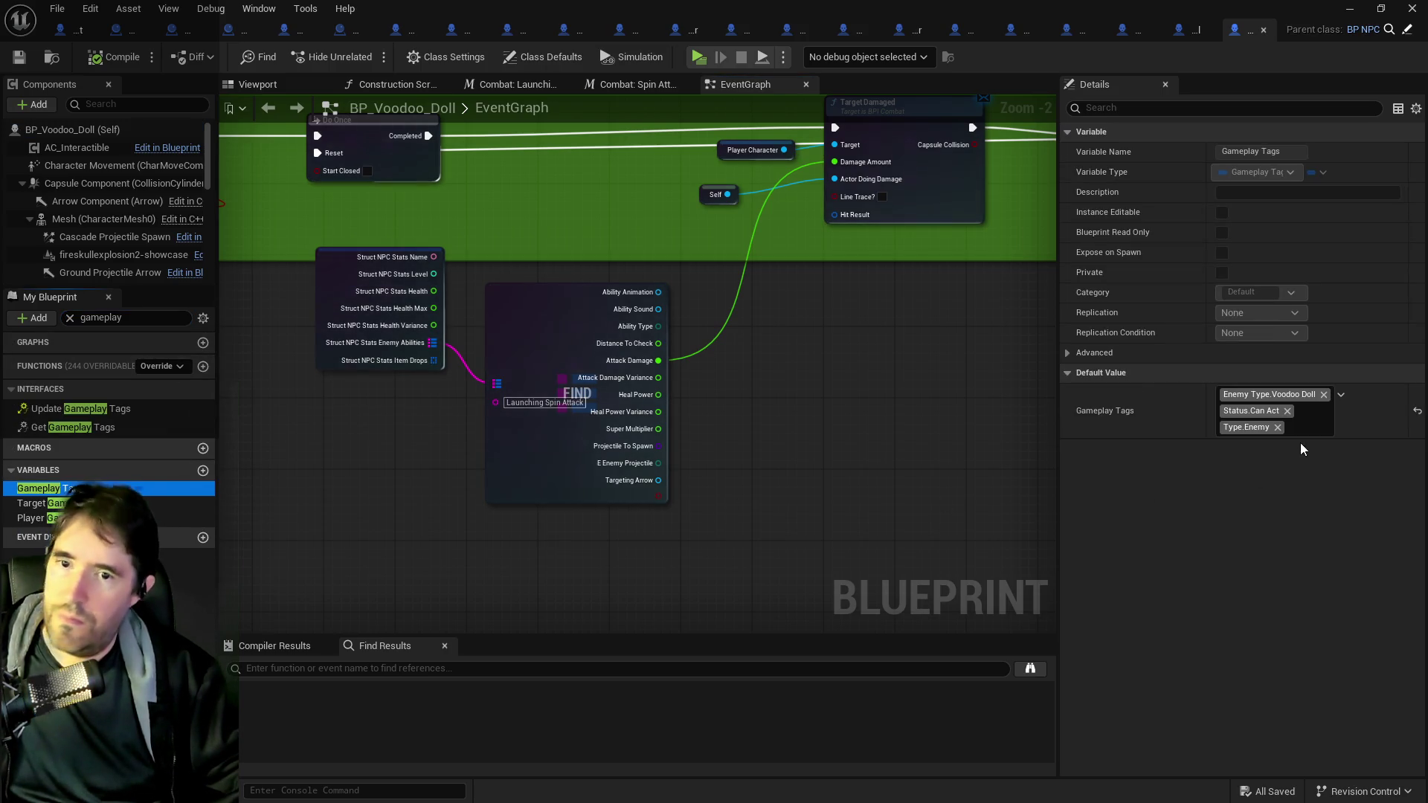
click(1341, 394)
scroll(1265, 260, up, 8)
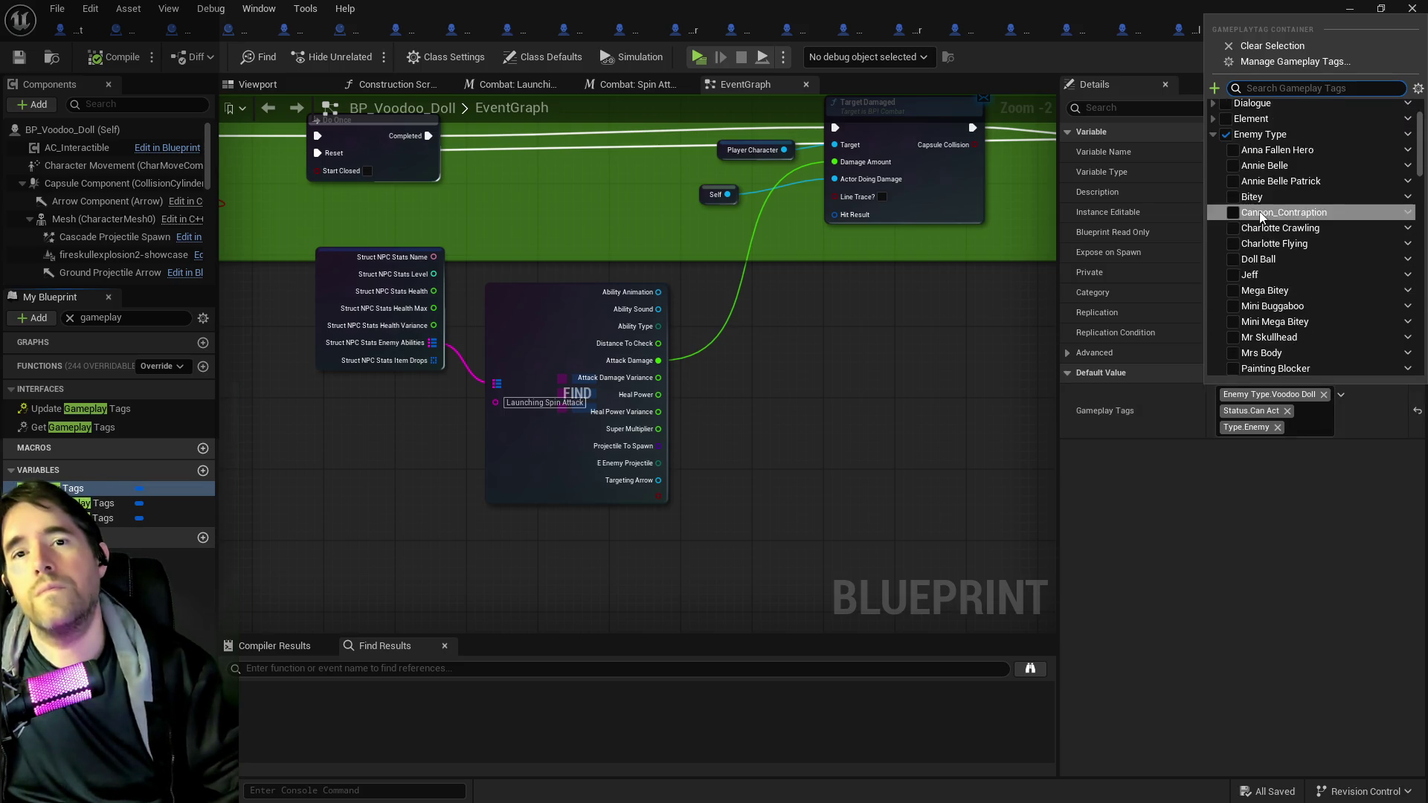
click(1212, 138)
click(1212, 122)
click(1230, 139)
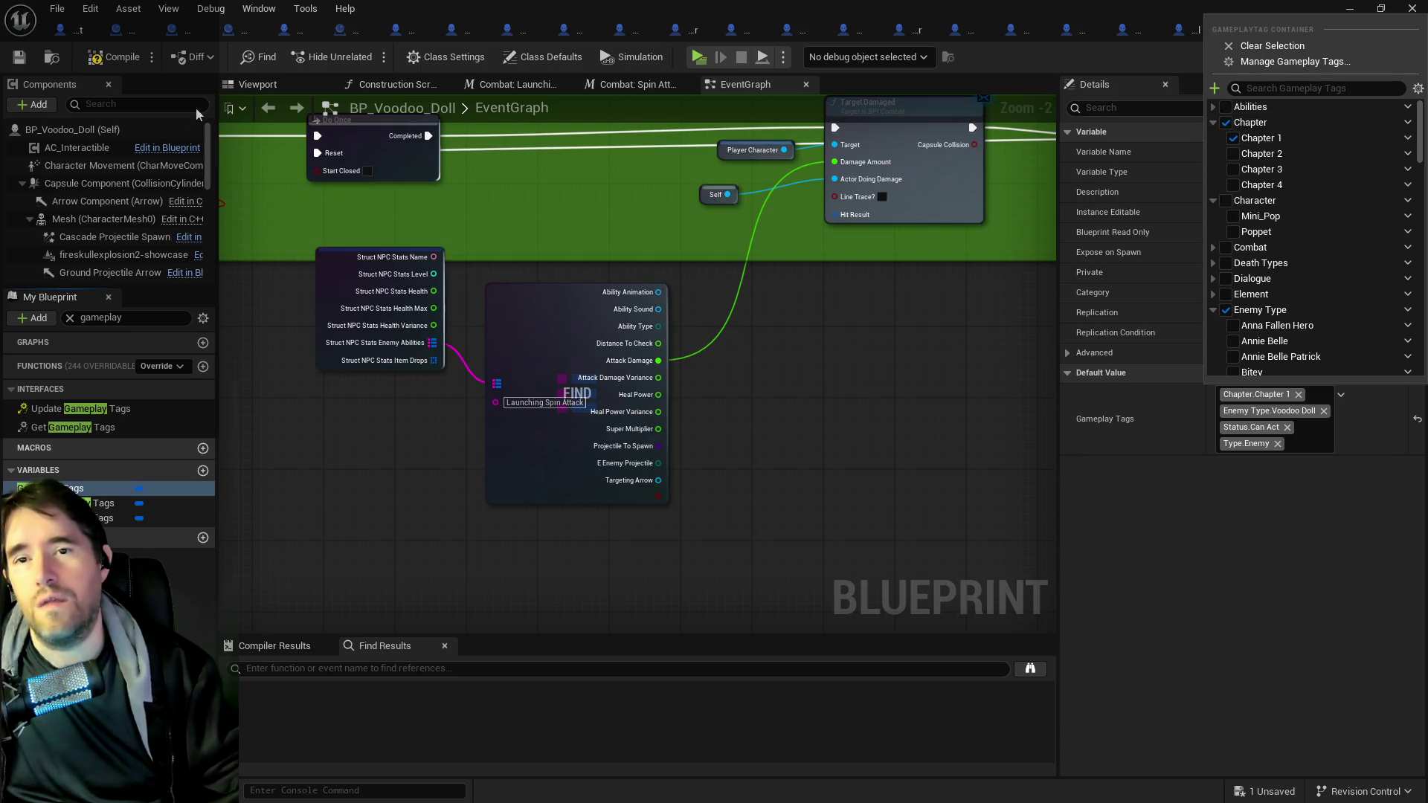
click(112, 58)
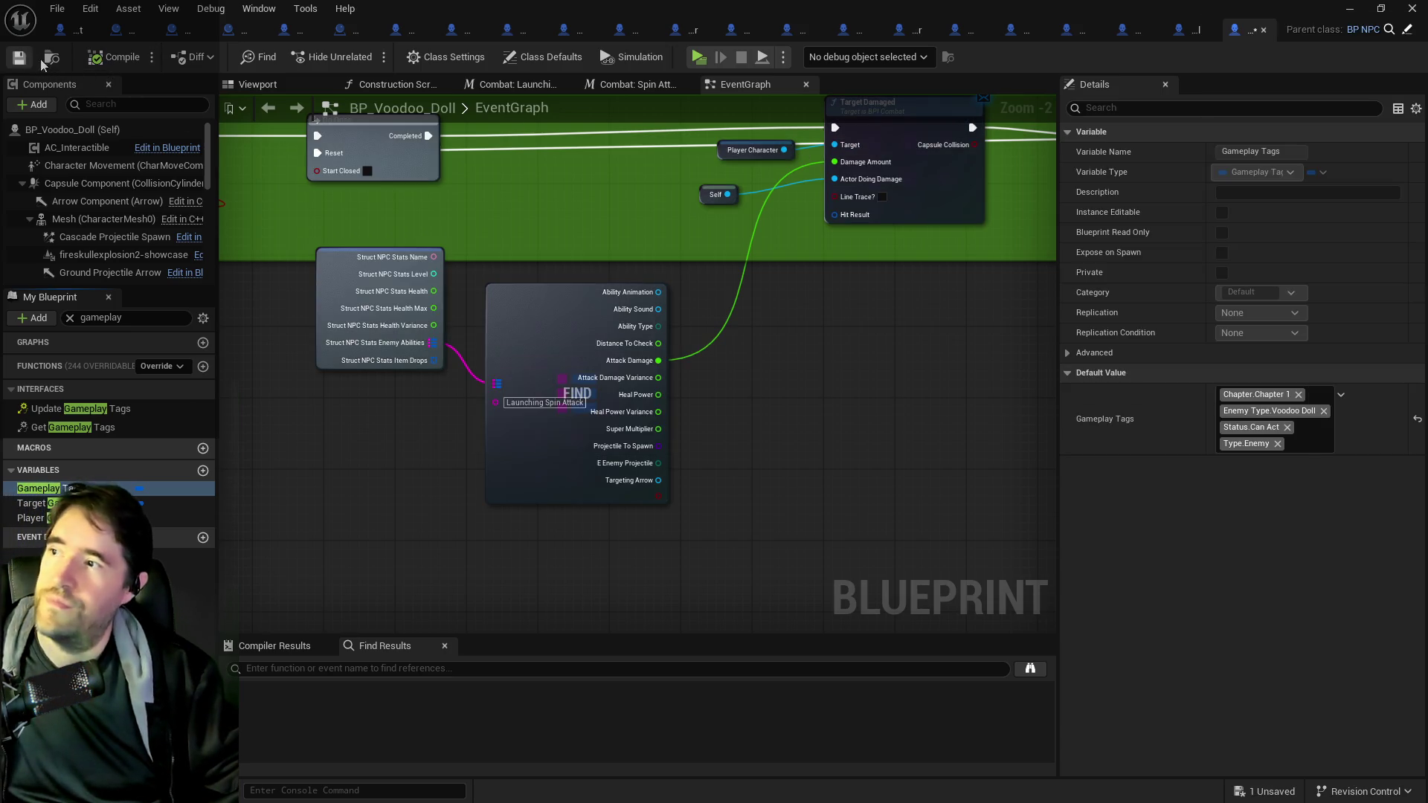
click(19, 58)
key(ctrl+b)
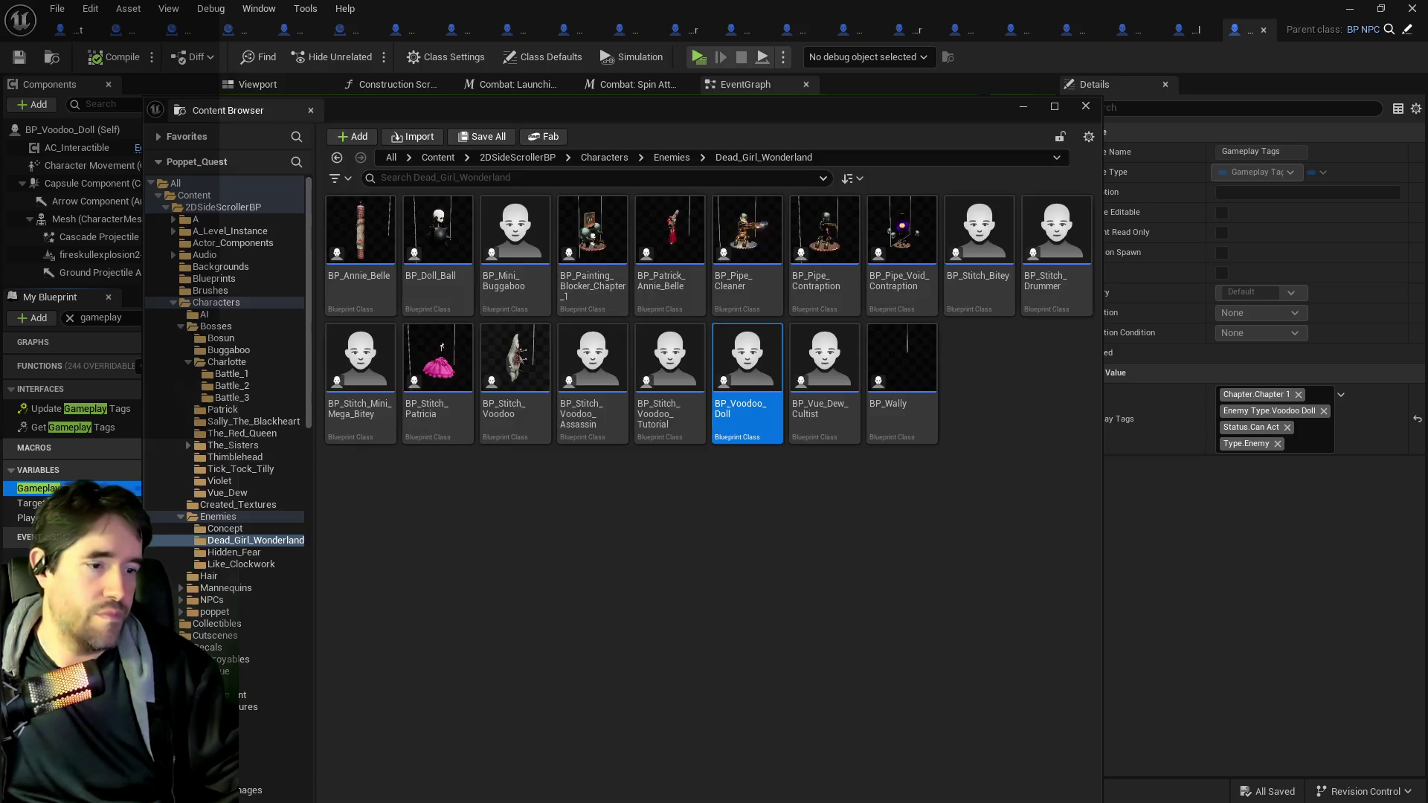
- Tick Chapter 1 in BP_Vue_Dew_Cultist's Gameplay Tags default and save the blueprint
key(Escape)
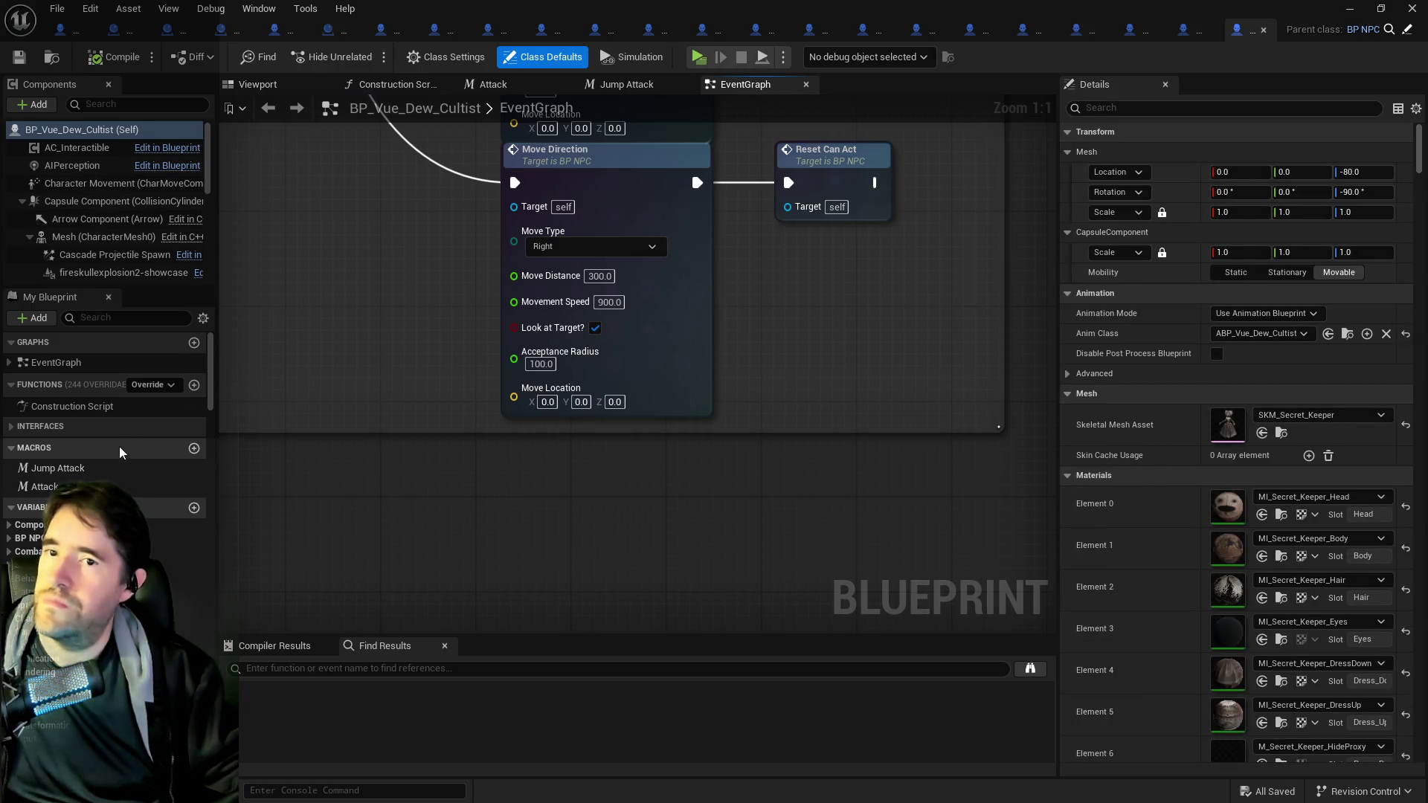
click(132, 319)
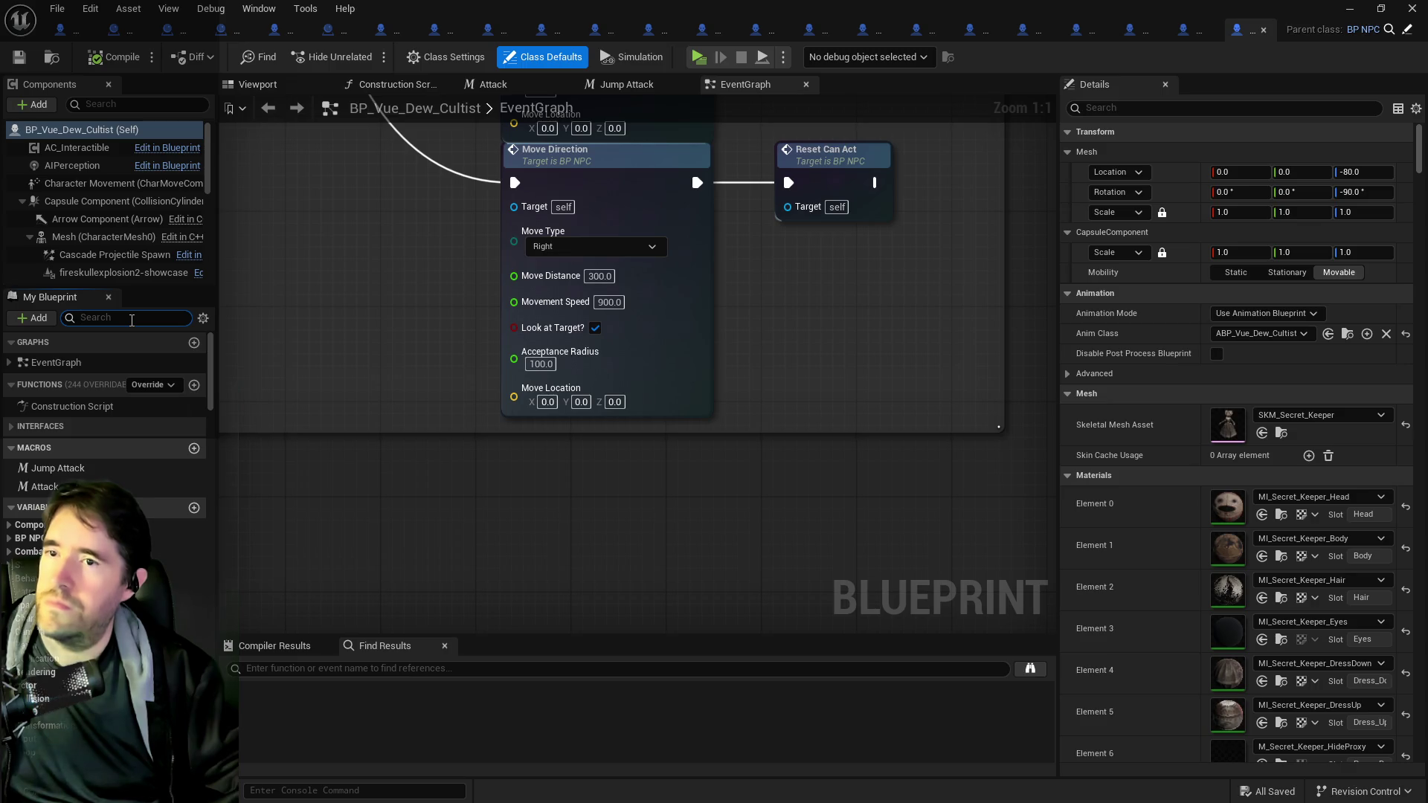
text(gameplay)
click(89, 488)
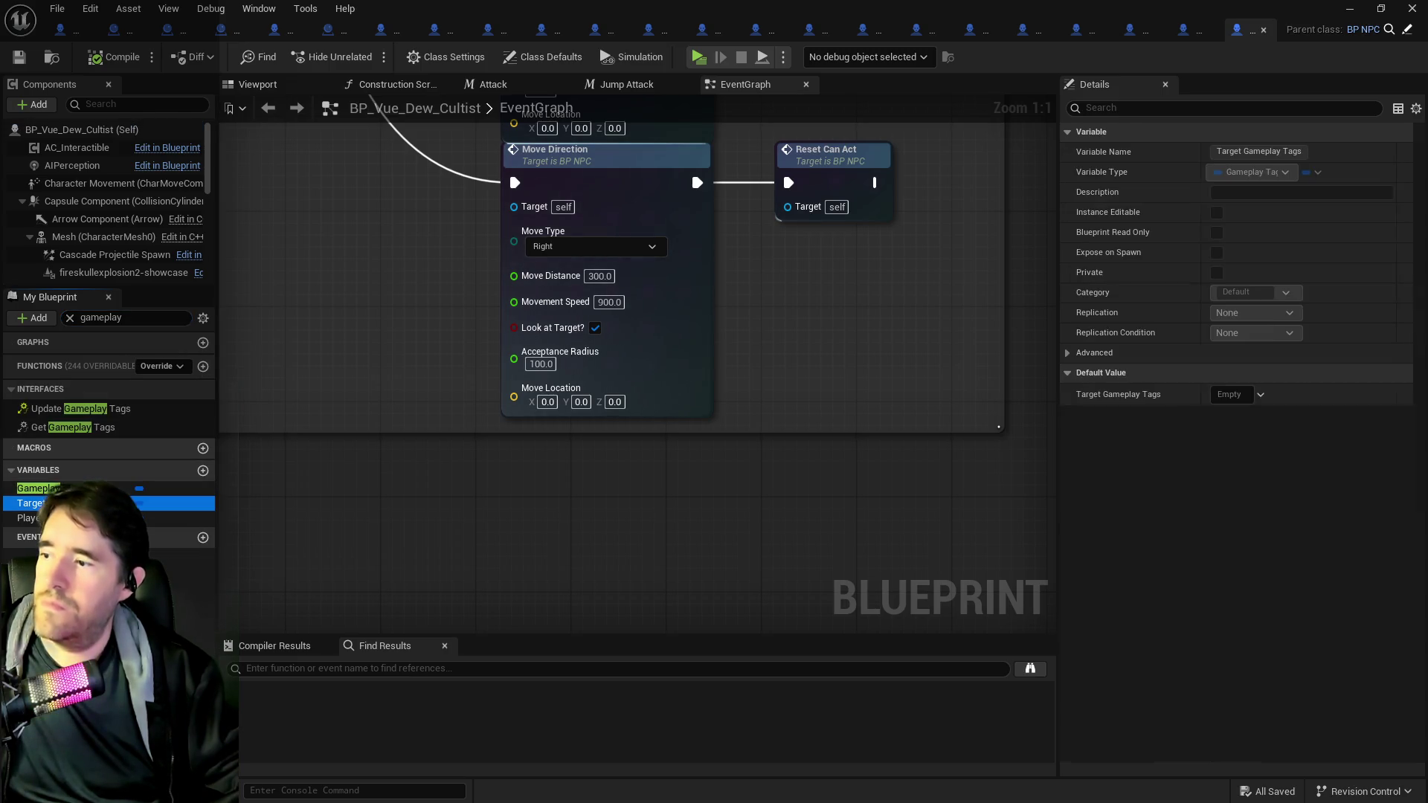
click(1356, 394)
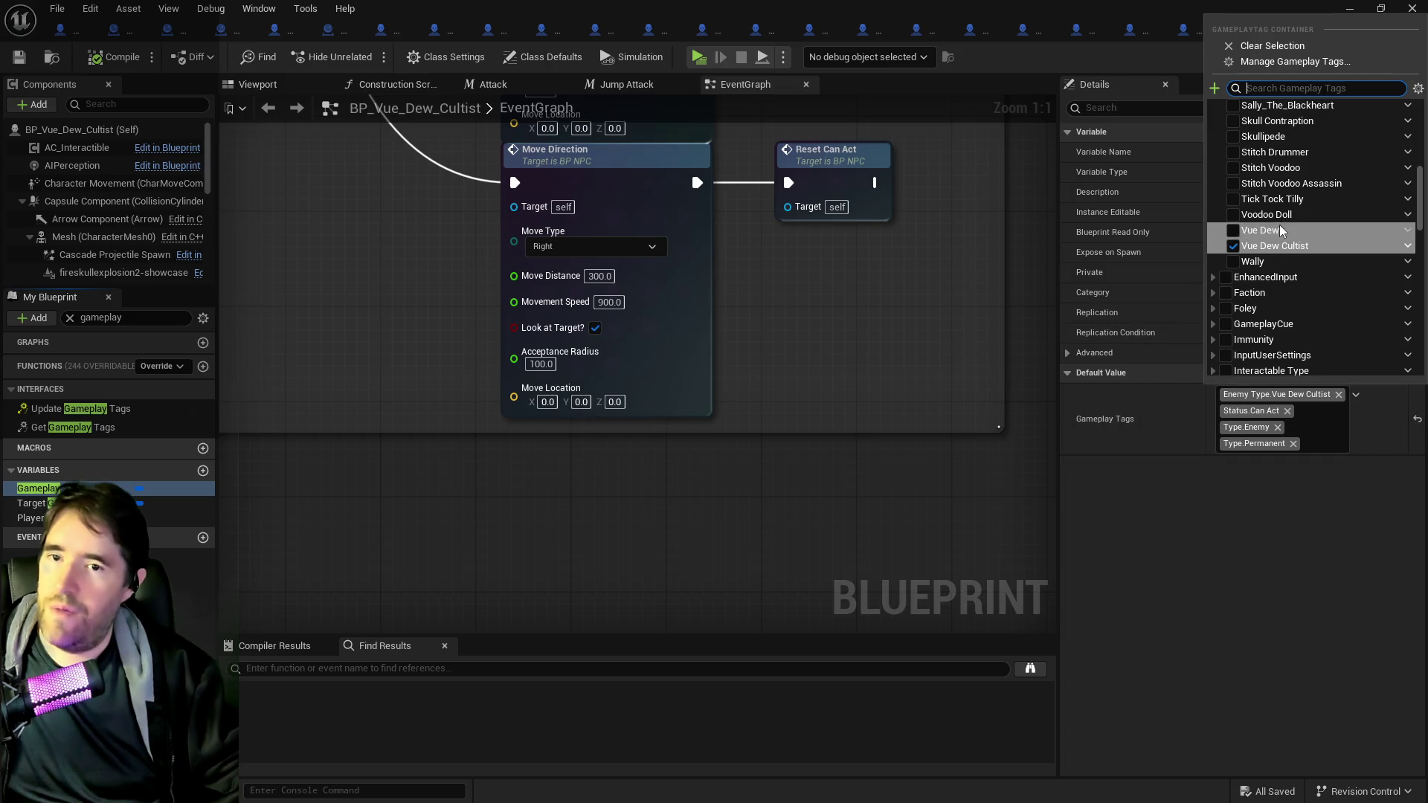
scroll(1278, 222, up, 5)
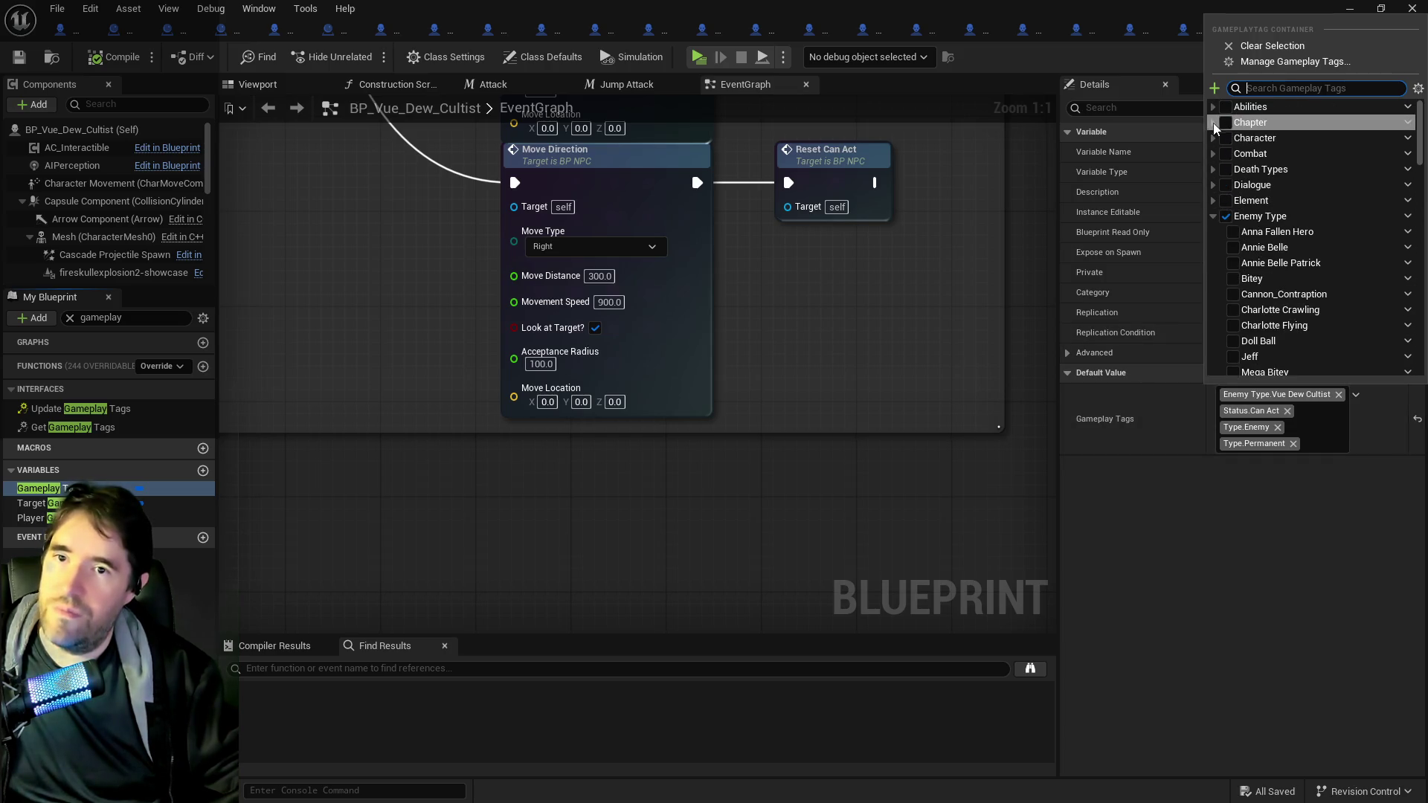
click(1234, 139)
click(18, 56)
click(18, 56)
key(alt+Tab)
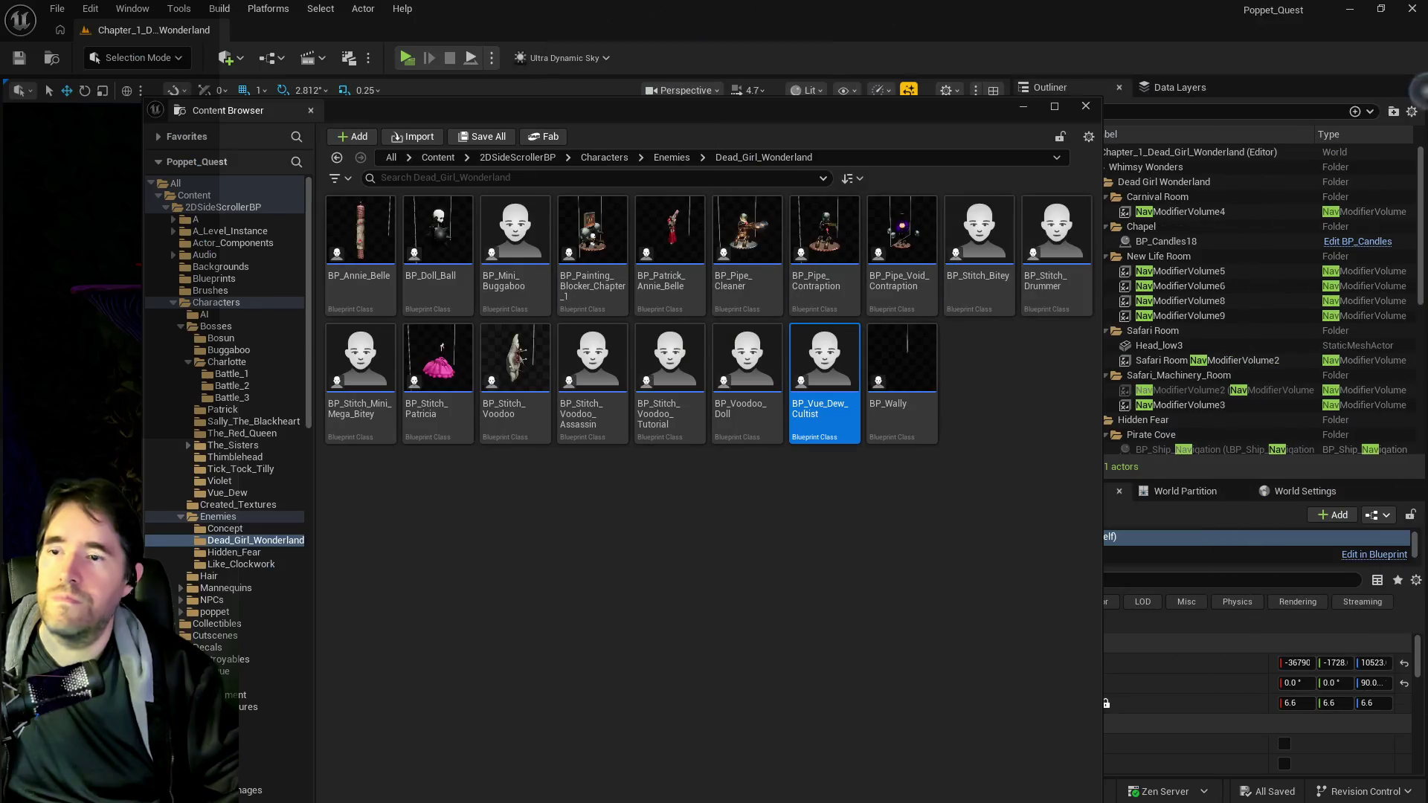
- Move BP_Wally from Dead_Girl_Wonderland into the Hidden_Fear enemies folder
mouse_move(902, 357)
mouse_down()
mouse_move(197, 578)
mouse_move(192, 554)
mouse_up()
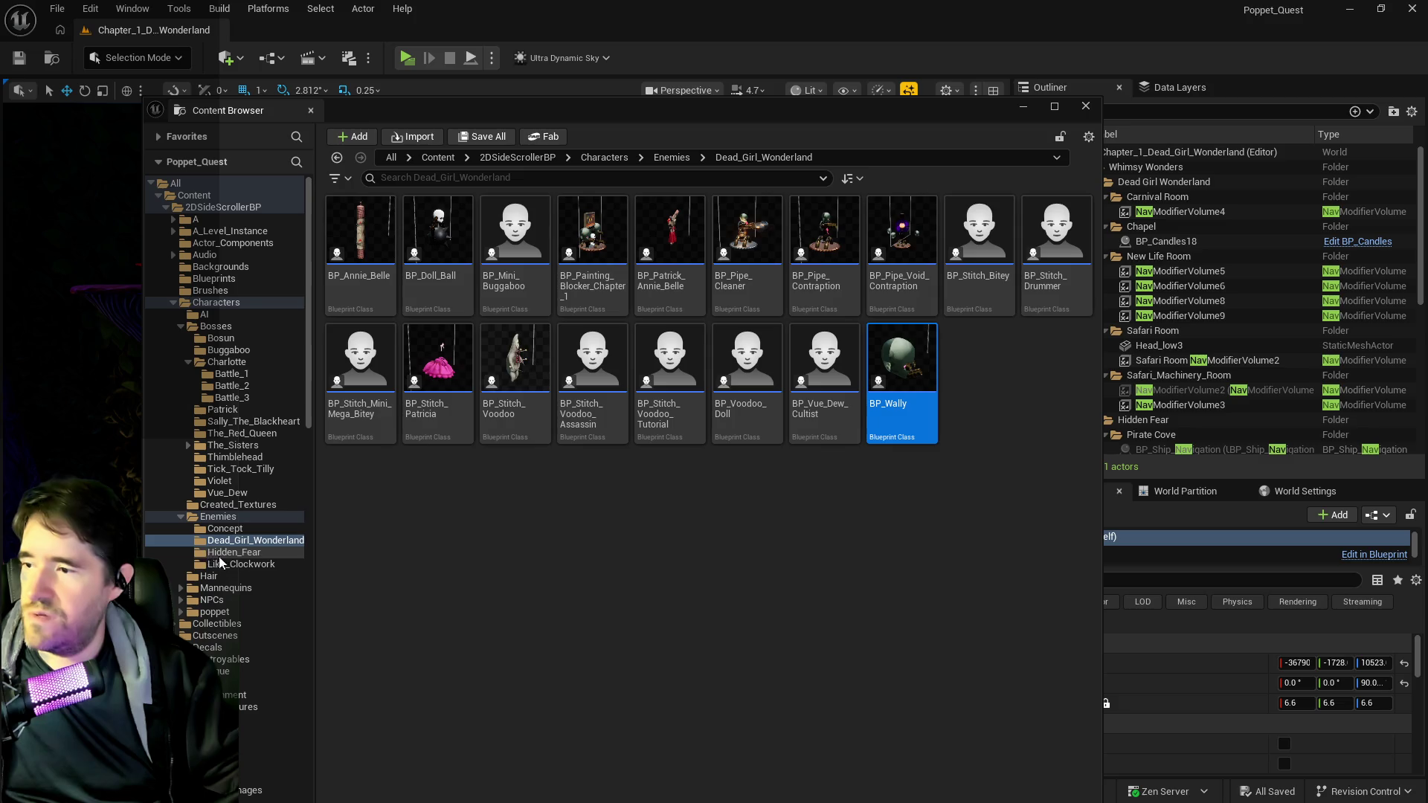
click(247, 585)
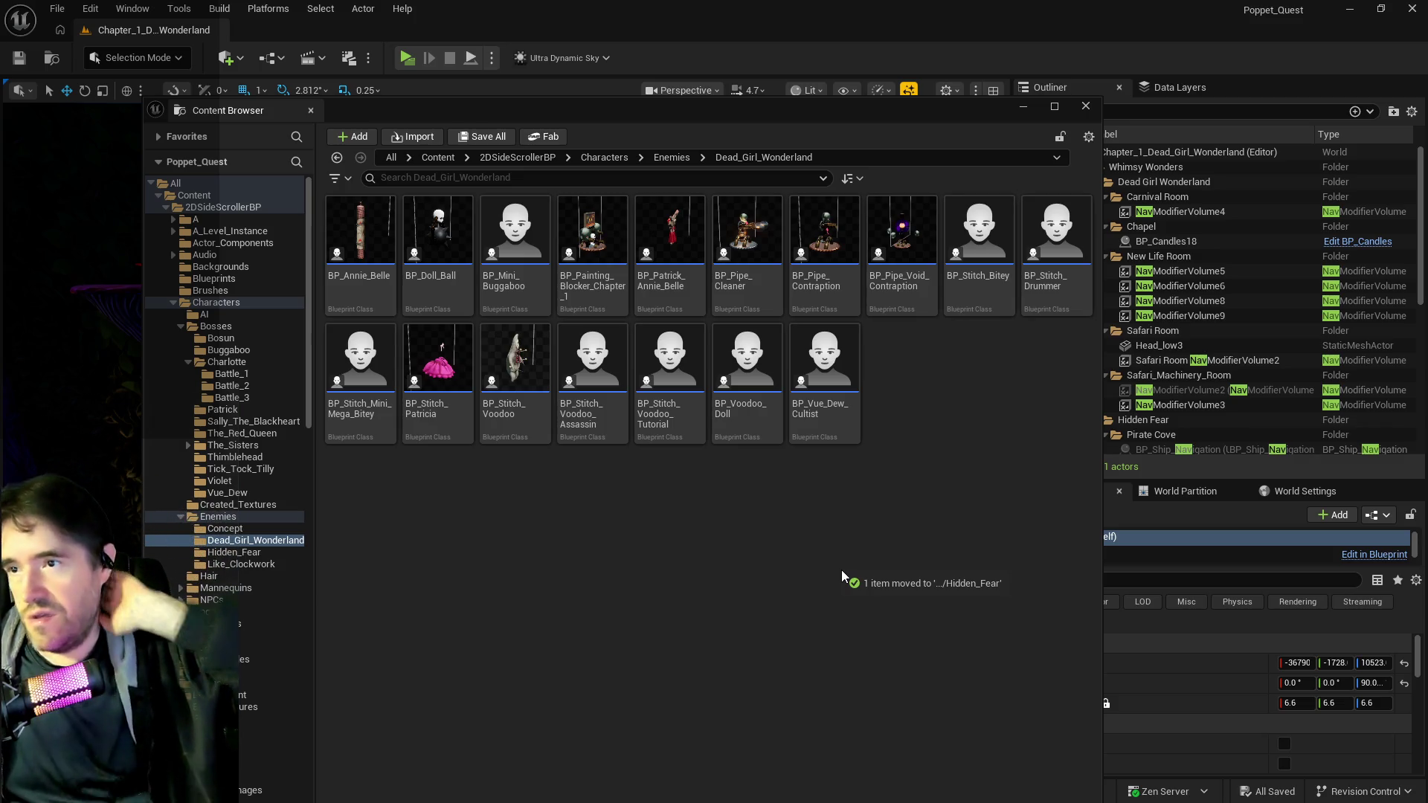
drag(903, 110, 908, 38)
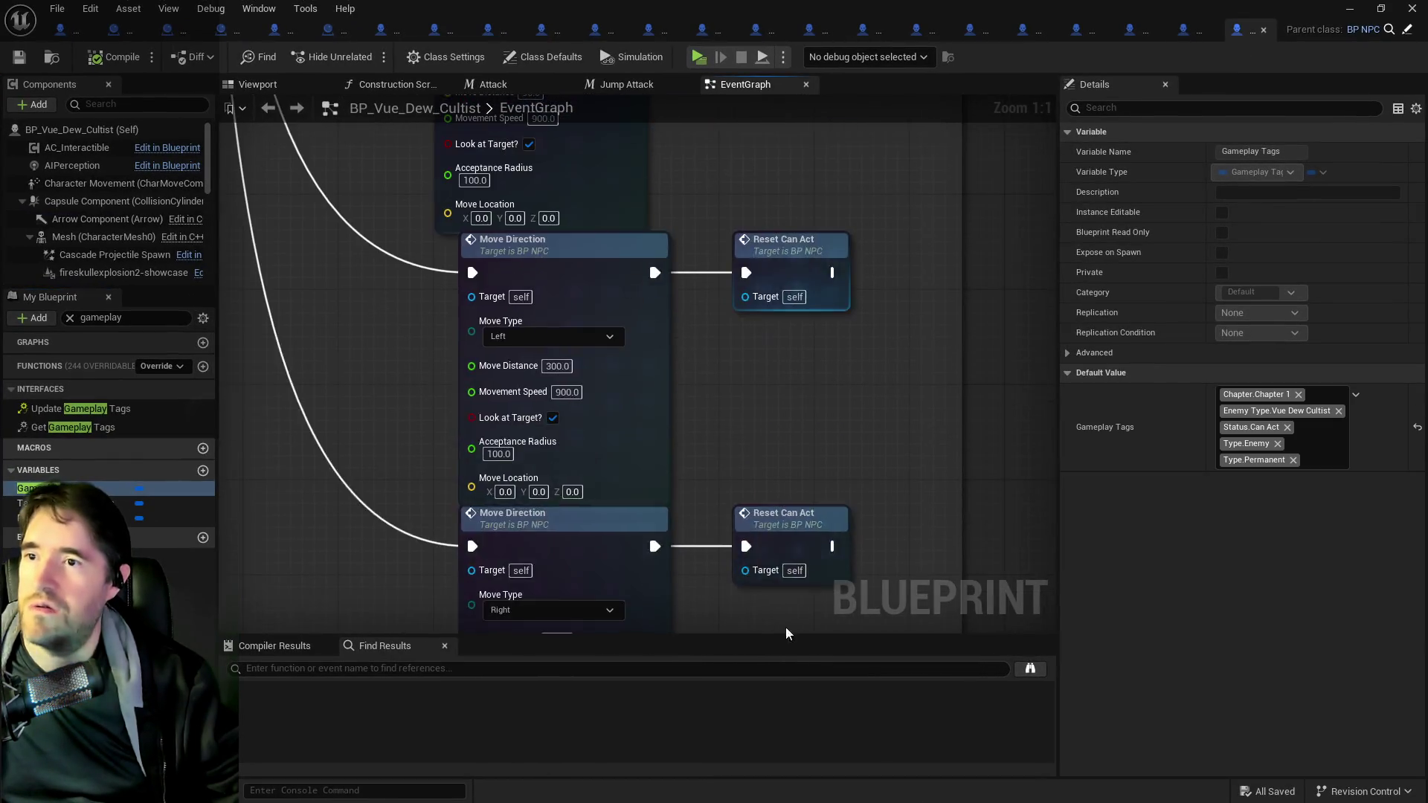
- Close the Vue Dew Cultist, Voodoo Doll, Voodoo Assassin, Wheel Of Fortune, Projectile Parent and Sally tabs
scroll(466, 259, down, 6)
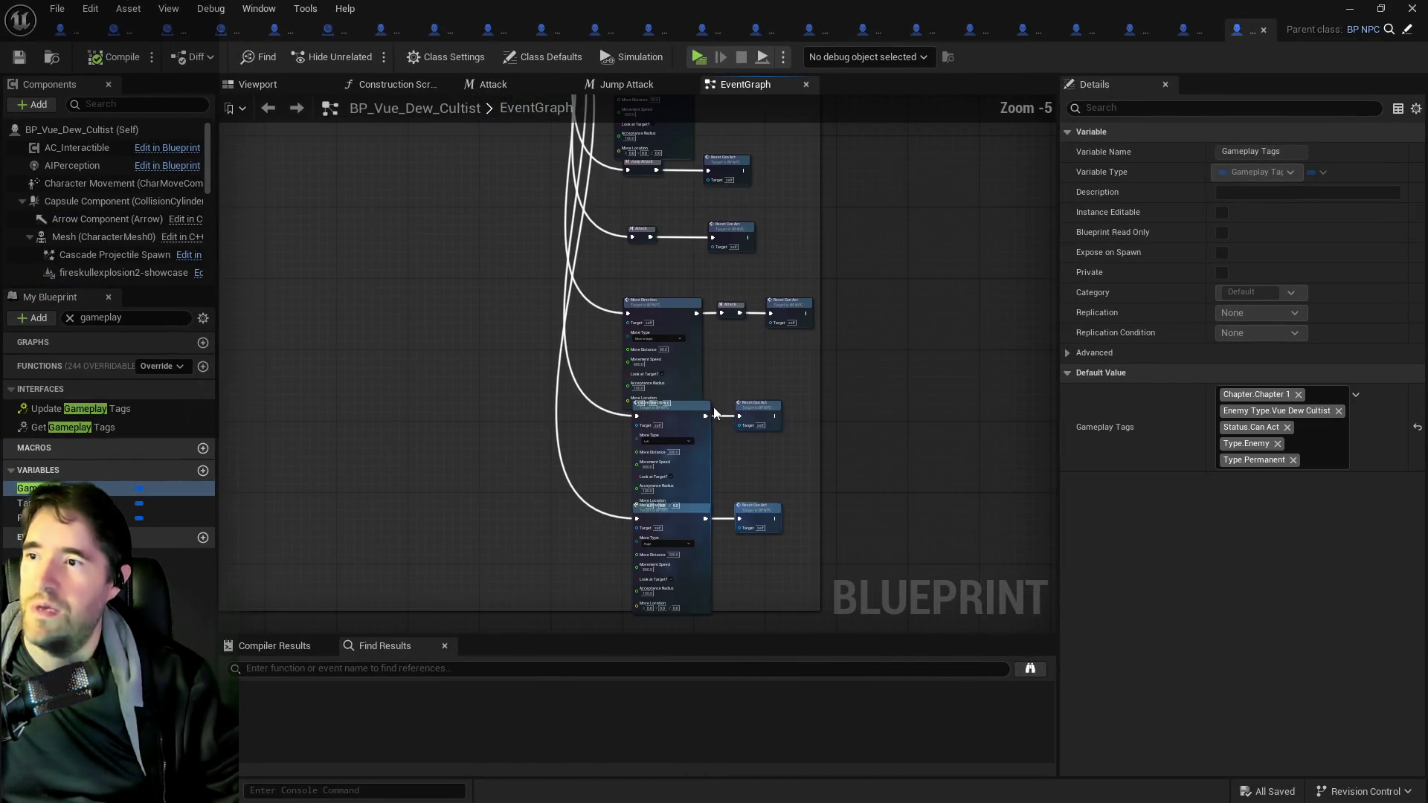
middle_click(1252, 35)
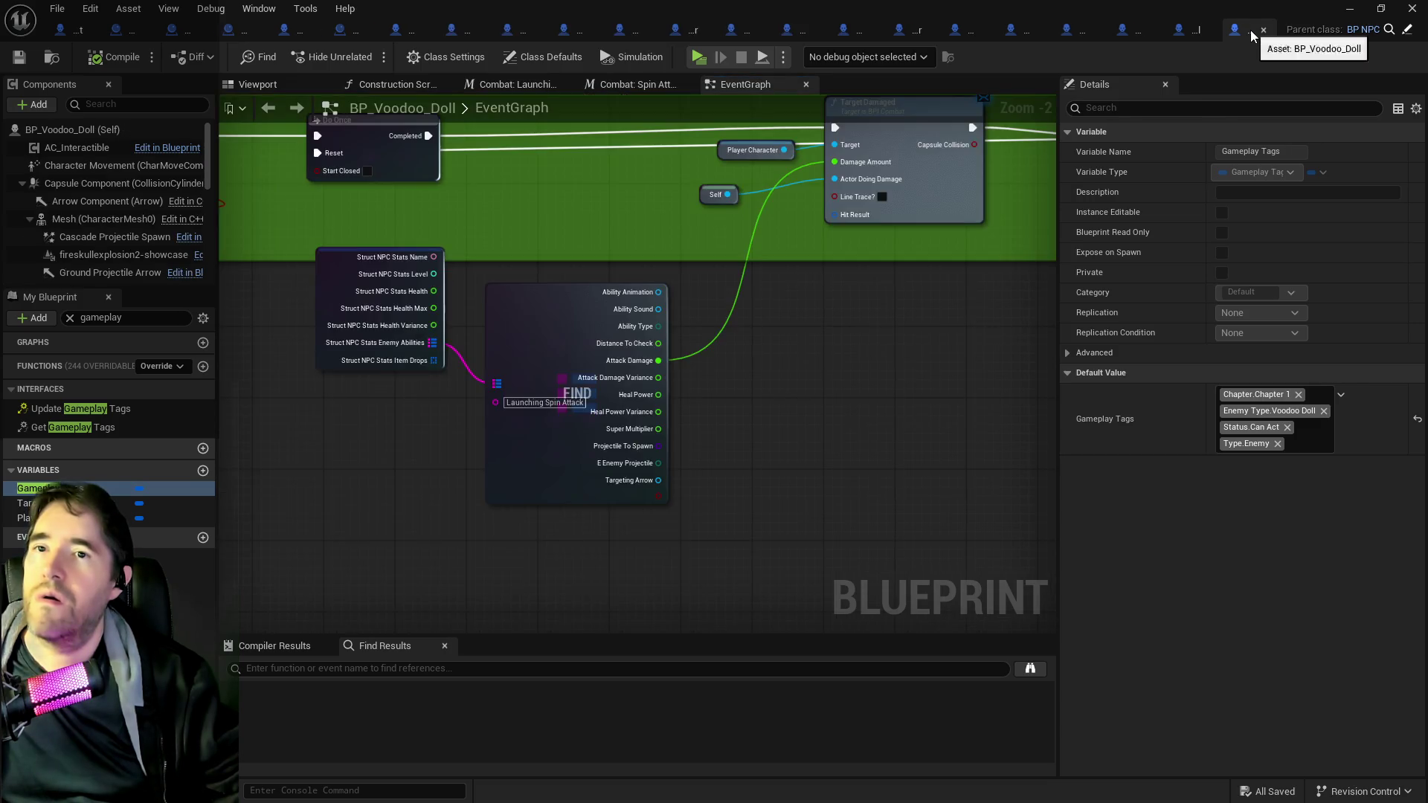
middle_click(1251, 36)
middle_click(1252, 35)
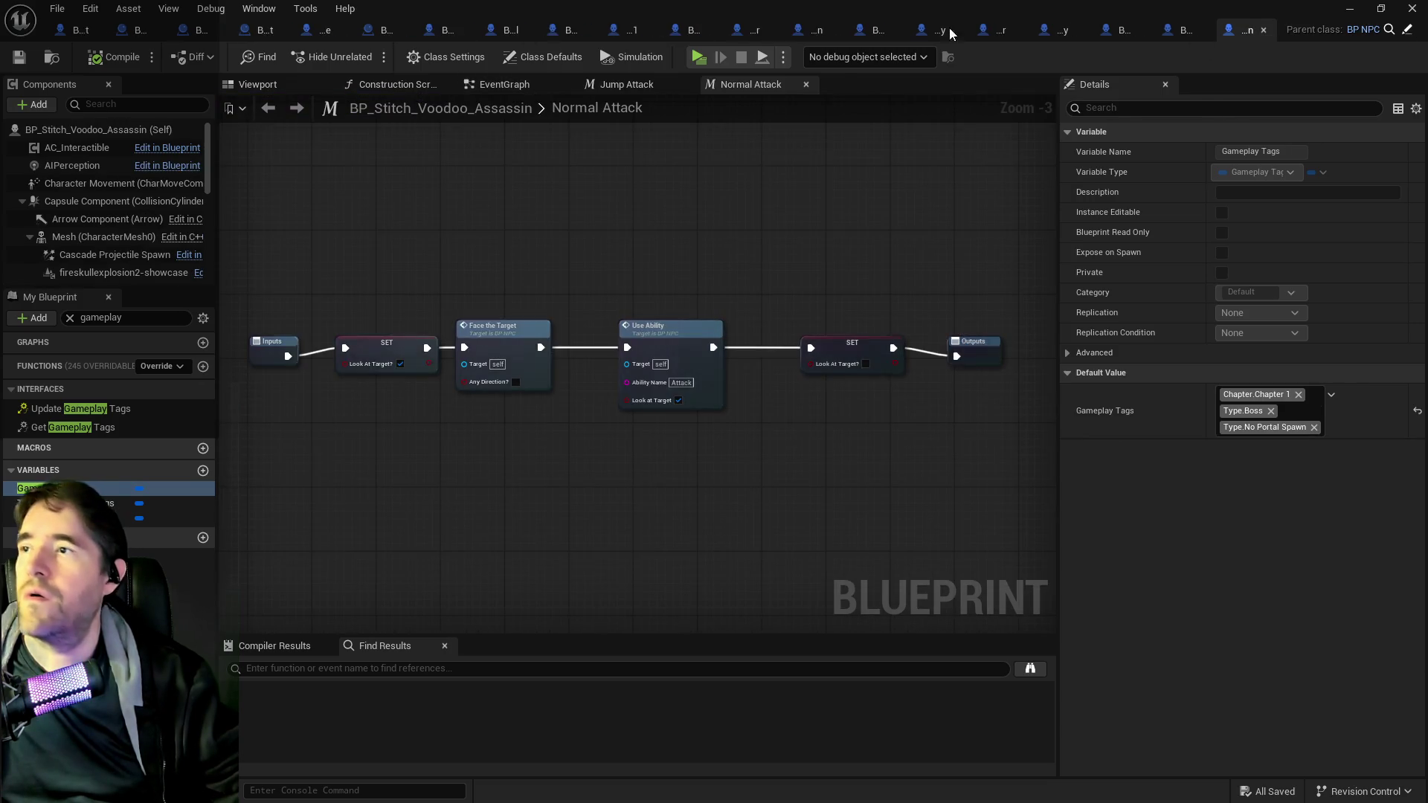
middle_click(1235, 36)
middle_click(1235, 34)
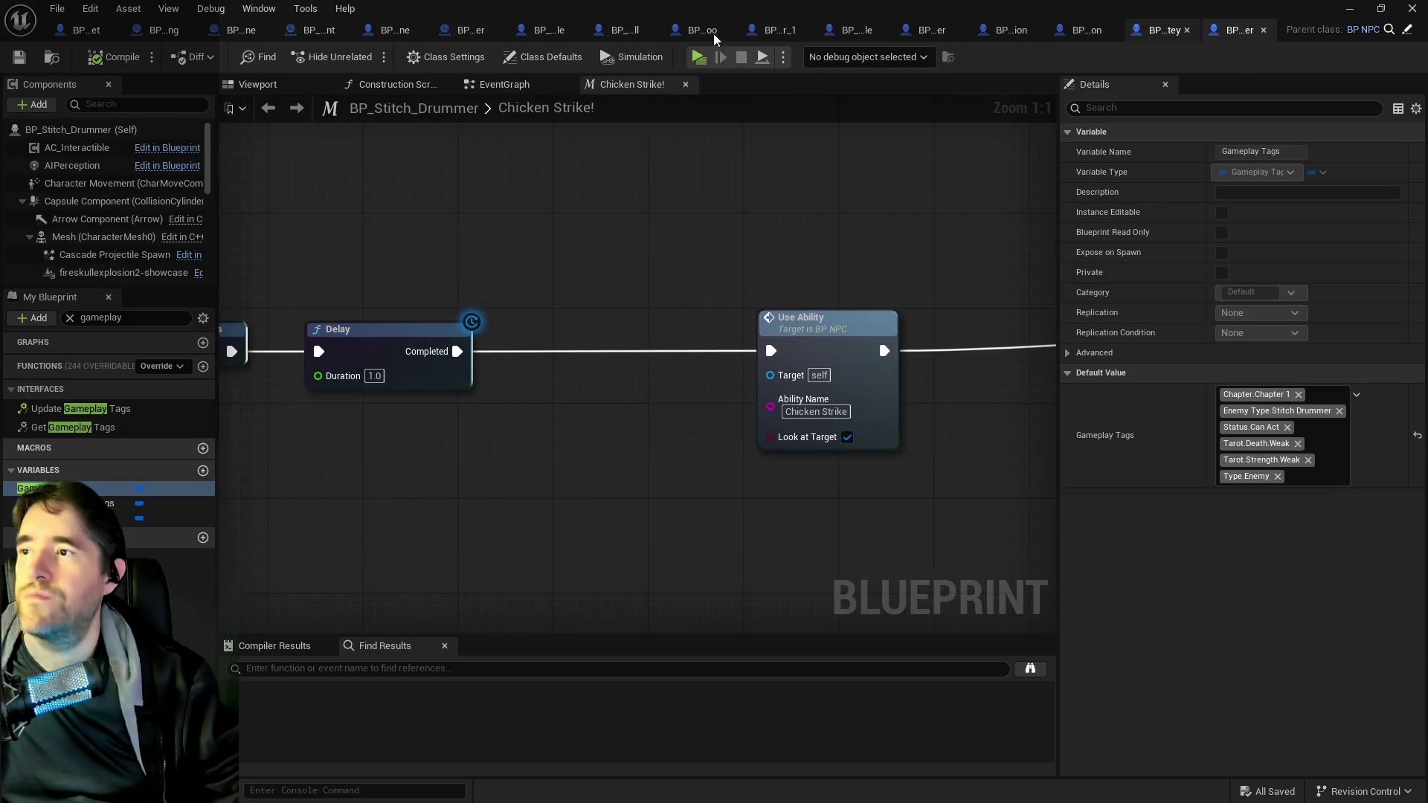
click(390, 29)
drag(446, 210, 461, 346)
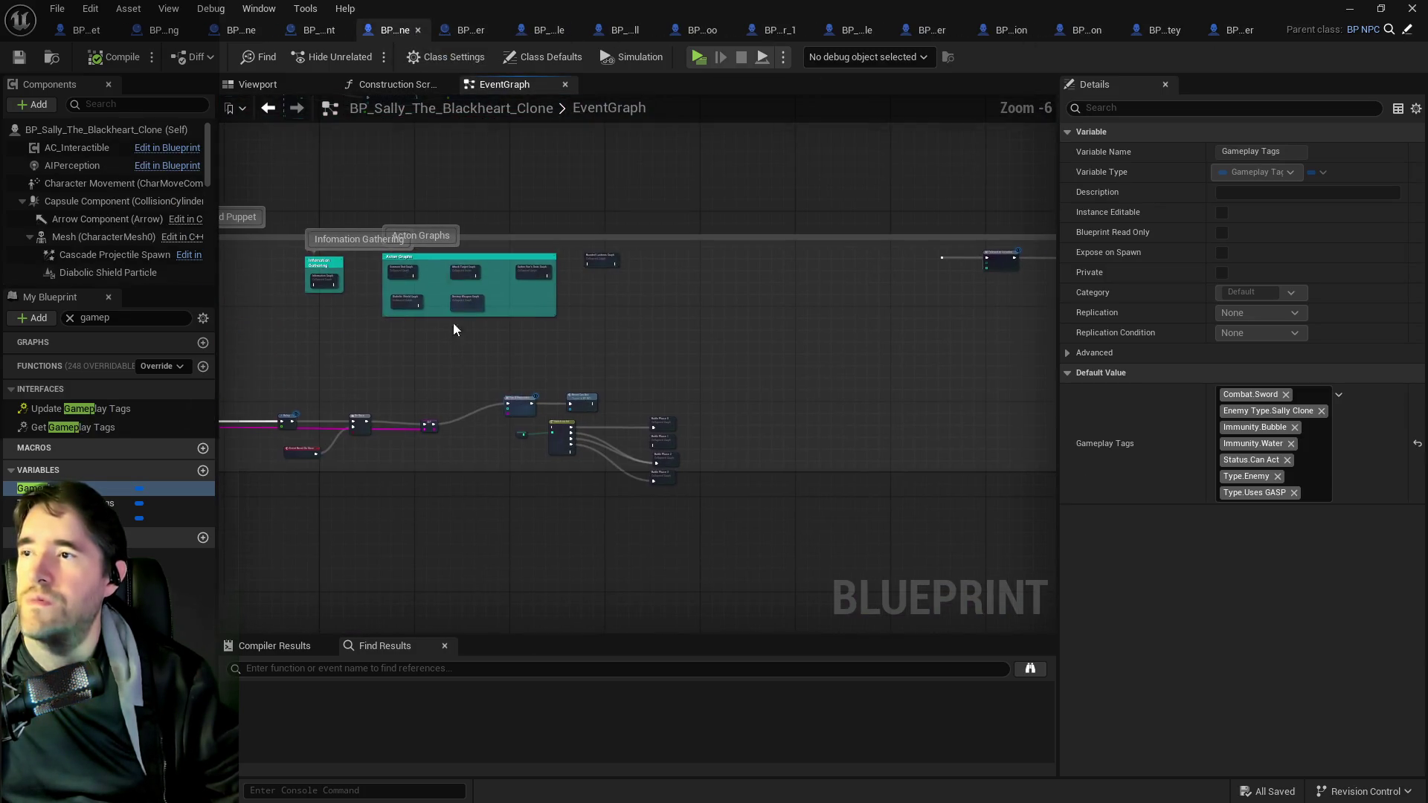
click(221, 33)
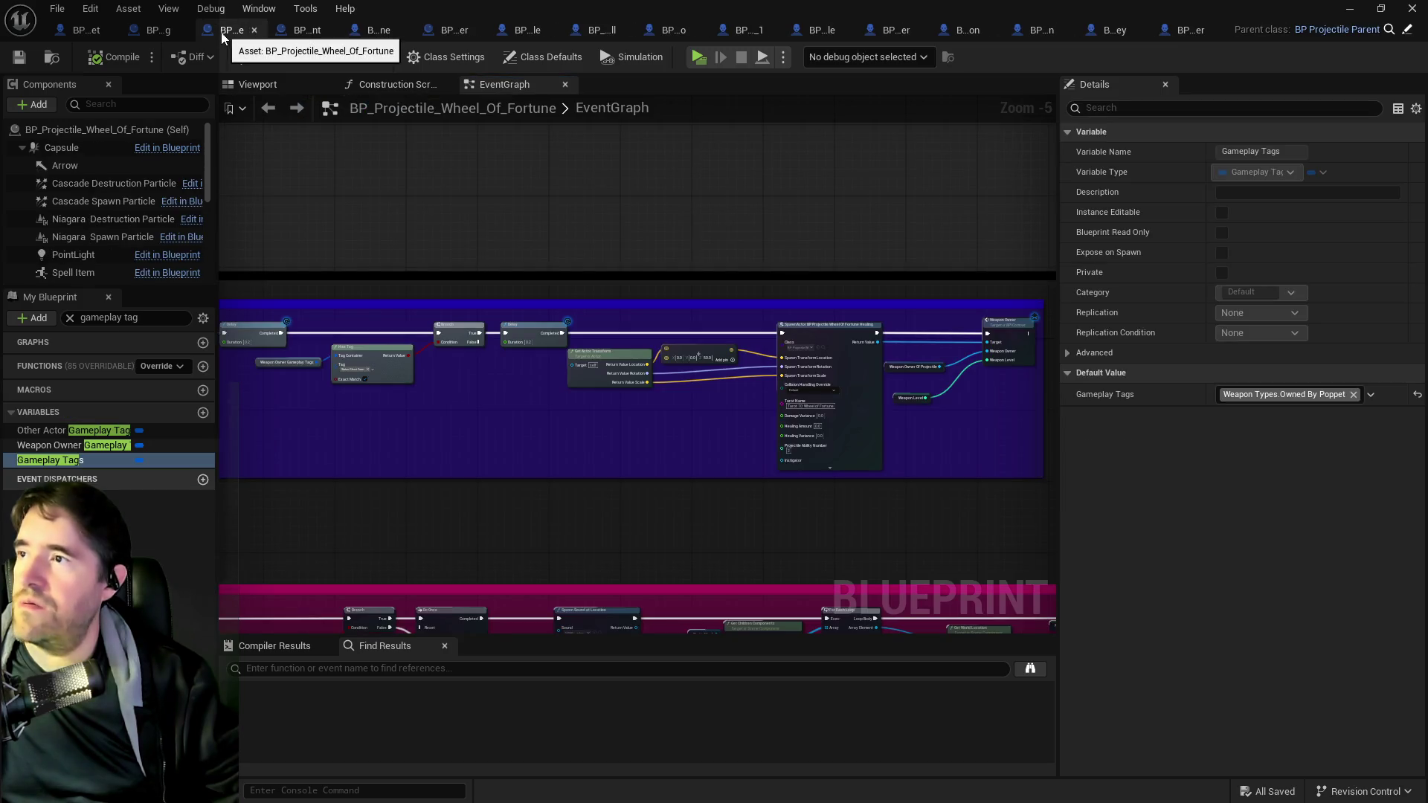
middle_click(230, 29)
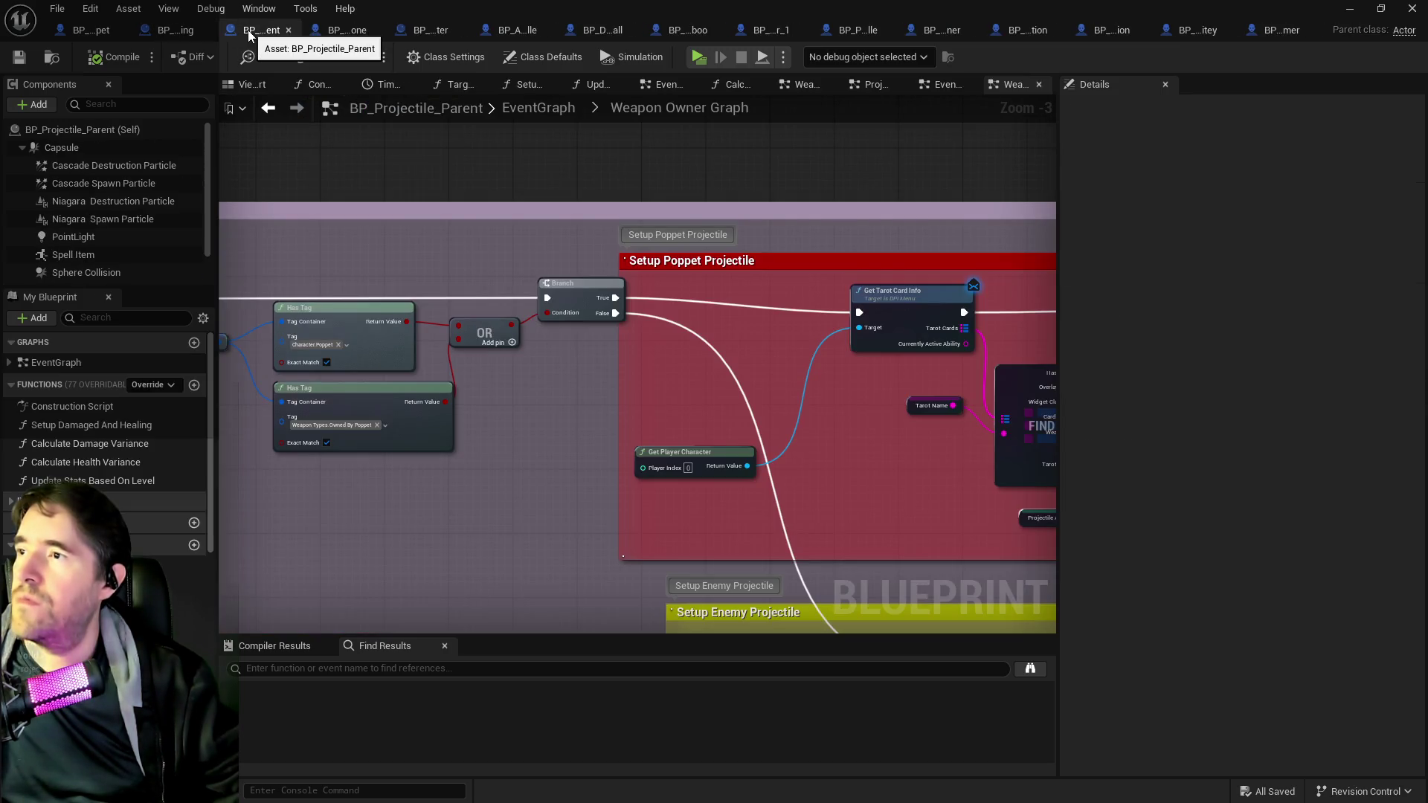
middle_click(249, 33)
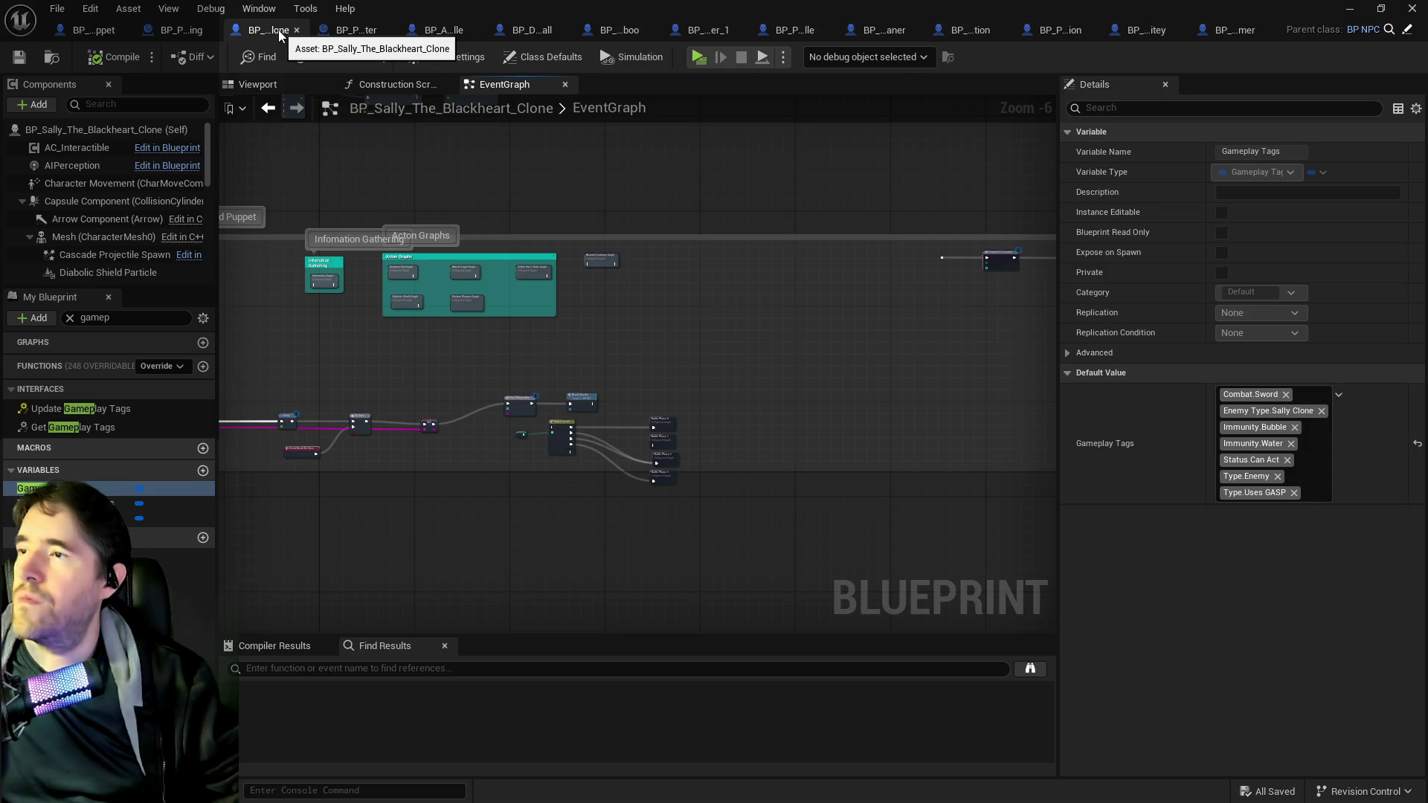
middle_click(279, 30)
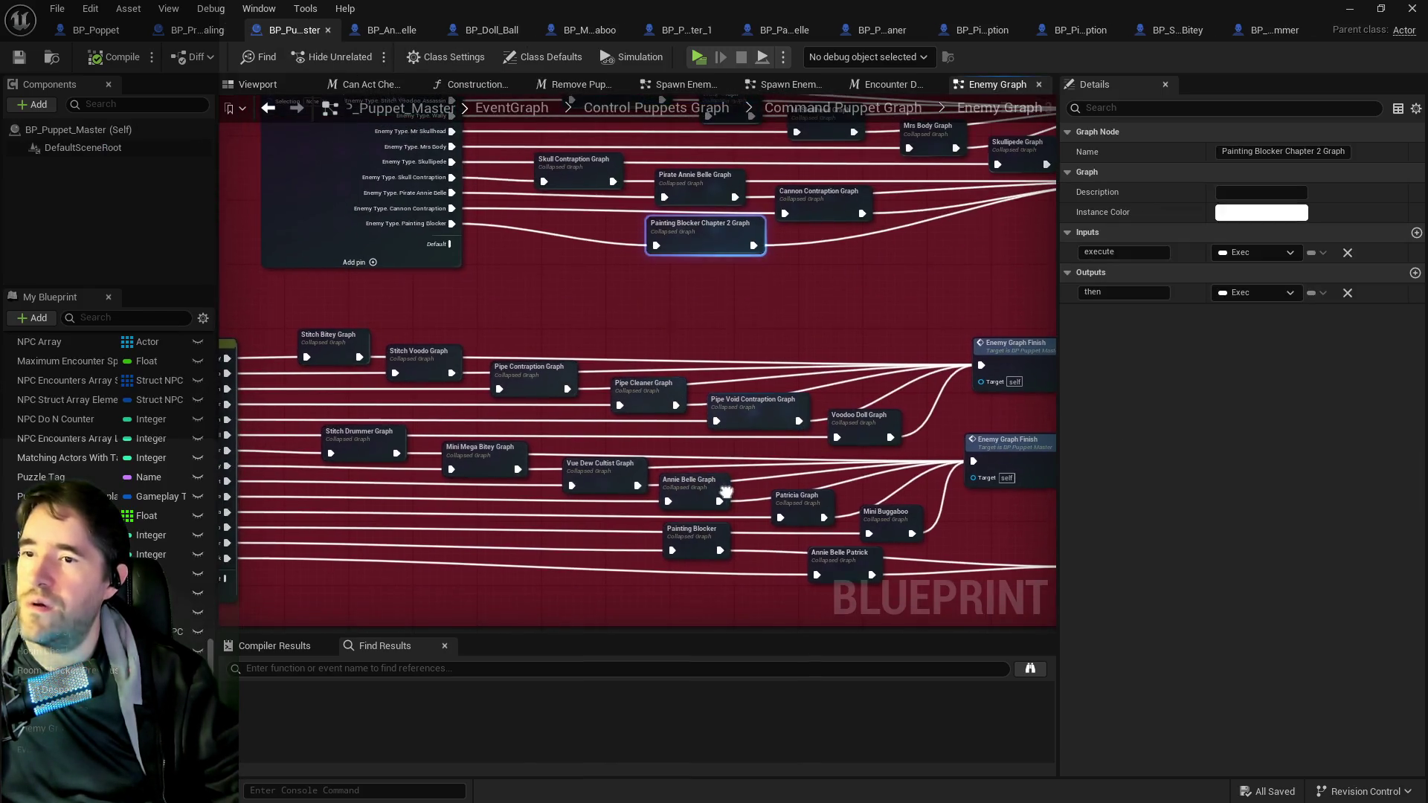
- Select the lower enemy-type Switch on Gameplay Tag node, beside the Doll Ball Graph node, to edit its cases
drag(179, 568, 546, 564)
mouse_move(701, 275)
mouse_down()
mouse_move(510, 373)
mouse_move(639, 294)
mouse_move(672, 383)
mouse_move(681, 582)
mouse_move(404, 419)
mouse_up()
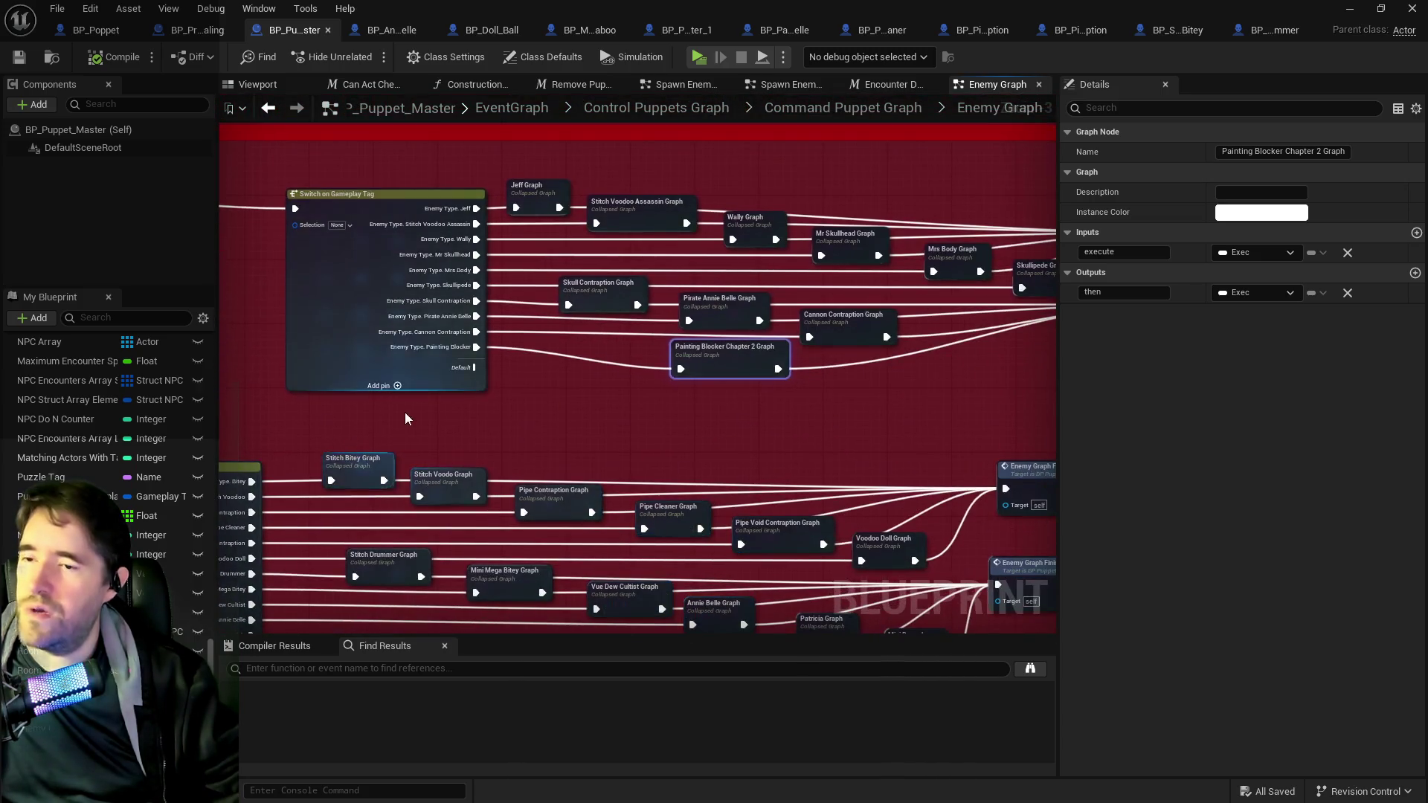
mouse_move(406, 632)
mouse_down()
mouse_move(682, 435)
mouse_move(626, 351)
mouse_up()
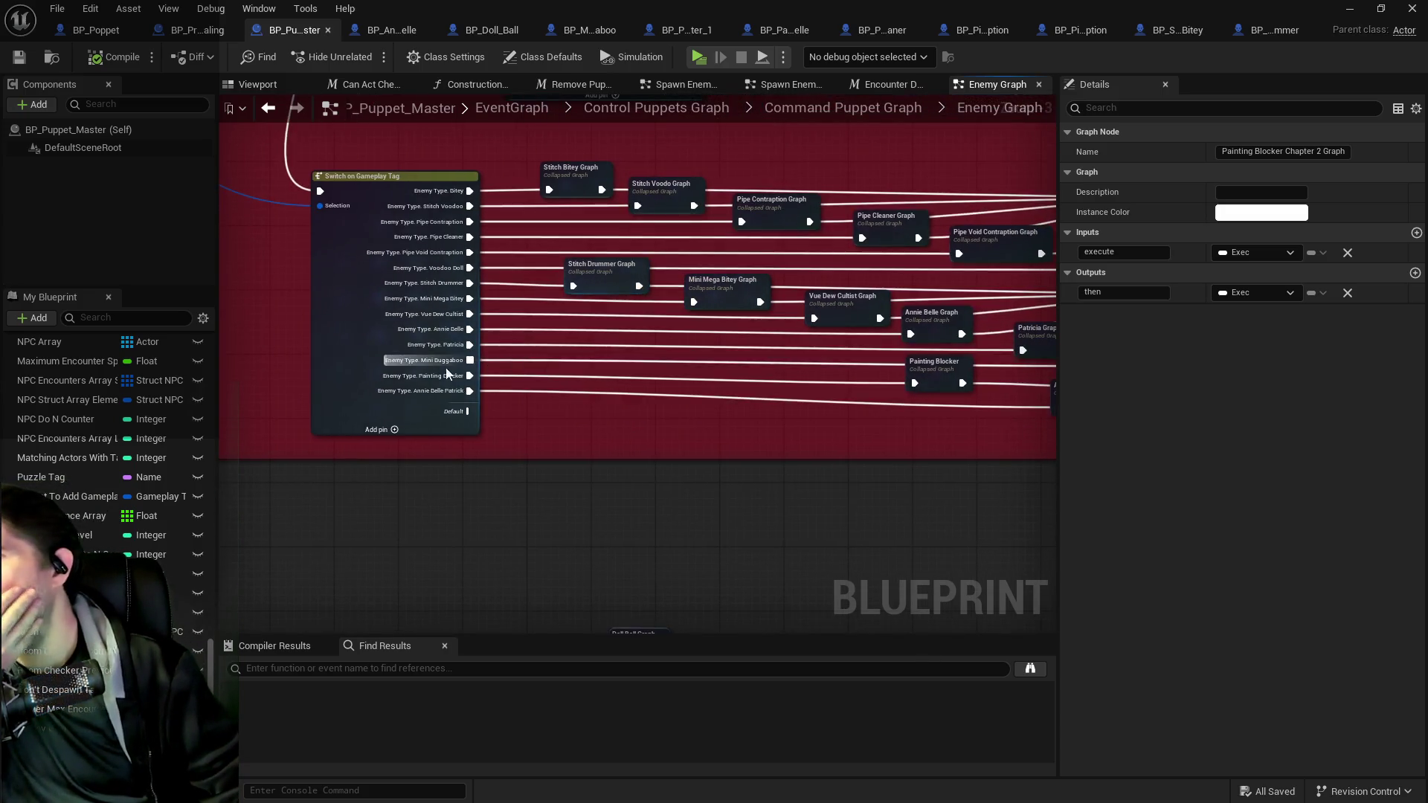
scroll(440, 377, up, 1)
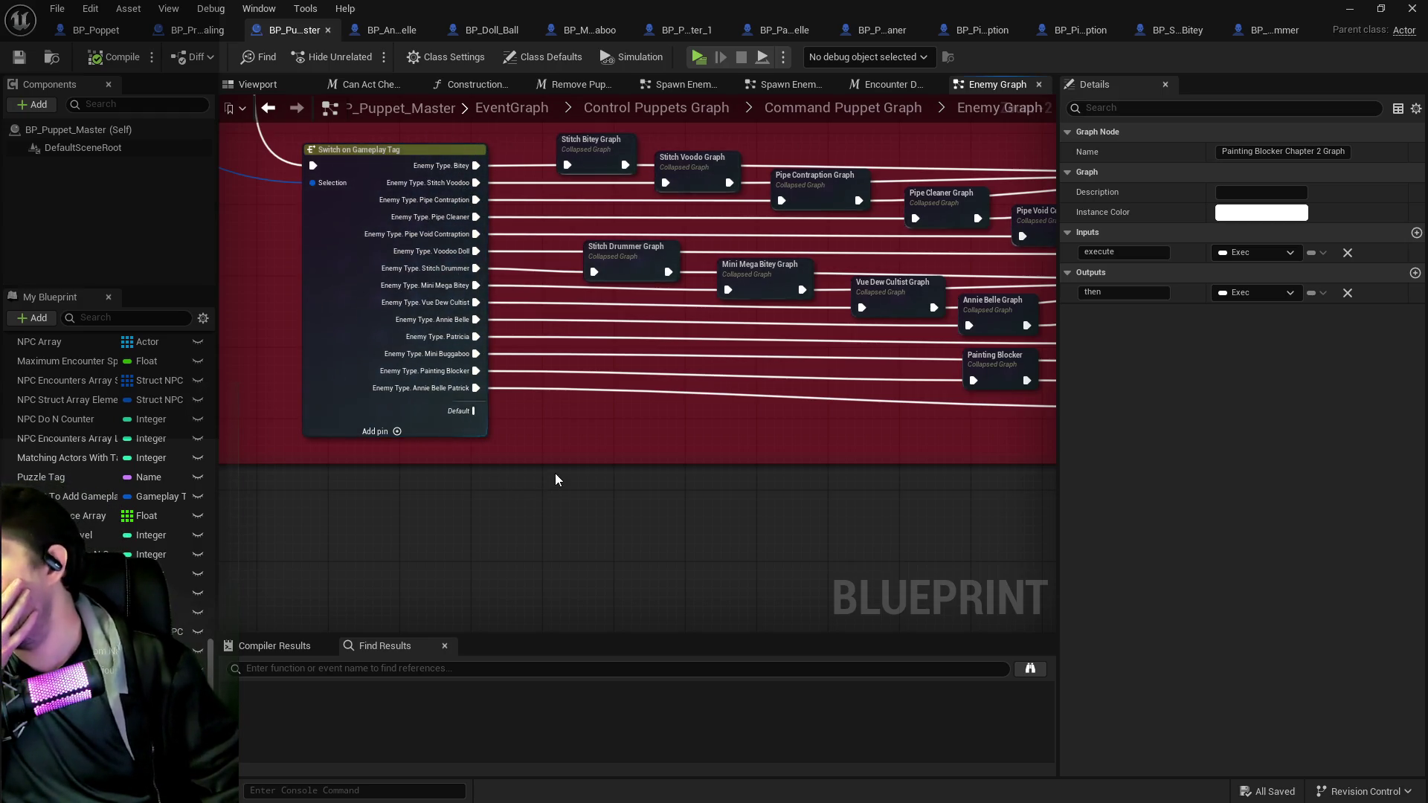
mouse_move(557, 462)
mouse_down()
mouse_move(548, 417)
mouse_move(478, 372)
mouse_up()
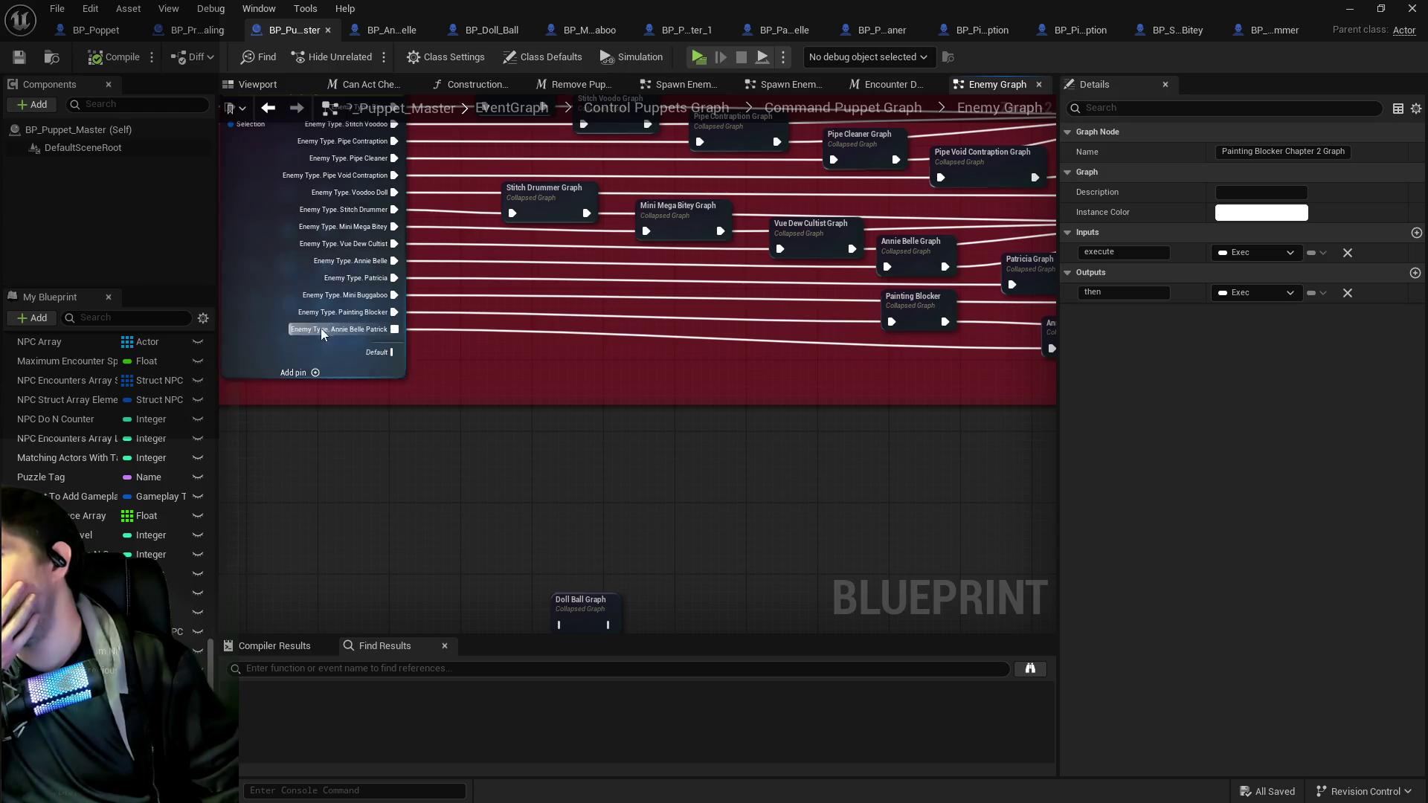
click(269, 306)
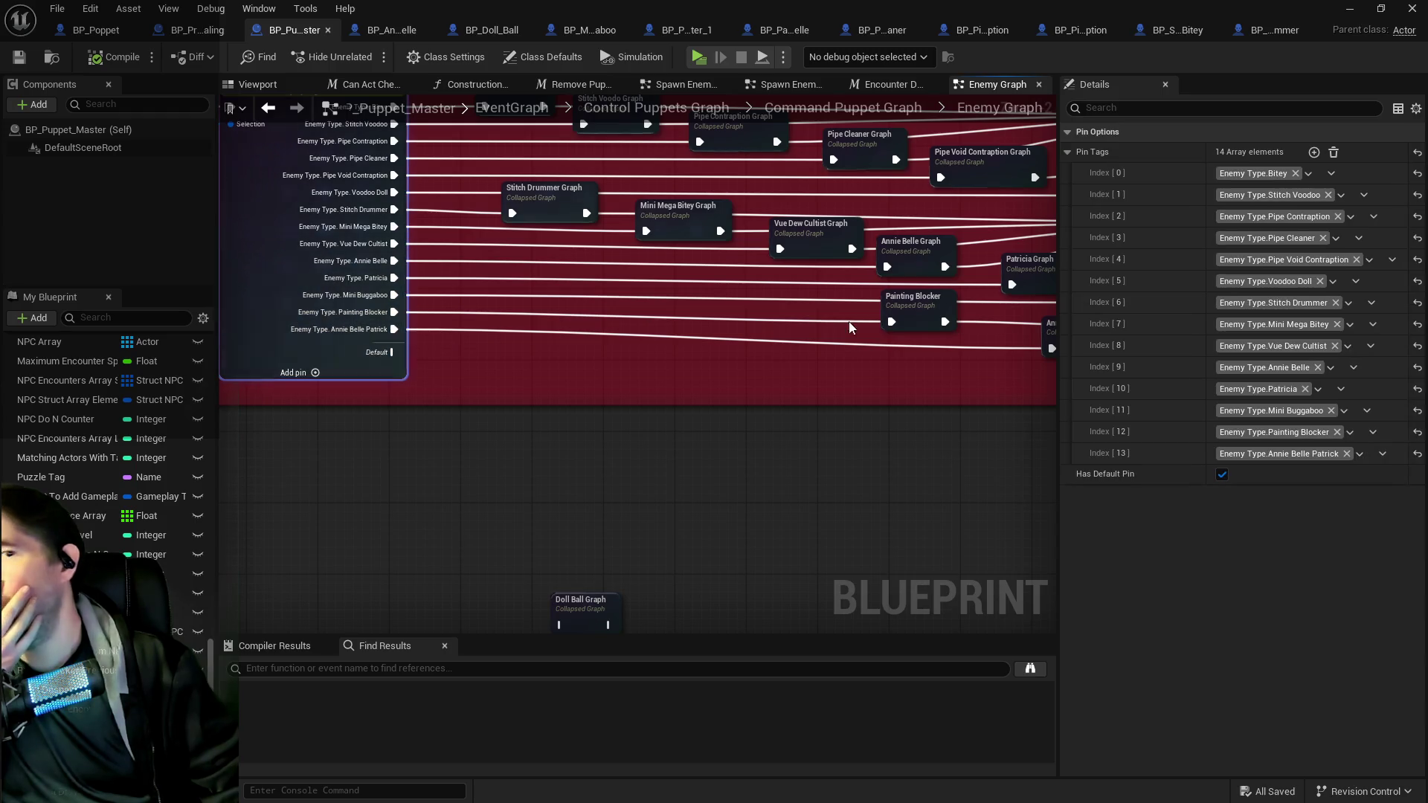
- Add an Enemy Type.Doll Ball case wired through Doll Ball Graph into Enemy Graph Finish
click(1314, 154)
click(1229, 476)
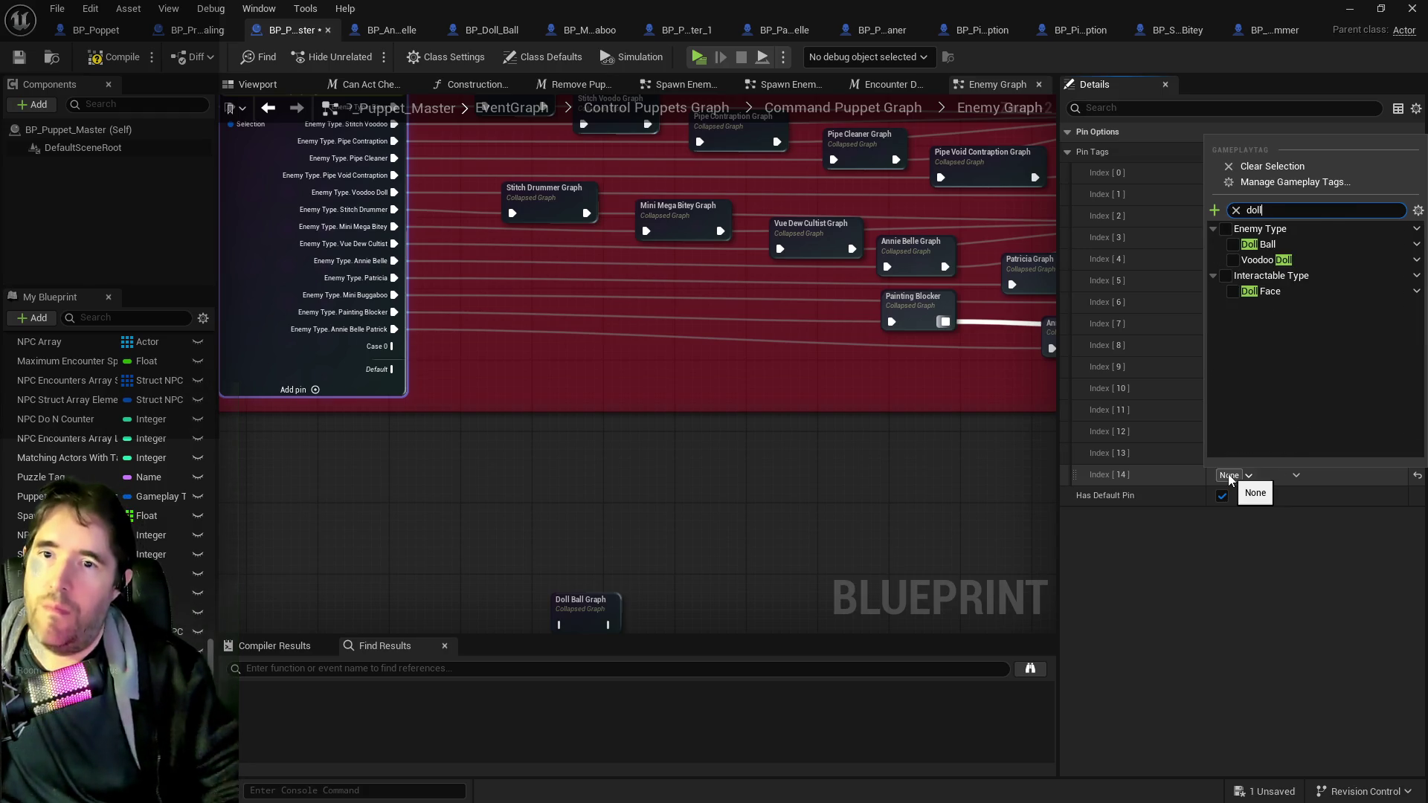
click(1233, 244)
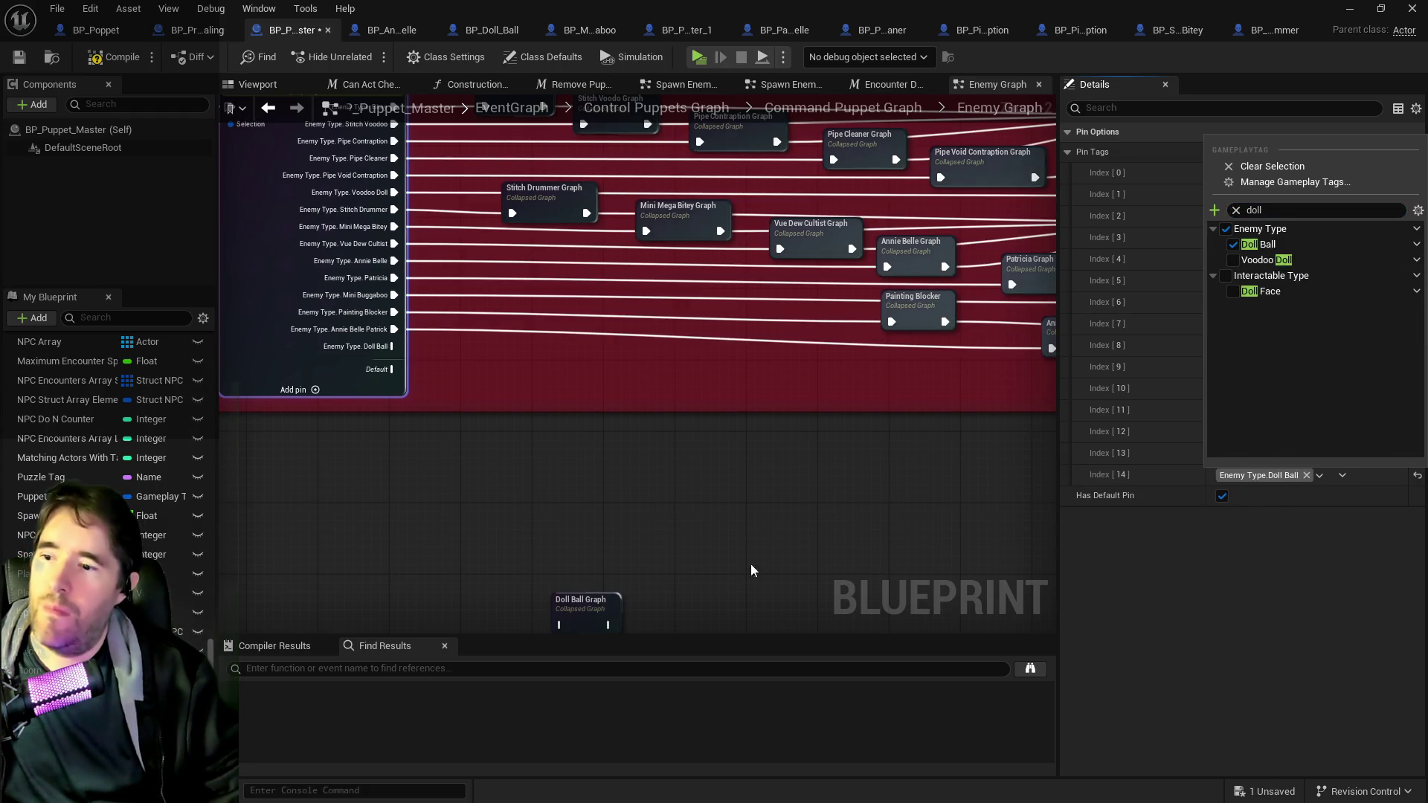
drag(601, 610, 834, 396)
mouse_move(391, 347)
mouse_down()
mouse_move(793, 414)
mouse_move(476, 467)
mouse_move(953, 379)
mouse_up()
mouse_move(450, 437)
mouse_down()
mouse_move(528, 402)
mouse_move(830, 384)
mouse_move(904, 403)
mouse_up()
- Line up Painting Blocker, Annie Belle Patrick and Doll Ball Graph, save, and open BP_Doll_Ball
mouse_move(807, 349)
mouse_down()
mouse_move(569, 350)
mouse_move(471, 330)
mouse_move(441, 342)
mouse_up()
drag(953, 388, 268, 334)
mouse_move(814, 368)
mouse_down()
mouse_move(494, 375)
mouse_move(439, 360)
mouse_up()
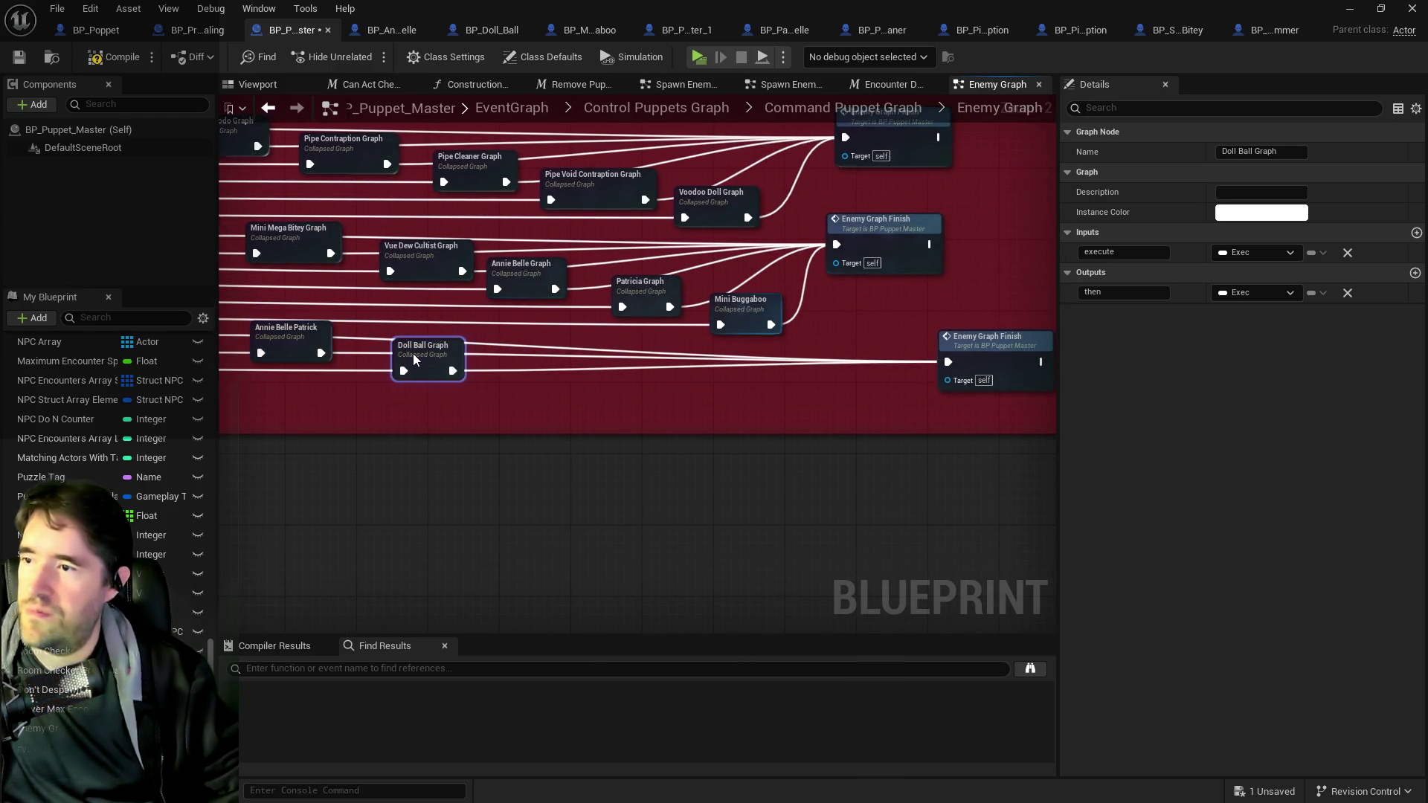
scroll(423, 377, down, 2)
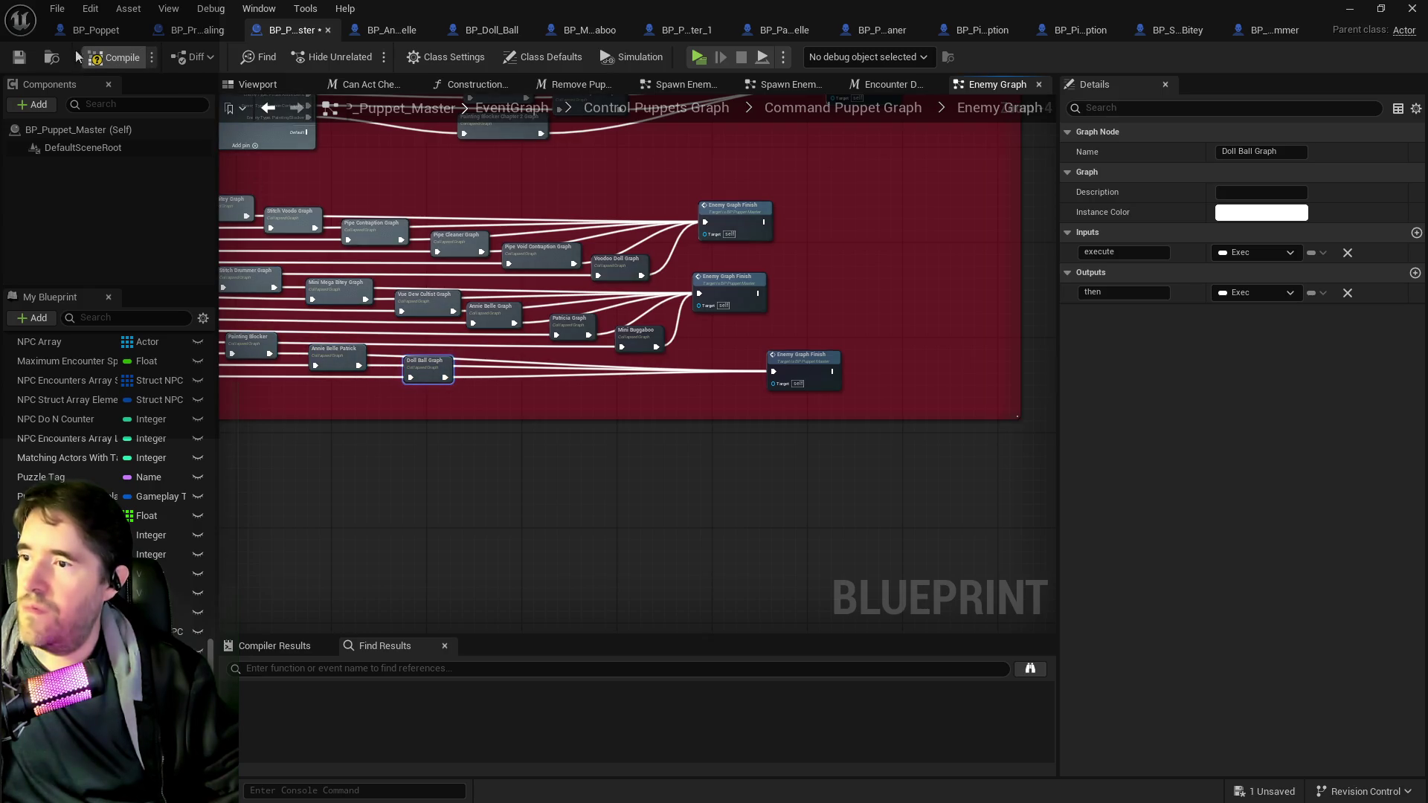
click(19, 58)
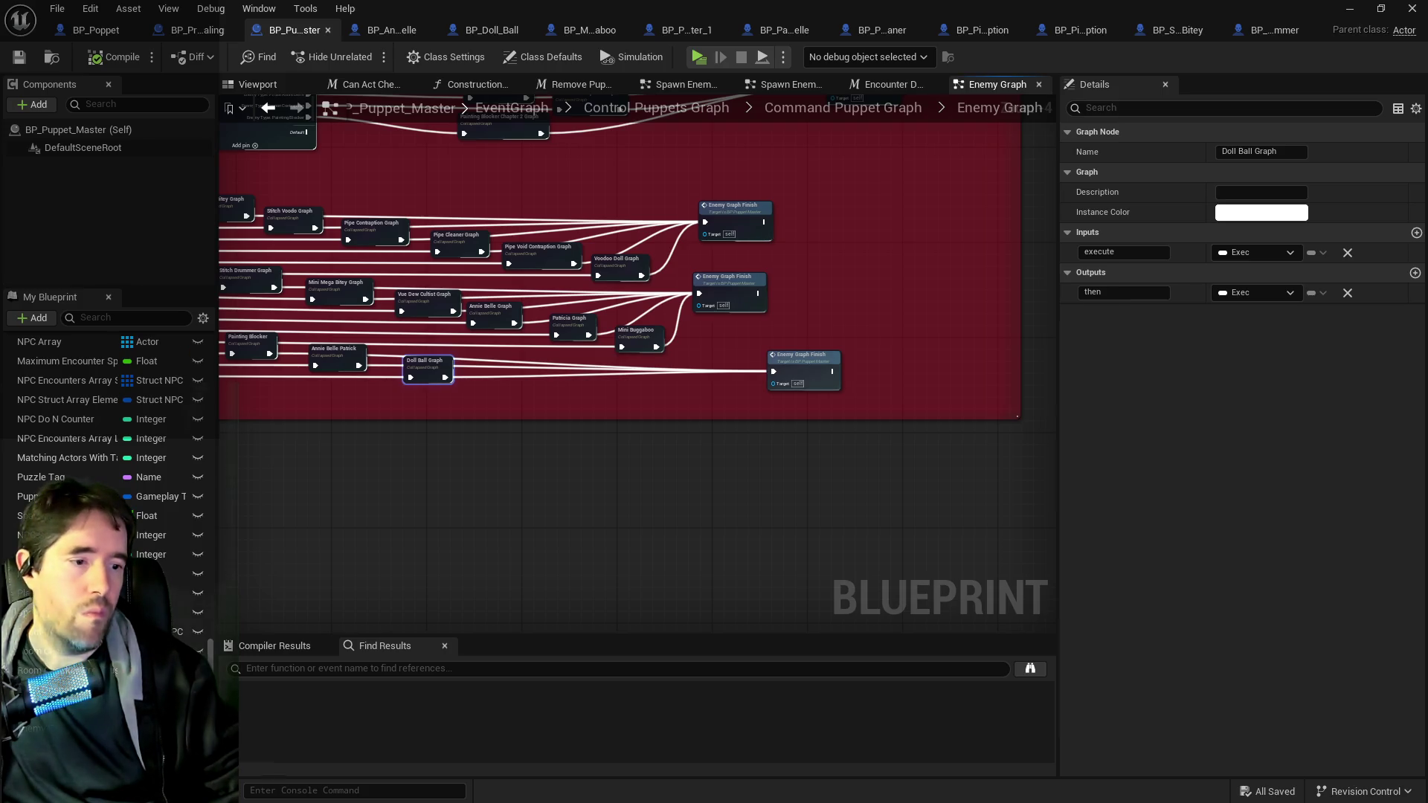
key(ctrl+space)
double_click(442, 182)
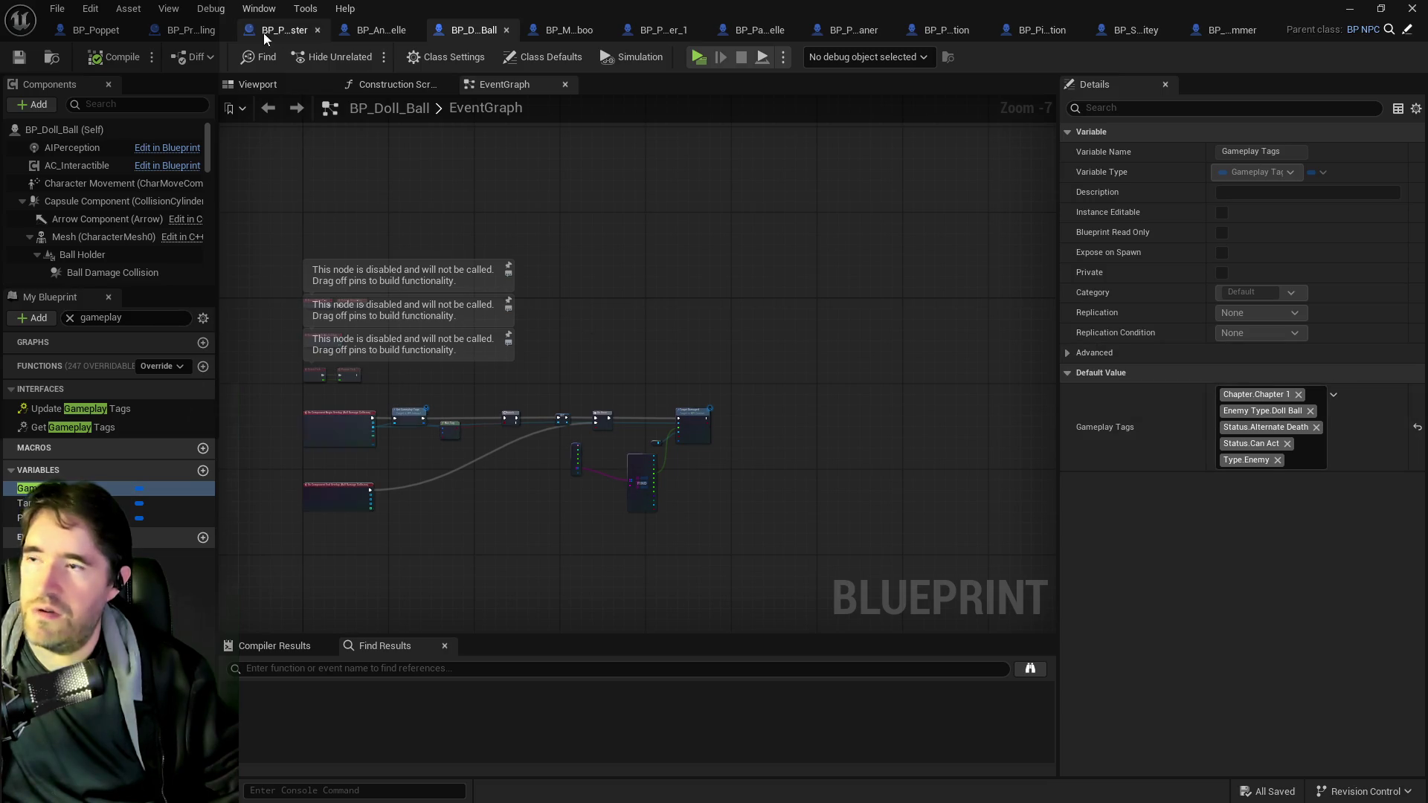
- Close the extra enemy blueprint tabs, including Pipe, Doll Ball, Stitch Drummer and Annie Belle
click(616, 29)
click(658, 30)
click(716, 30)
click(770, 29)
click(788, 30)
click(788, 29)
click(821, 30)
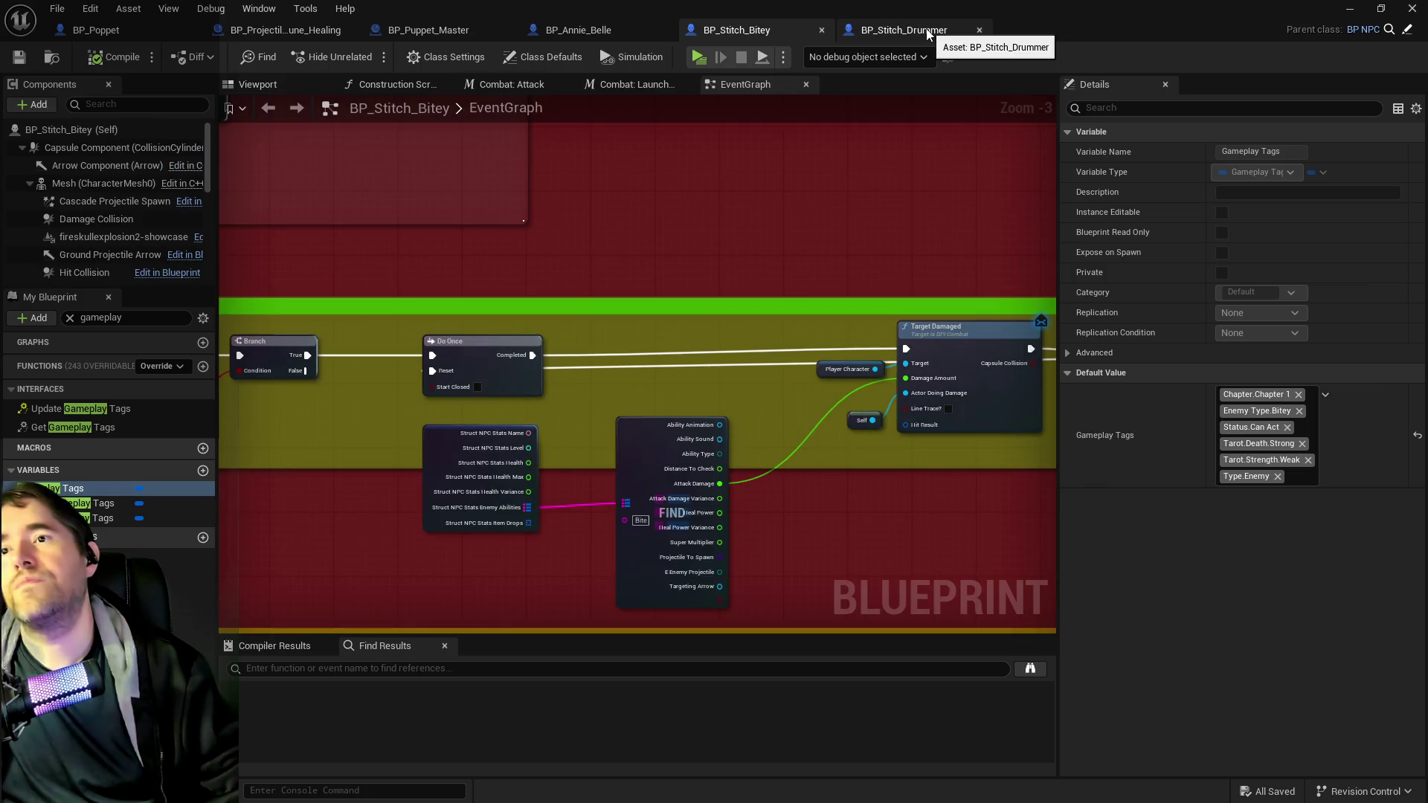
click(980, 30)
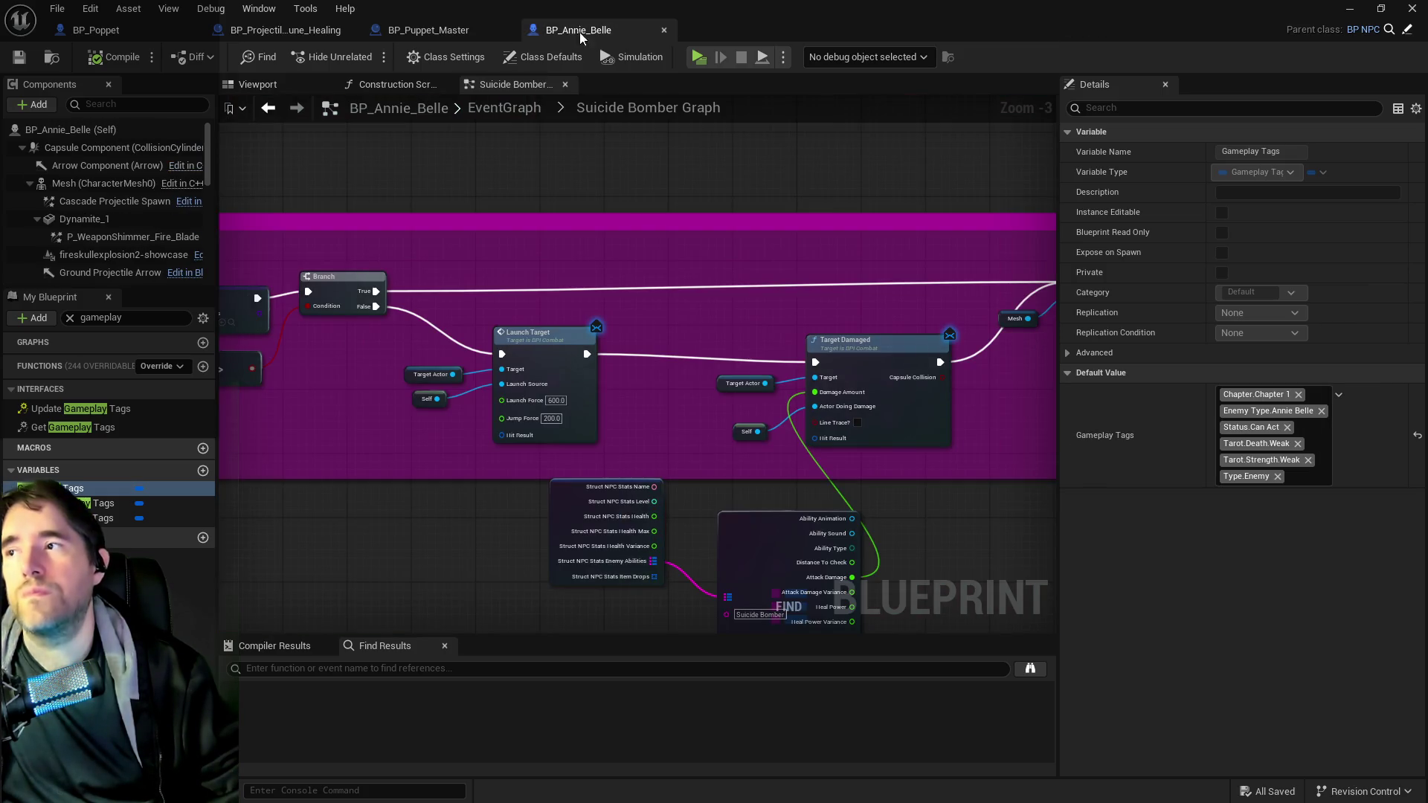
middle_click(600, 32)
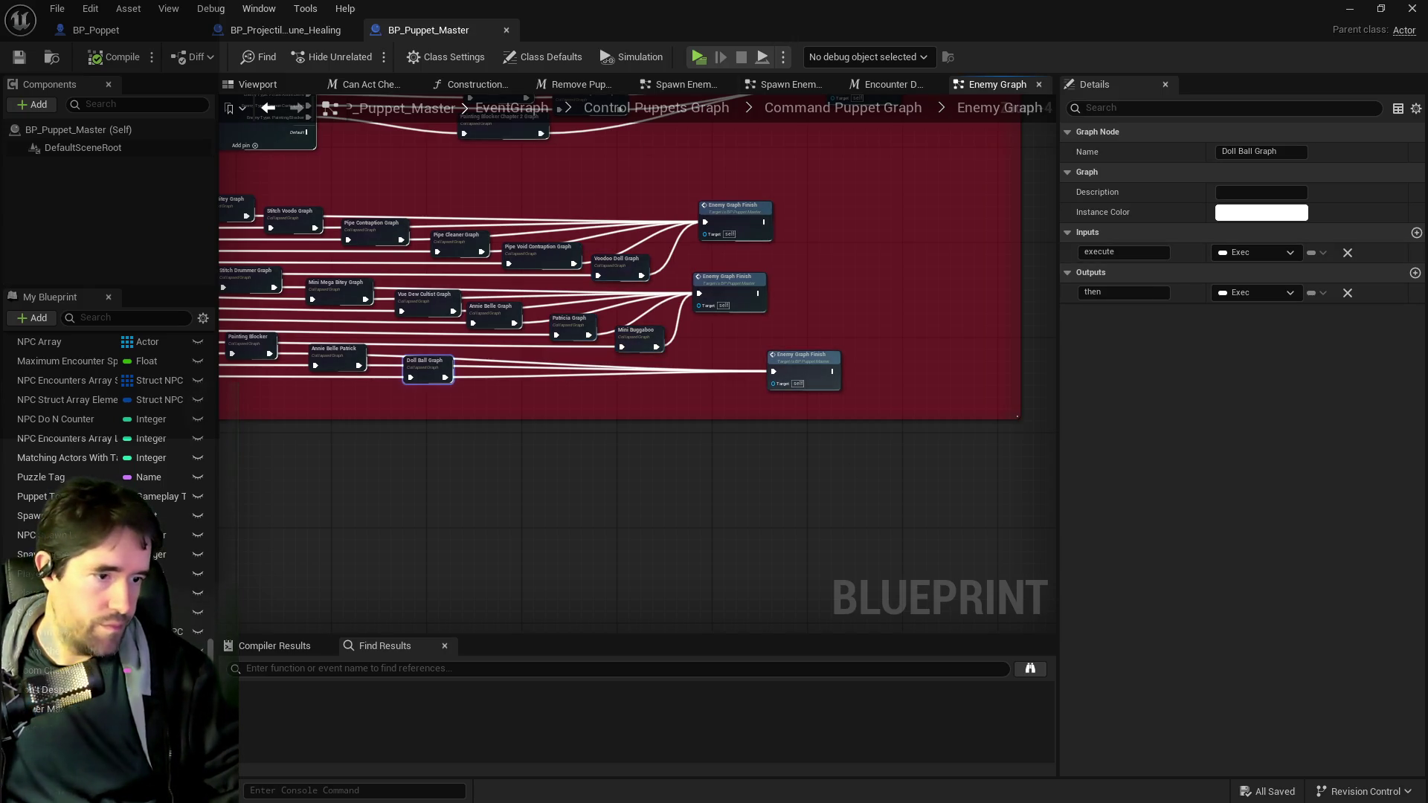
- Open BP_Cannon_Contraption from the Hidden_Fear enemies folder via the Content Browser
key(ctrl+b)
click(239, 480)
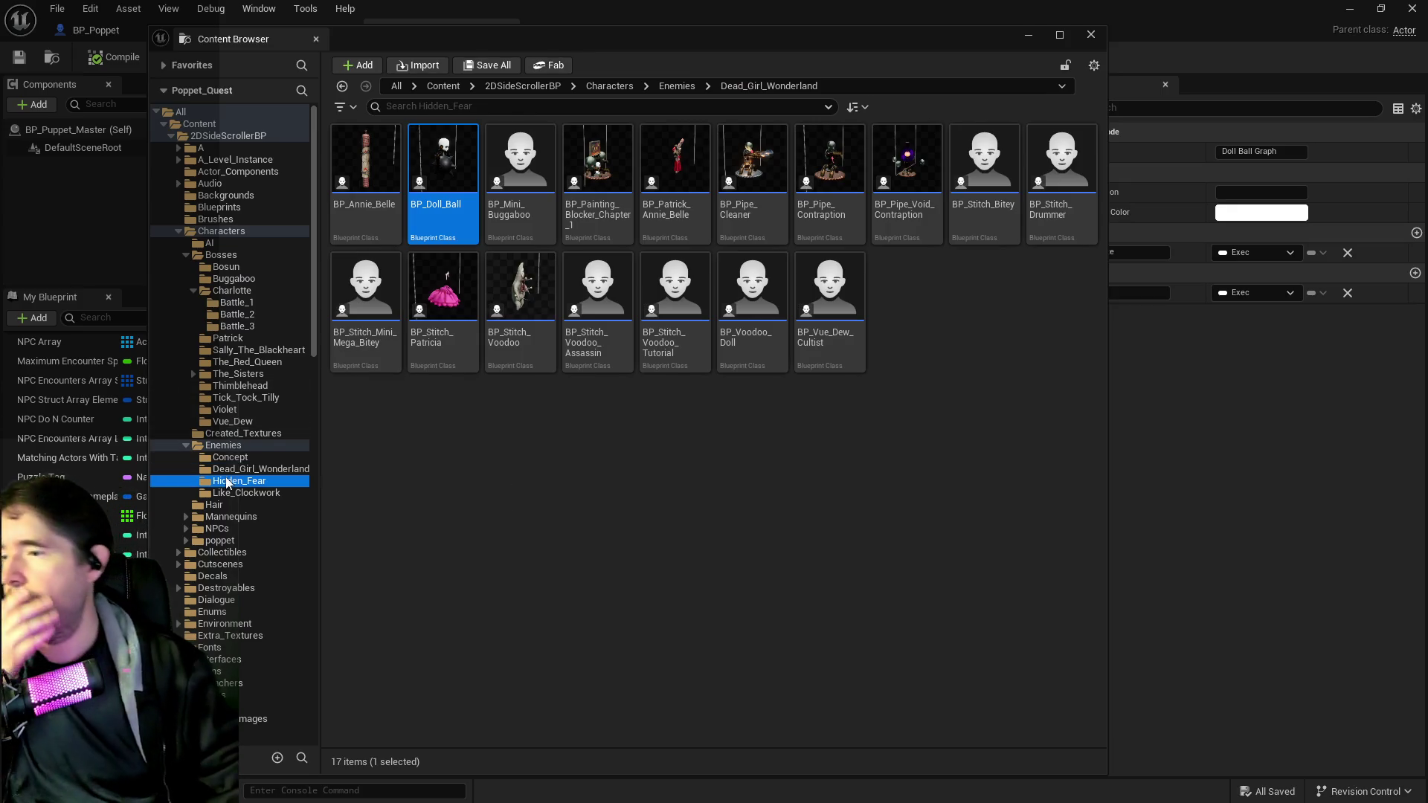
mouse_move(253, 39)
mouse_down()
mouse_move(1210, 154)
mouse_move(1383, 154)
mouse_move(1339, 122)
mouse_move(698, 96)
mouse_move(1386, 87)
mouse_move(700, 96)
mouse_move(1207, 91)
mouse_move(494, 78)
mouse_move(507, 61)
mouse_up()
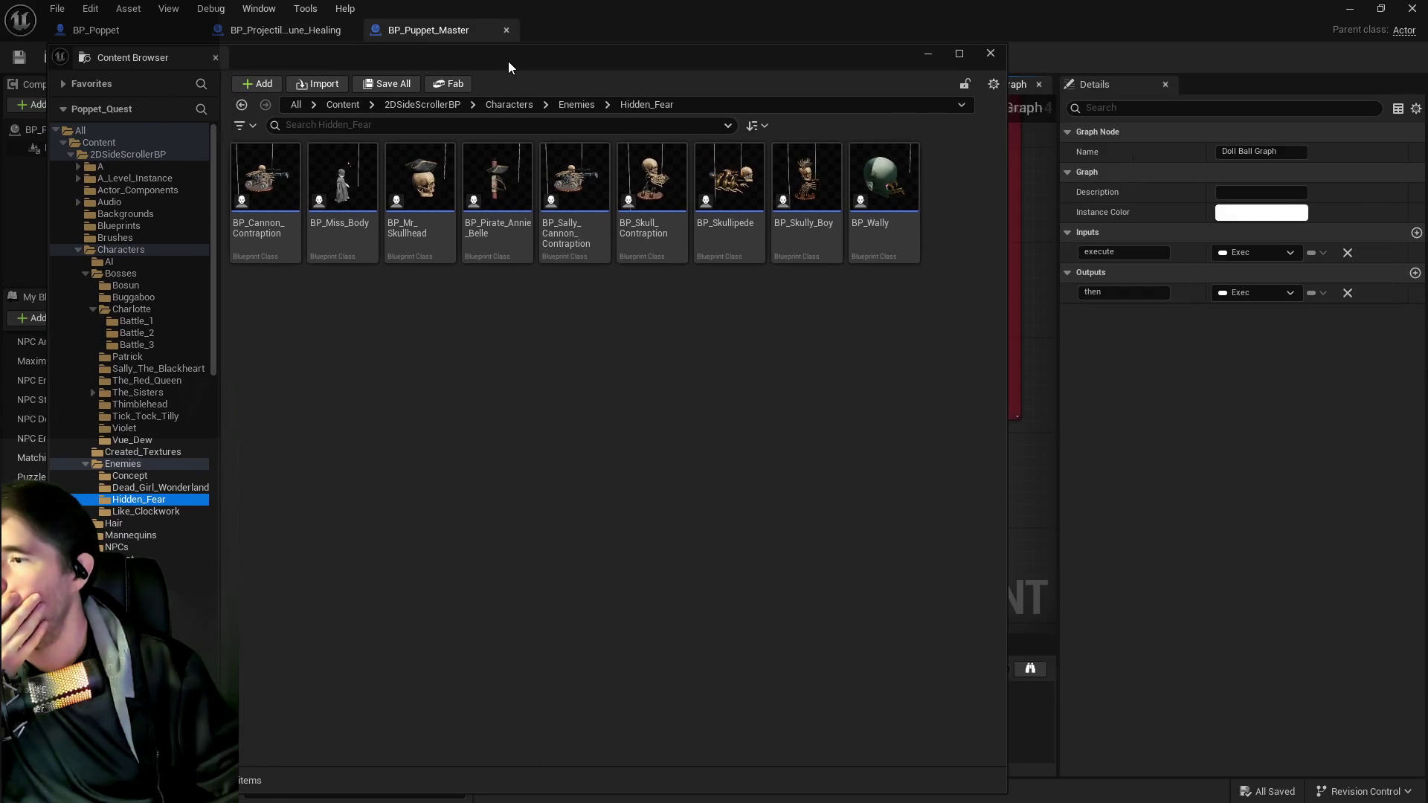
double_click(265, 190)
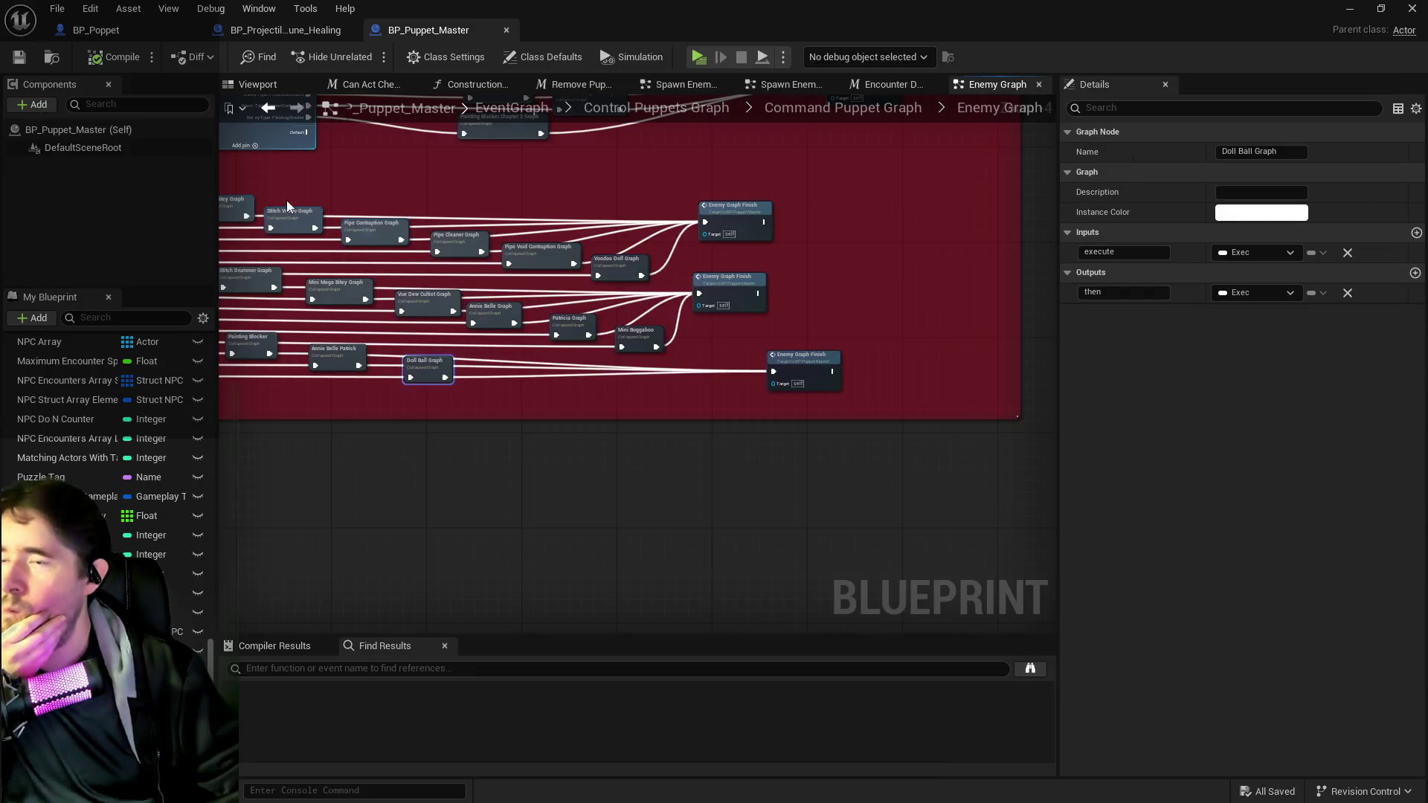
click(126, 317)
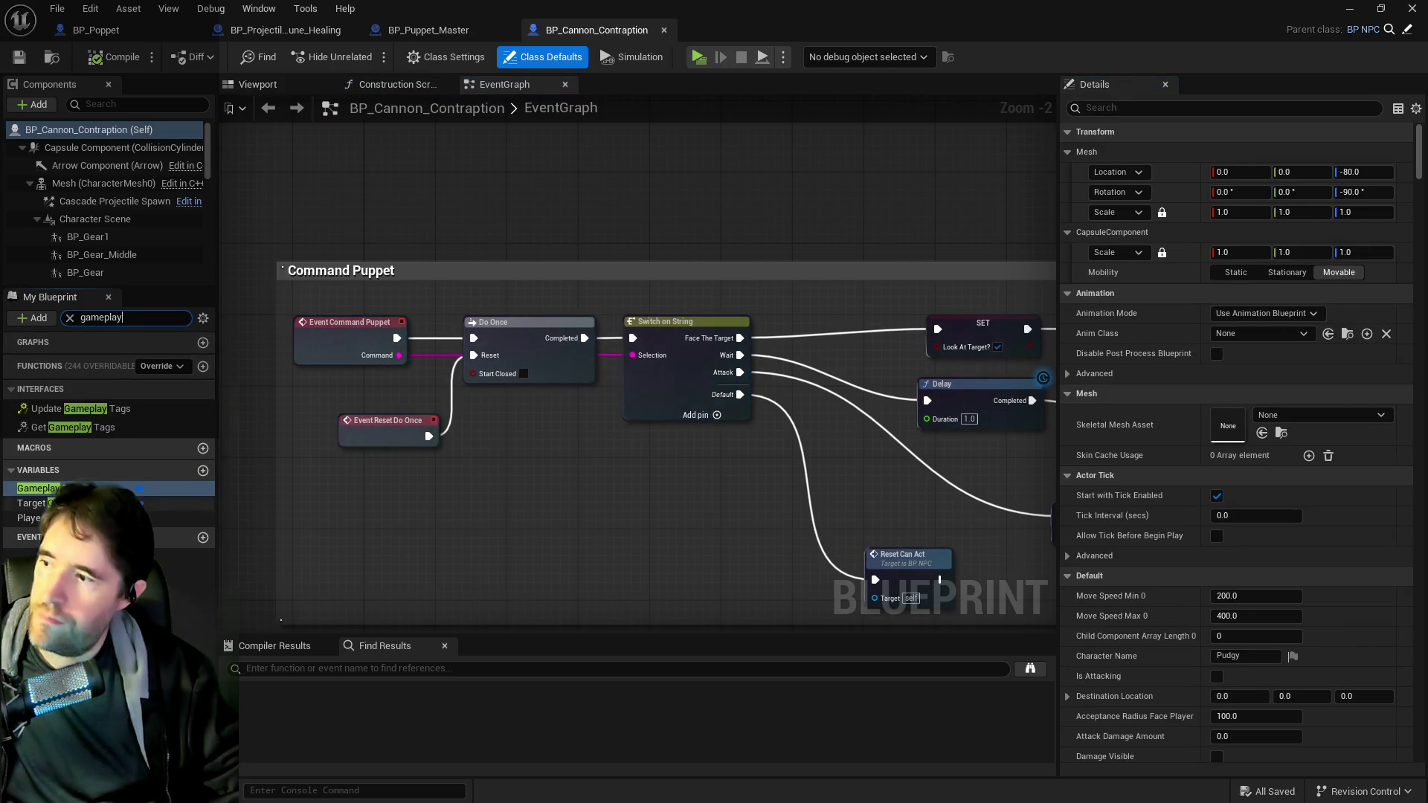
- Add Chapter.Chapter 2 to BP_Cannon_Contraption's Gameplay Tags variable default
click(111, 488)
click(1327, 439)
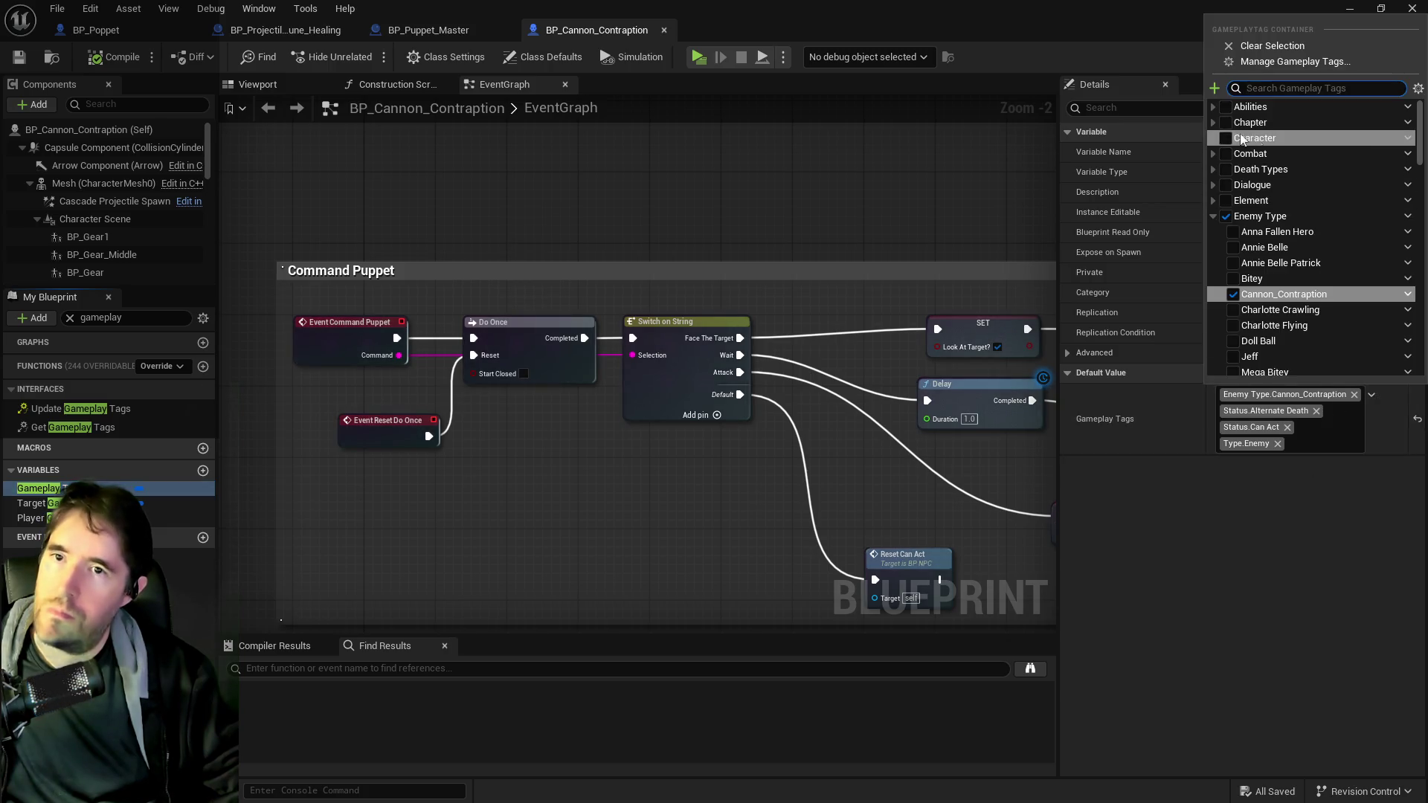
click(1212, 122)
click(1233, 153)
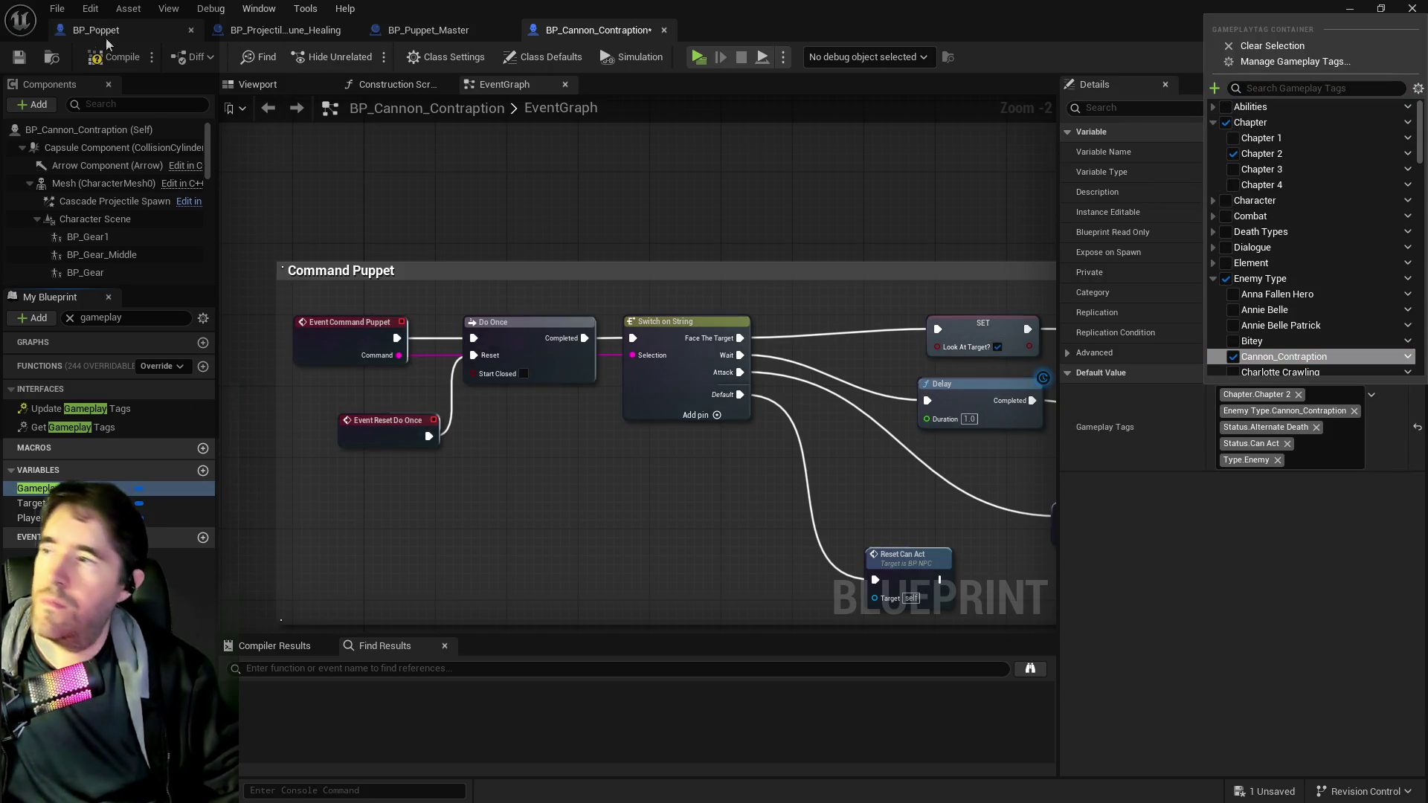
click(19, 57)
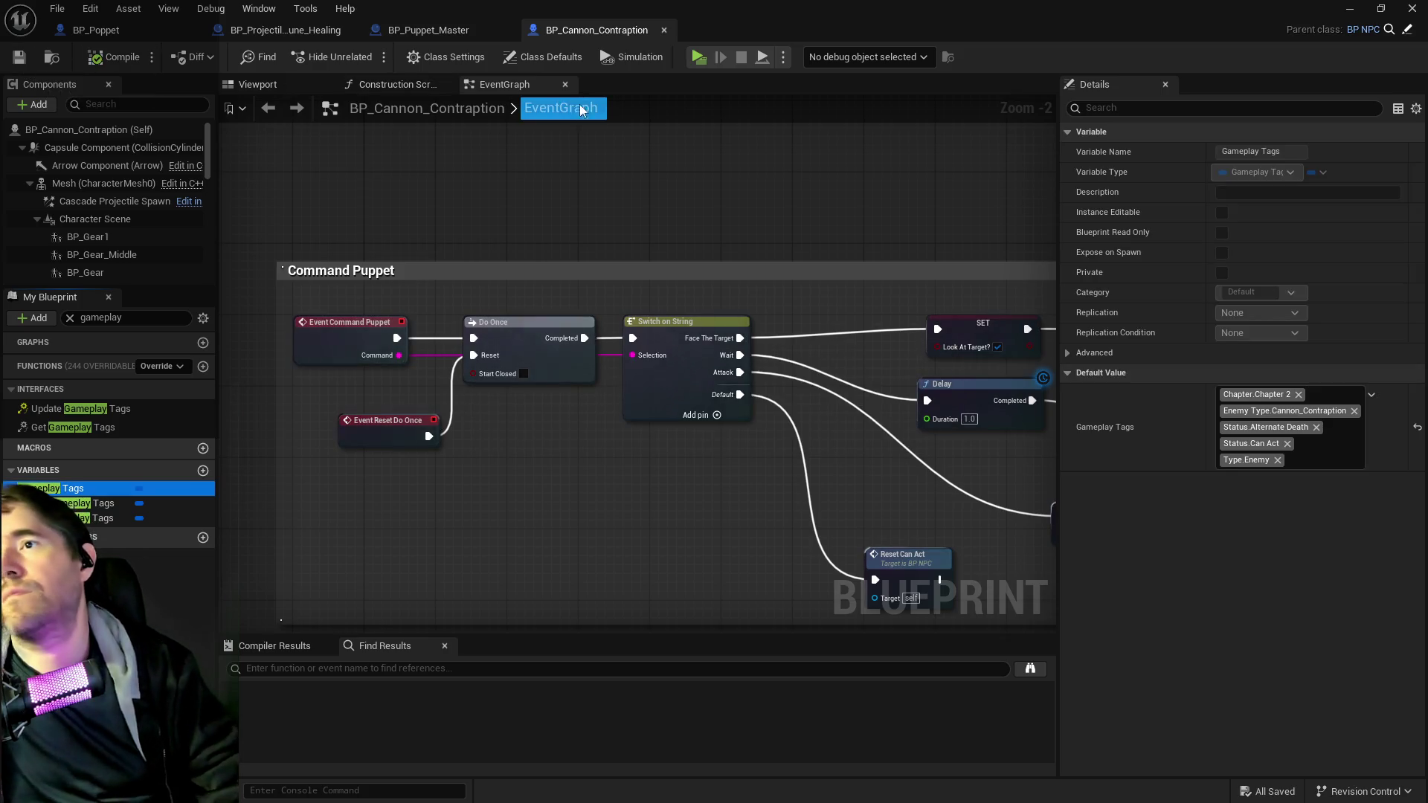
key(ctrl+b)
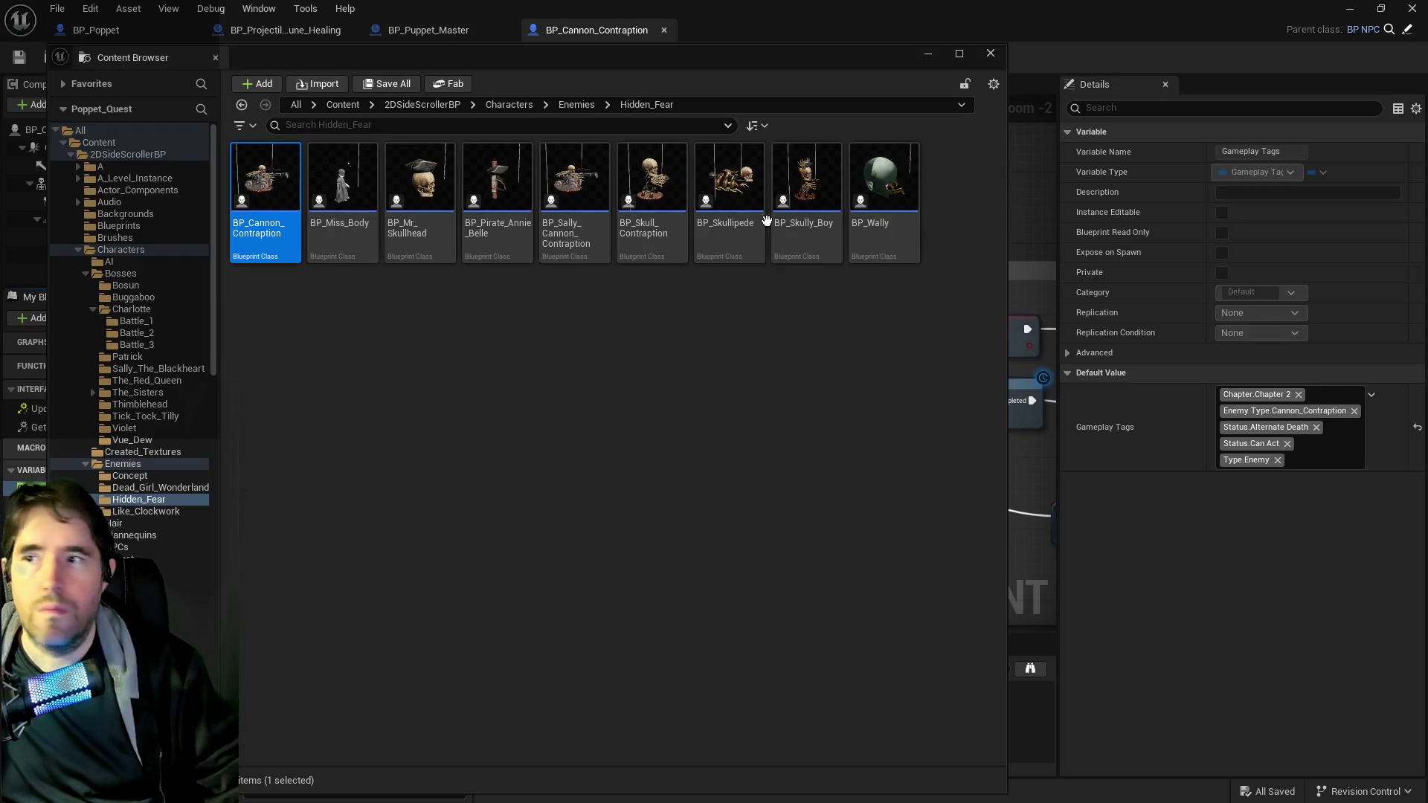
click(595, 34)
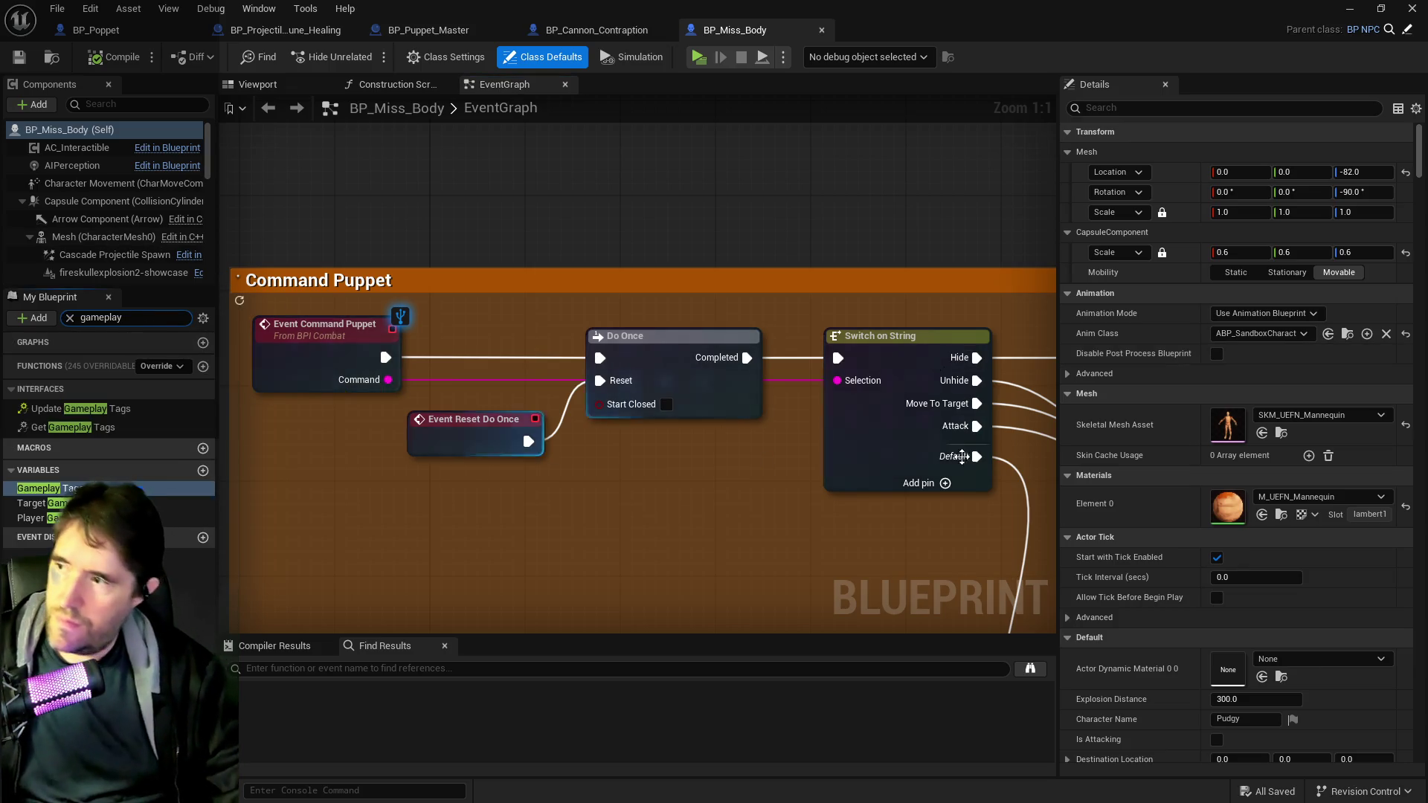
- Tick Chapter.Chapter 2 in BP_Miss_Body's Gameplay Tags default, then compile and save
click(44, 488)
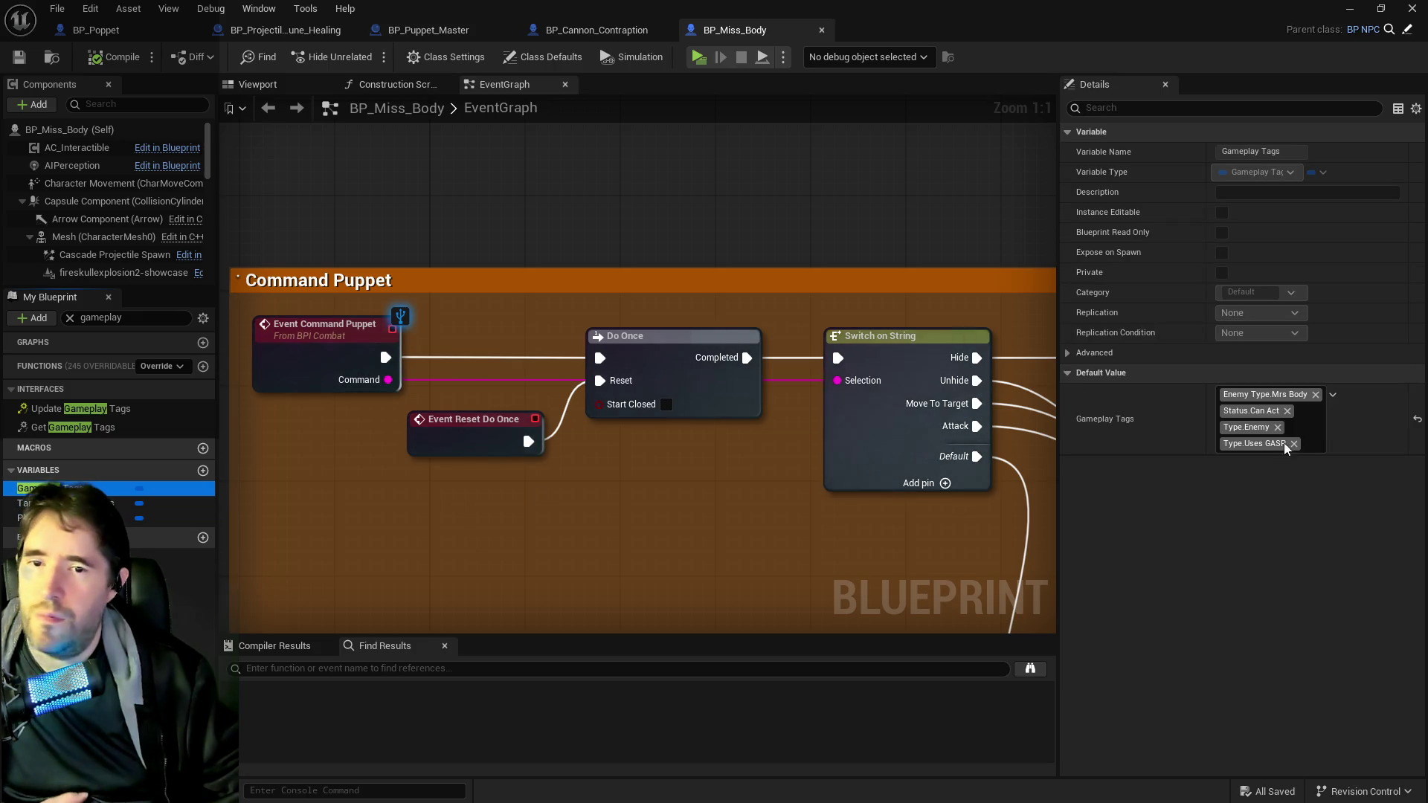
click(1332, 395)
scroll(1265, 223, up, 5)
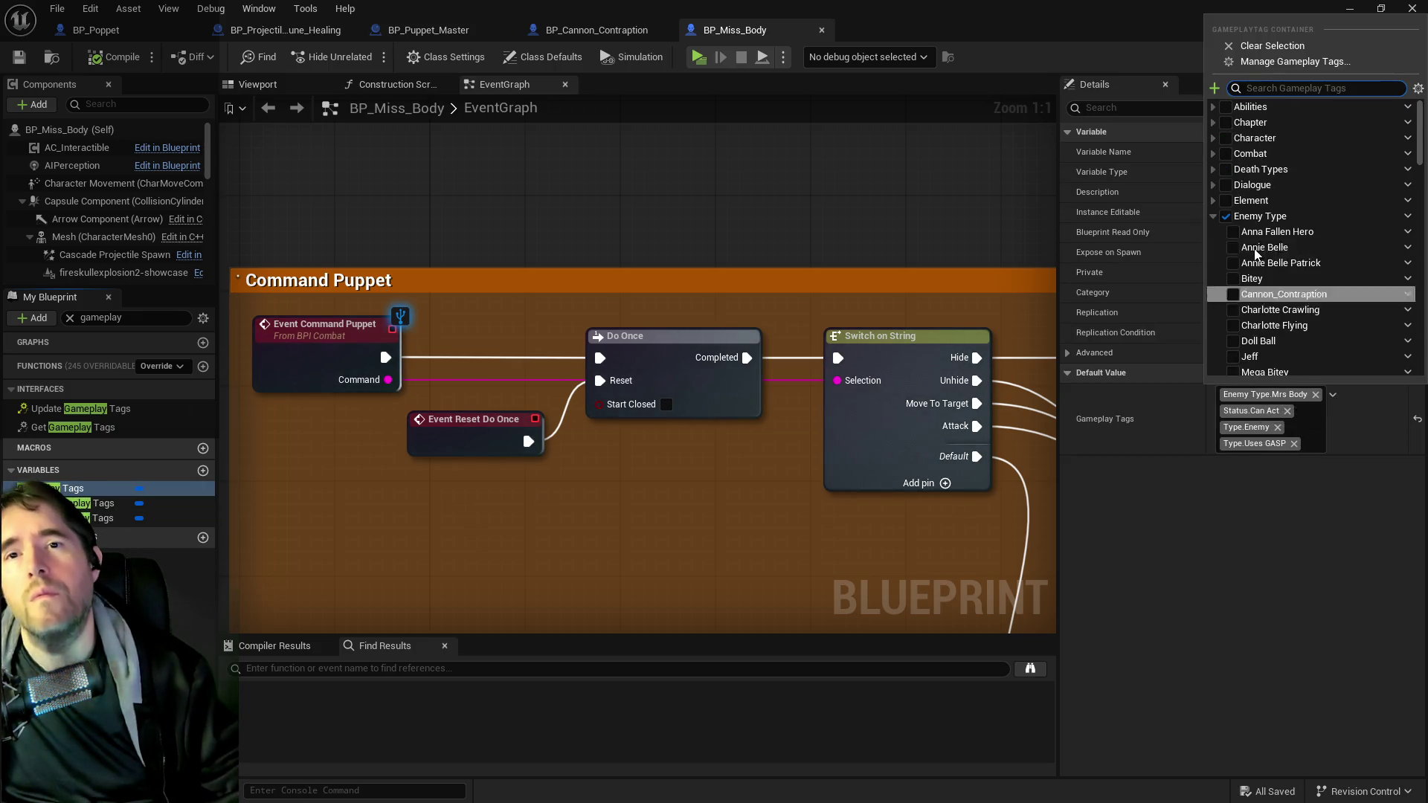
click(1214, 122)
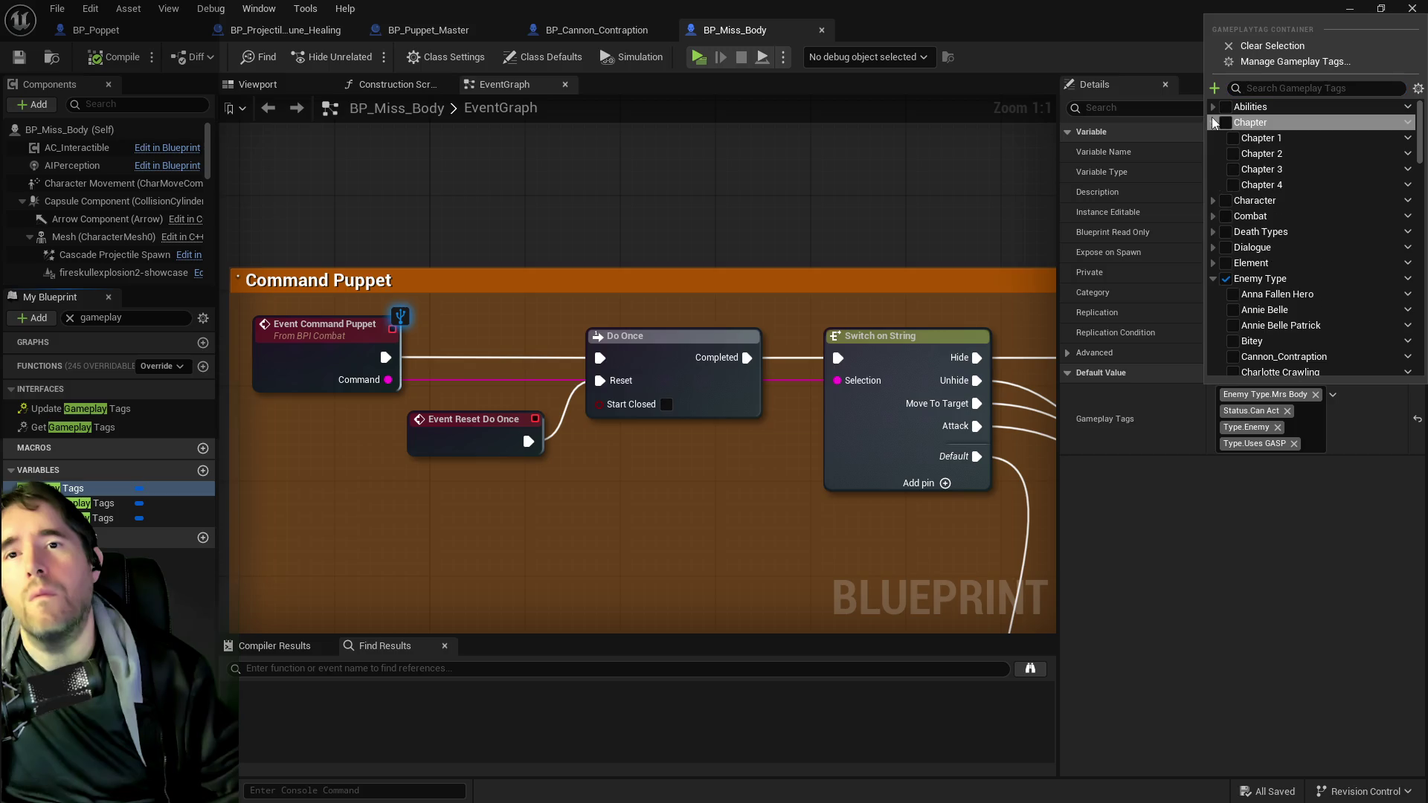
click(1234, 154)
click(115, 58)
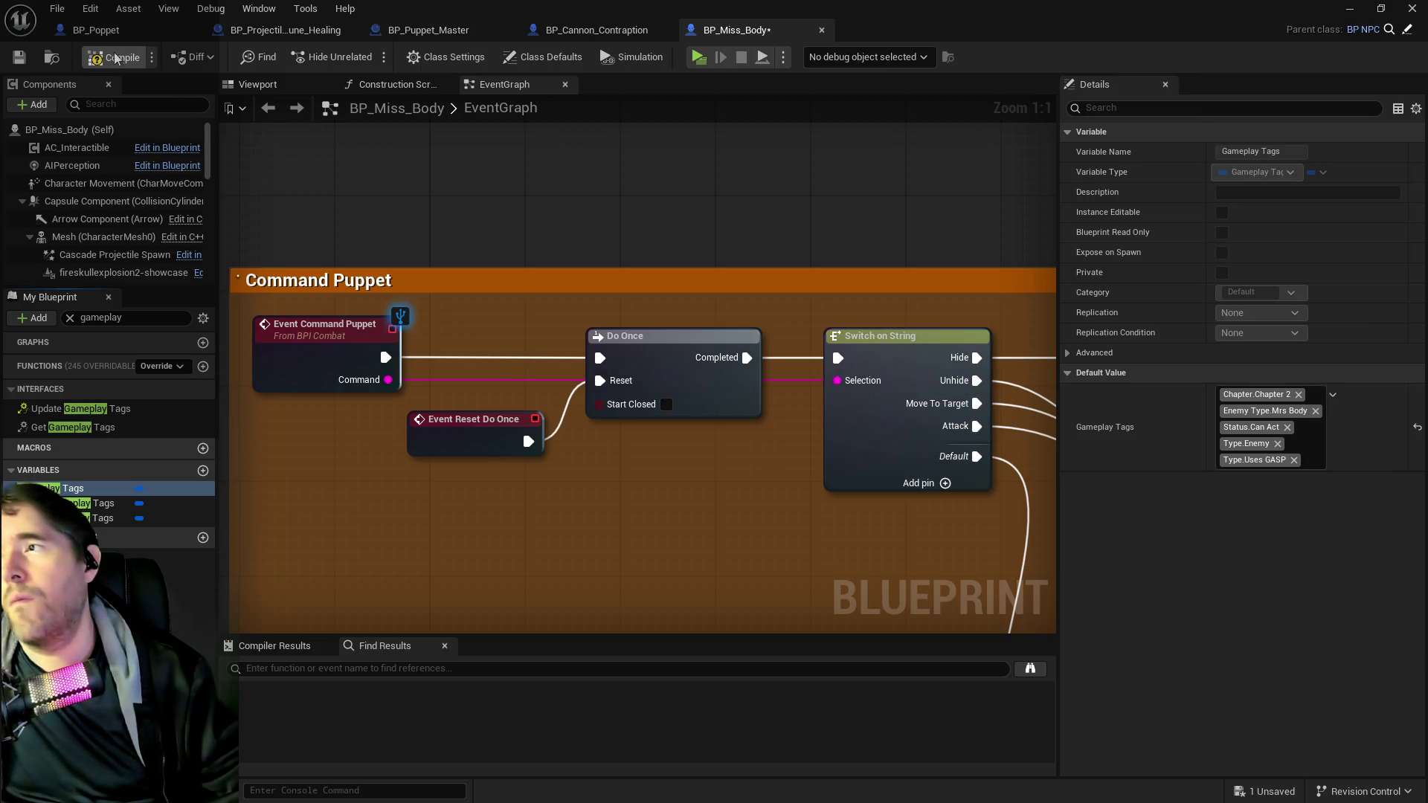
click(20, 59)
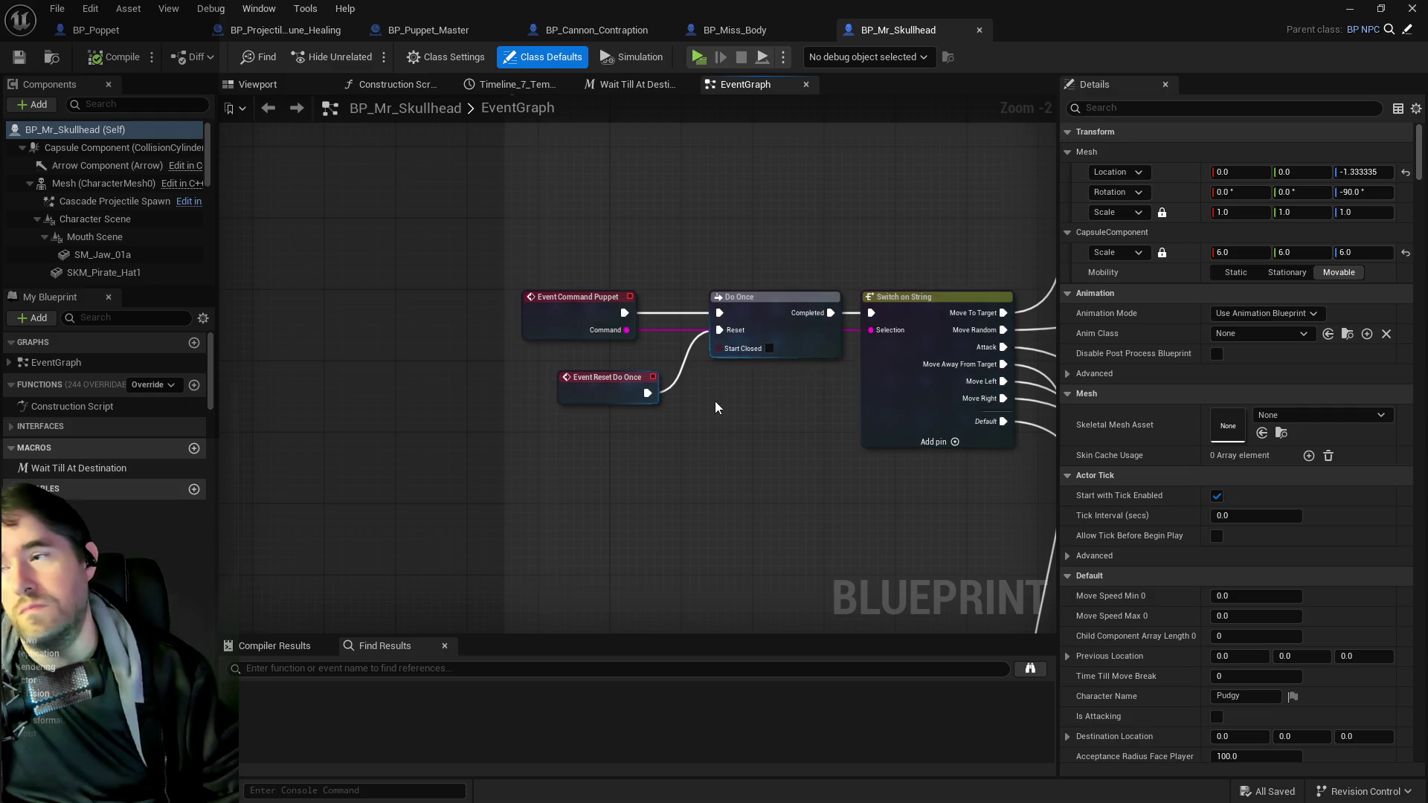
- Add Chapter.Chapter 2 to BP_Mr_Skullhead's Gameplay Tags and save it
text(gameplay)
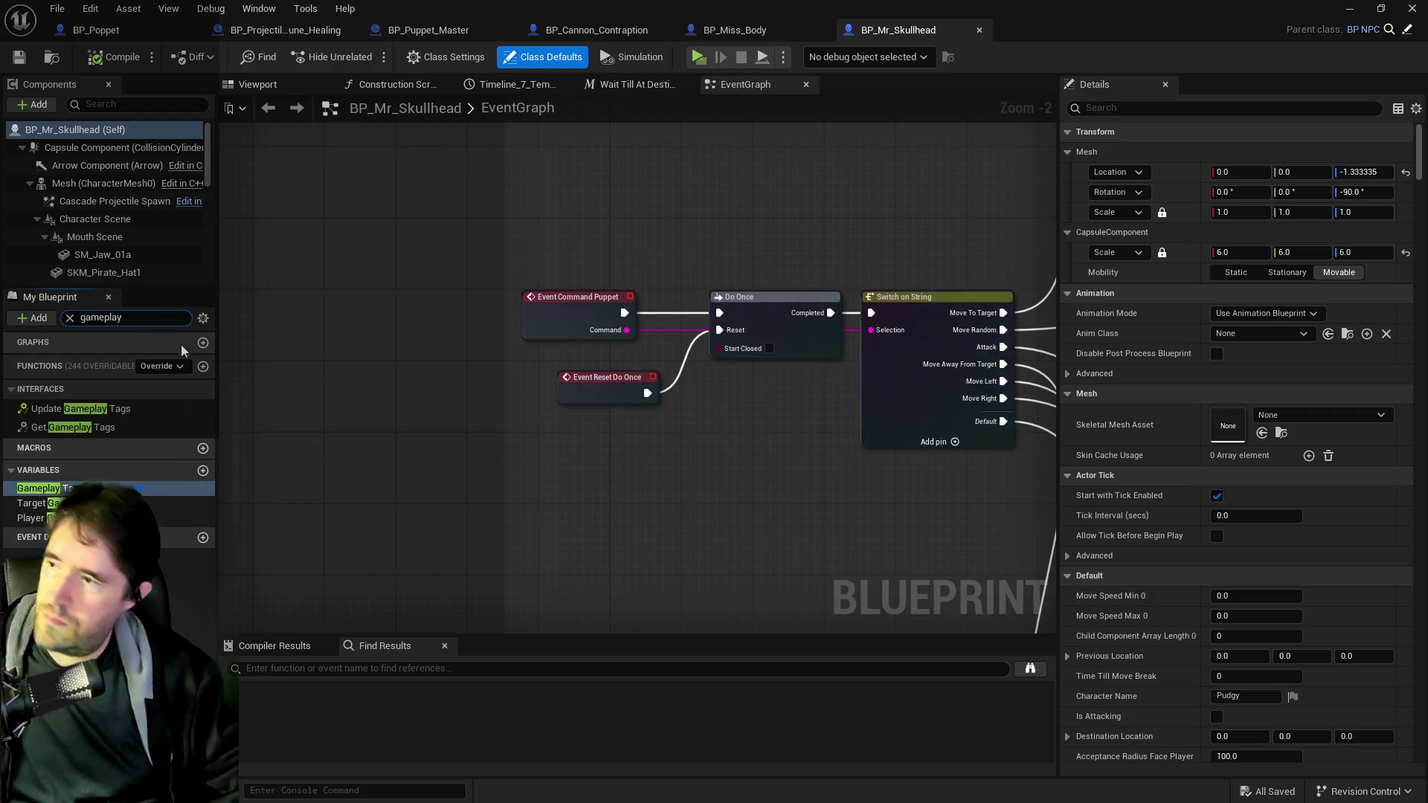
click(44, 488)
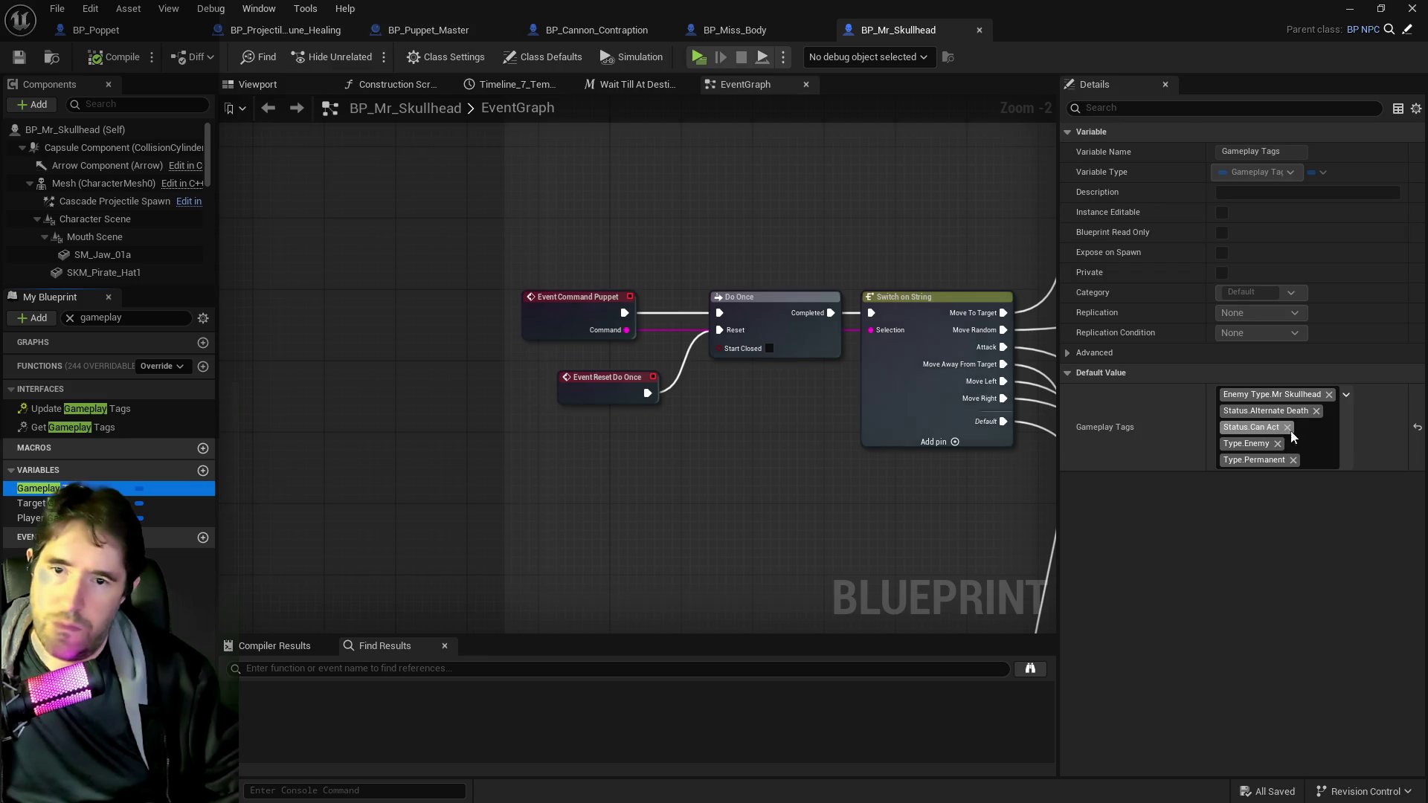
click(1346, 395)
scroll(1257, 205, up, 3)
scroll(1258, 205, up, 3)
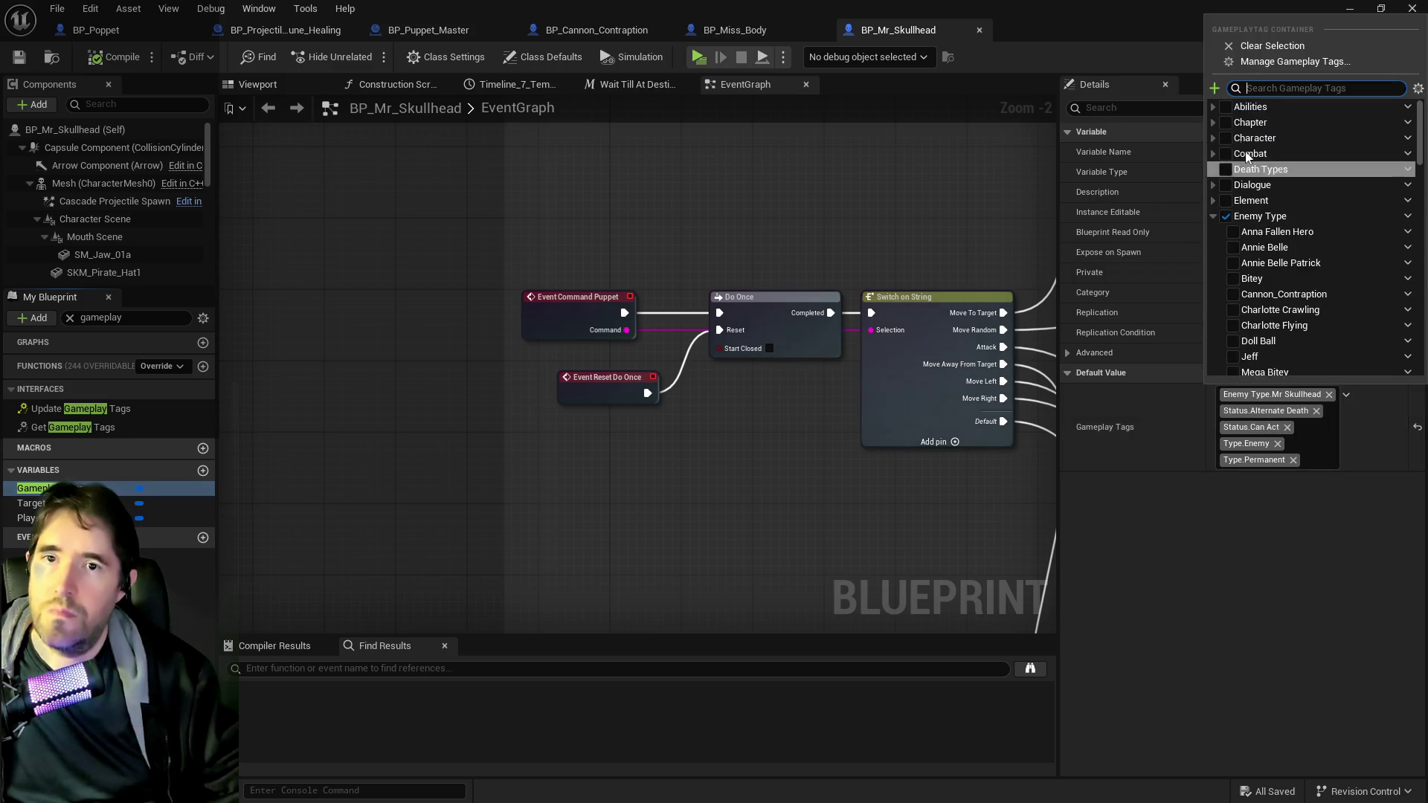
click(1234, 154)
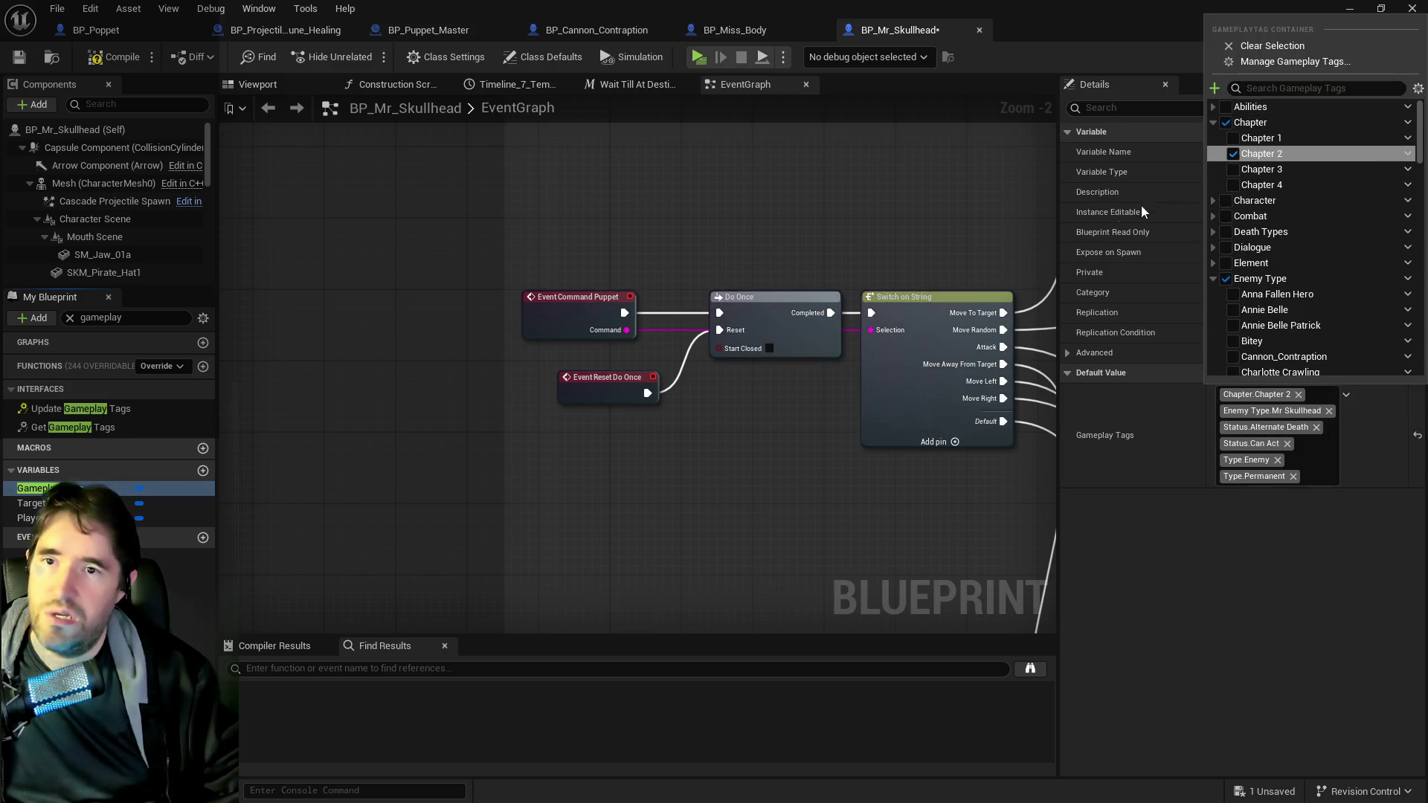
click(65, 71)
click(20, 59)
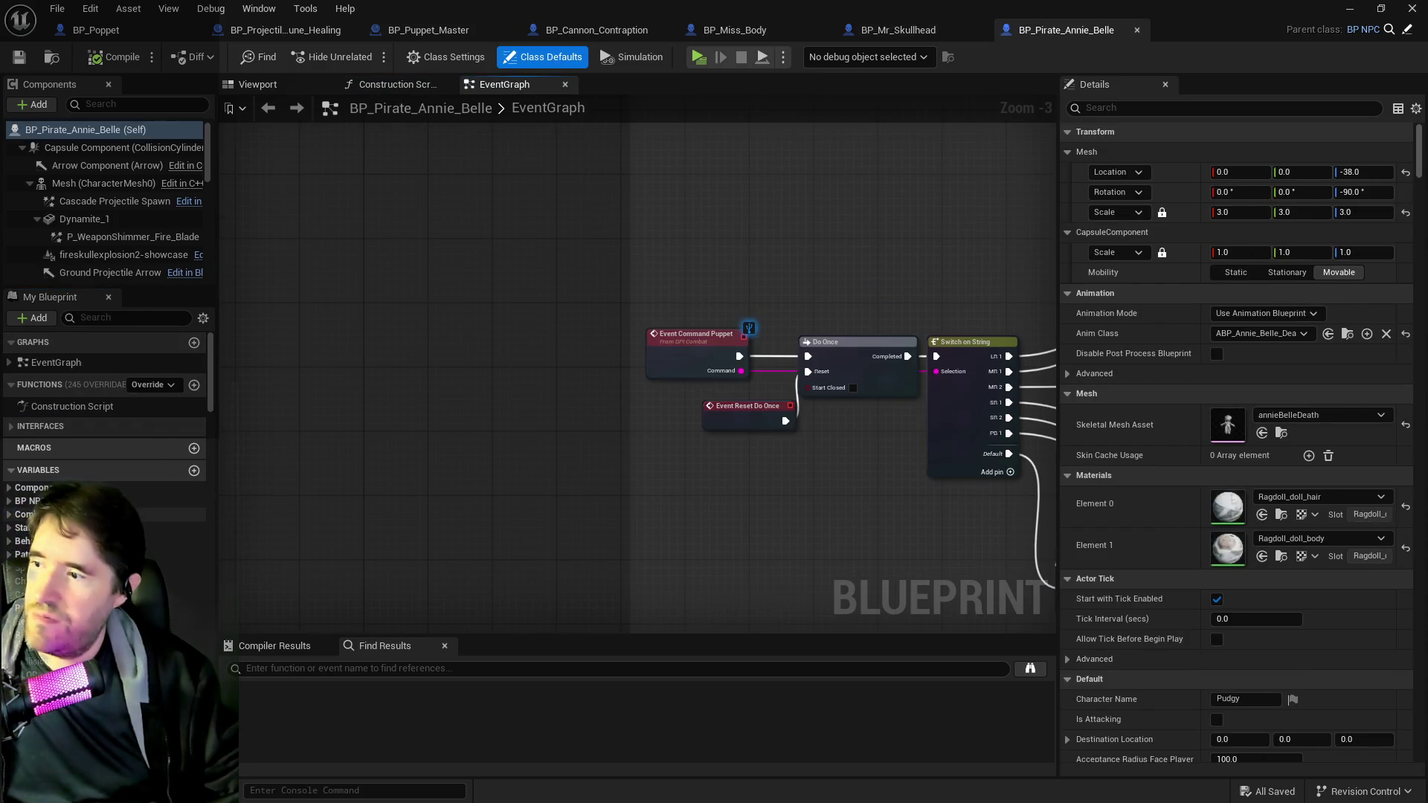
- Add Chapter.Chapter 2 to BP_Pirate_Annie_Belle's Gameplay Tags default
text(gameplay)
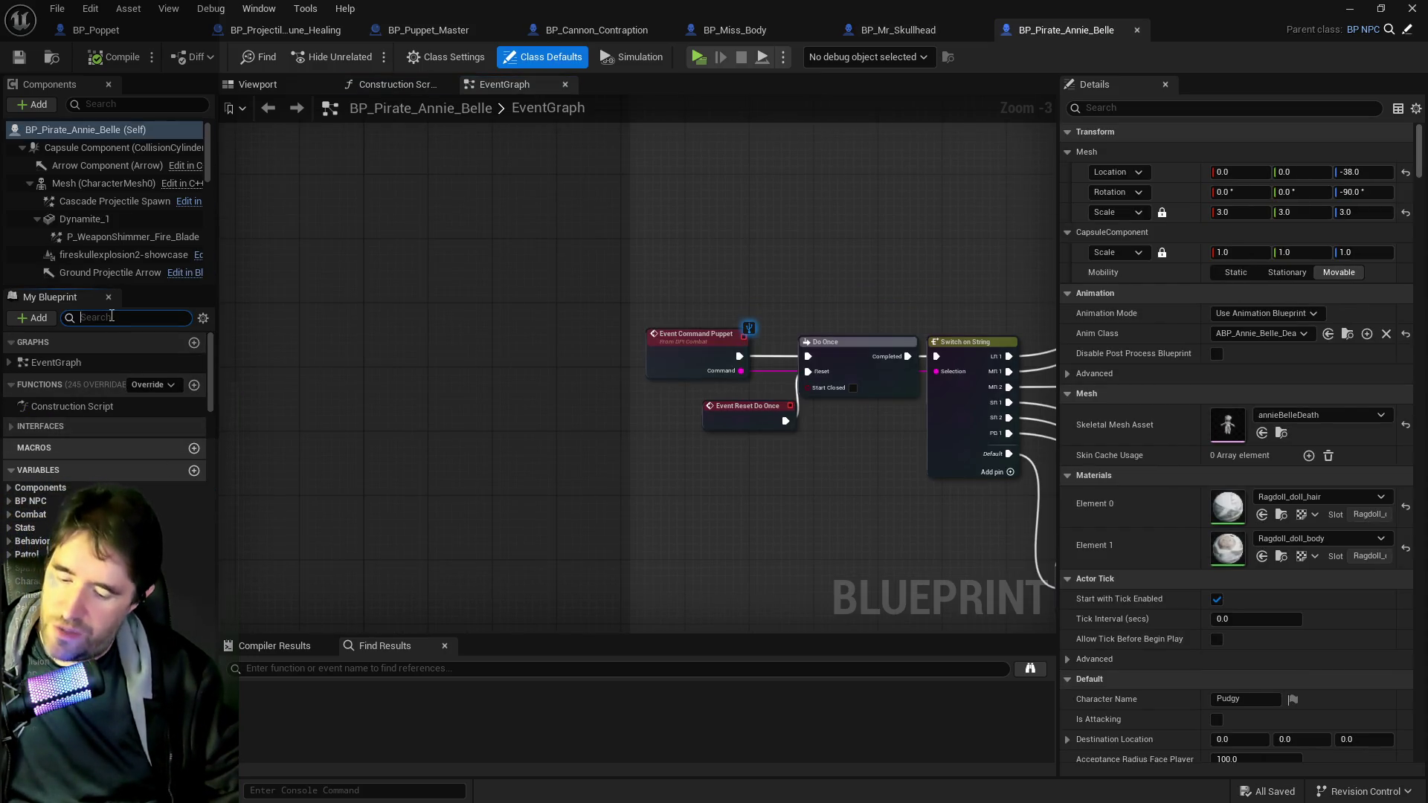
click(37, 488)
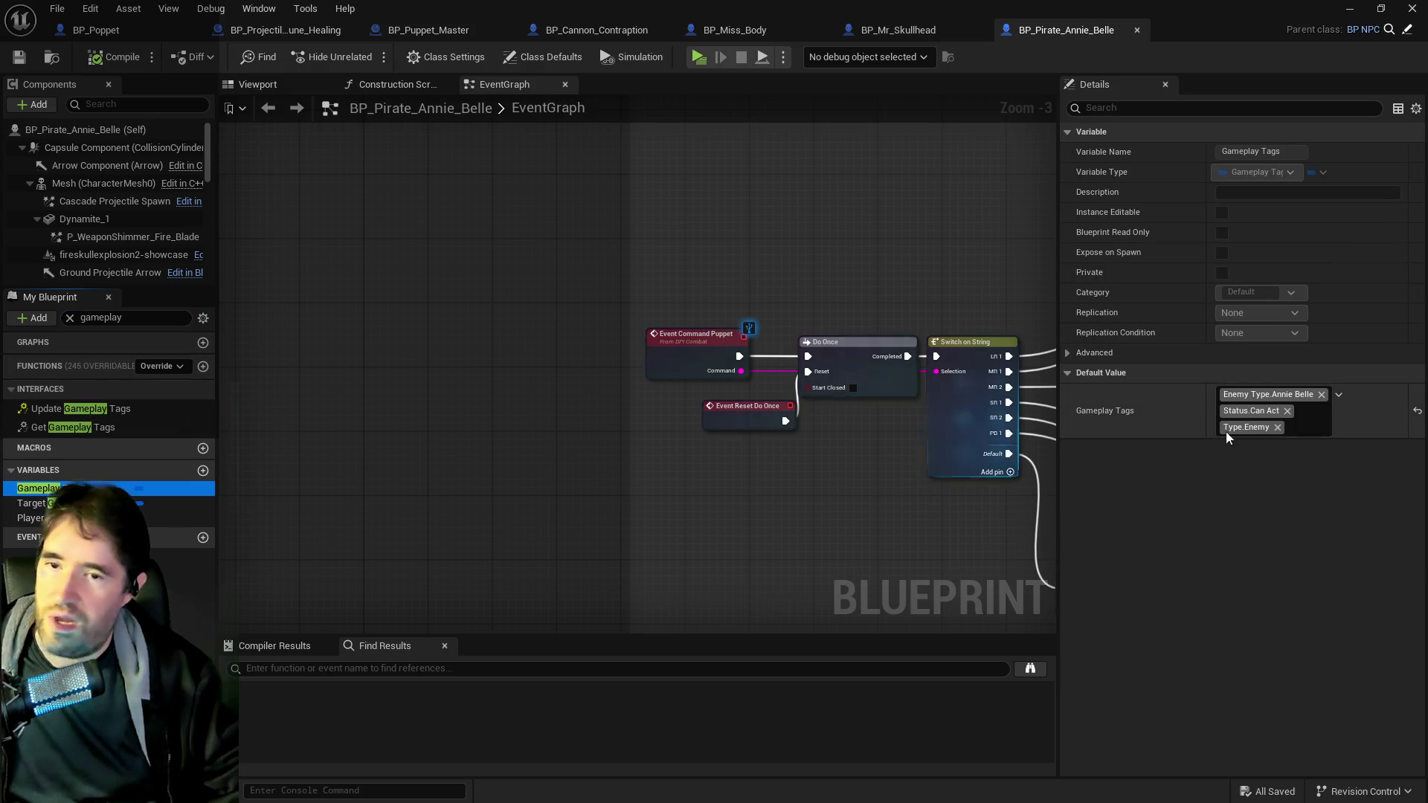
click(1315, 423)
click(1213, 122)
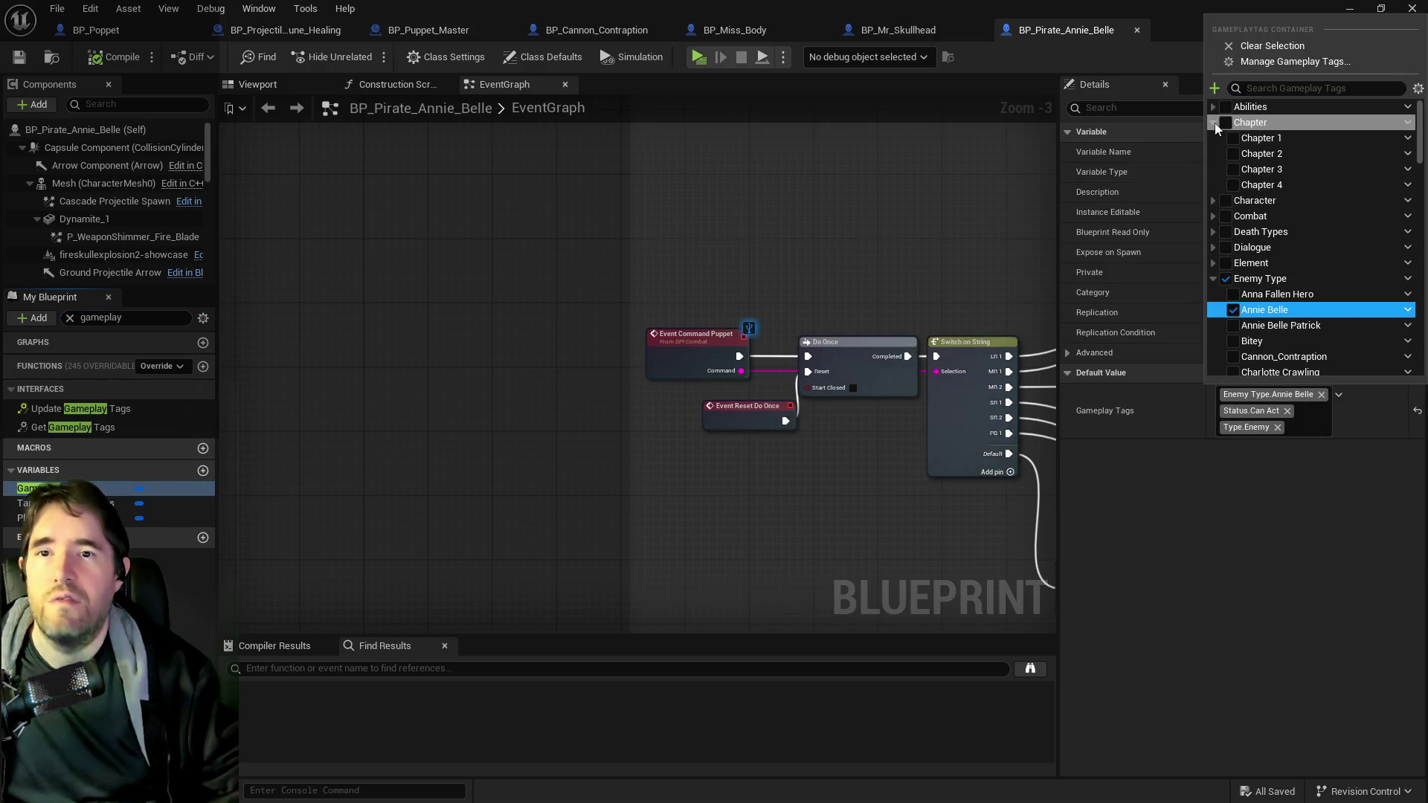
click(1233, 153)
click(117, 64)
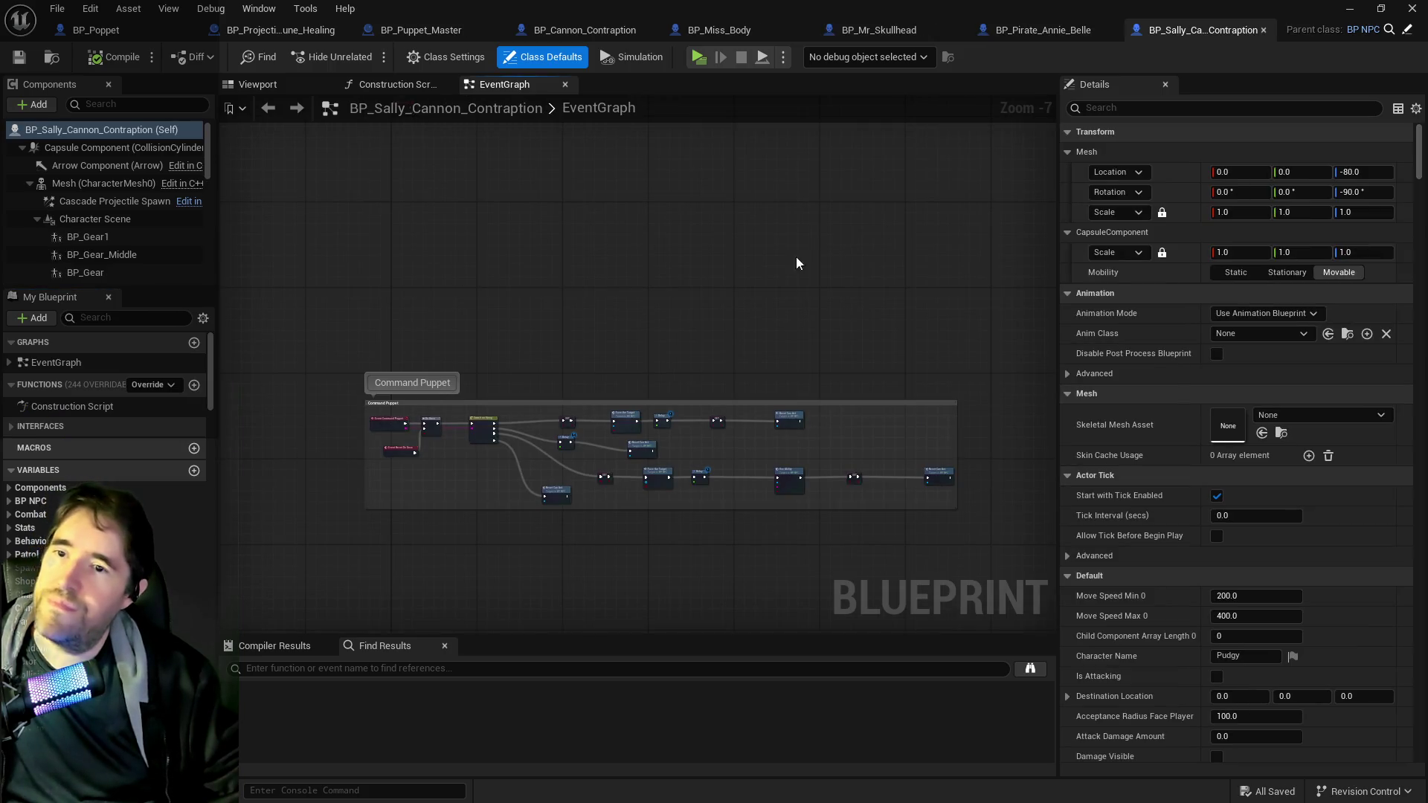
- Add Chapter.Chapter 2 to BP_Sally_Cannon_Contraption's Gameplay Tags, then compile and save
click(119, 318)
text(gameplay)
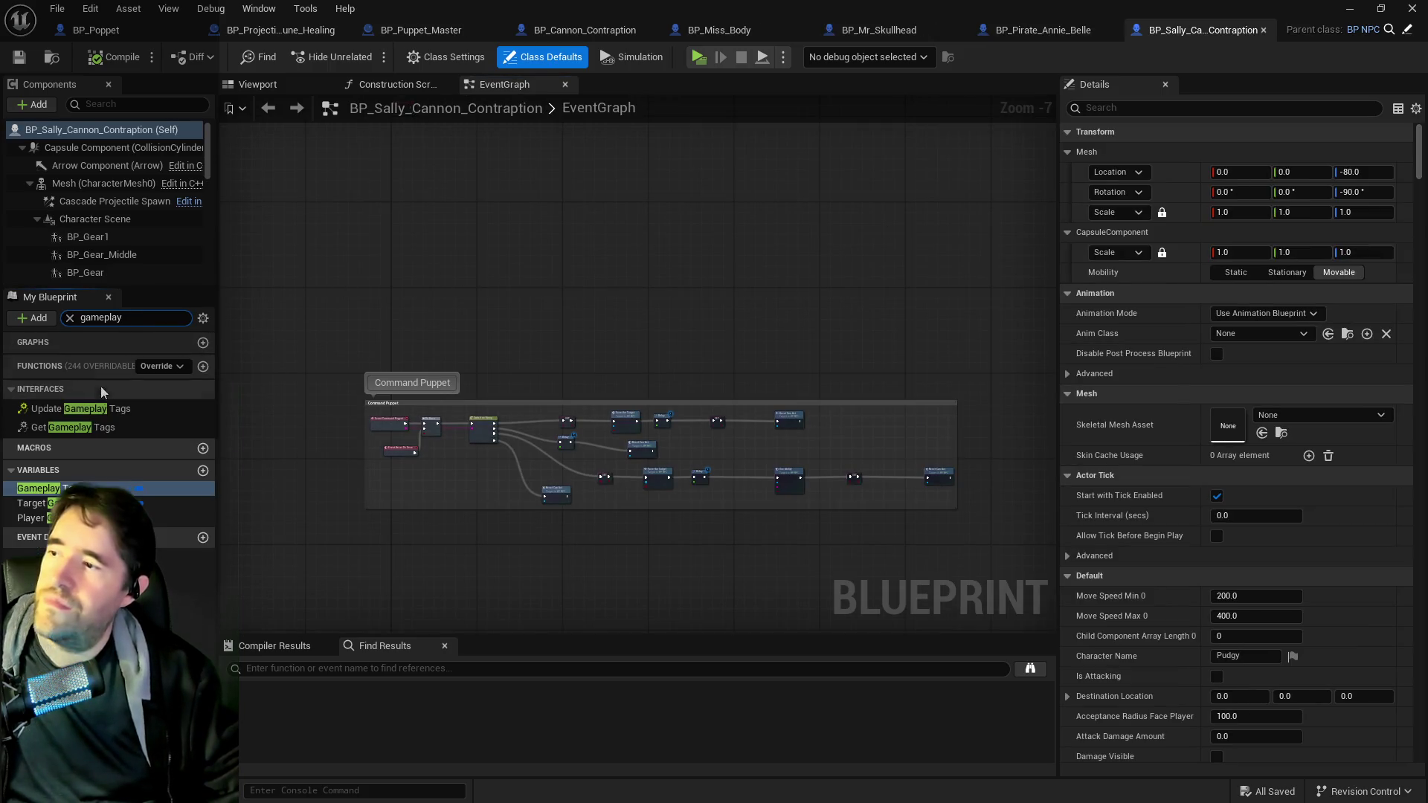
click(34, 503)
click(33, 488)
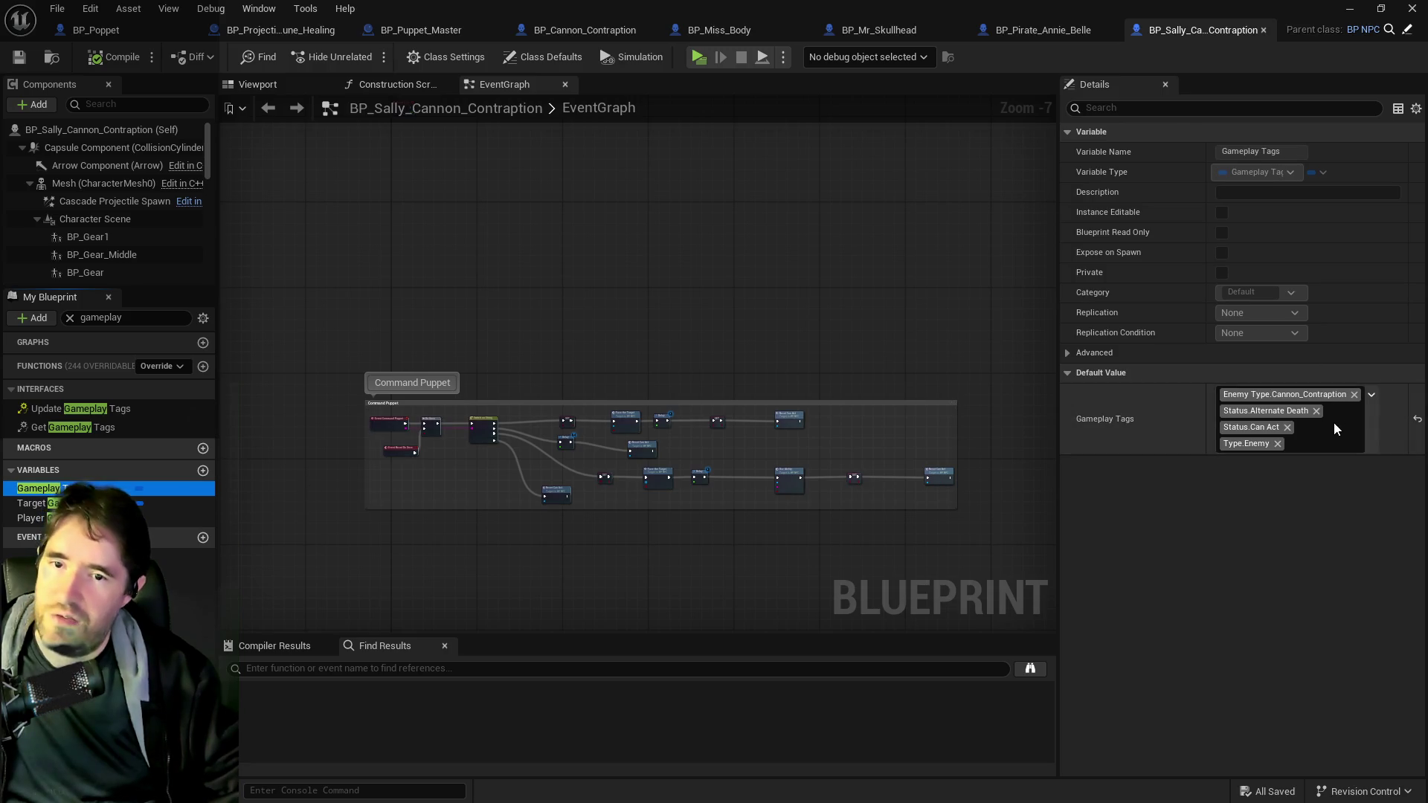
click(1371, 394)
click(1214, 122)
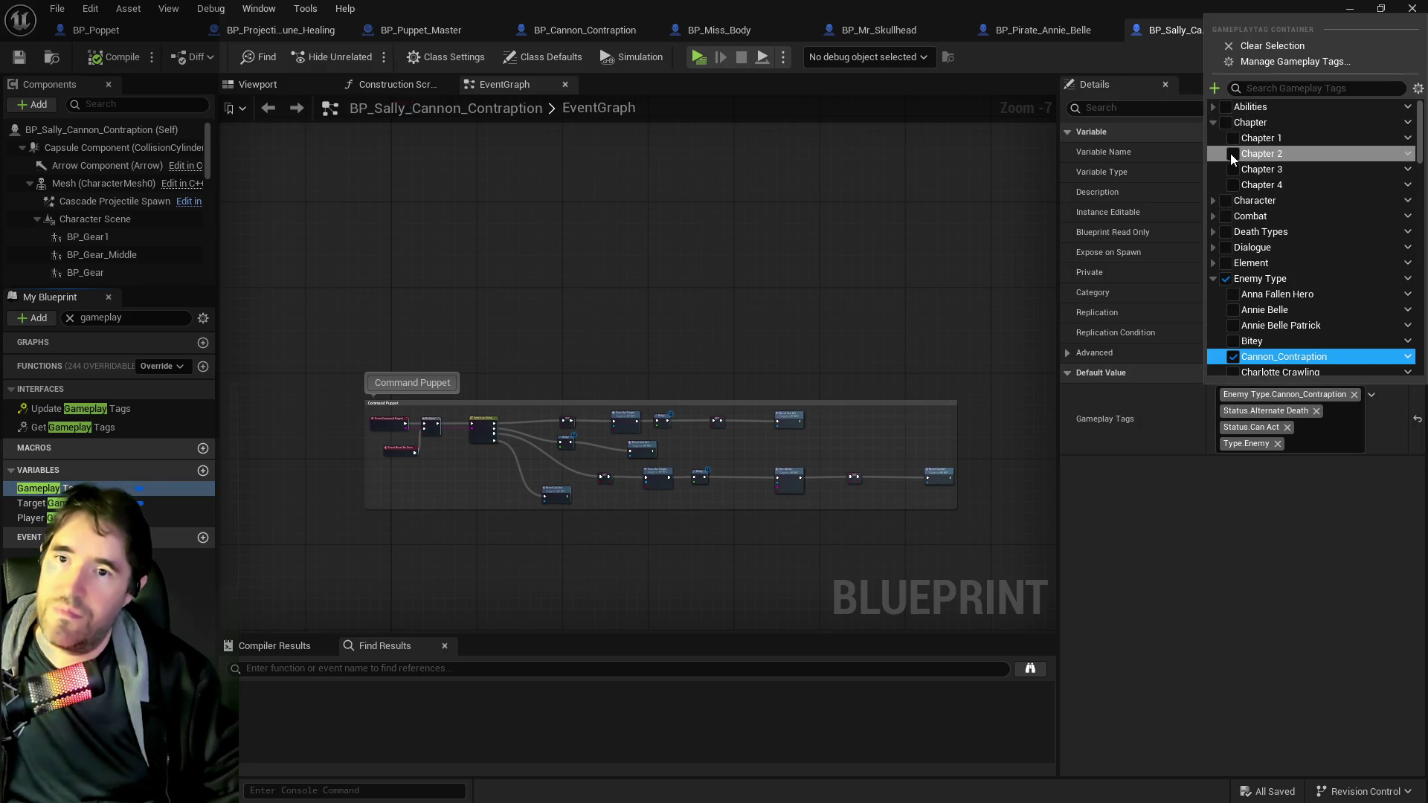
click(1232, 154)
click(75, 64)
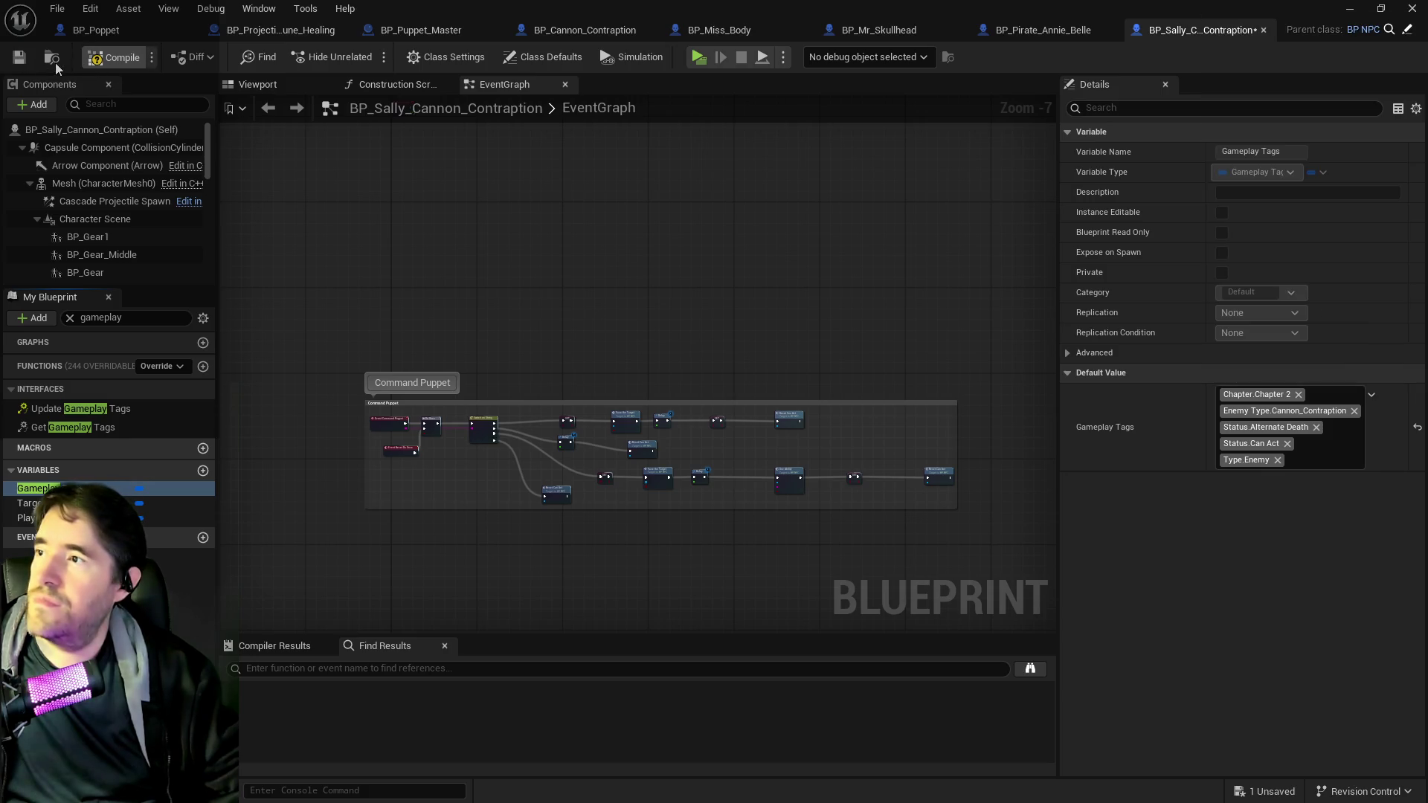
key(ctrl+s)
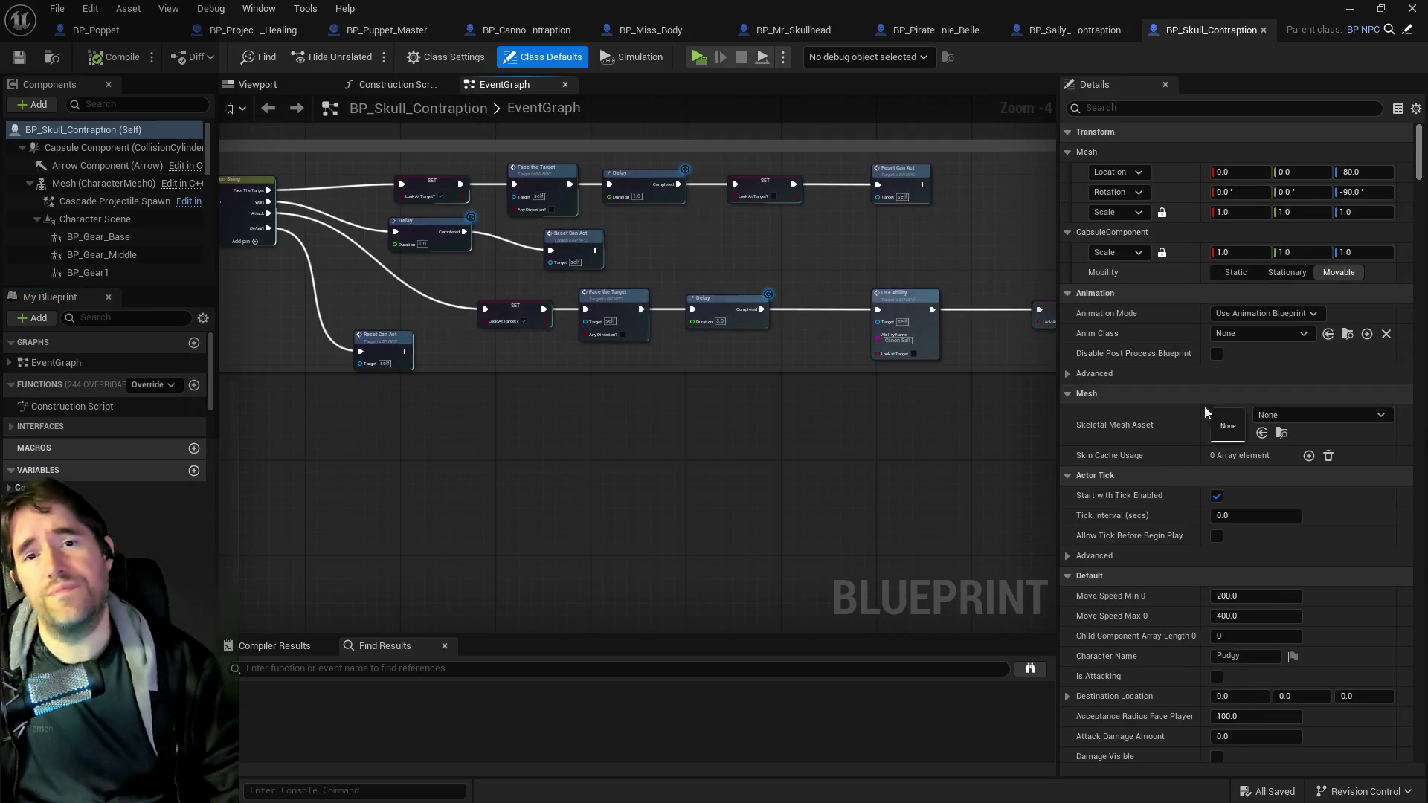
- Add Chapter.Chapter 2 to BP_Skull_Contraption's Gameplay Tags and save it
text(gameplay)
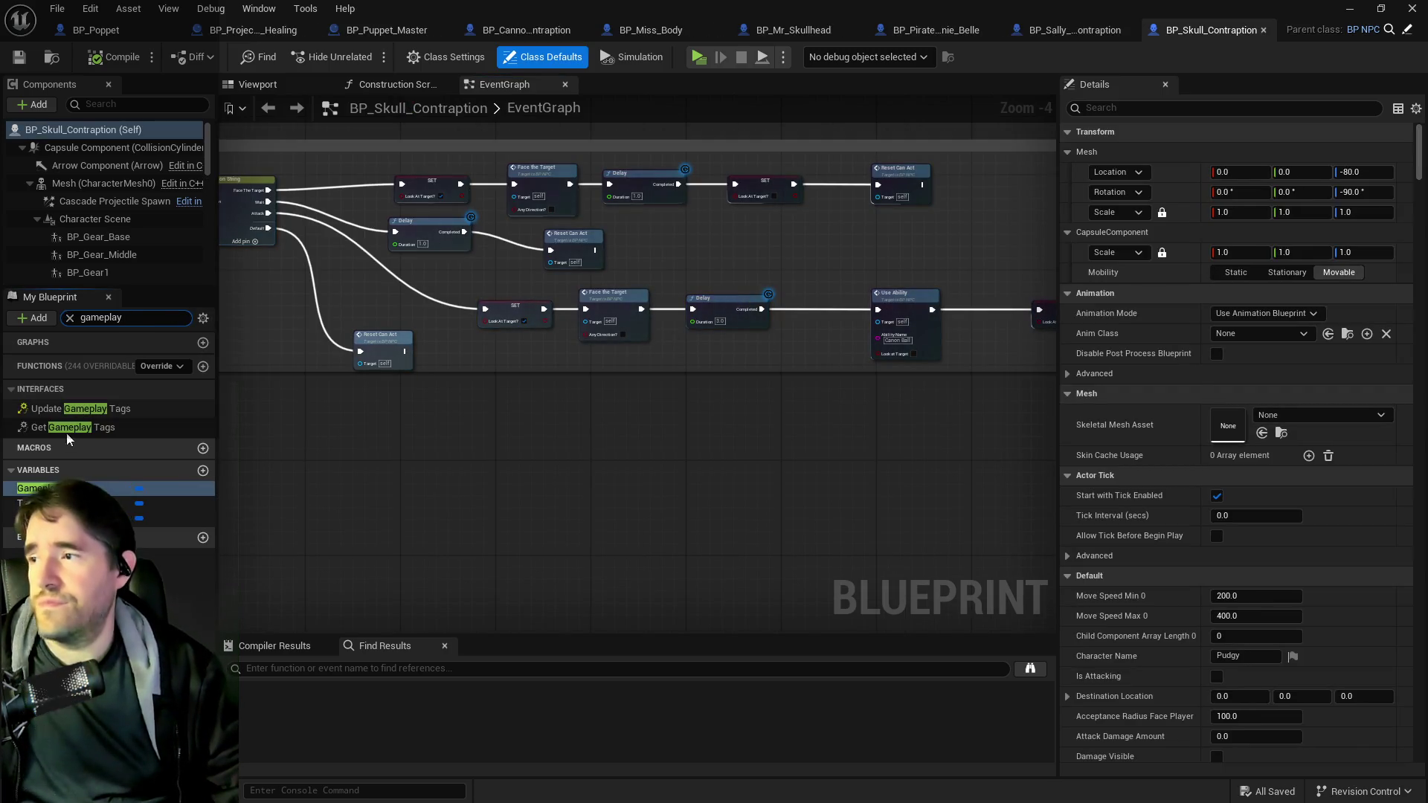
click(41, 488)
click(1328, 439)
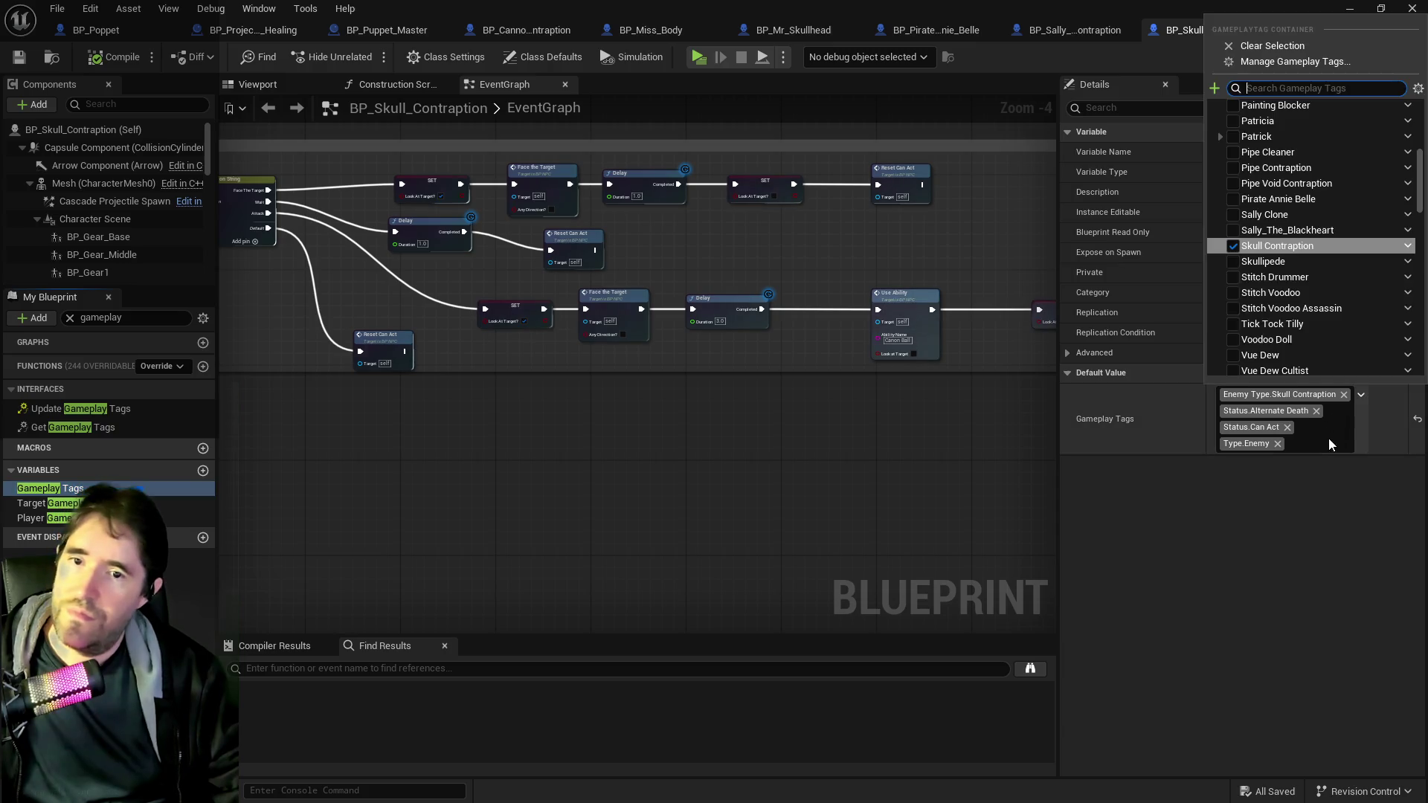
scroll(1252, 253, up, 5)
scroll(1252, 253, up, 4)
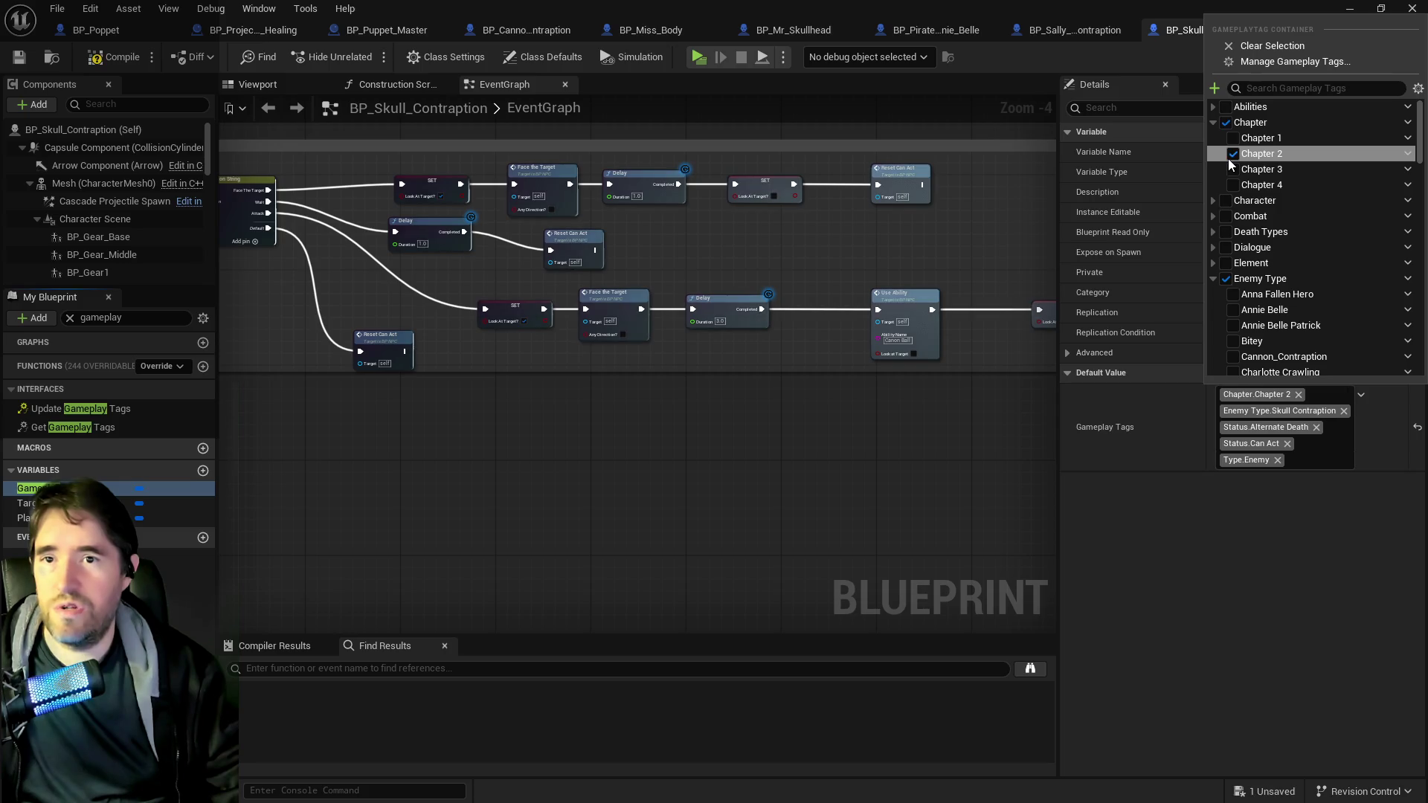
click(1232, 154)
click(19, 57)
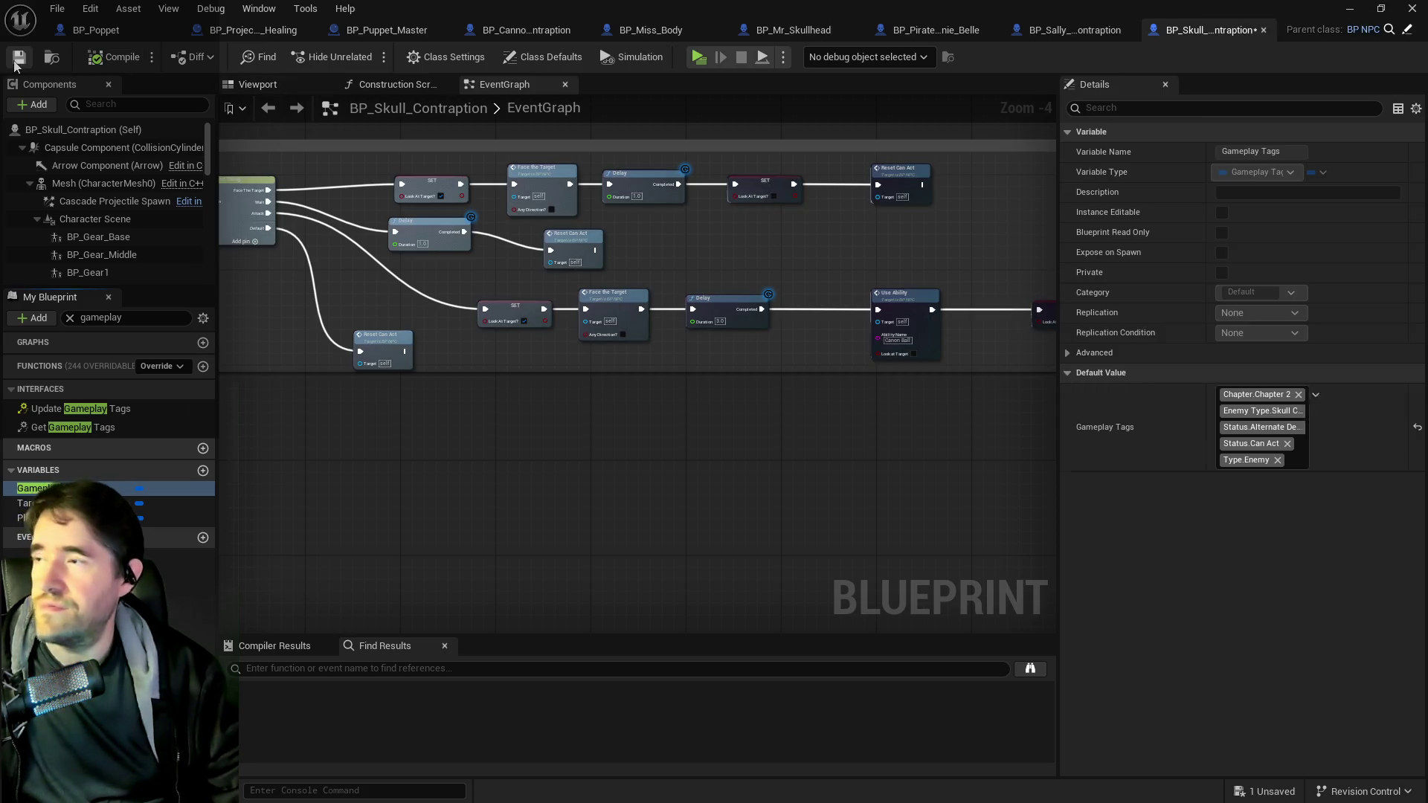
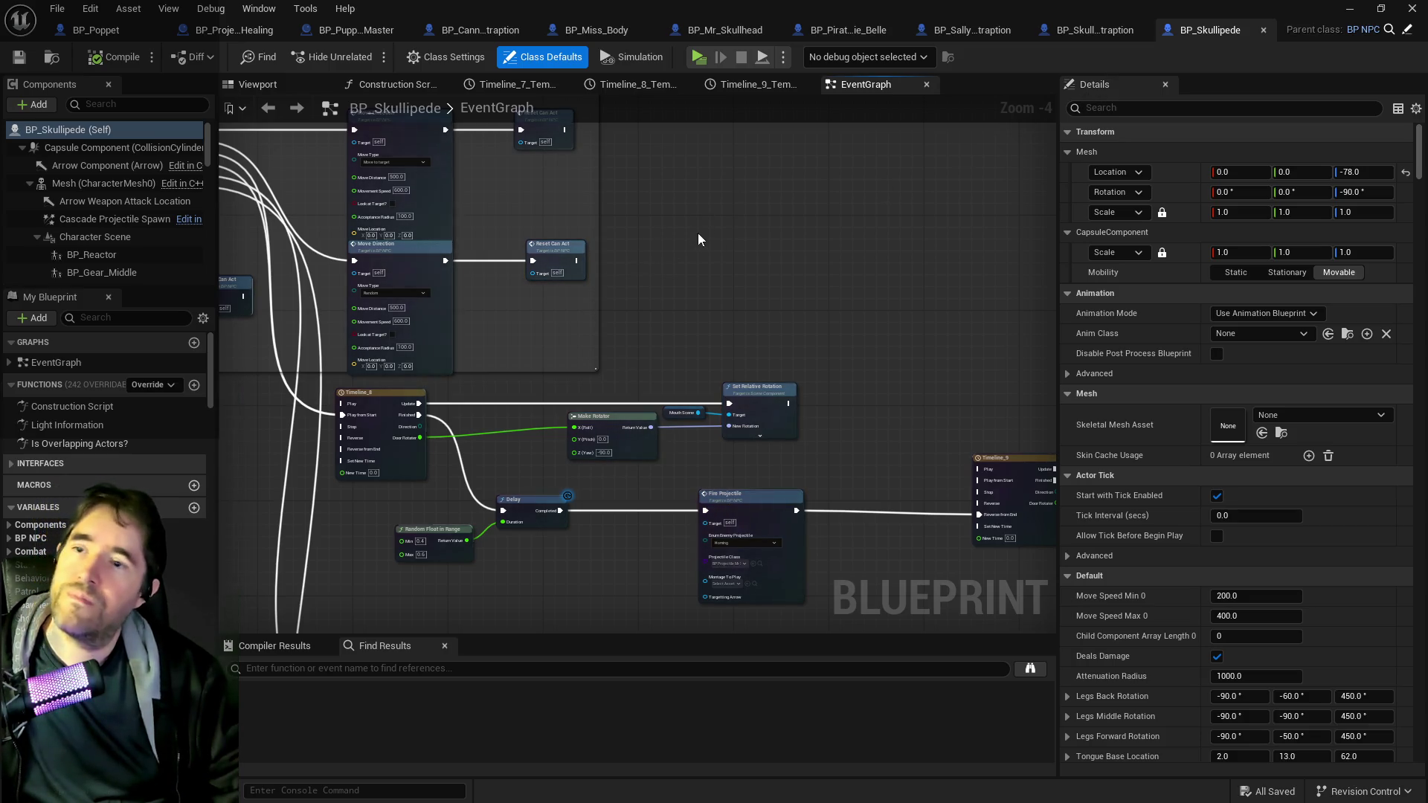
- Check Chapter > Chapter 2 in BP_Skullipede's Gameplay Tags defaults, then compile and save
click(118, 318)
click(37, 489)
click(1253, 451)
scroll(1264, 223, down, 5)
scroll(1250, 215, up, 5)
click(1214, 124)
click(1232, 154)
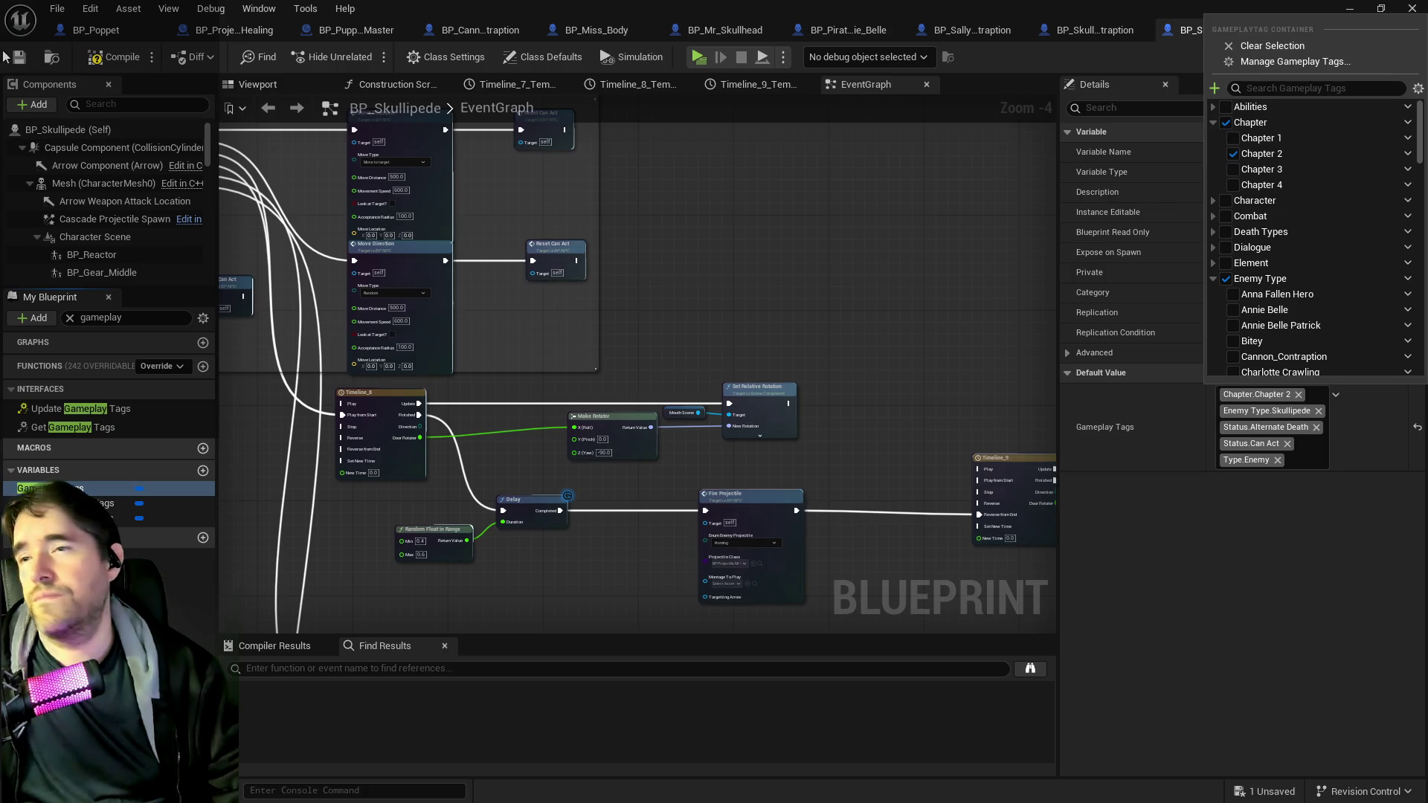
click(102, 62)
click(20, 59)
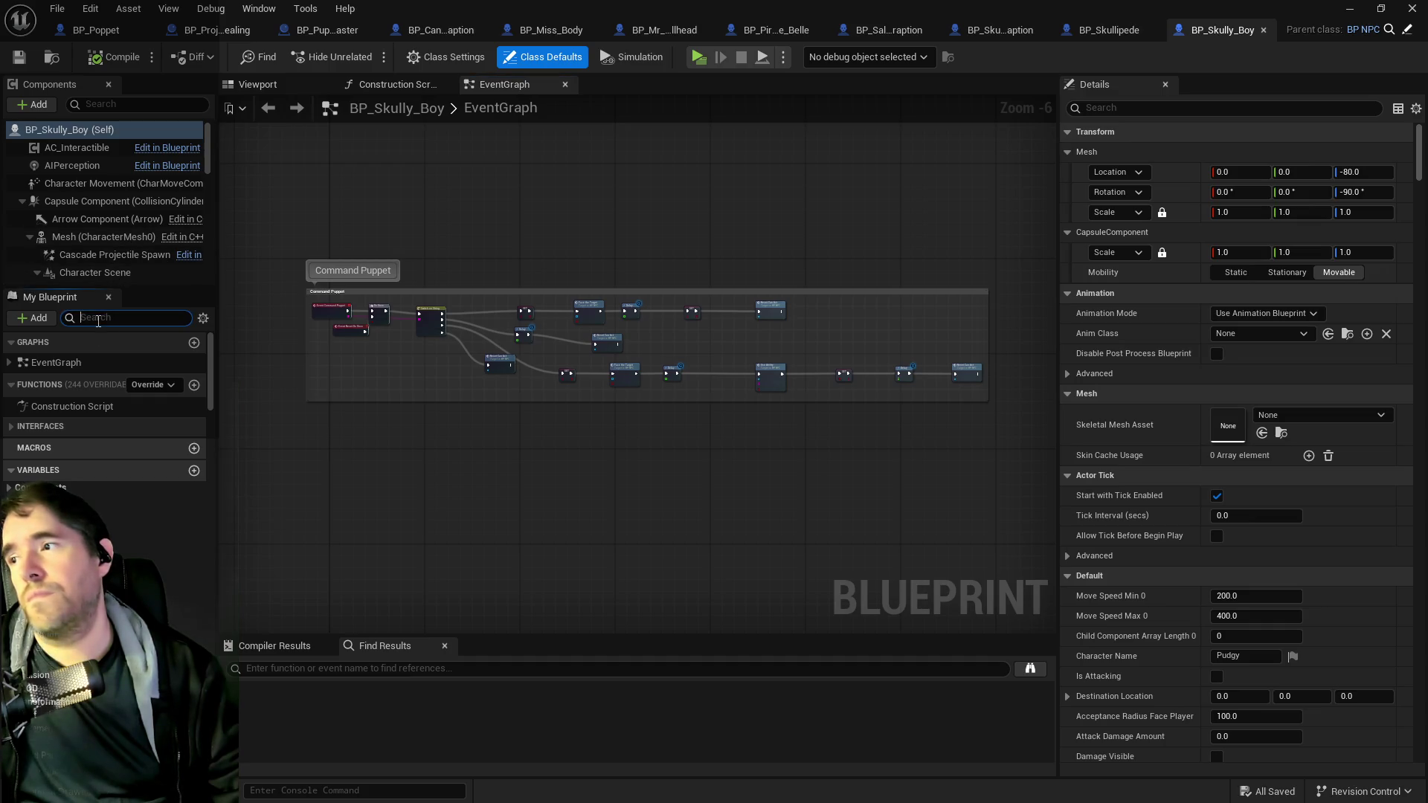
- Add Chapter.Chapter 2 to BP_Skully_Boy's Gameplay Tags and compile and save it
text(gameplay)
click(112, 488)
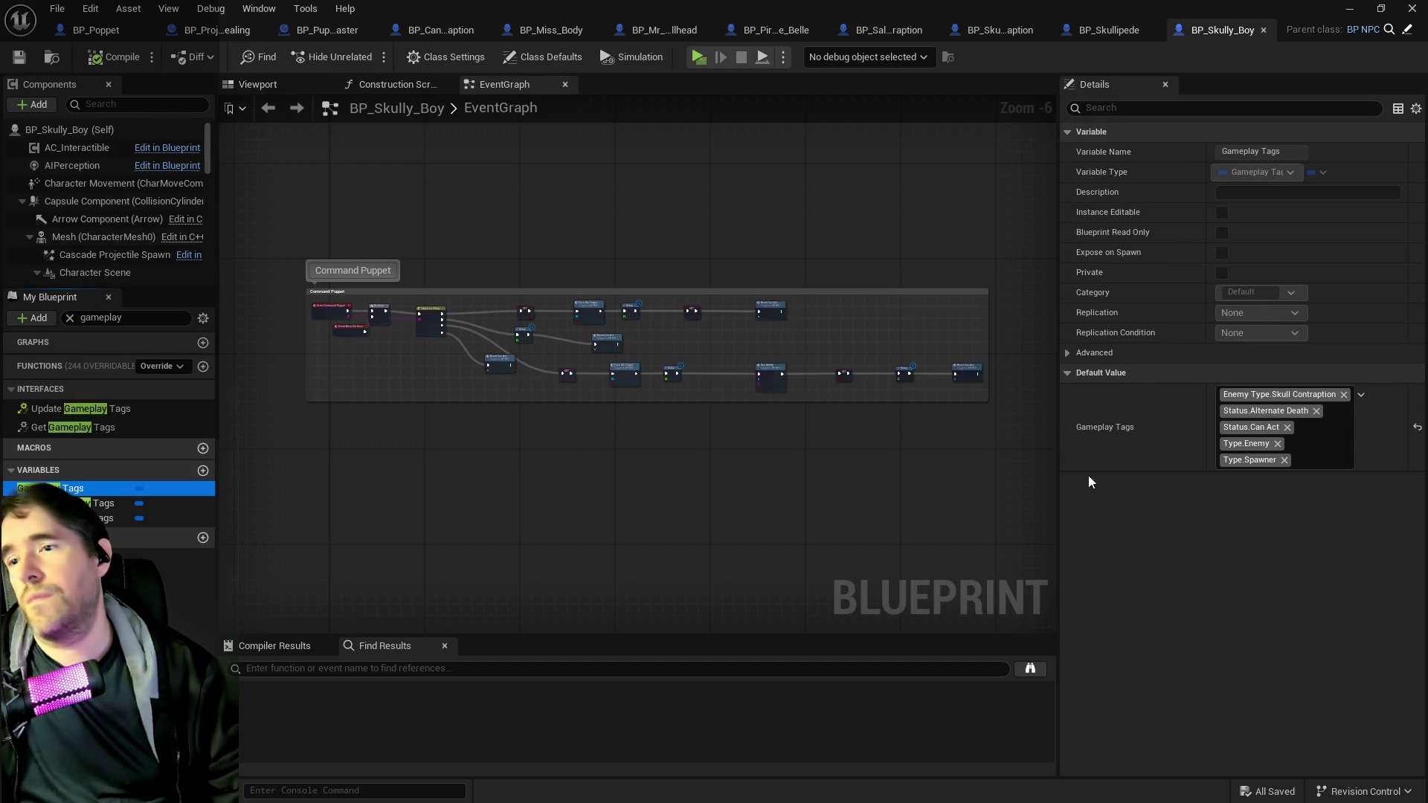
click(1361, 395)
scroll(1285, 189, up, 10)
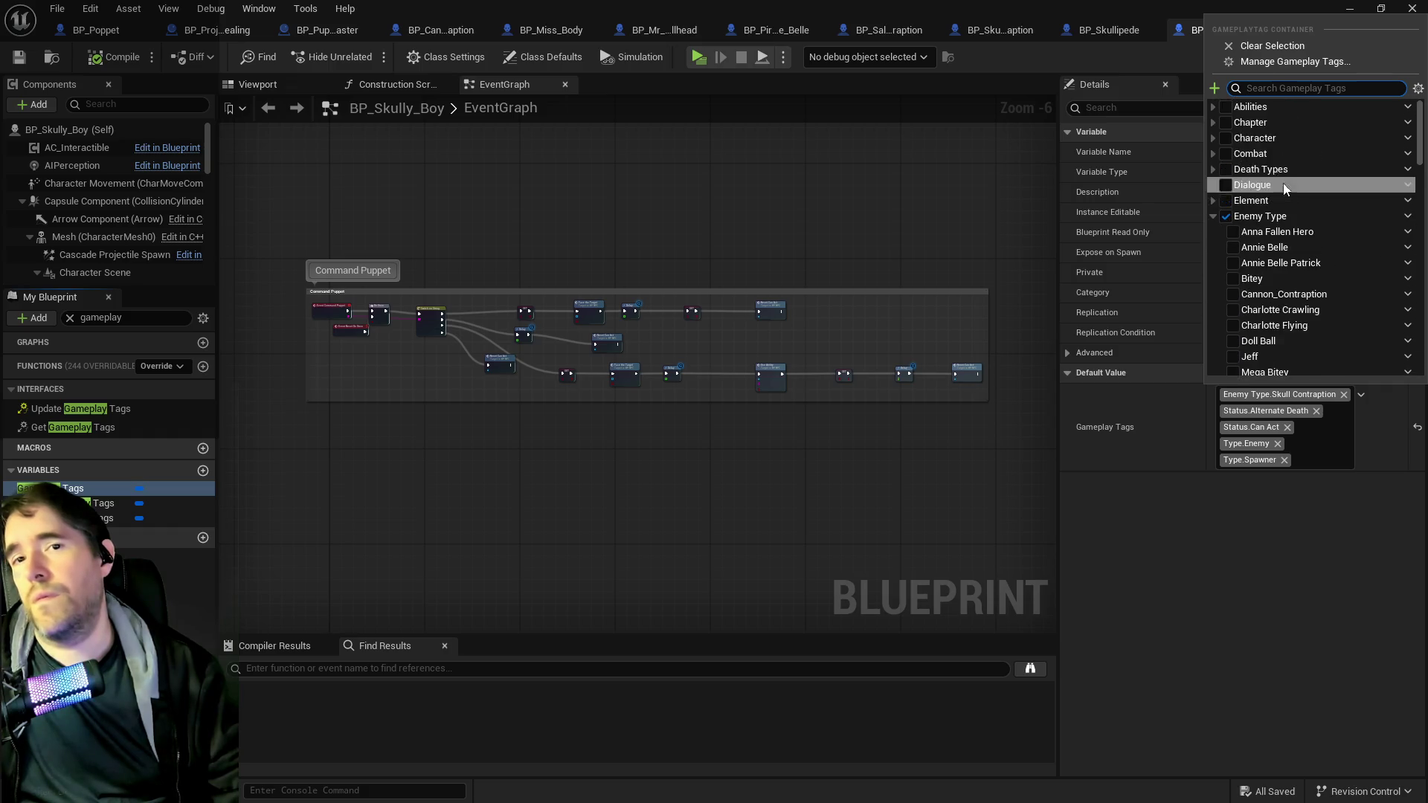
click(1233, 153)
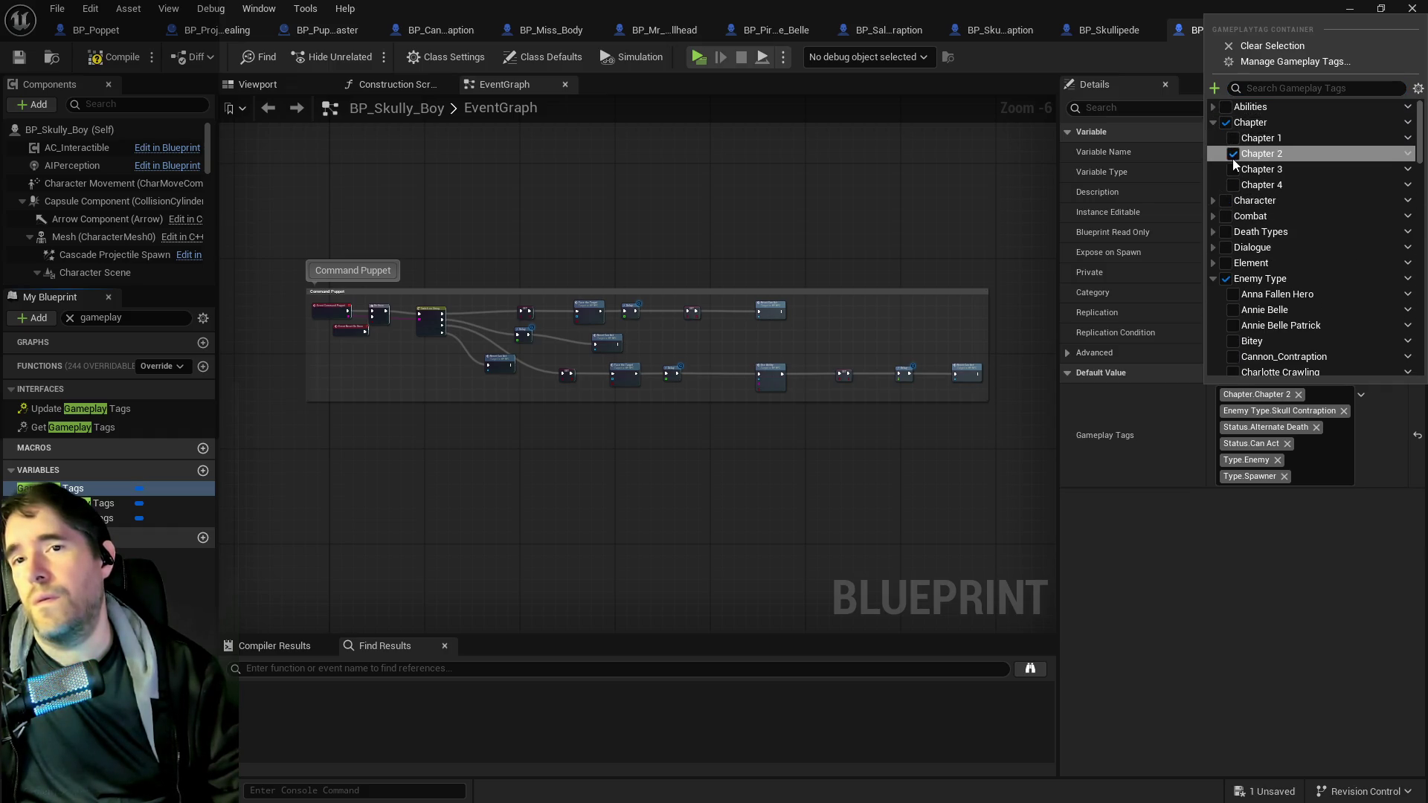
click(102, 65)
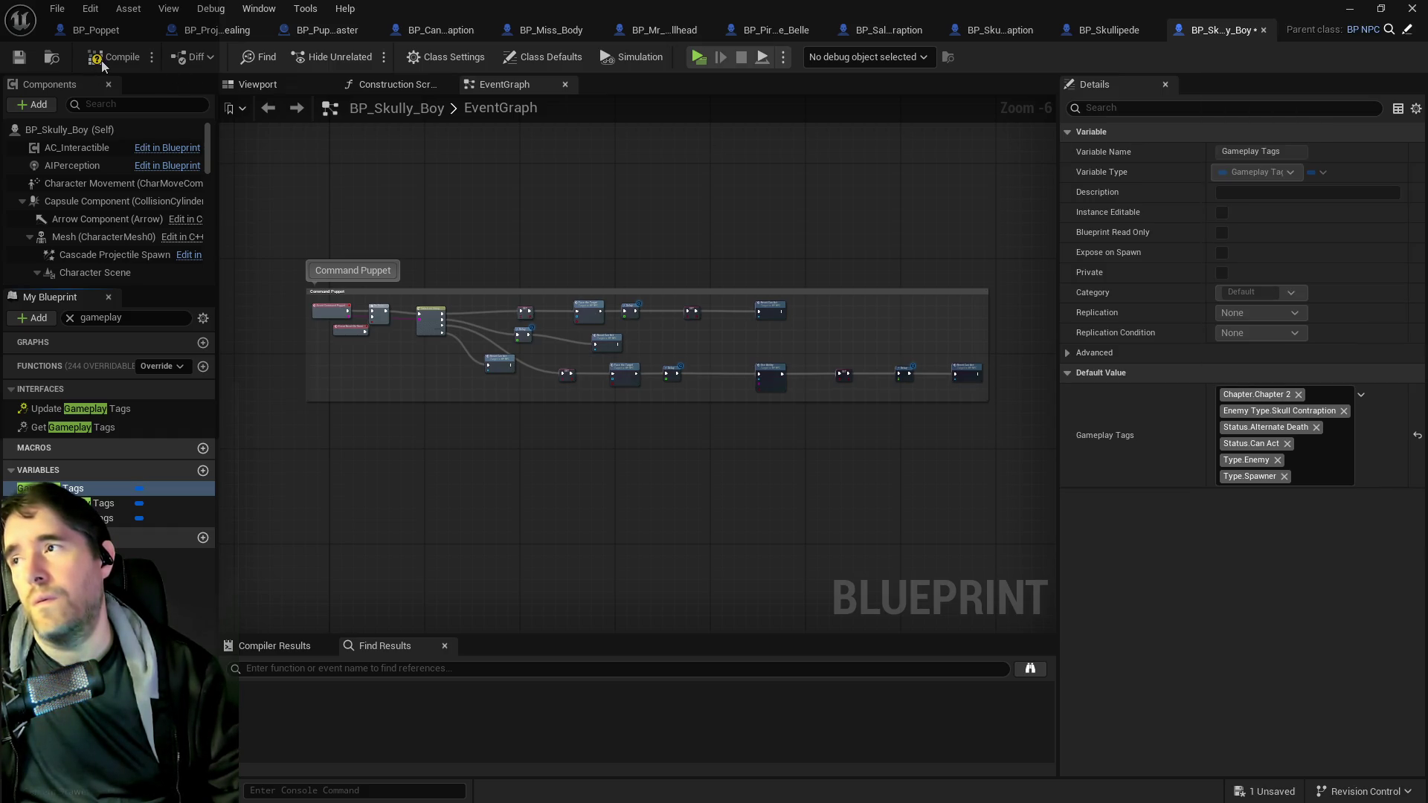
text(gameplay)
click(18, 57)
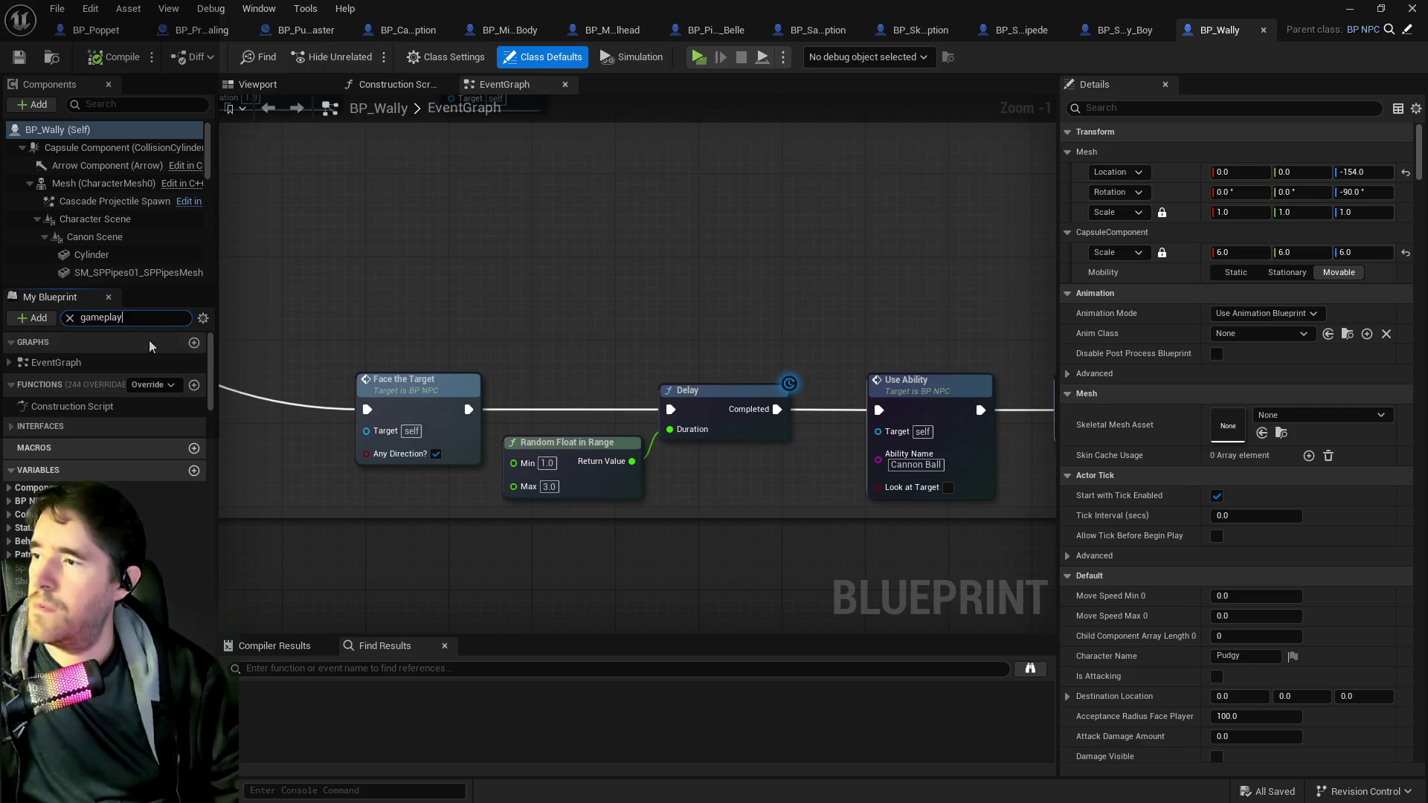
- Add Chapter.Chapter 2 to BP_Wally's Gameplay Tags, save it, and restore the editor window to full screen
click(89, 488)
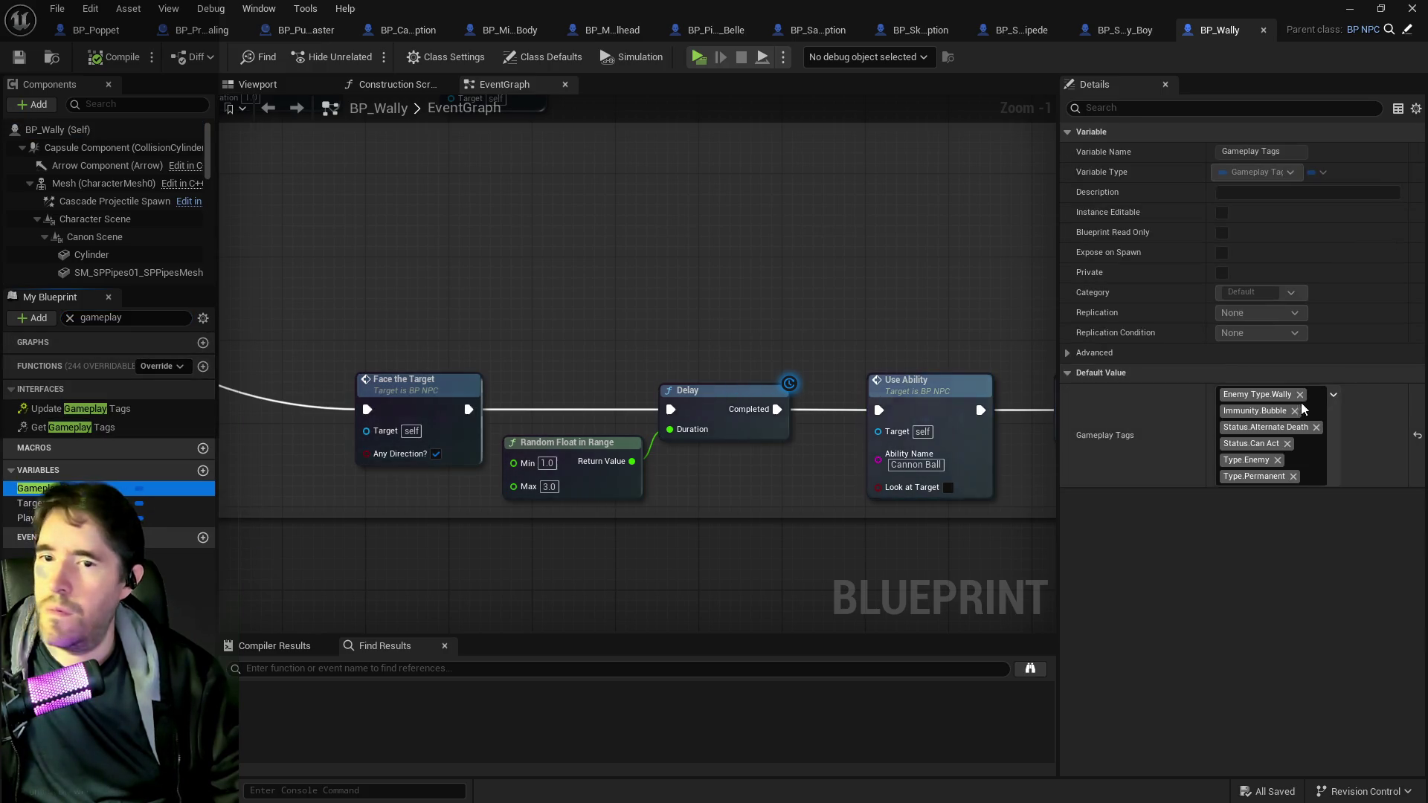
click(1313, 455)
scroll(1264, 223, down, 10)
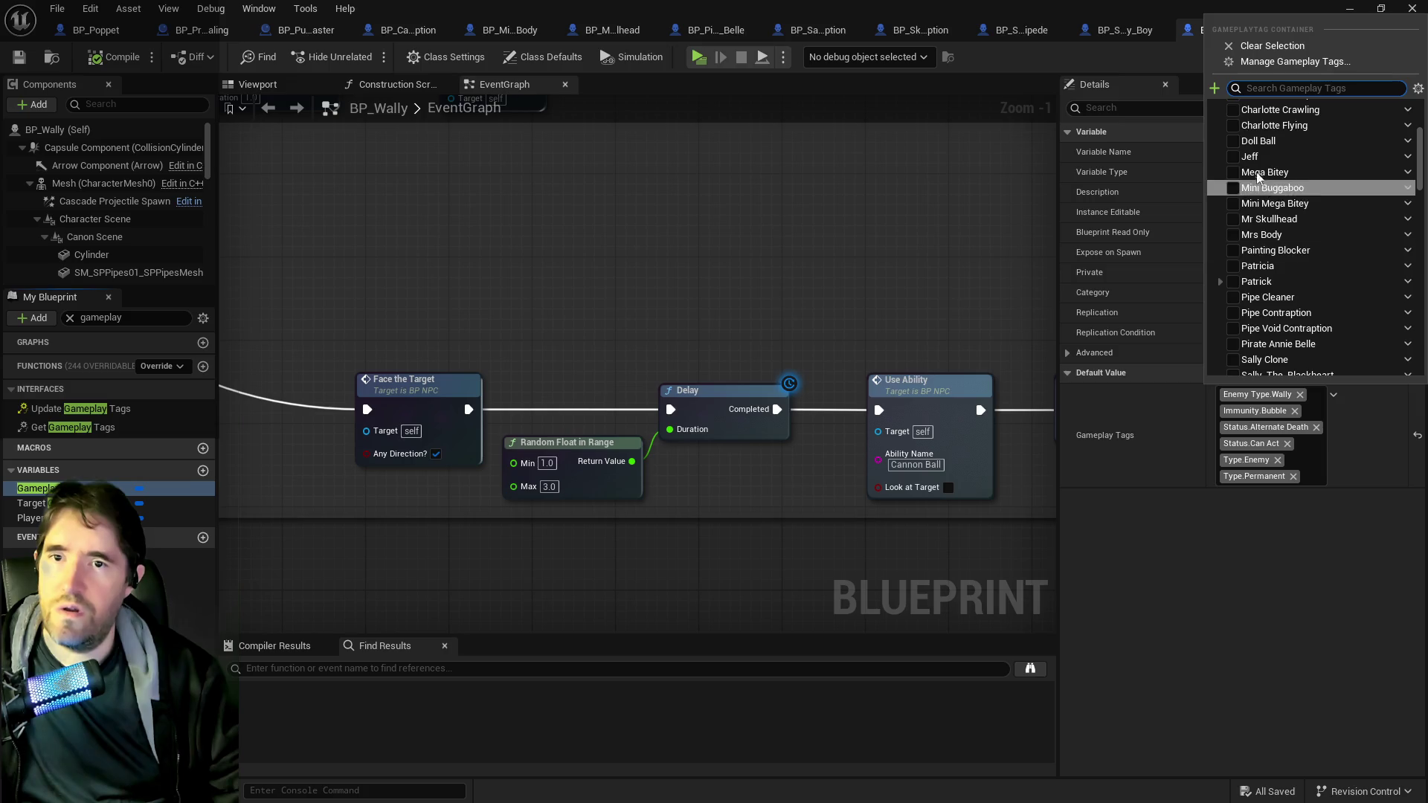
scroll(1235, 149, up, 3)
click(1212, 122)
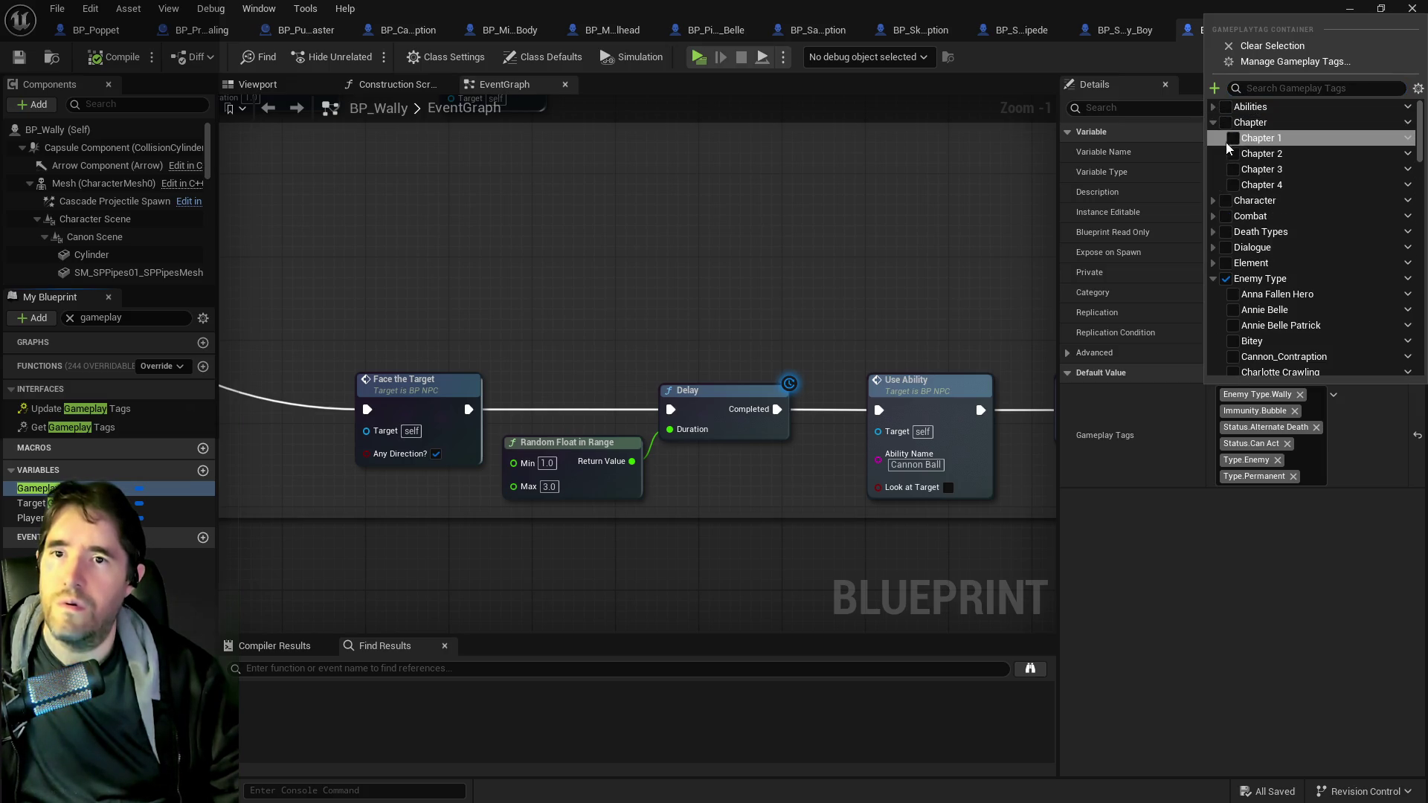
click(1232, 154)
click(70, 67)
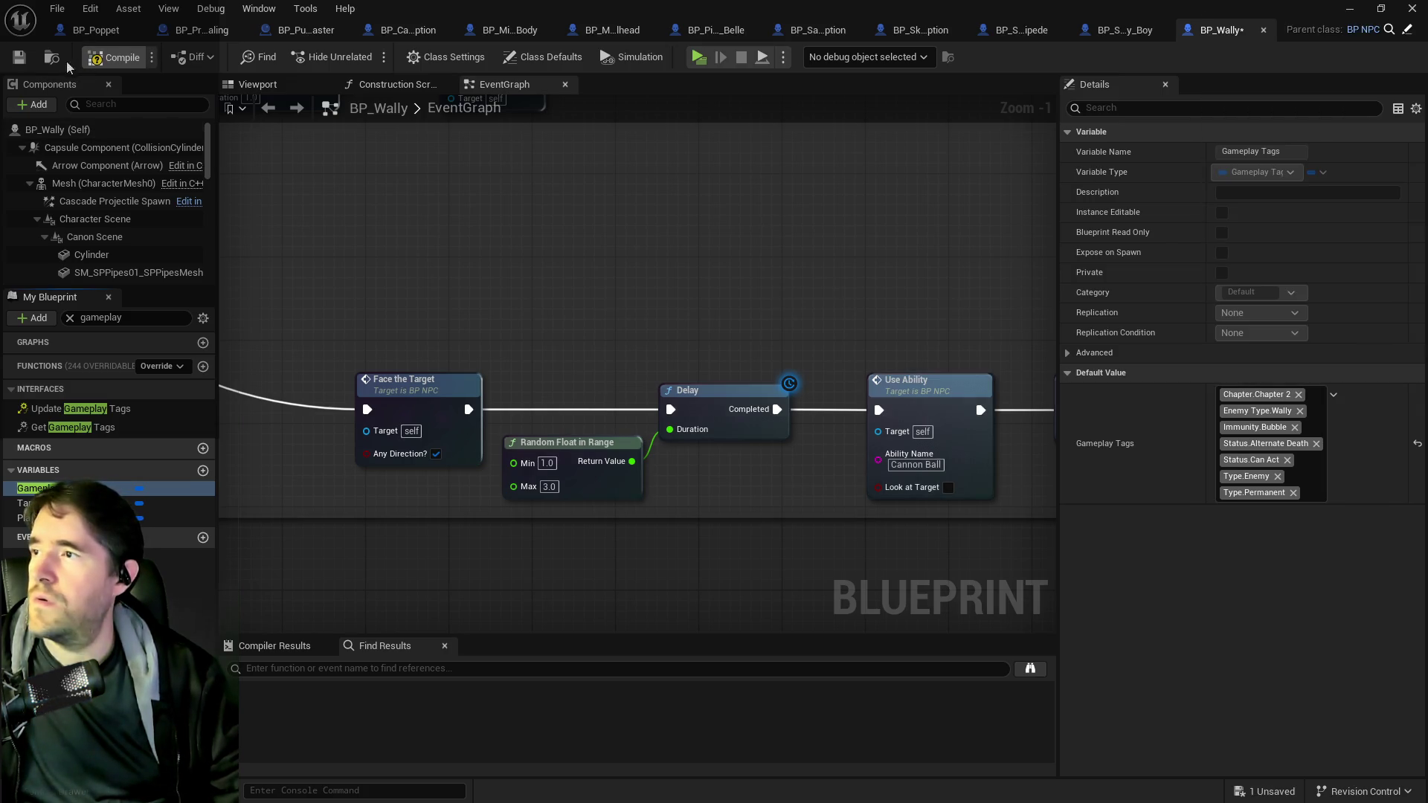
click(20, 61)
mouse_move(737, 12)
mouse_down()
mouse_move(1115, 166)
mouse_move(582, 157)
mouse_up()
double_click(582, 157)
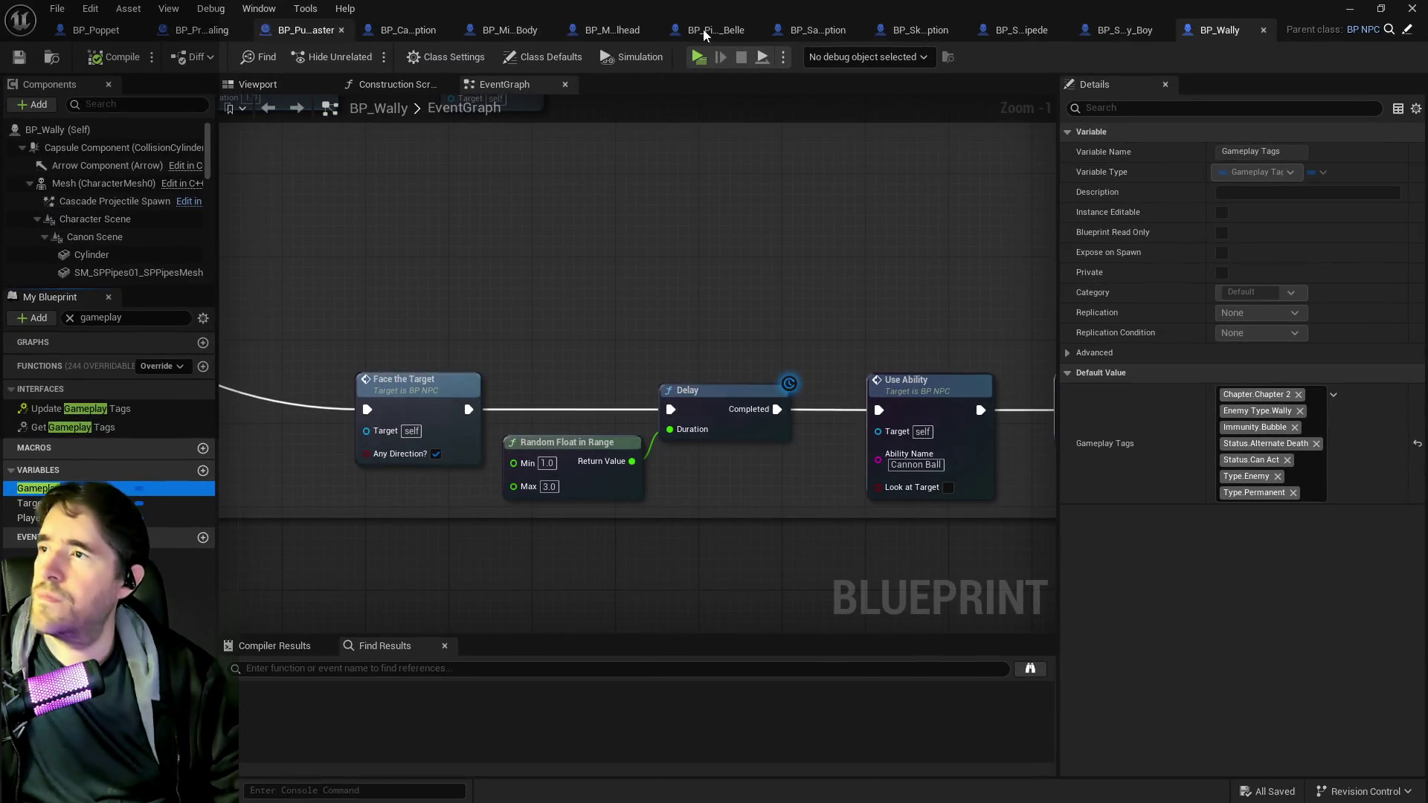
- Close all the finished enemy blueprint tabs, returning to BP_Puppet_Master
middle_click(881, 28)
middle_click(893, 27)
middle_click(903, 28)
middle_click(911, 28)
middle_click(945, 27)
middle_click(967, 24)
middle_click(938, 28)
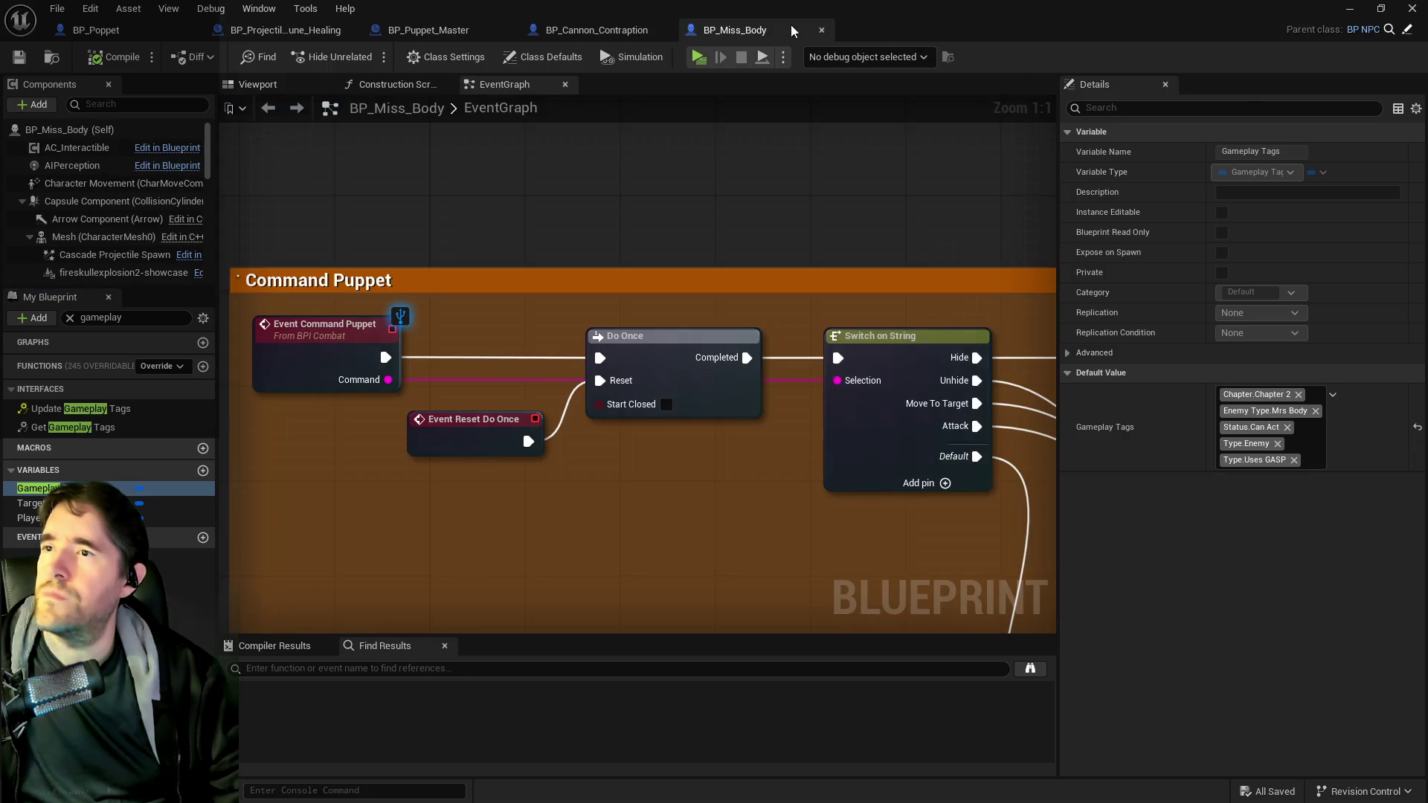
middle_click(640, 21)
middle_click(550, 29)
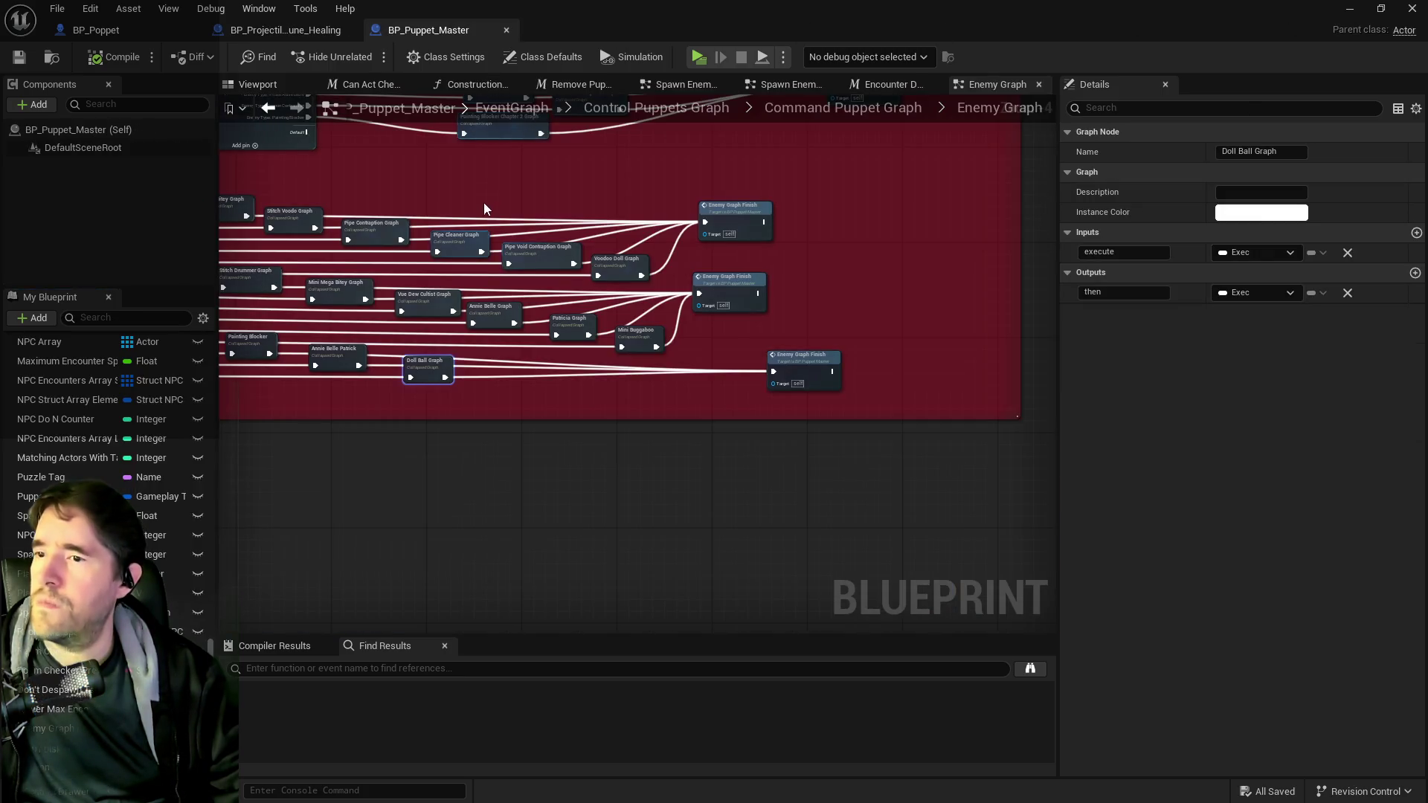
- Move Painting Blocker Chapter 2 Graph beside Cannon Contraption Graph in the Enemy Graph
scroll(660, 233, up, 3)
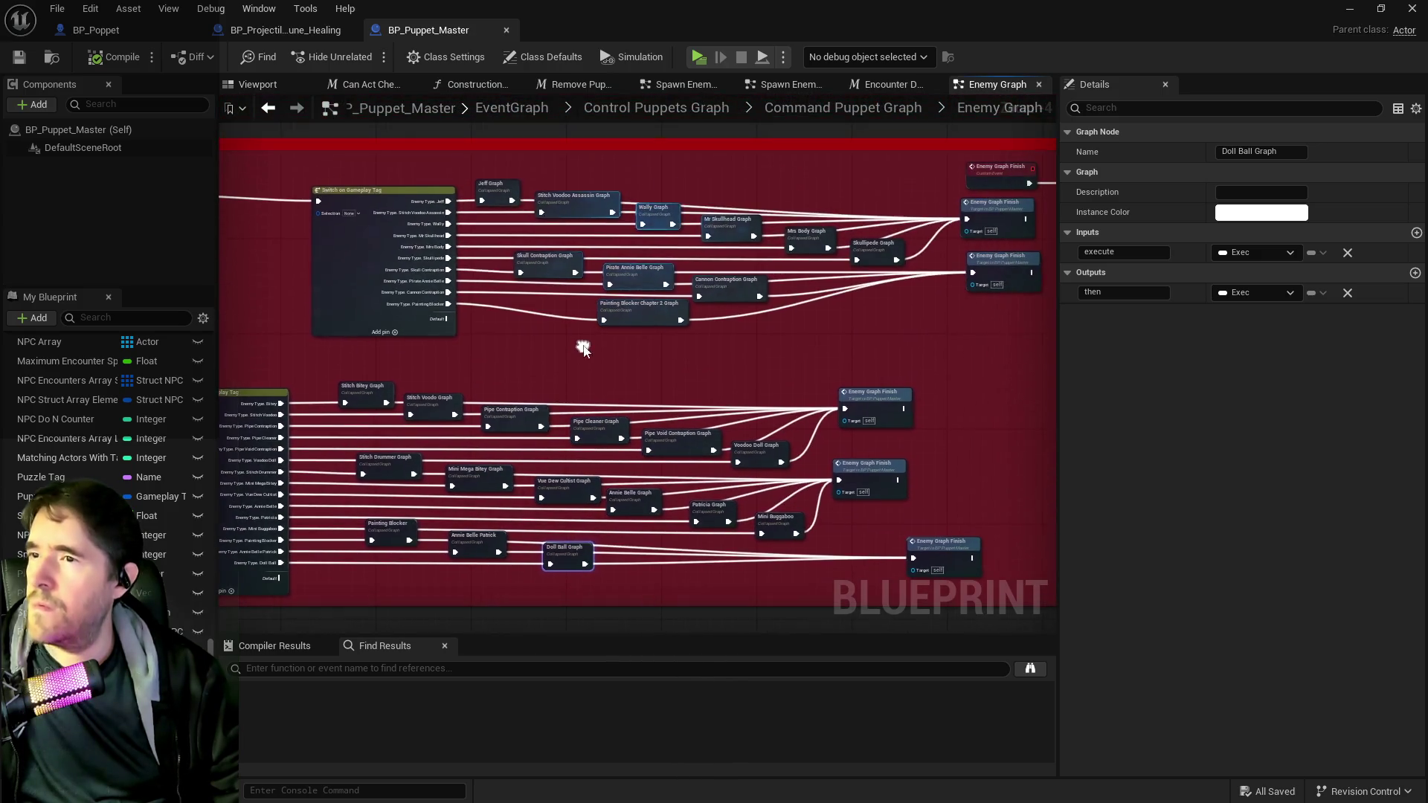
mouse_move(619, 329)
mouse_down()
mouse_move(842, 318)
mouse_move(890, 298)
mouse_up()
scroll(680, 212, down, 2)
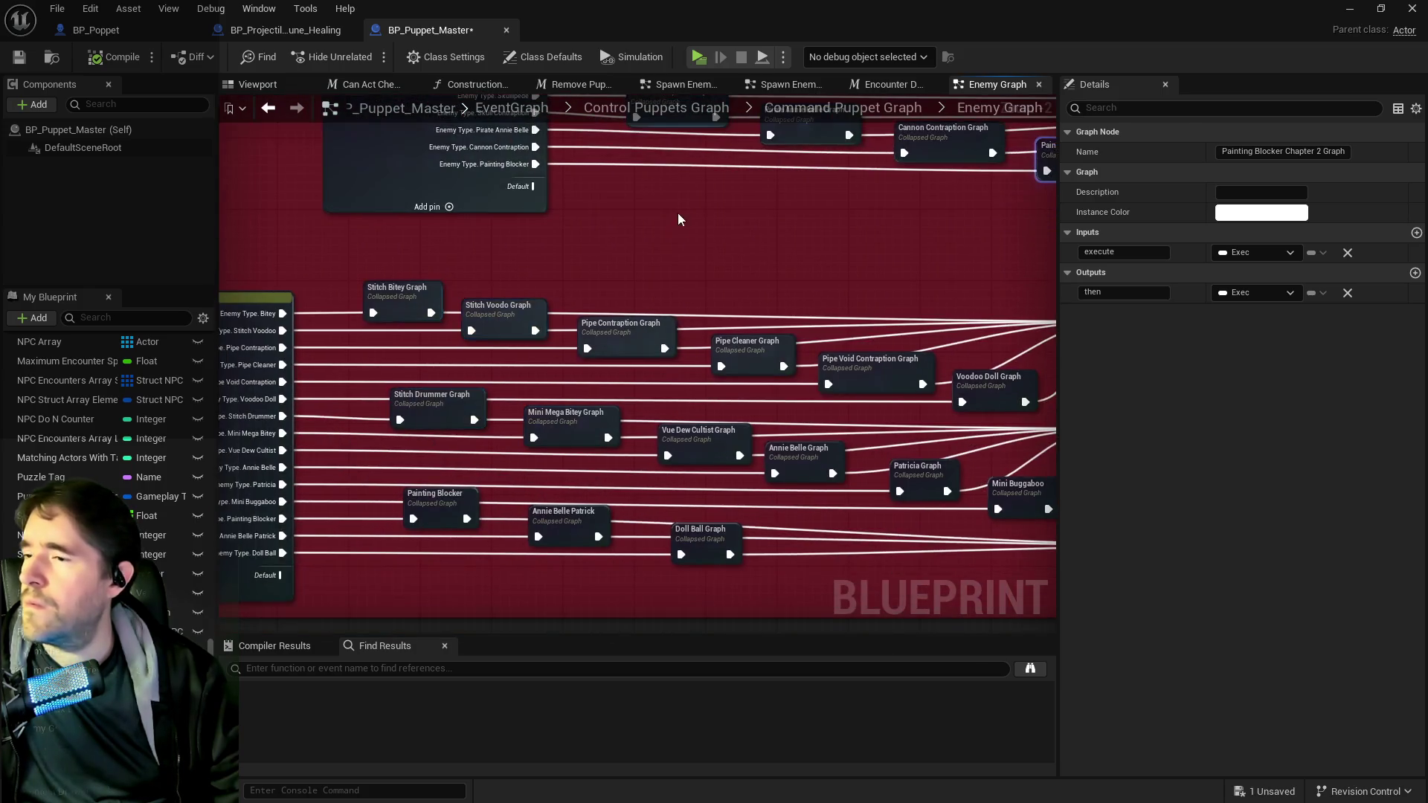
scroll(513, 331, up, 1)
drag(513, 331, 440, 554)
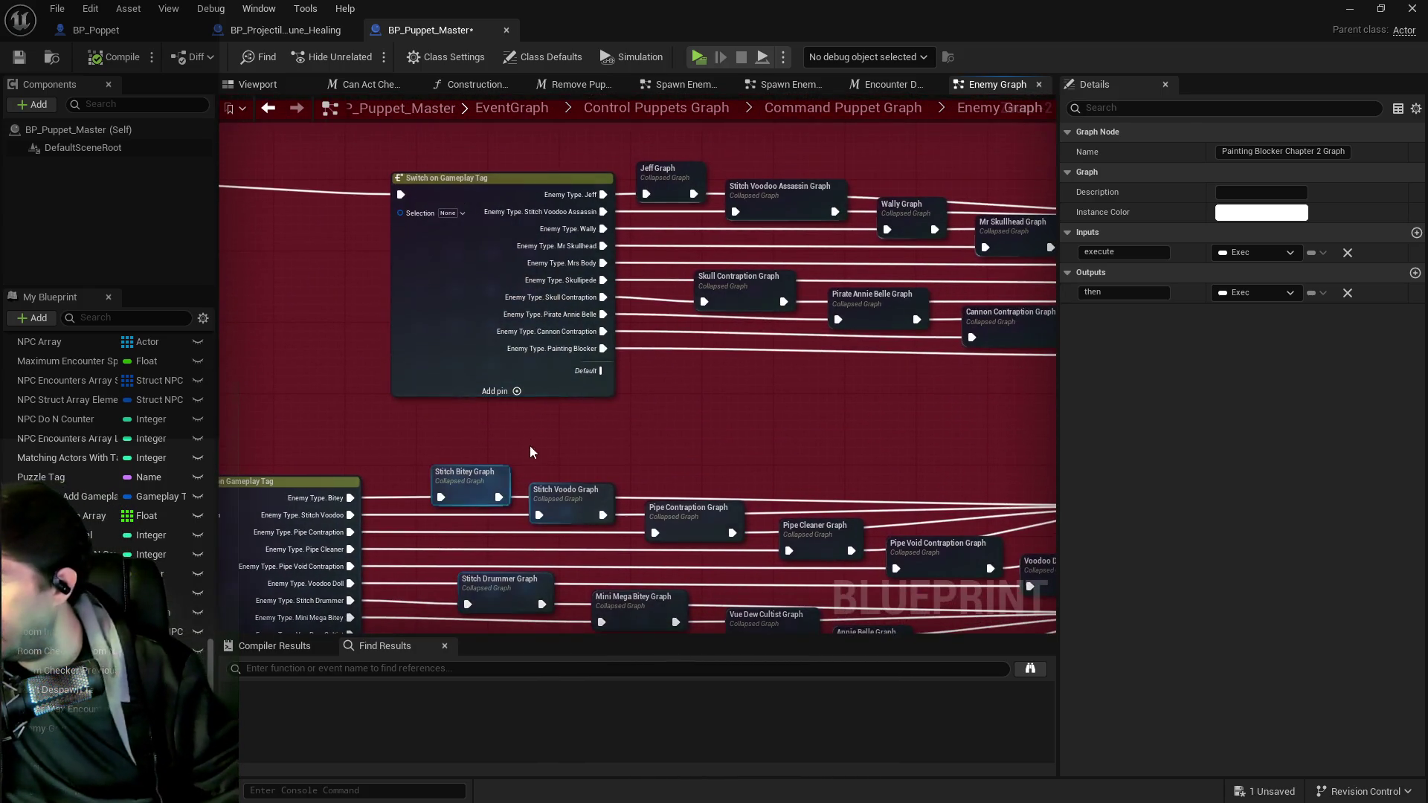
drag(593, 252, 399, 167)
scroll(474, 410, down, 3)
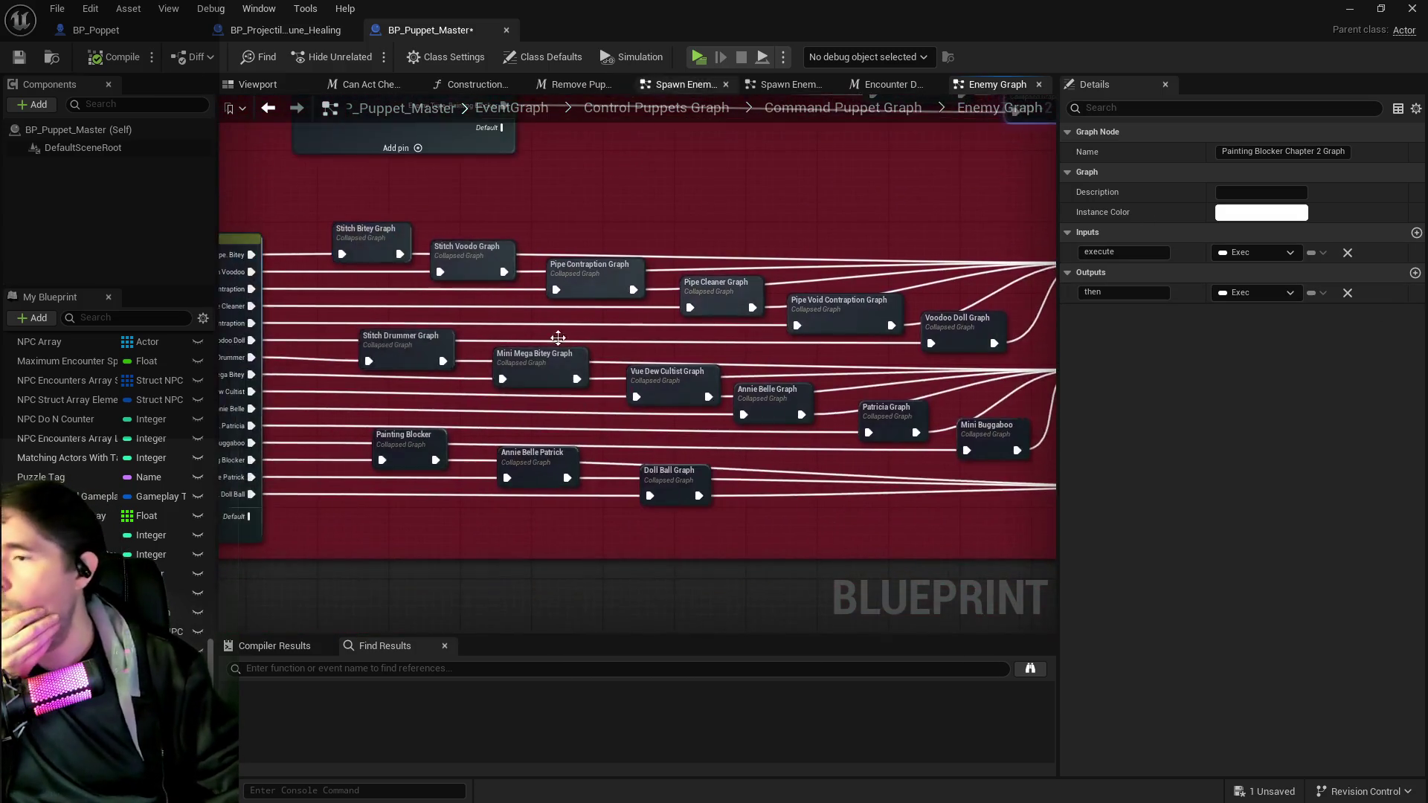
scroll(788, 362, up, 1)
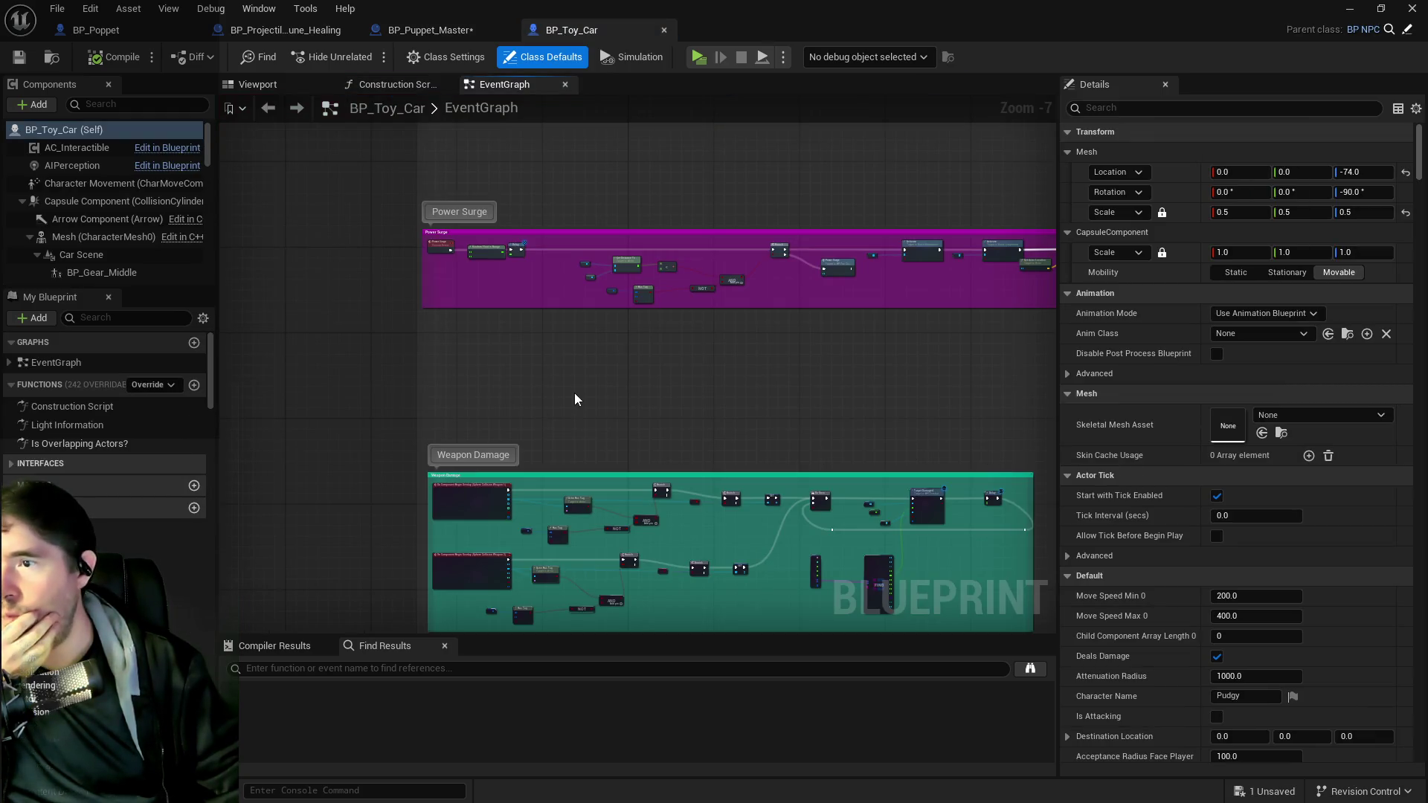
- Pan BP_Toy_Car's Event Graph to center the Command Puppet comment
scroll(587, 260, up, 2)
scroll(614, 337, down, 2)
mouse_move(640, 317)
mouse_down()
mouse_move(638, 469)
mouse_move(677, 472)
mouse_move(655, 577)
mouse_move(609, 469)
mouse_move(694, 712)
mouse_up()
scroll(576, 313, up, 3)
drag(664, 382, 497, 300)
drag(275, 168, 414, 247)
scroll(414, 248, up, 1)
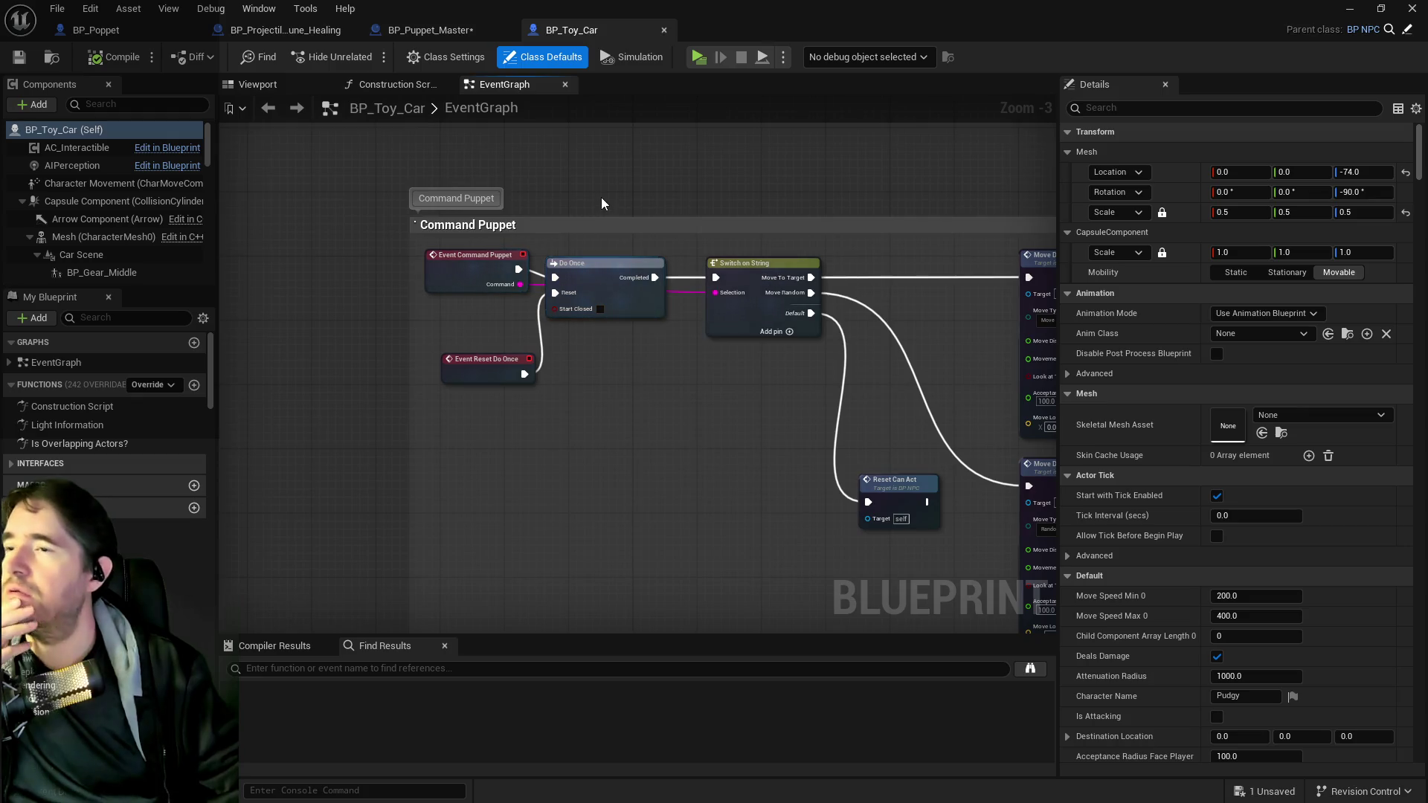
- Search 'gameplay' in My Blueprint and show the Gameplay Tags defaults' tag list
click(105, 318)
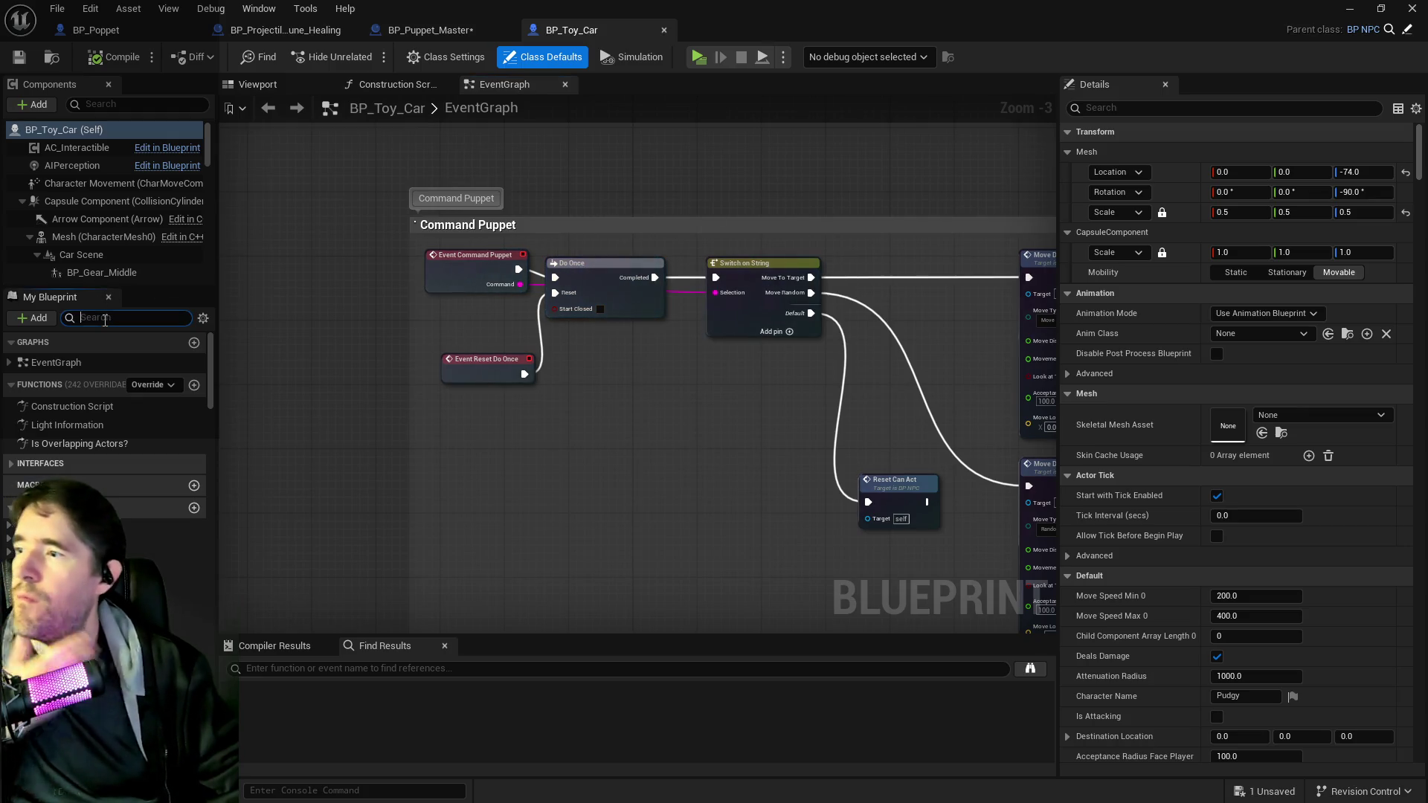
text(gameplay)
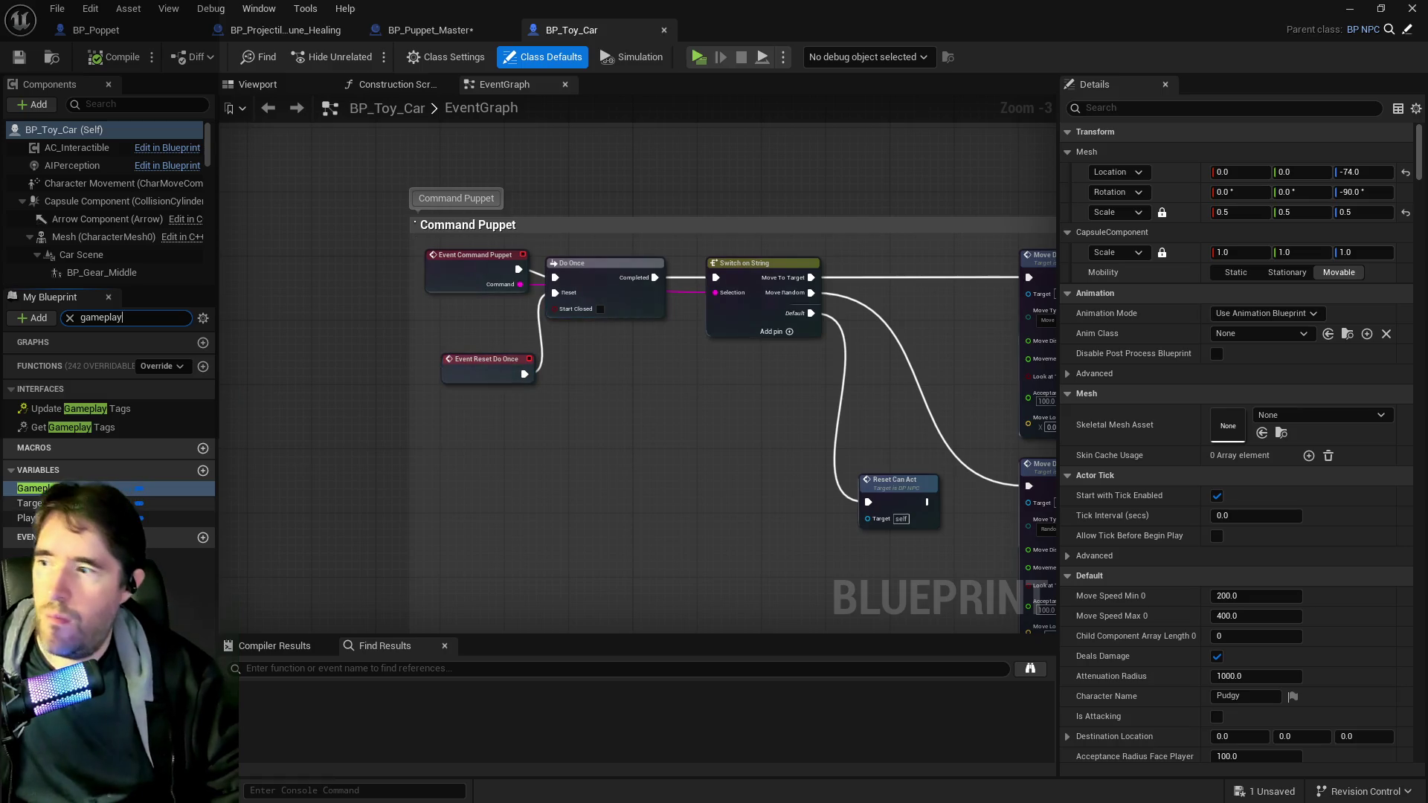
click(29, 488)
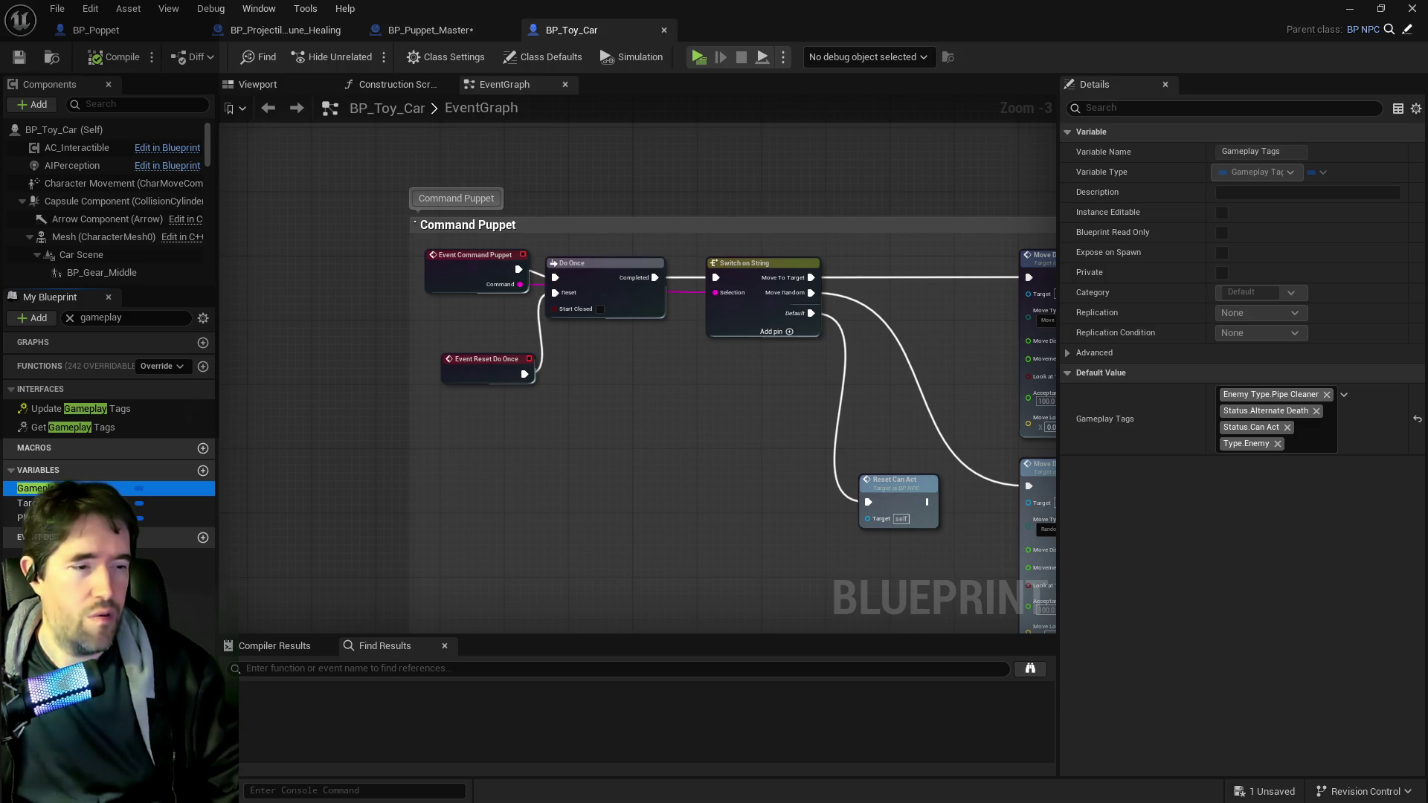
click(1307, 450)
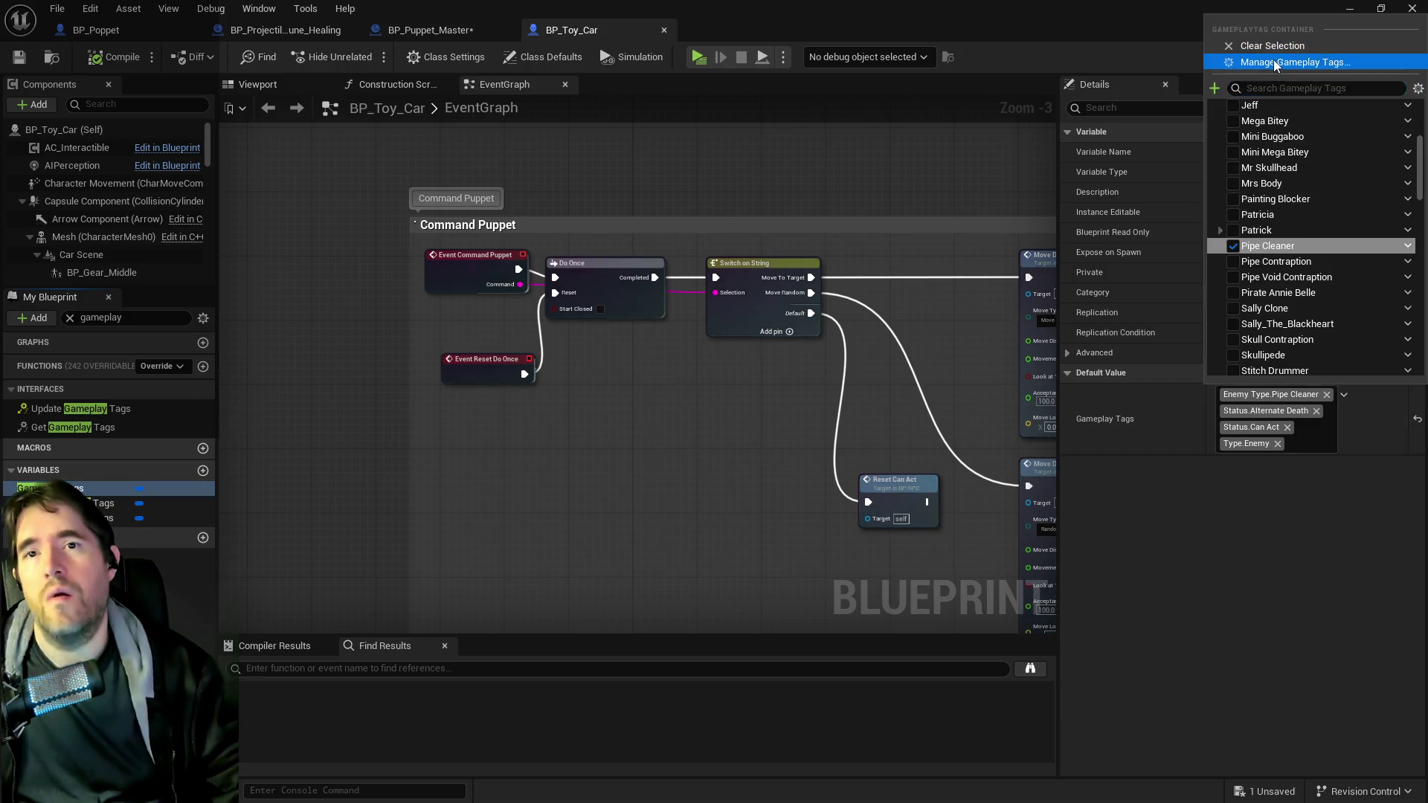
- Create a new Toy Car sub-tag under Enemy Type in the Gameplay Tag Manager
click(1276, 65)
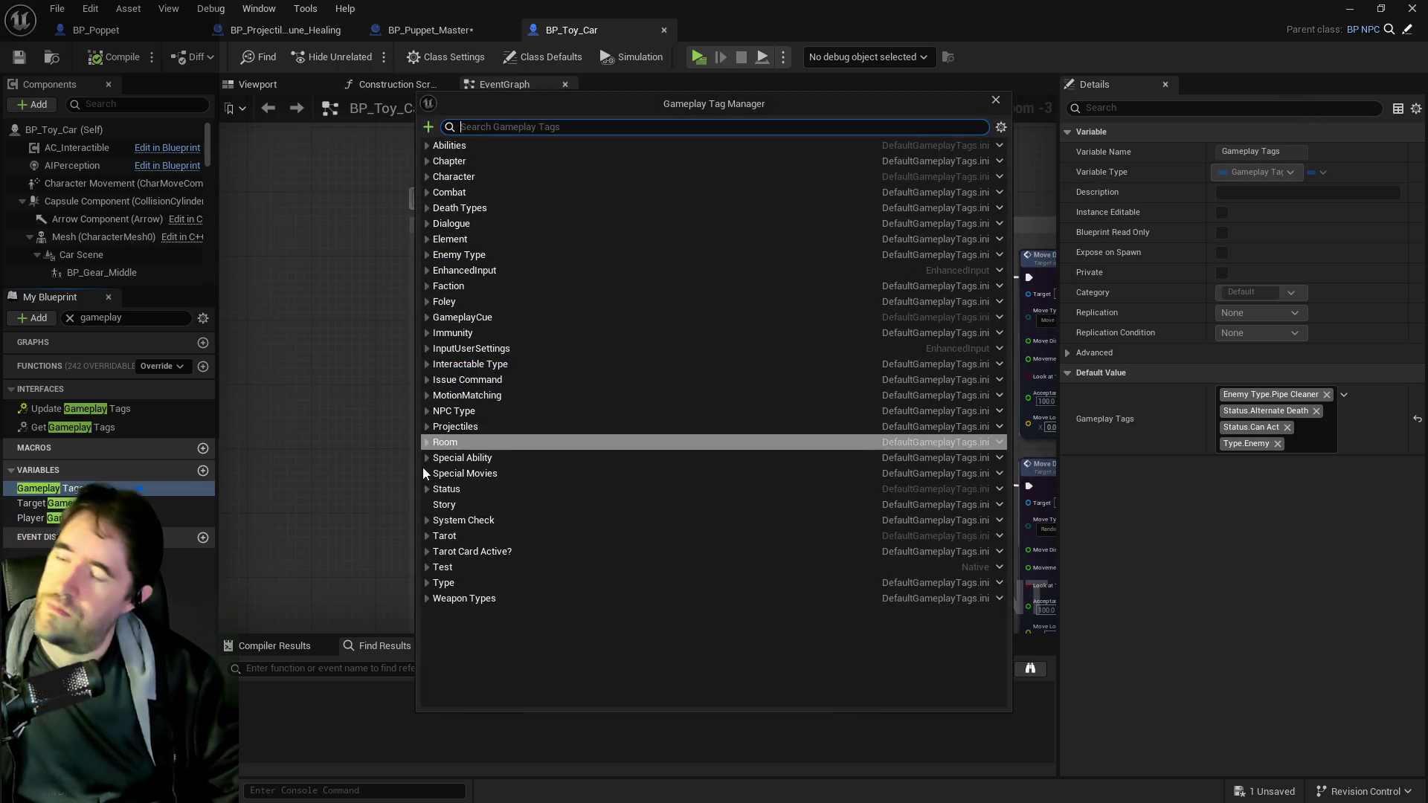
click(437, 255)
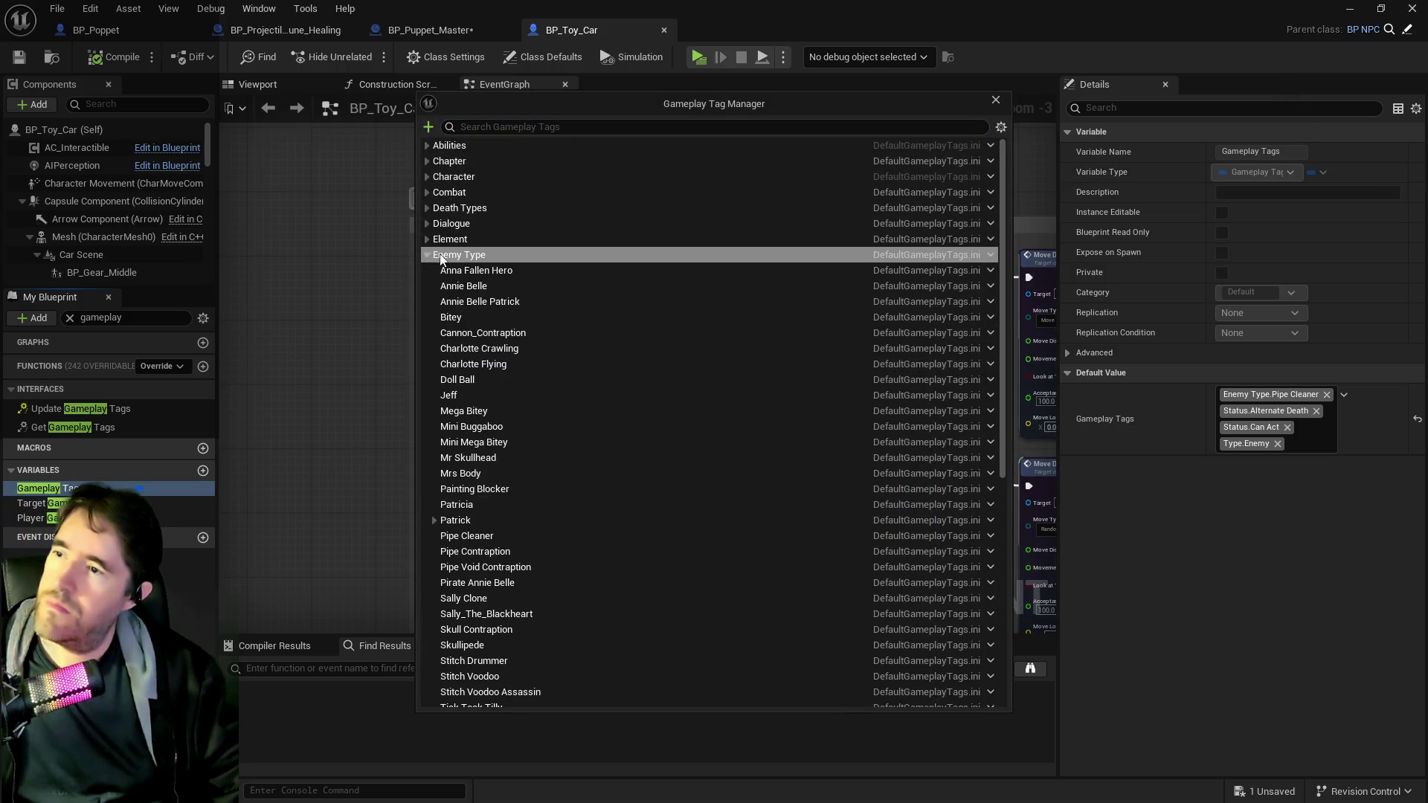
right_click(451, 255)
click(495, 272)
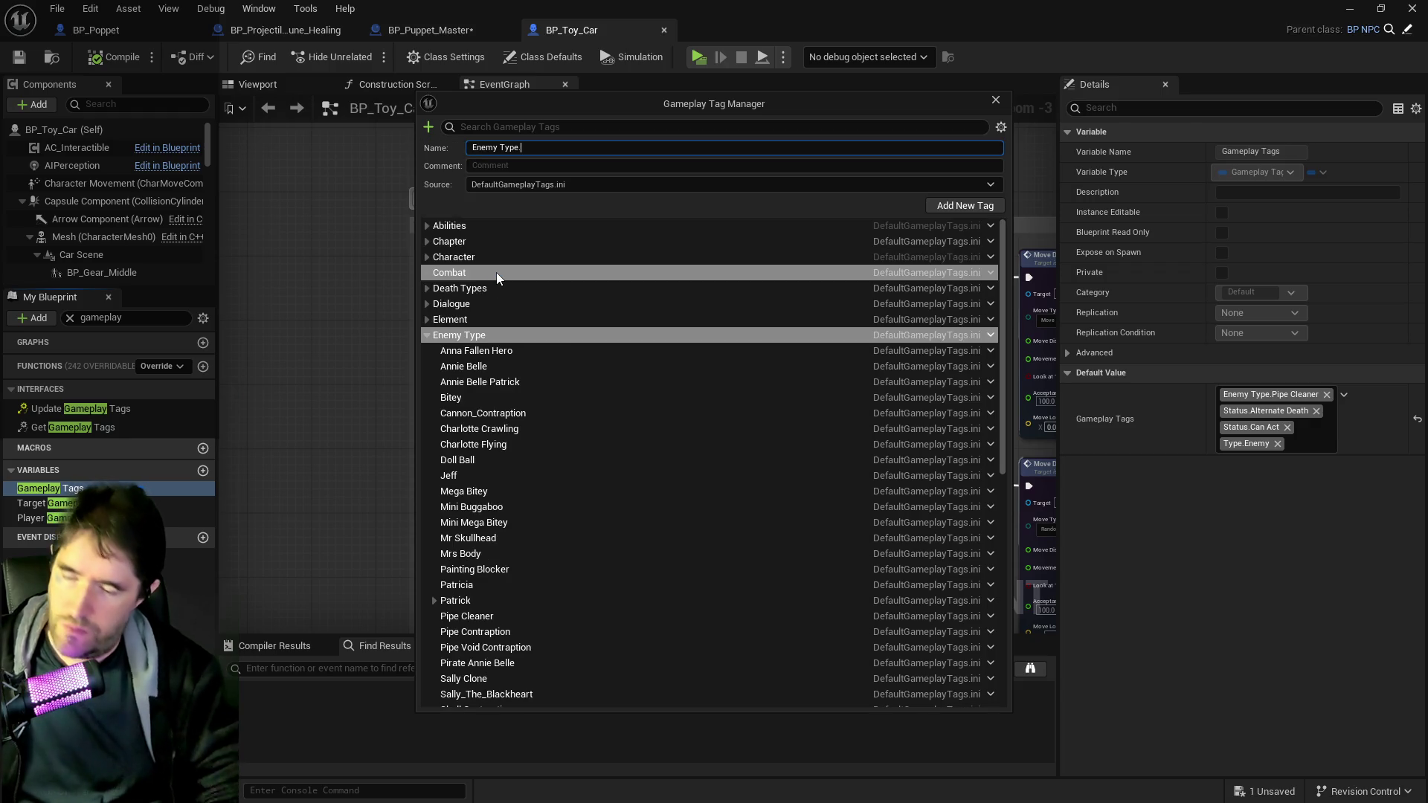
text(Toy Car)
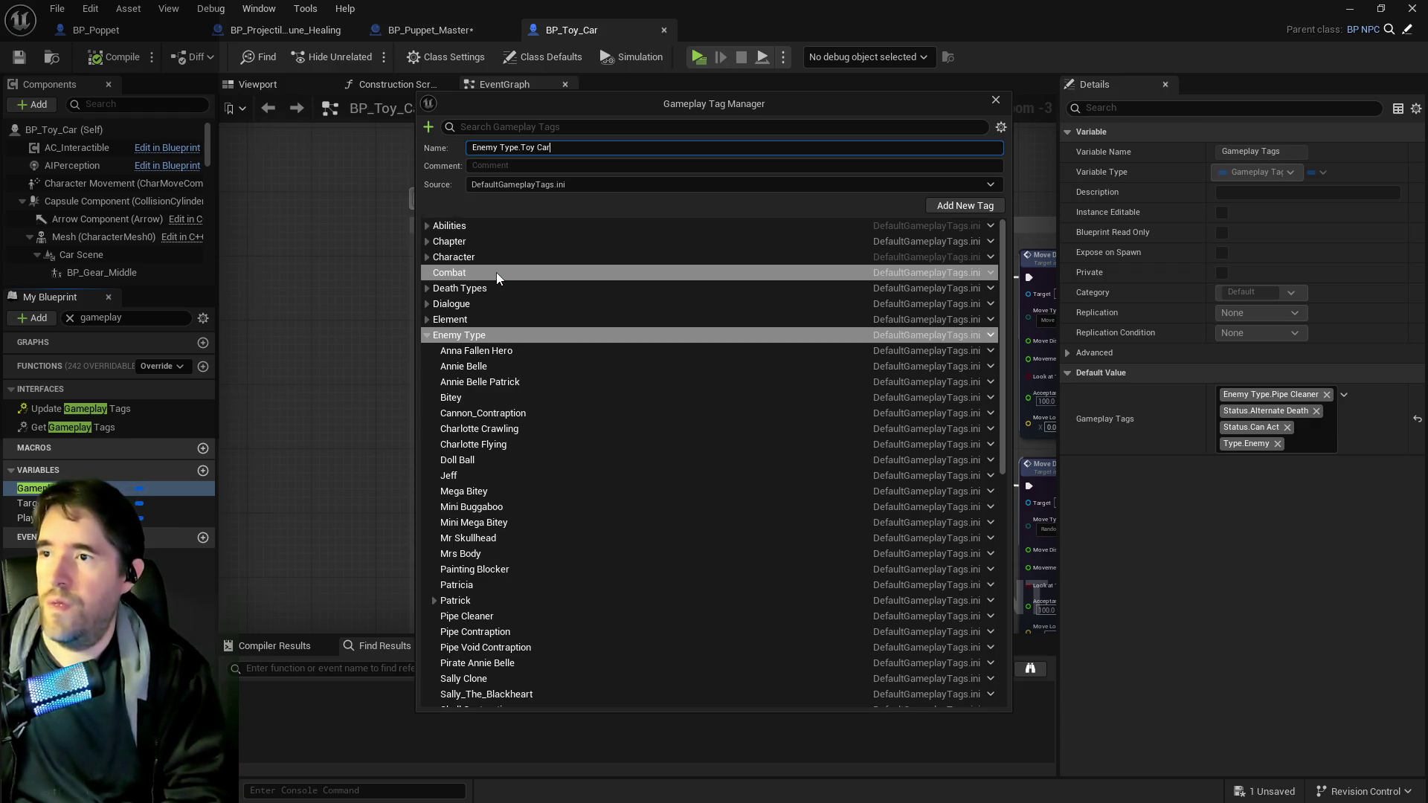
click(964, 205)
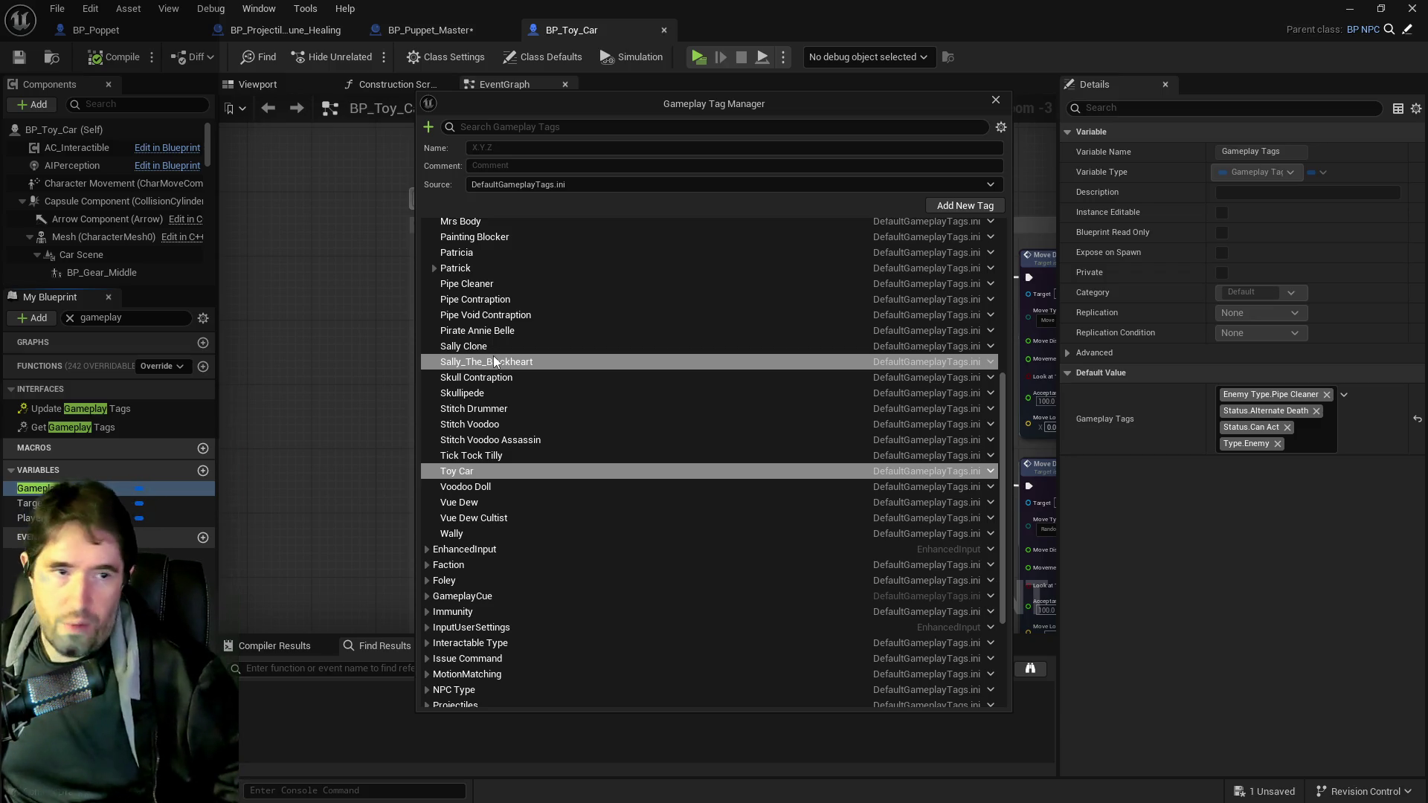
scroll(641, 461, up, 3)
scroll(641, 456, up, 2)
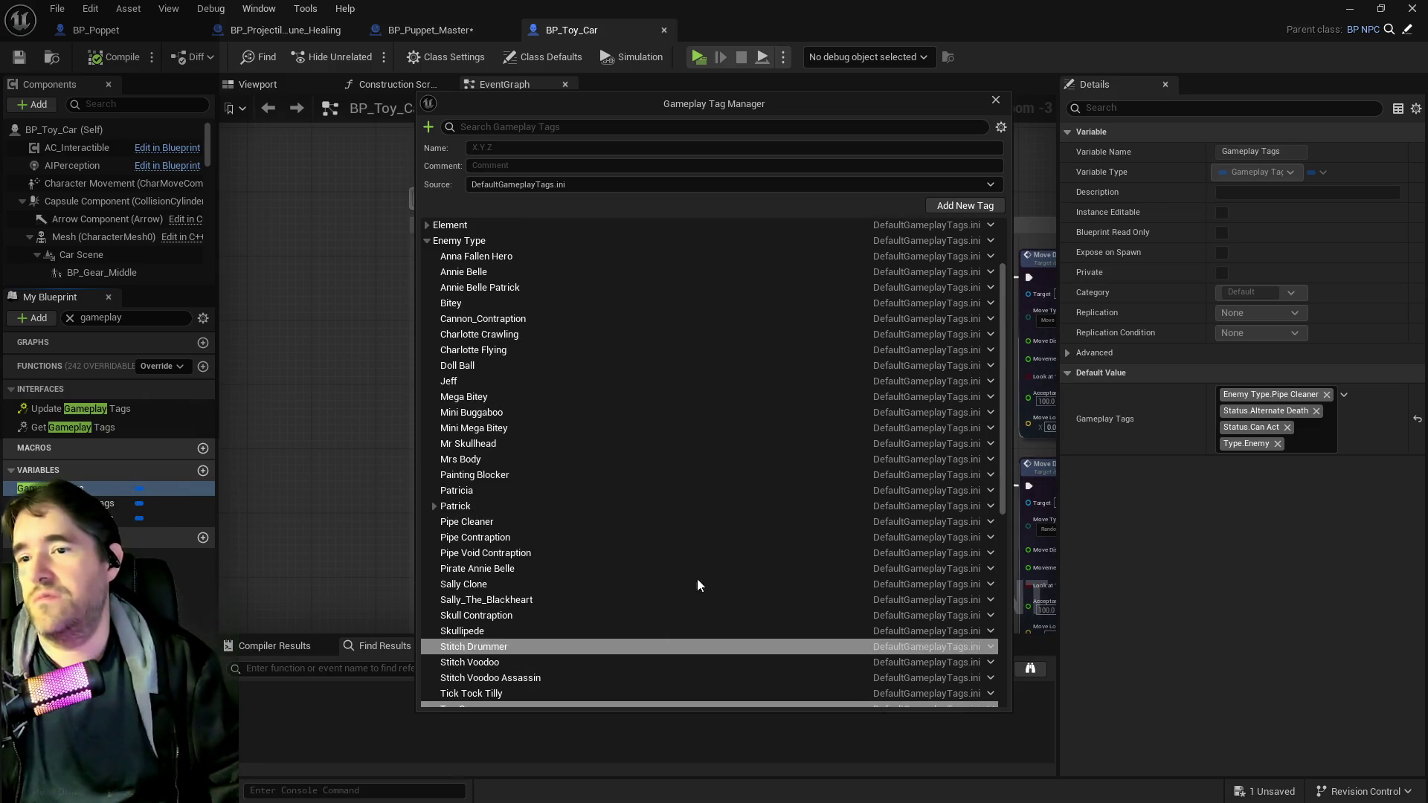
click(433, 506)
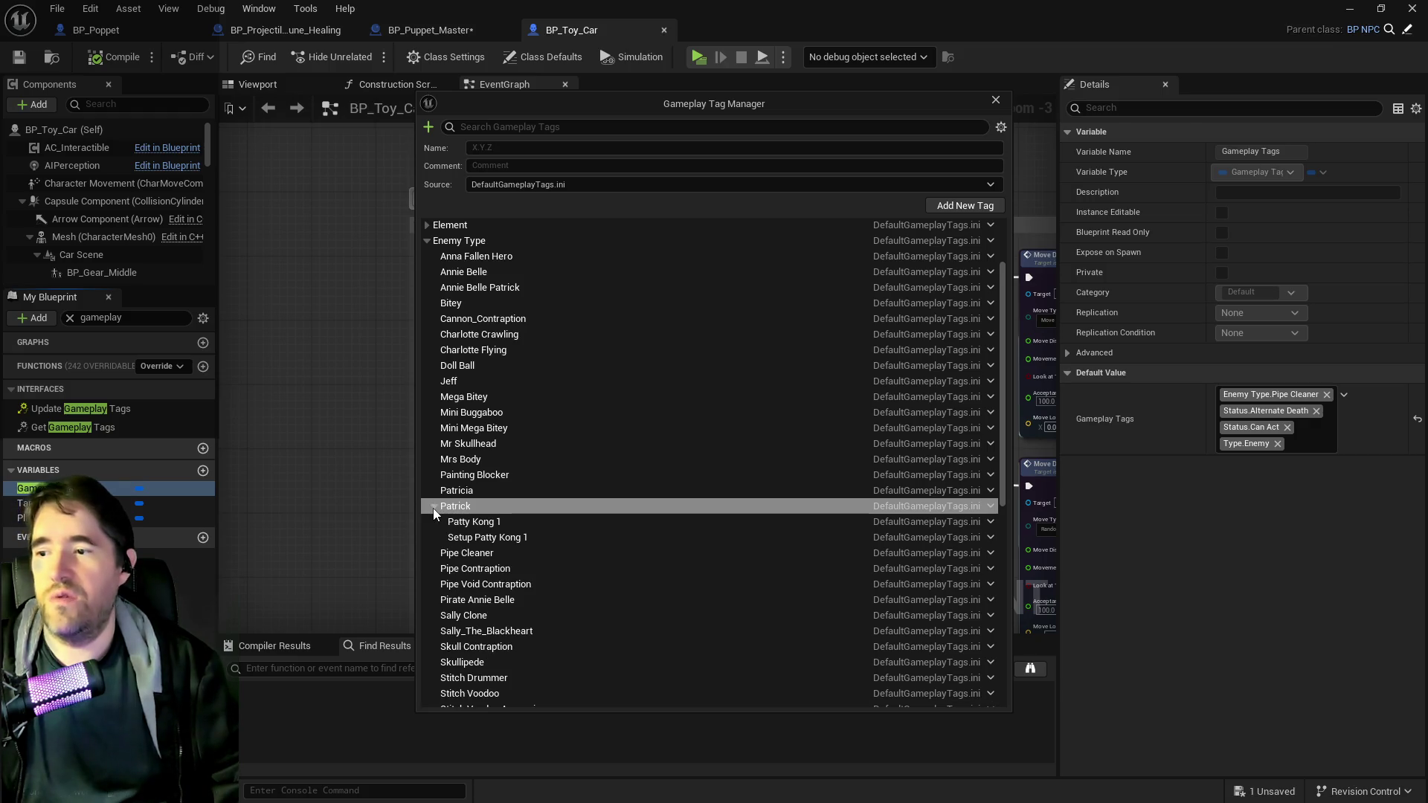
click(433, 508)
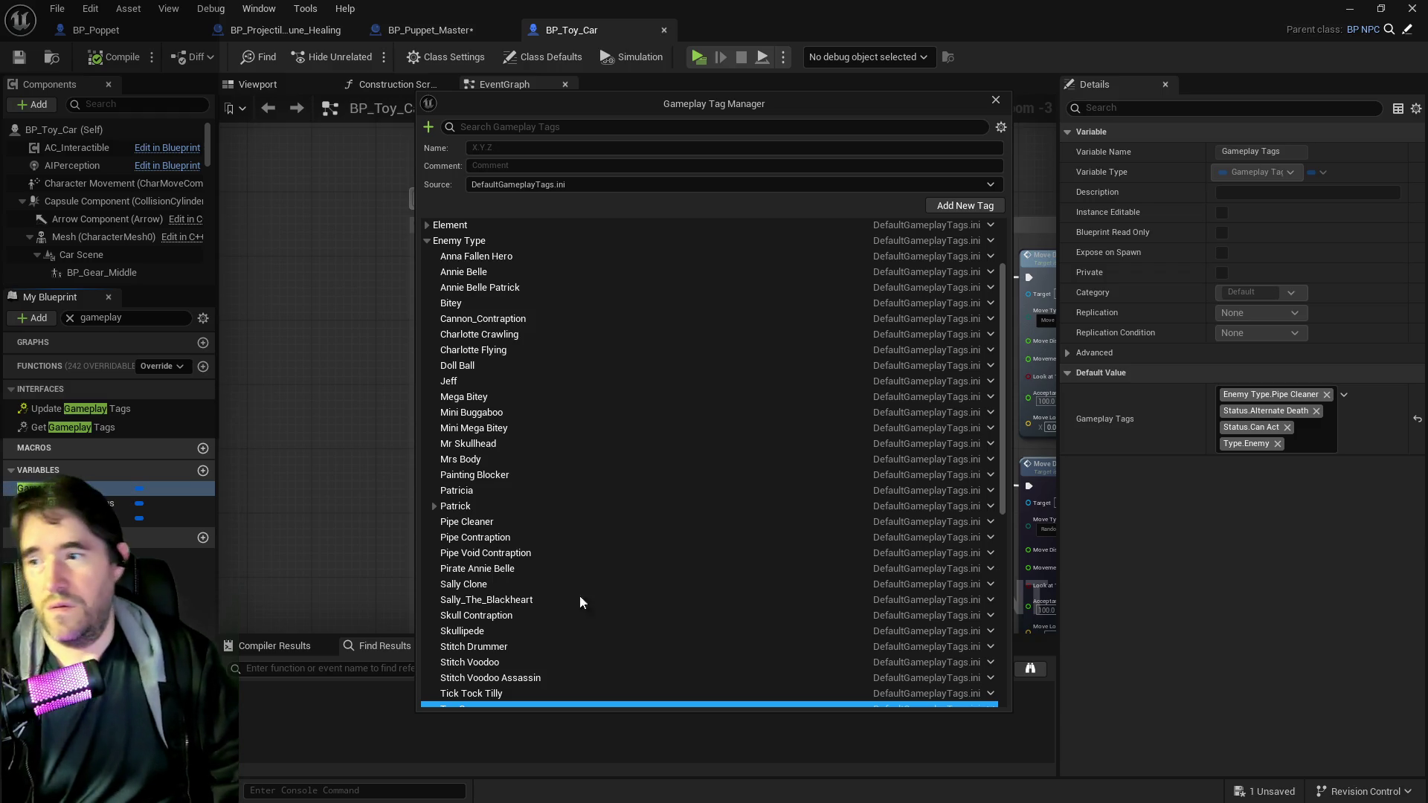
scroll(595, 506, down, 2)
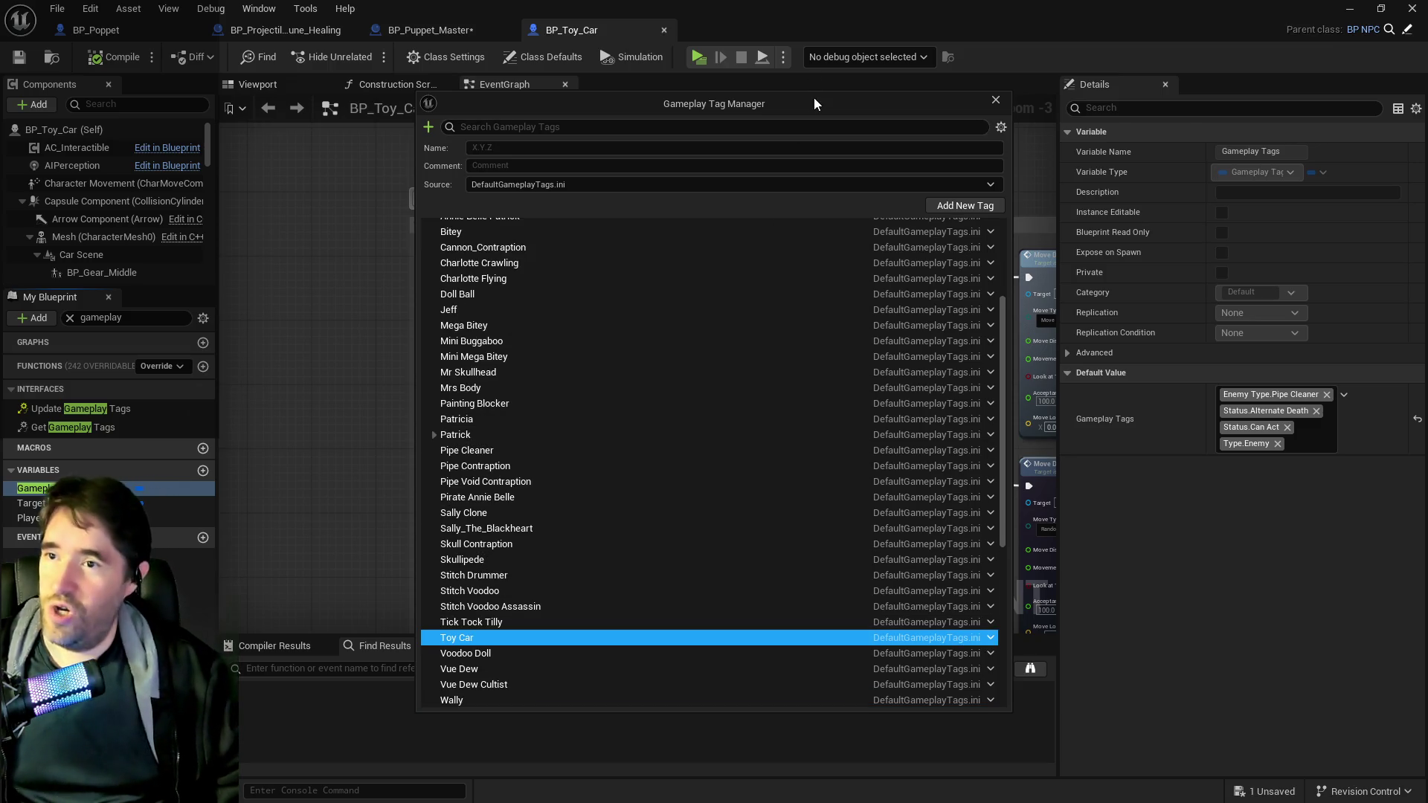
click(996, 100)
- Replace Pipe Cleaner with Enemy Type.Toy Car in BP_Toy_Car's tags, save, and return to BP_Puppet_Master
click(1374, 320)
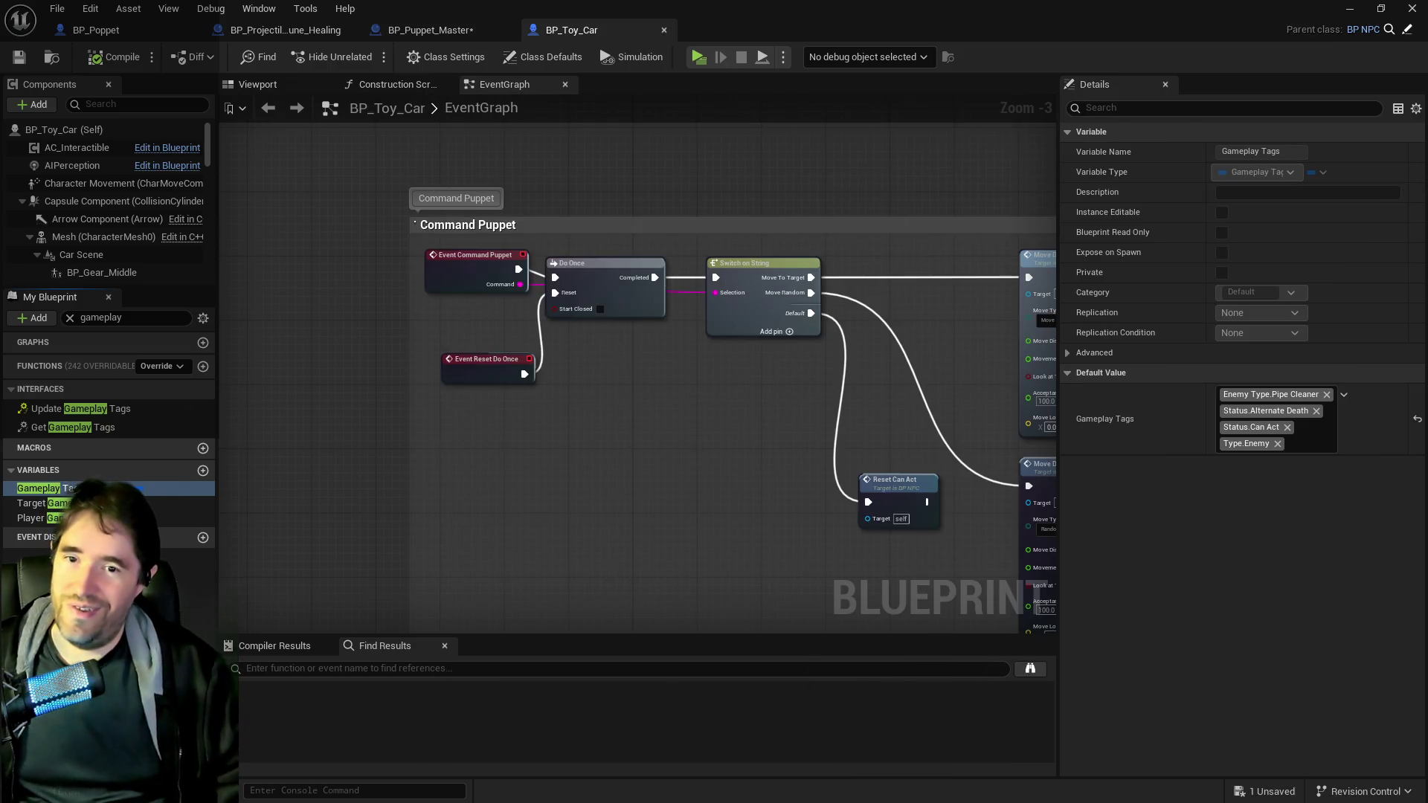
click(1326, 394)
click(1310, 423)
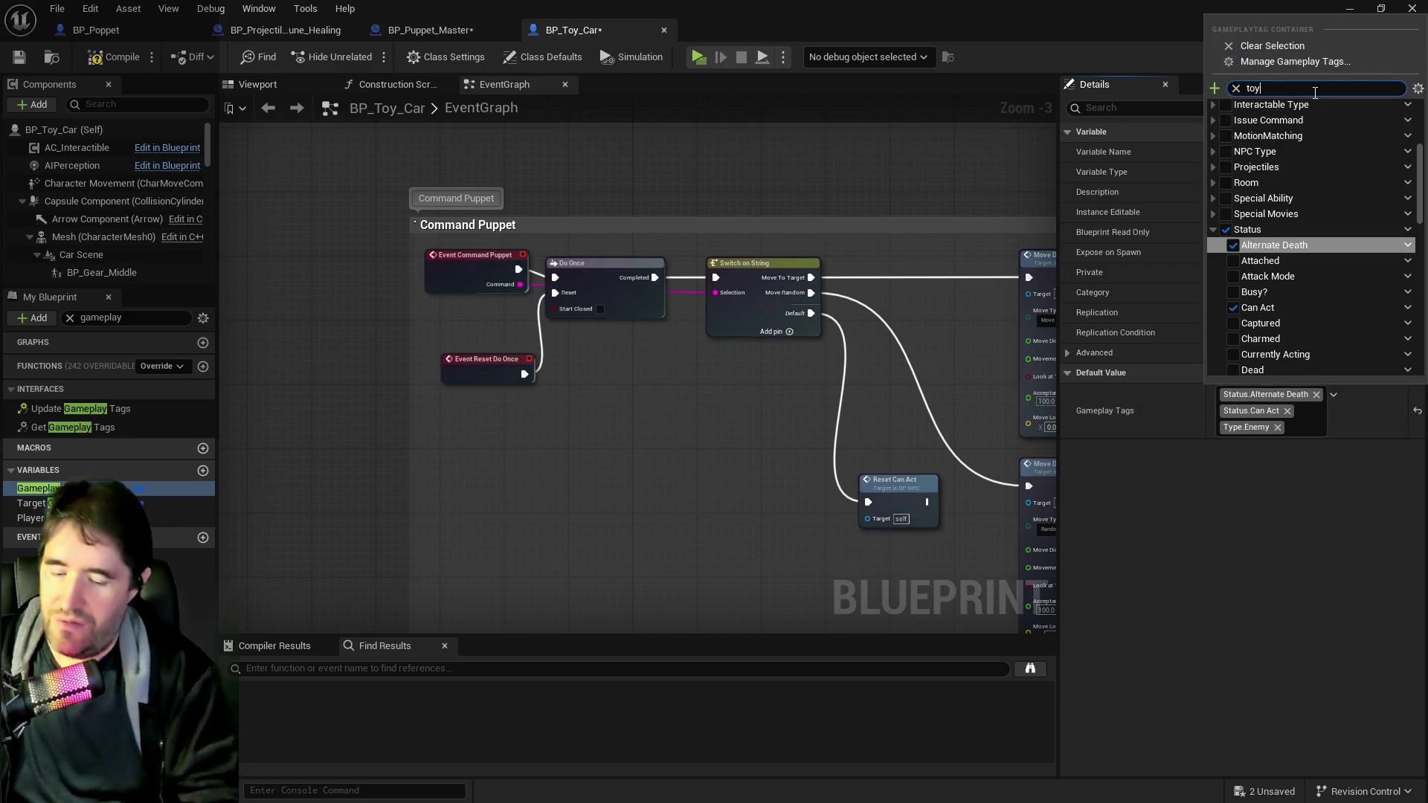
text(toy car)
click(1232, 128)
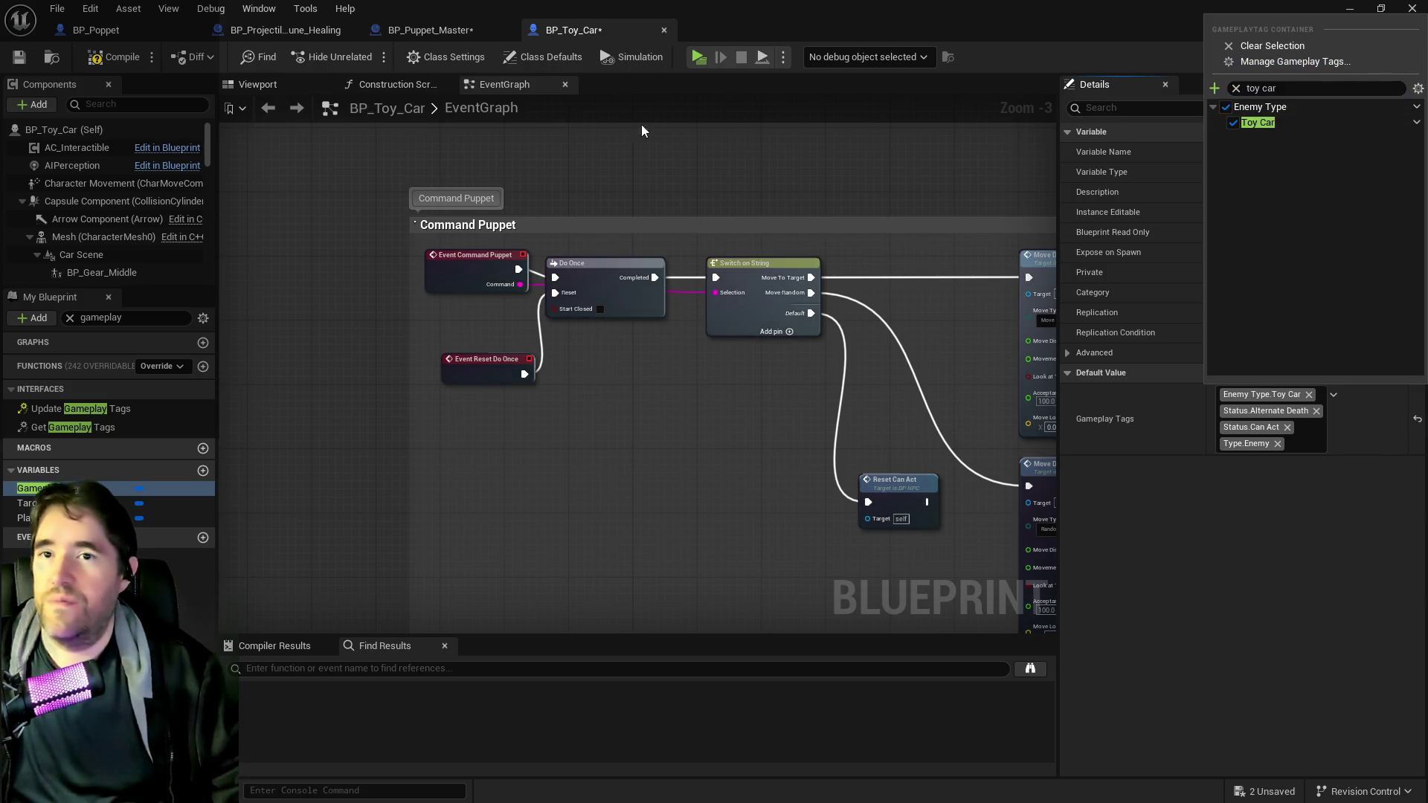
click(20, 61)
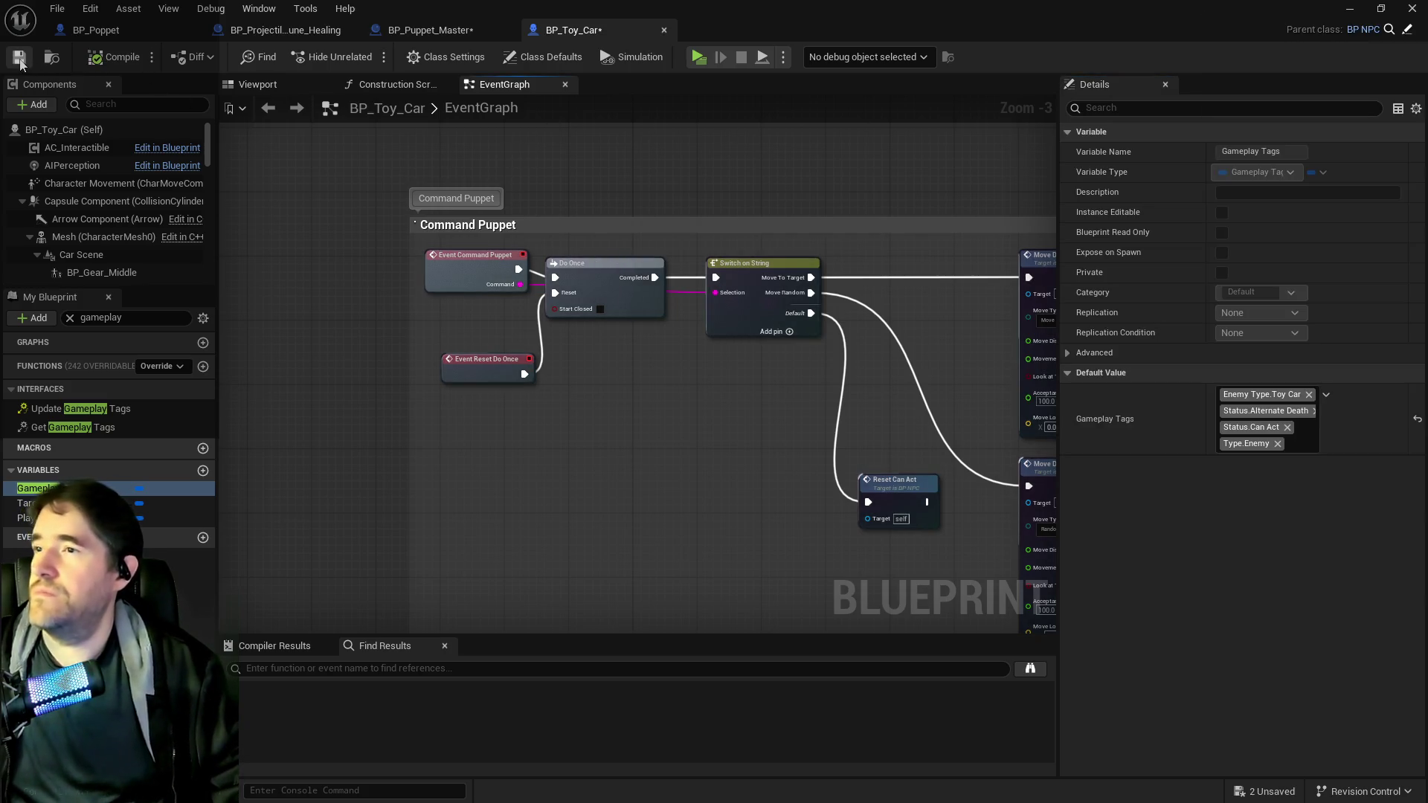
click(411, 30)
scroll(506, 247, down, 3)
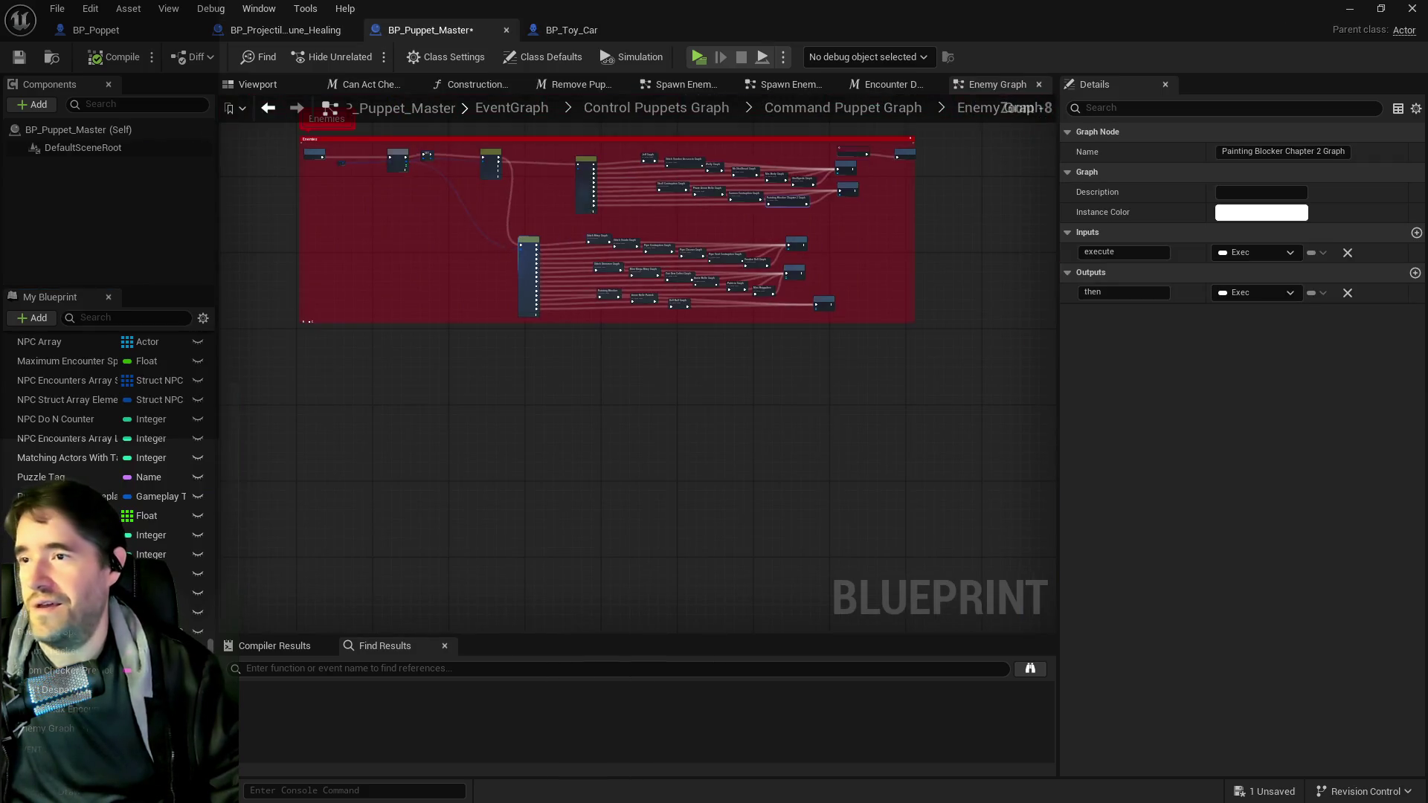
- Bring the chapter switch area into view and select the SET node
scroll(451, 410, up, 2)
mouse_move(508, 448)
mouse_down()
mouse_move(564, 199)
mouse_move(572, 280)
mouse_move(615, 181)
mouse_up()
scroll(485, 254, up, 2)
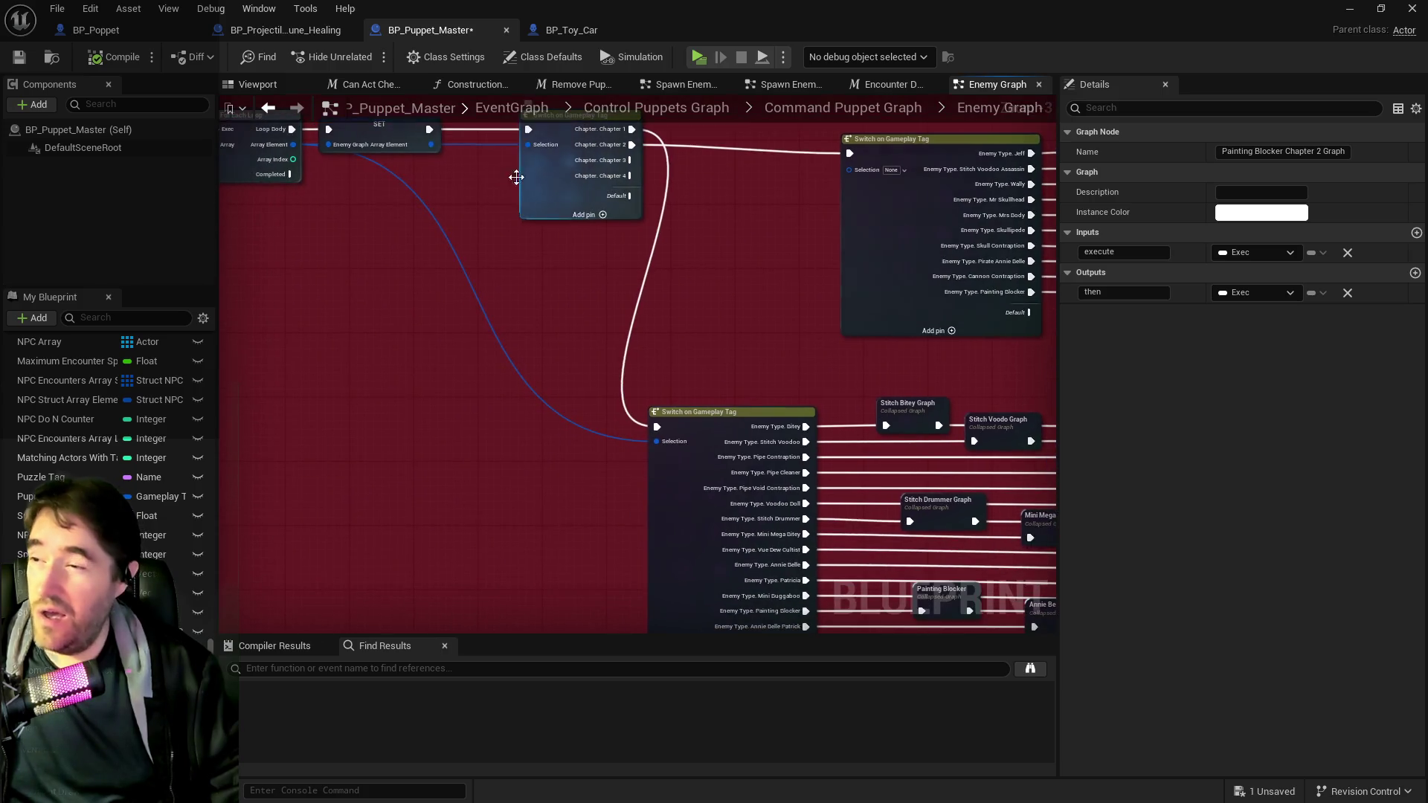
click(379, 134)
mouse_move(432, 145)
mouse_down()
mouse_move(495, 308)
mouse_move(530, 277)
mouse_move(534, 239)
mouse_move(521, 238)
mouse_up()
click(399, 226)
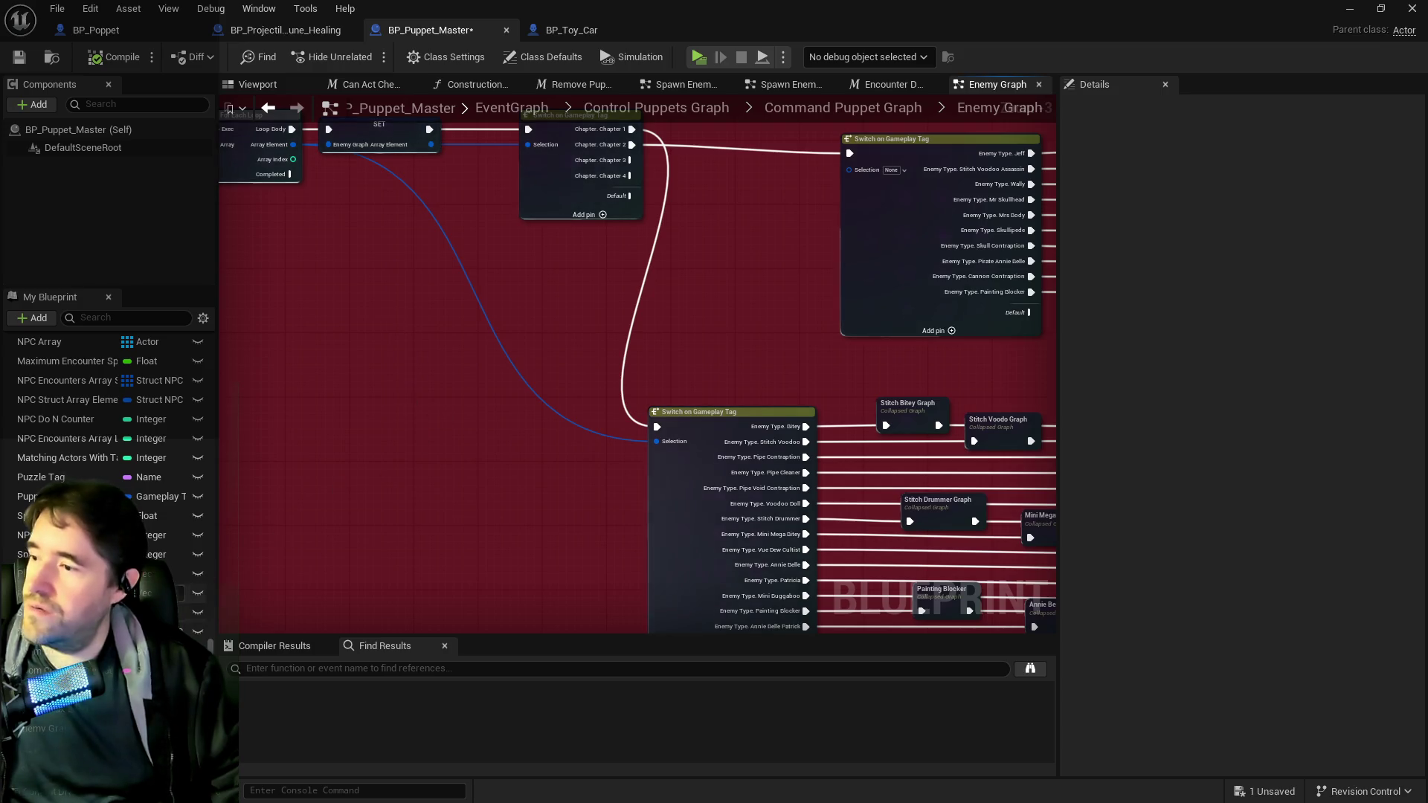
- Copy the Enemy Graph Array Element getter and move the lower switch's output nodes up
mouse_move(52, 728)
mouse_down()
mouse_move(576, 472)
mouse_move(550, 450)
mouse_move(656, 442)
mouse_up()
key(Escape)
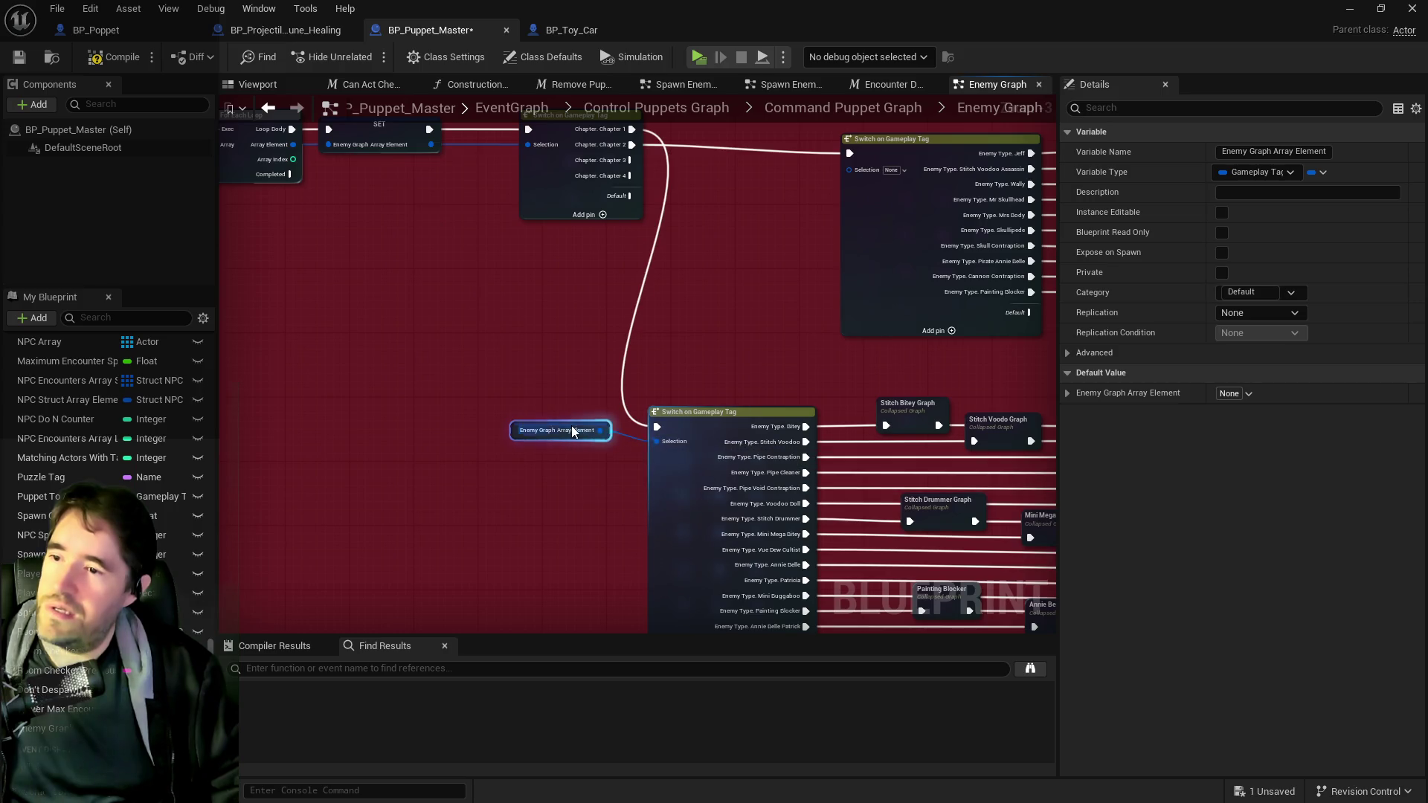
key(ctrl+c)
key(ctrl+v)
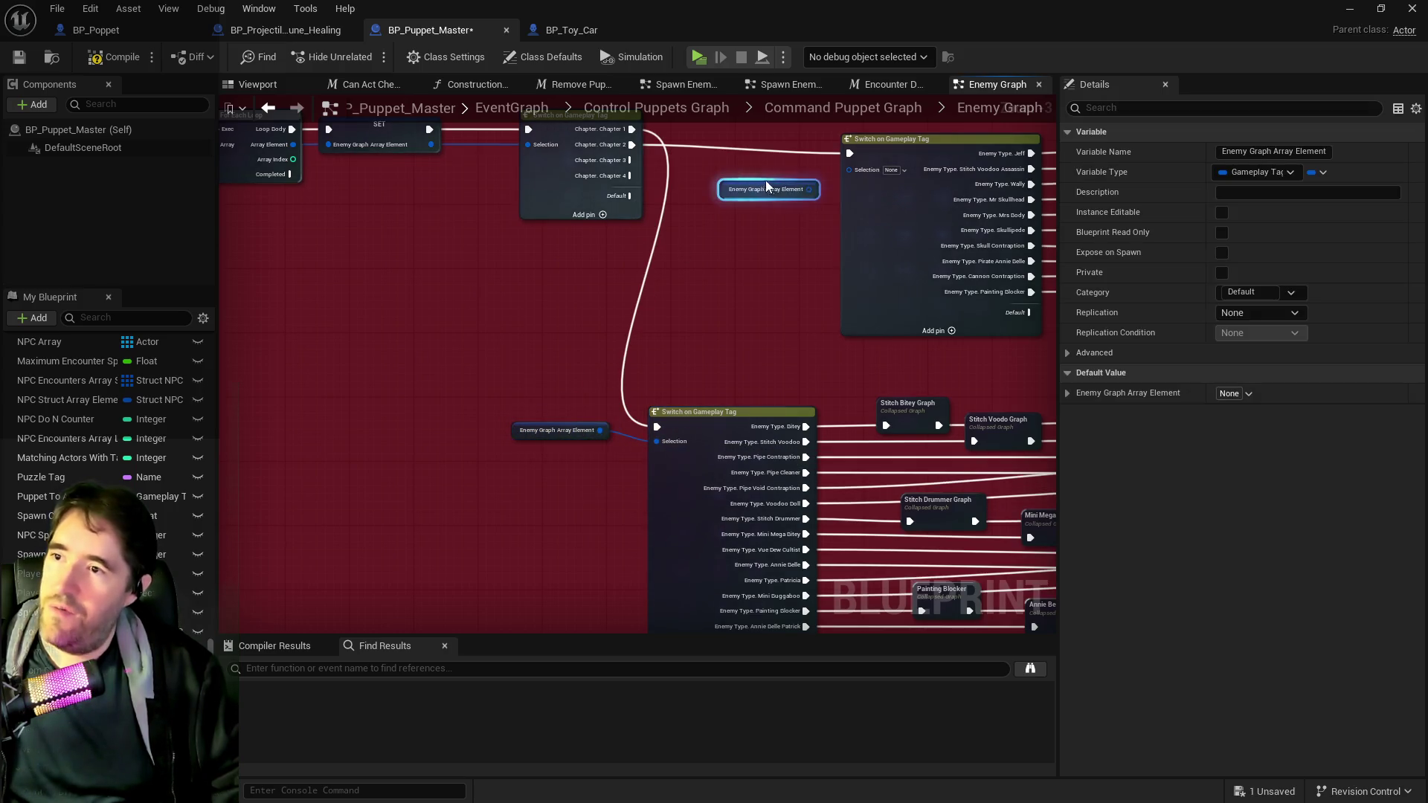
scroll(674, 238, down, 1)
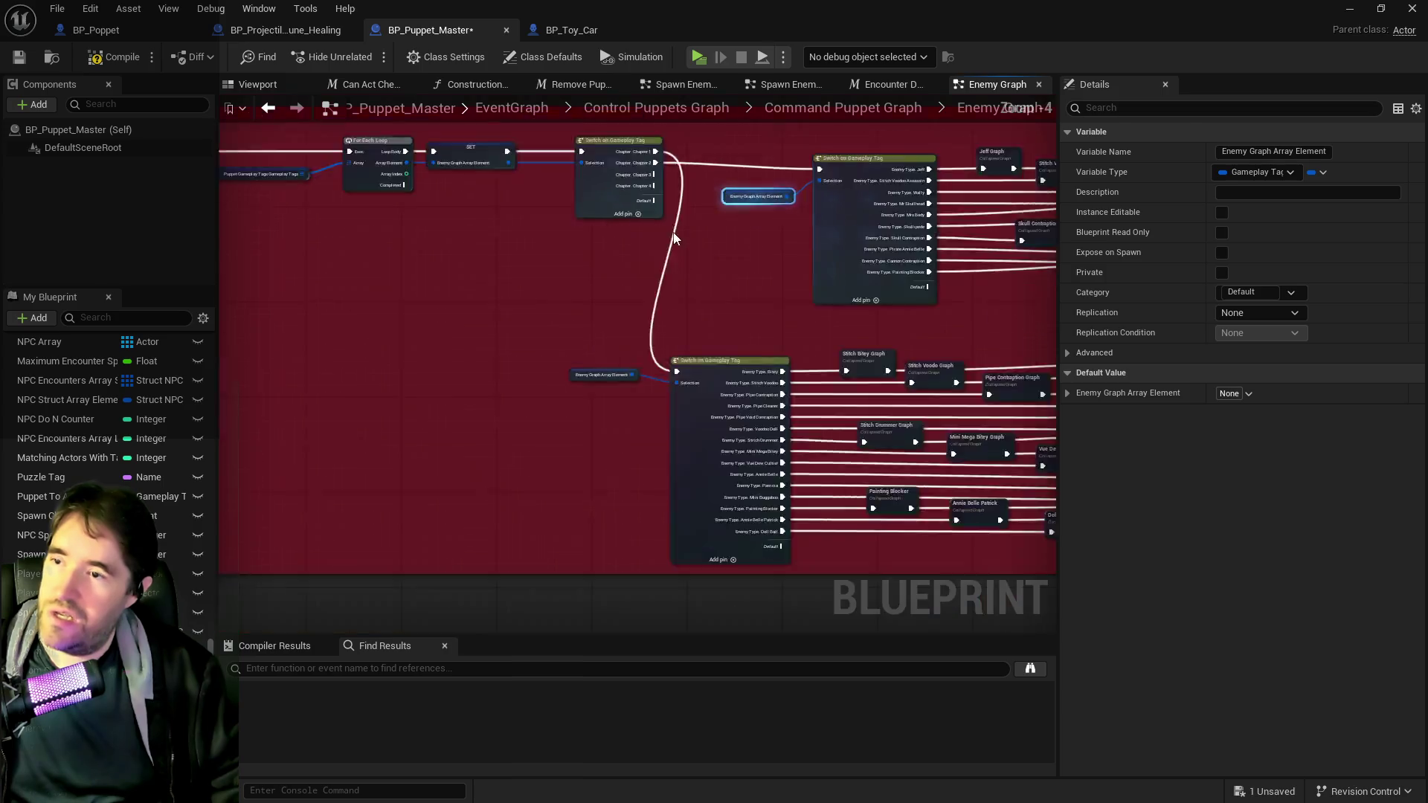
scroll(675, 238, down, 5)
drag(485, 202, 797, 285)
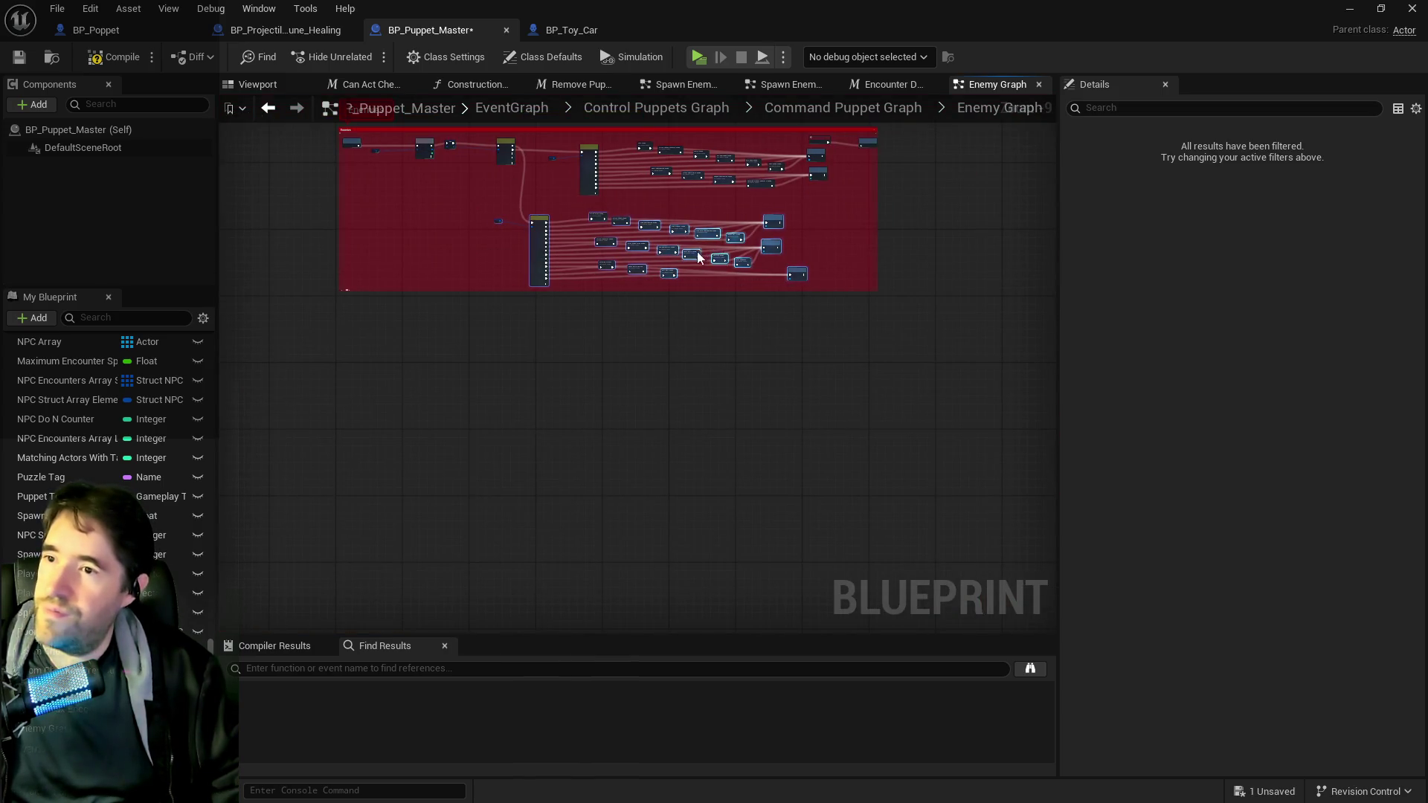
mouse_move(723, 227)
mouse_down()
mouse_move(778, 109)
mouse_move(729, 152)
mouse_move(802, 206)
mouse_move(1056, 226)
mouse_move(772, 245)
mouse_up()
scroll(1046, 233, up, 1)
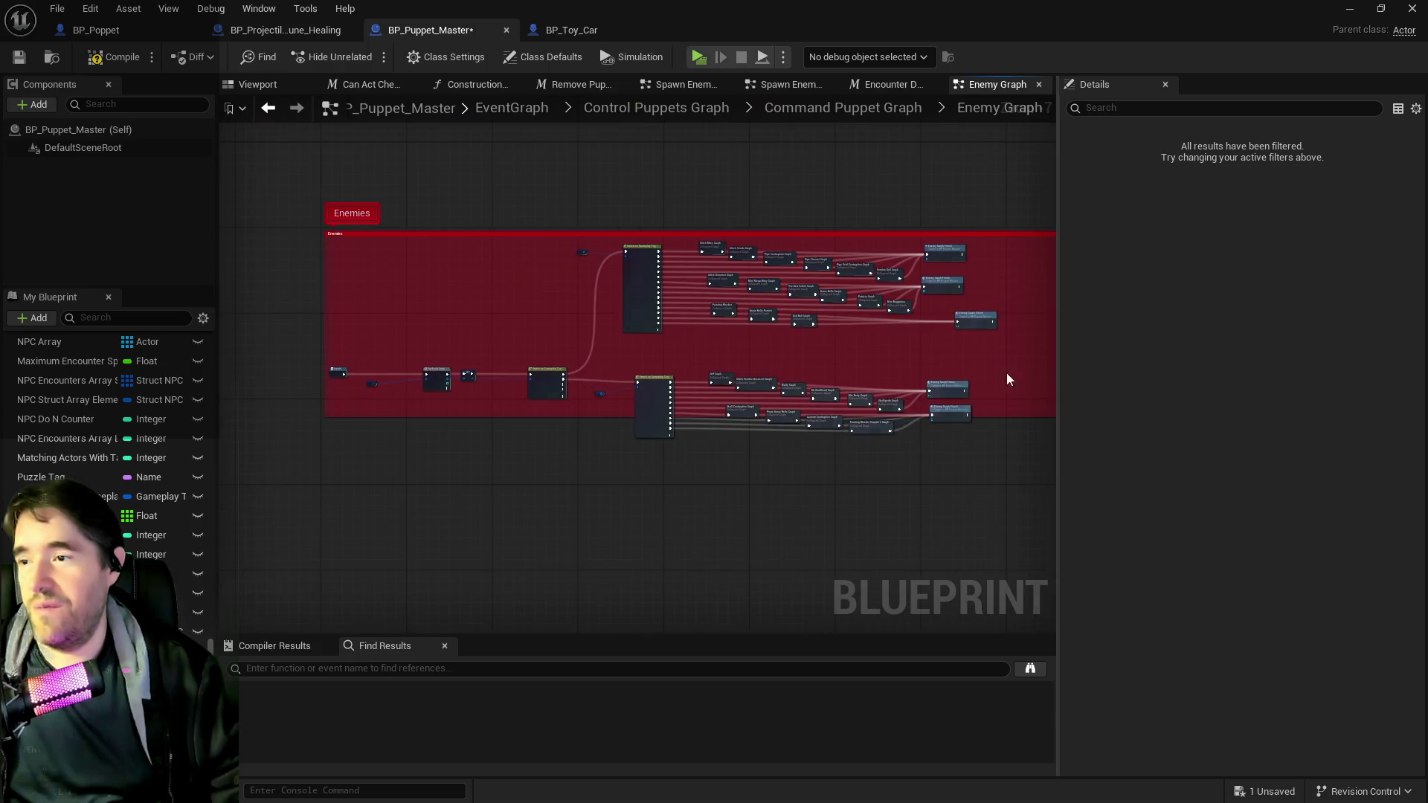
scroll(505, 298, up, 4)
scroll(506, 297, down, 1)
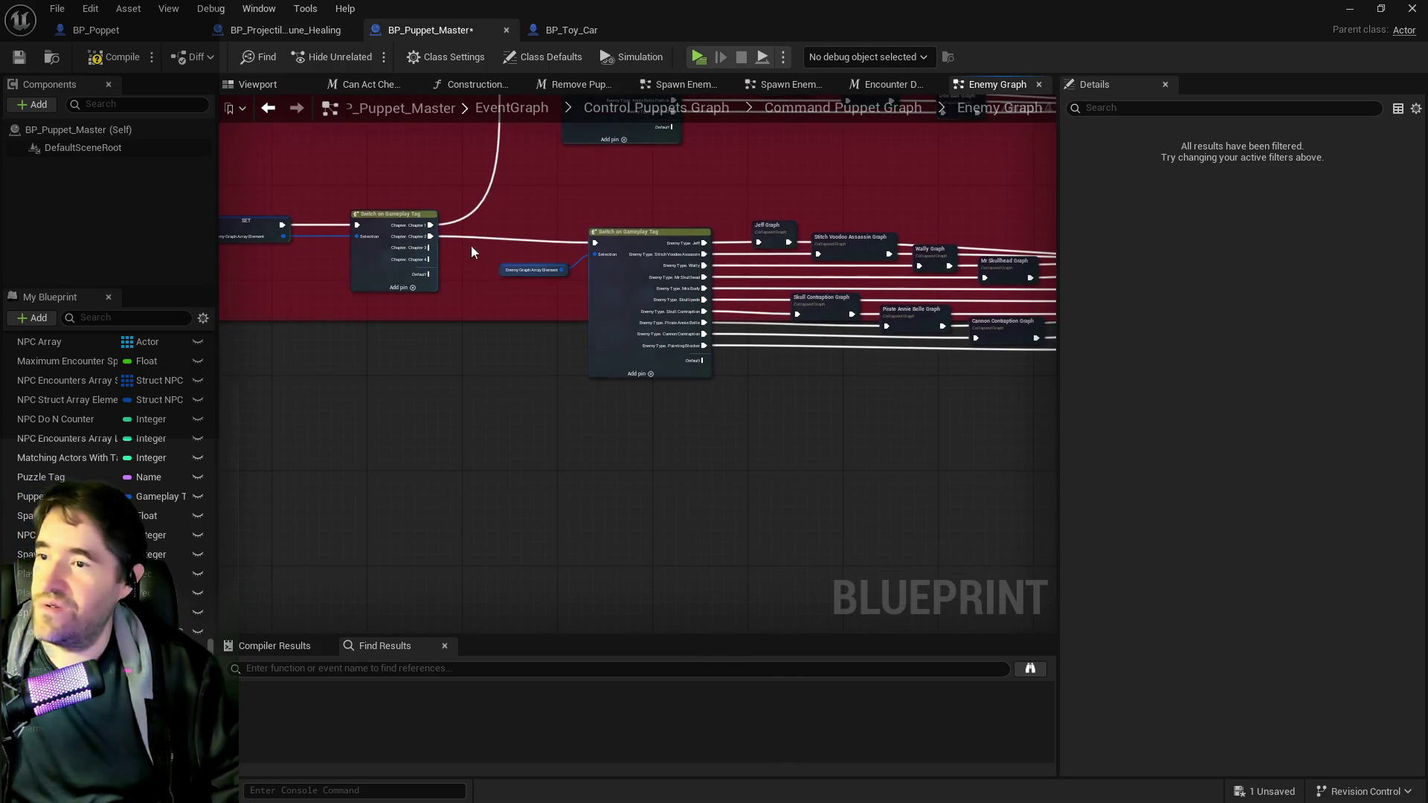
drag(496, 249, 521, 204)
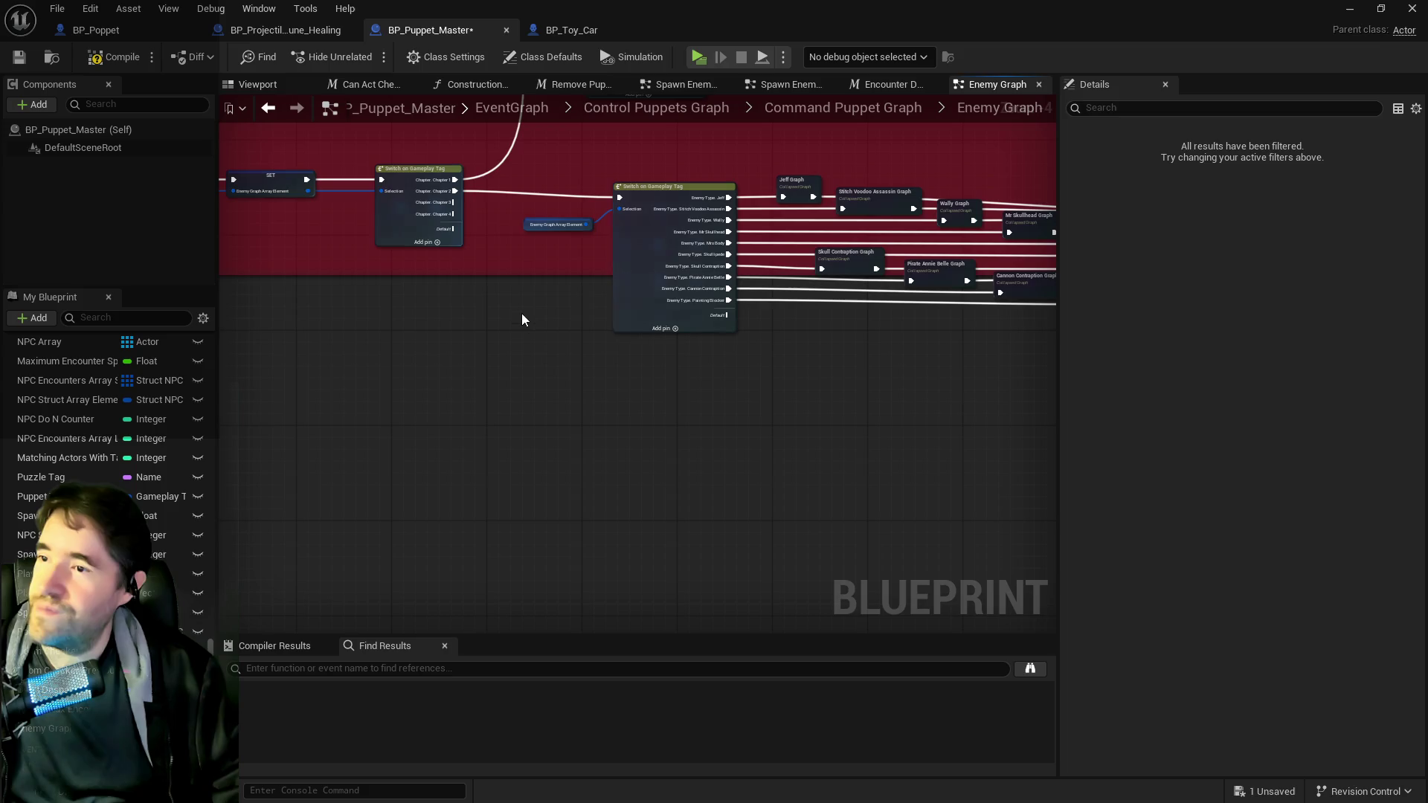
- Wire a Switch on Gameplay Tag to a pasted getter, with one Enemy Type.Toy Car case
key(ctrl+v)
mouse_move(555, 412)
mouse_down()
mouse_move(488, 386)
mouse_move(657, 404)
mouse_up()
text(switc)
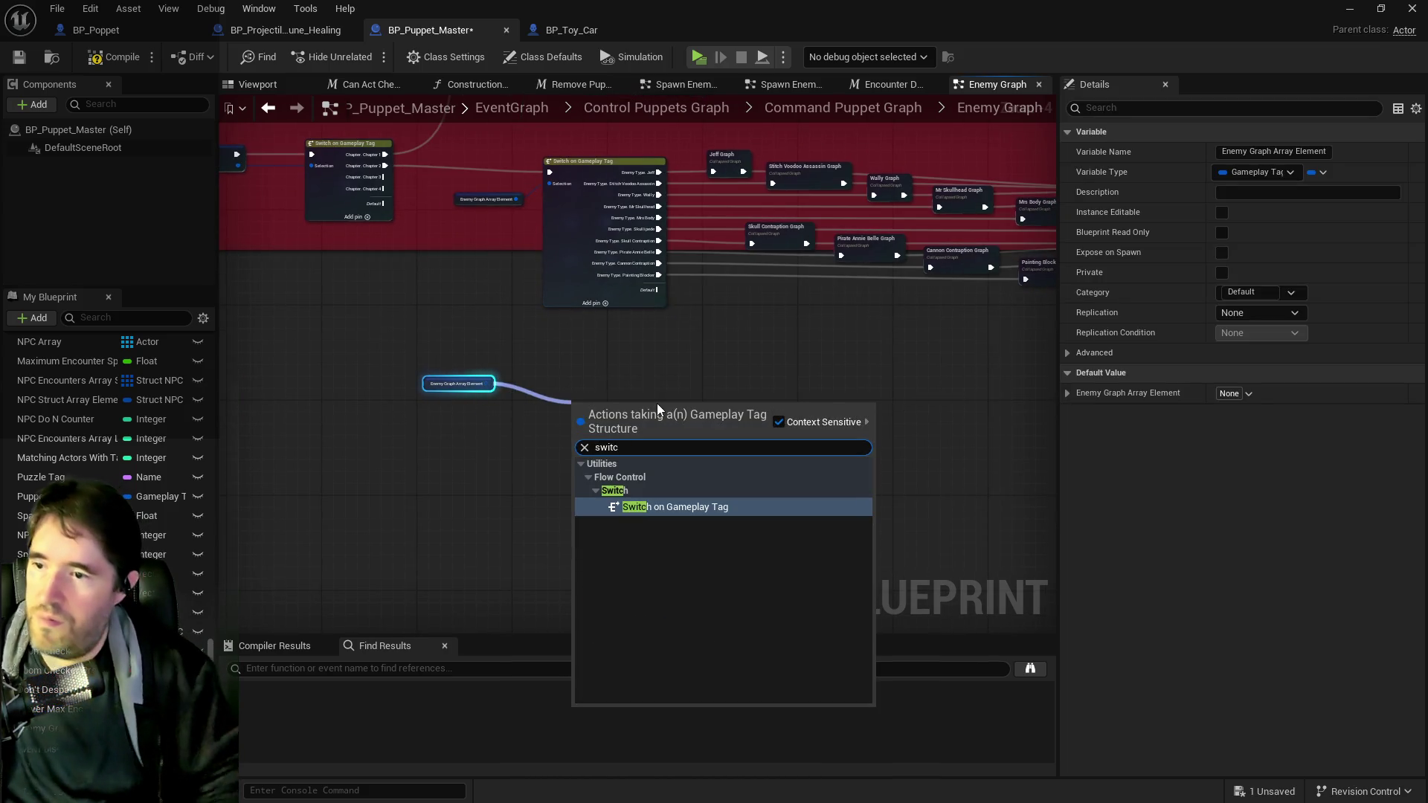
click(761, 507)
scroll(632, 437, up, 3)
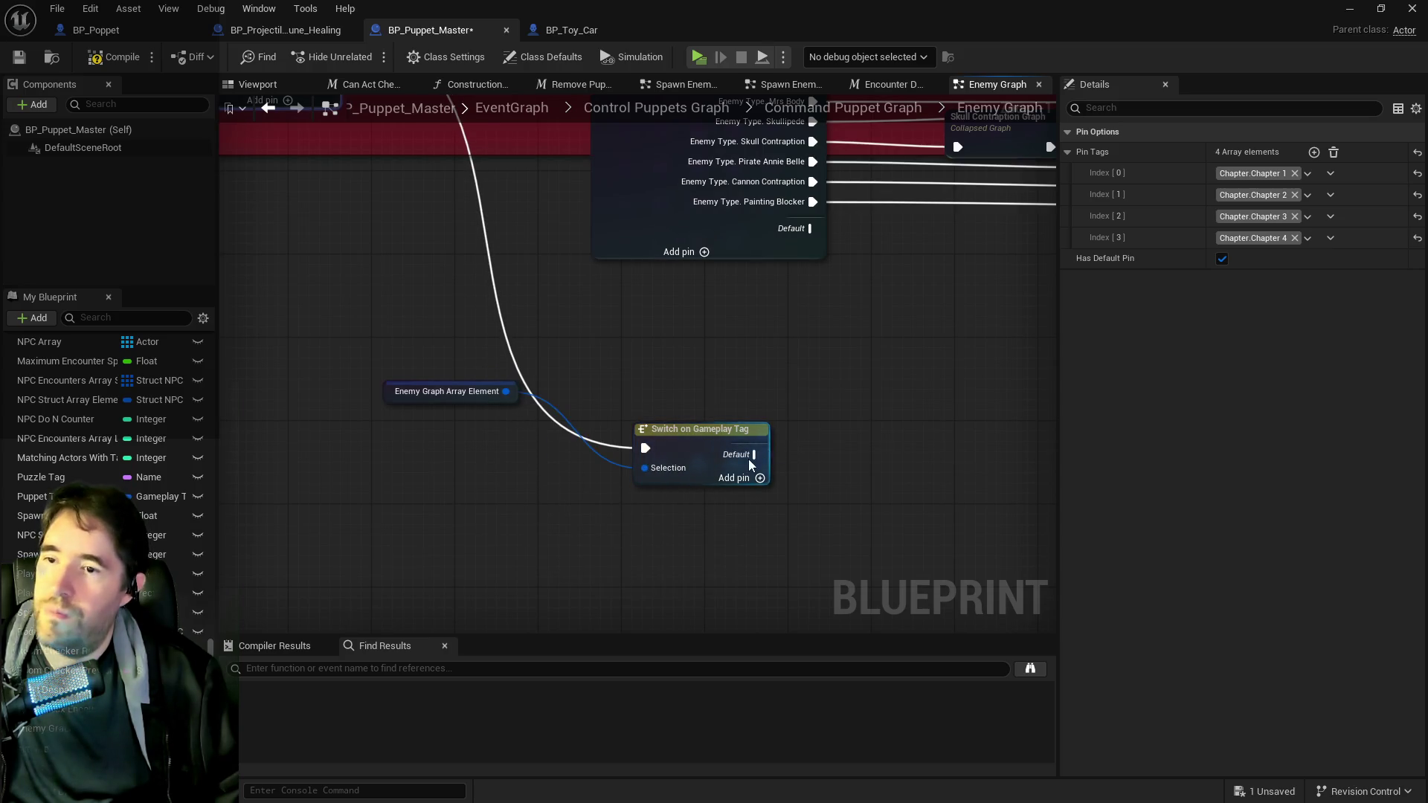
click(759, 479)
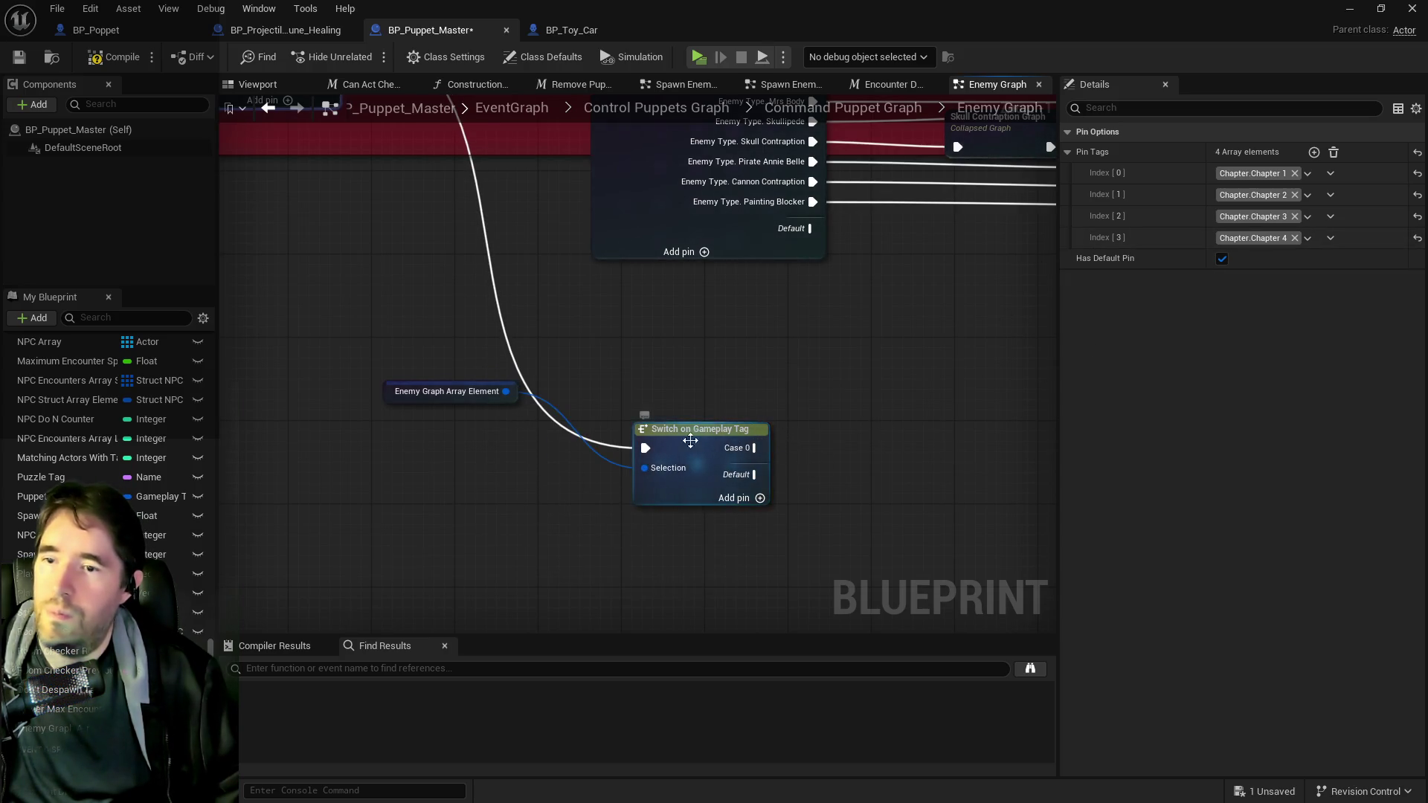
click(1334, 152)
click(1315, 152)
click(1229, 173)
text(toy)
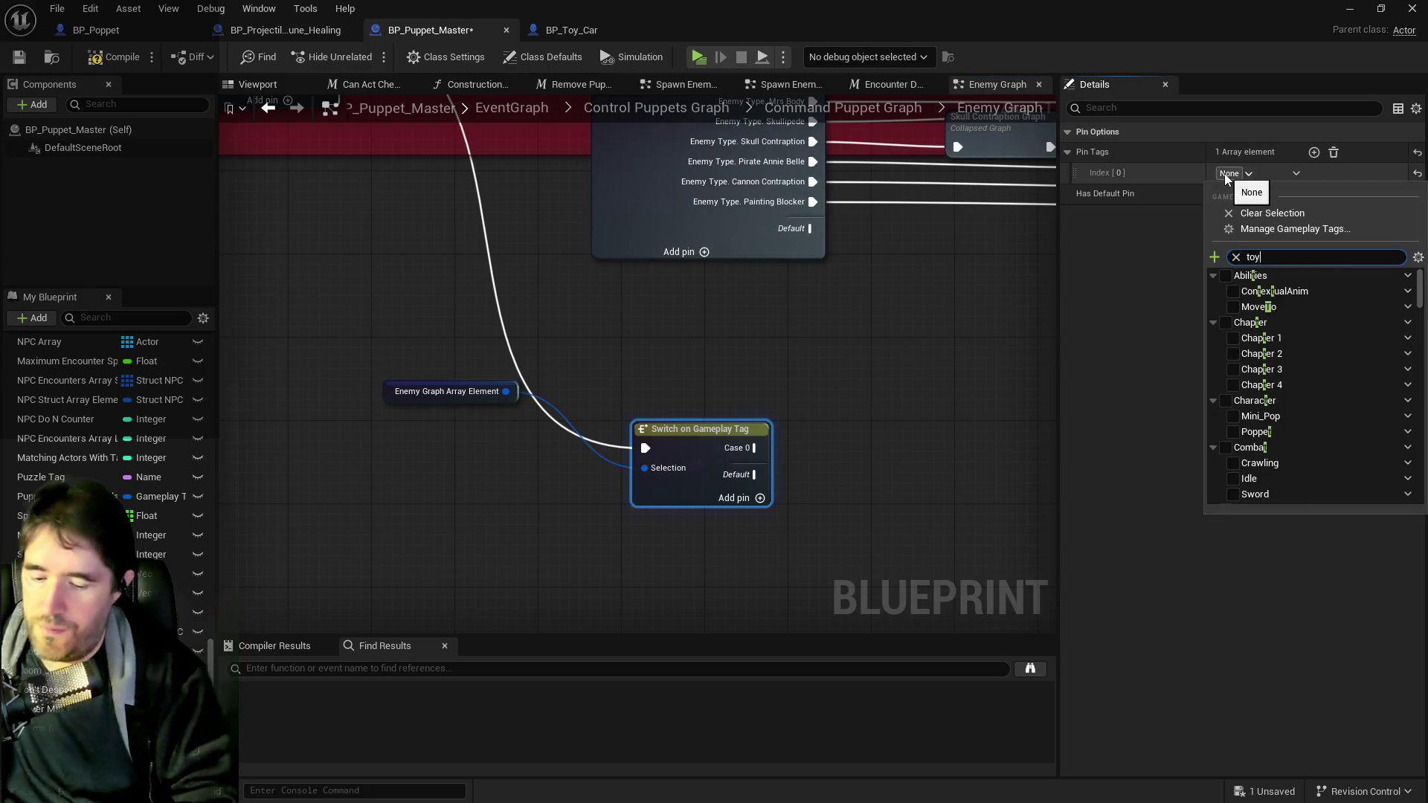
text( car)
click(1233, 291)
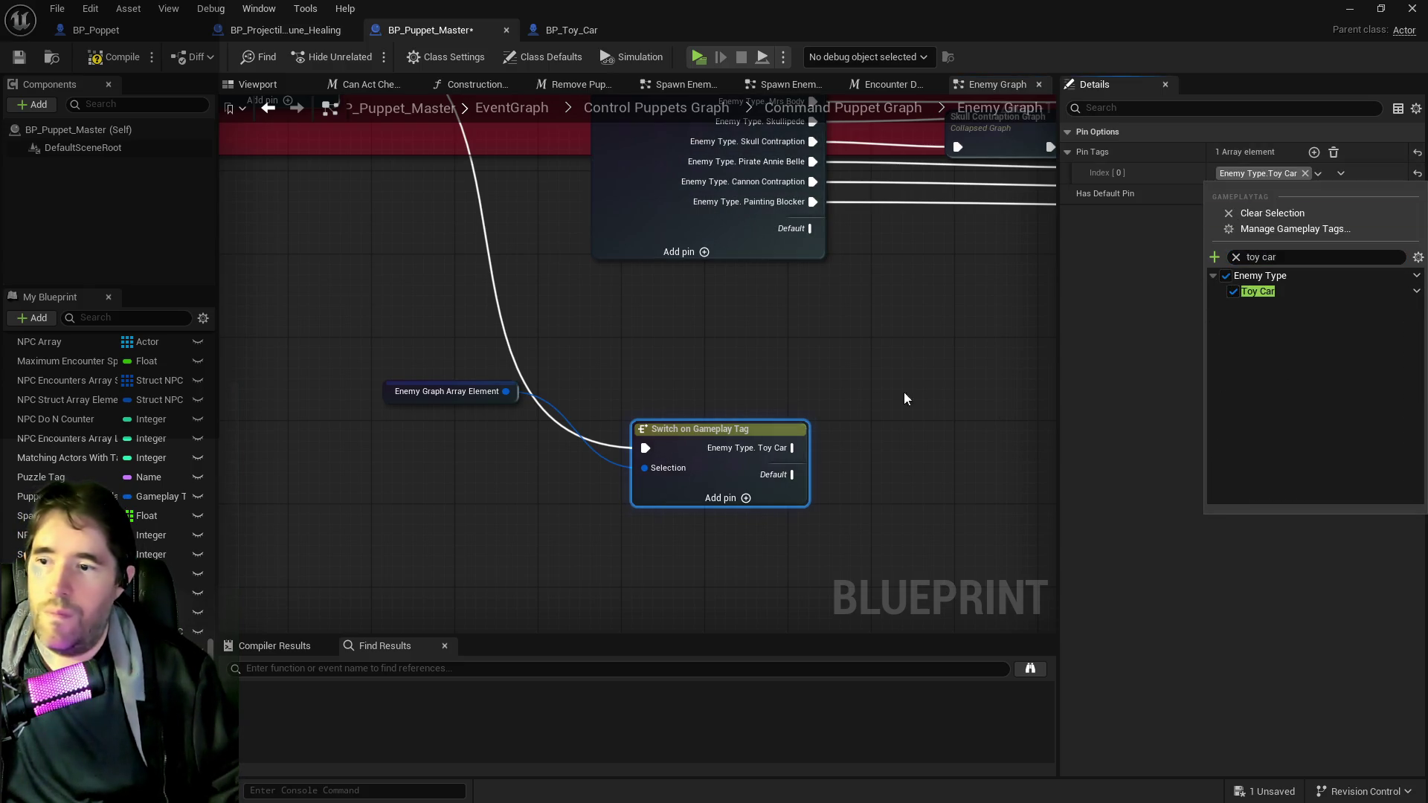
click(491, 406)
drag(447, 392, 476, 470)
- Paste a copy of the Pipe Cleaner Graph beside the Toy Car switch
scroll(707, 303, down, 1)
scroll(707, 303, down, 4)
scroll(618, 379, up, 4)
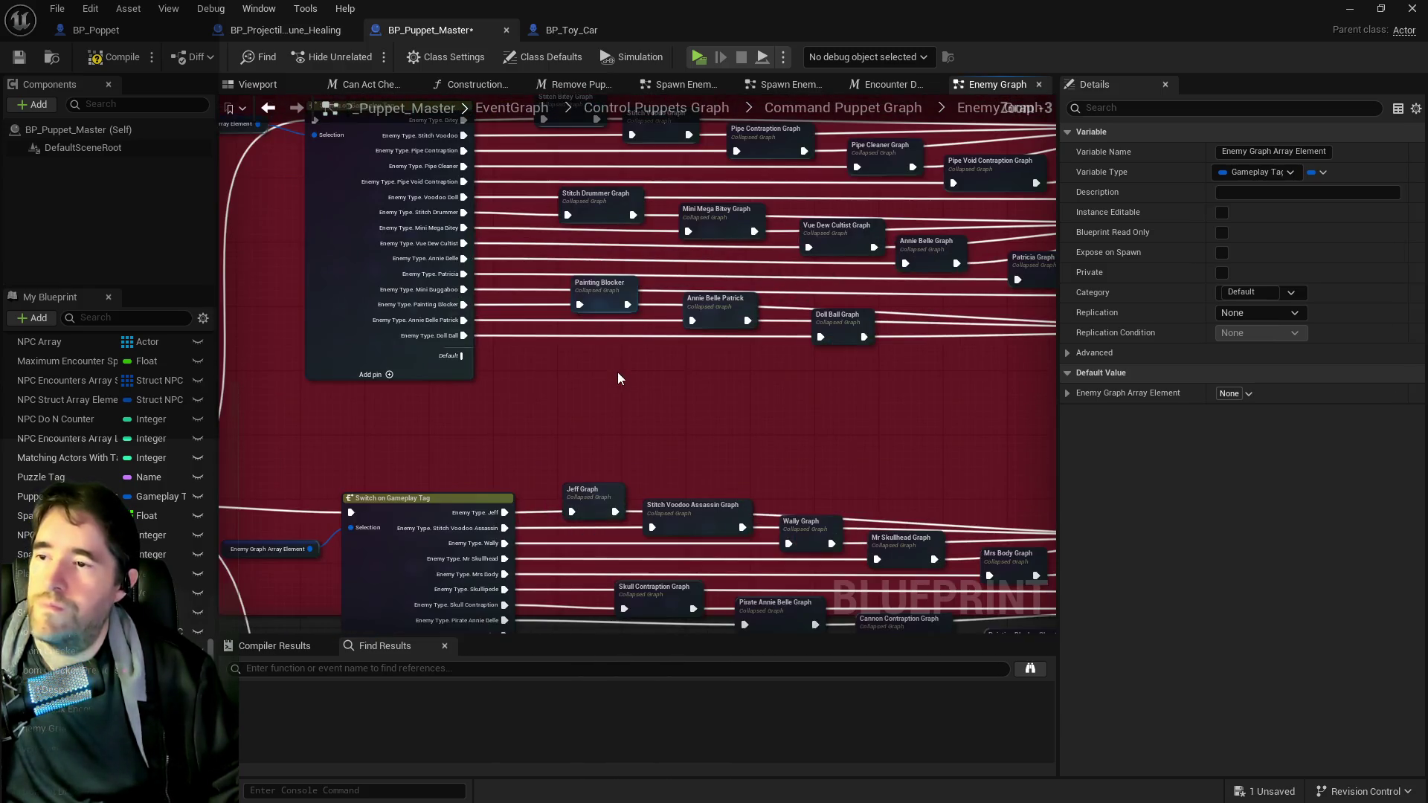
scroll(633, 368, down, 2)
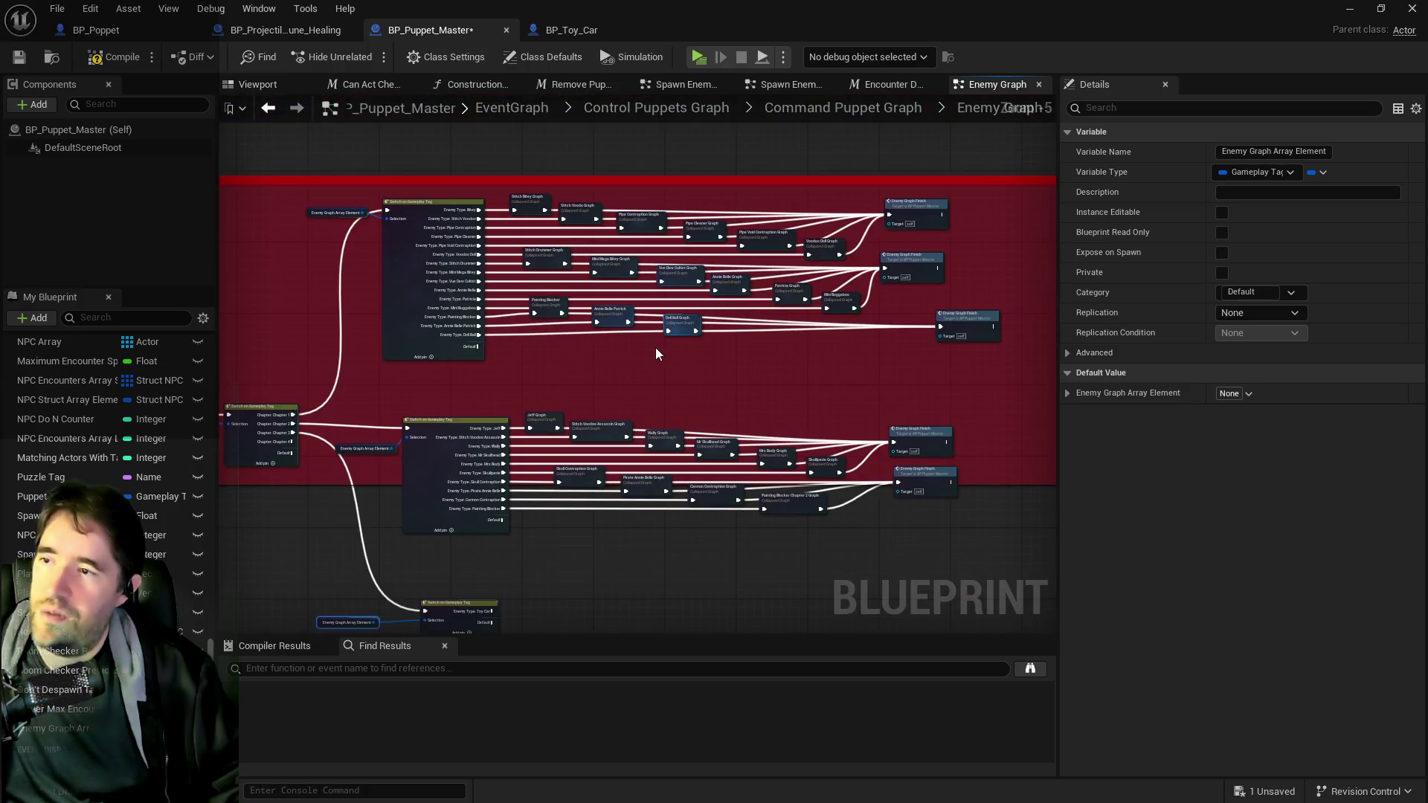
drag(661, 292, 706, 406)
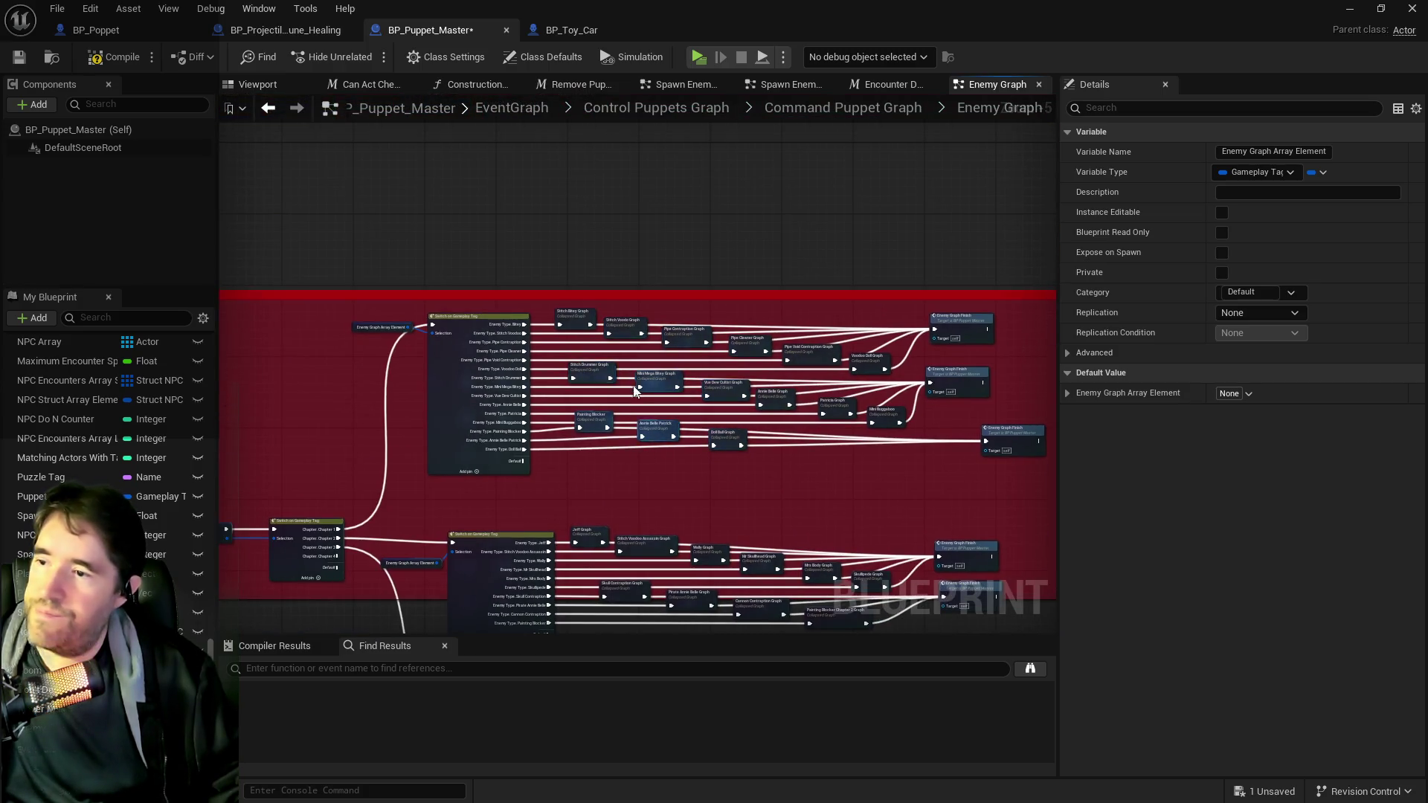
scroll(640, 383, up, 4)
drag(811, 298, 580, 256)
click(662, 248)
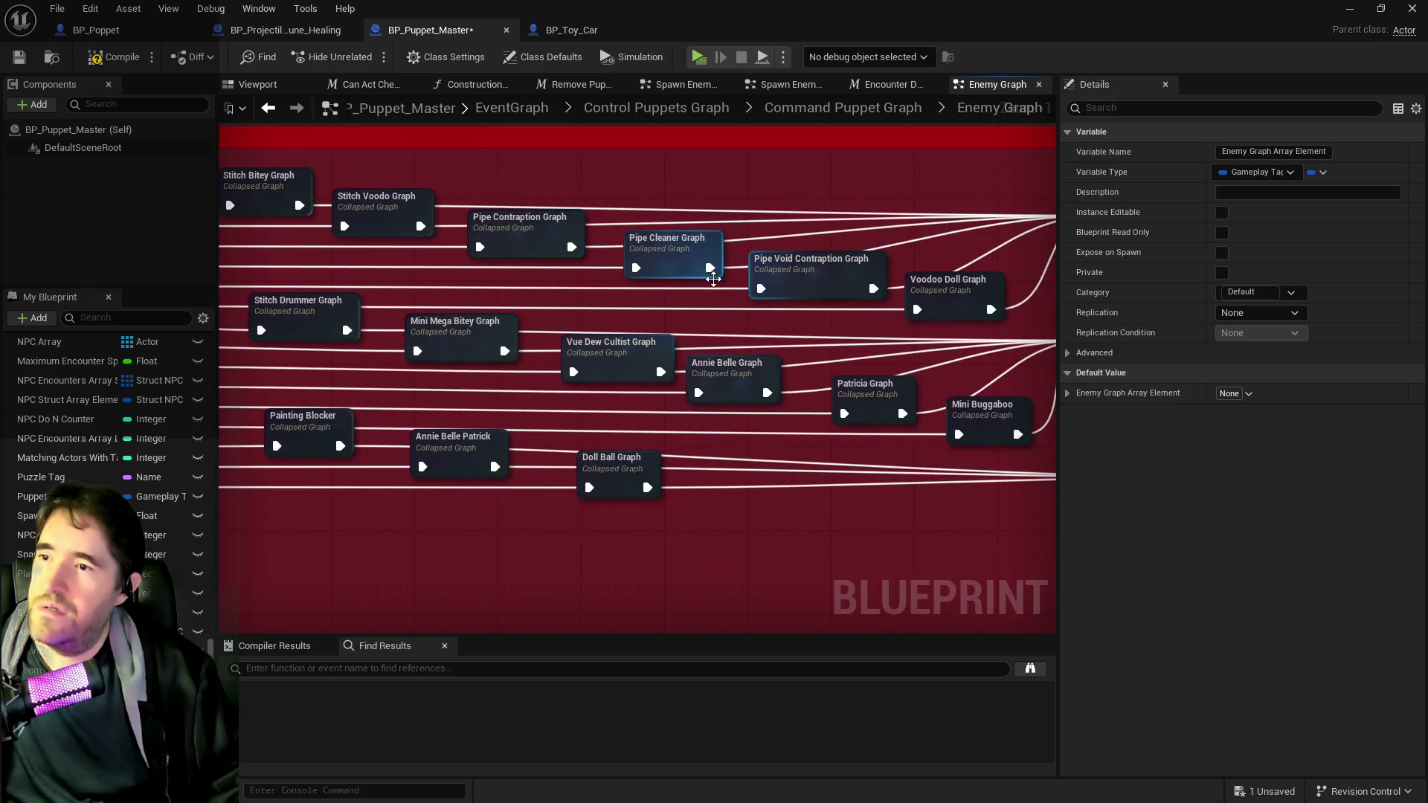
scroll(662, 248, up, 1)
scroll(661, 255, down, 2)
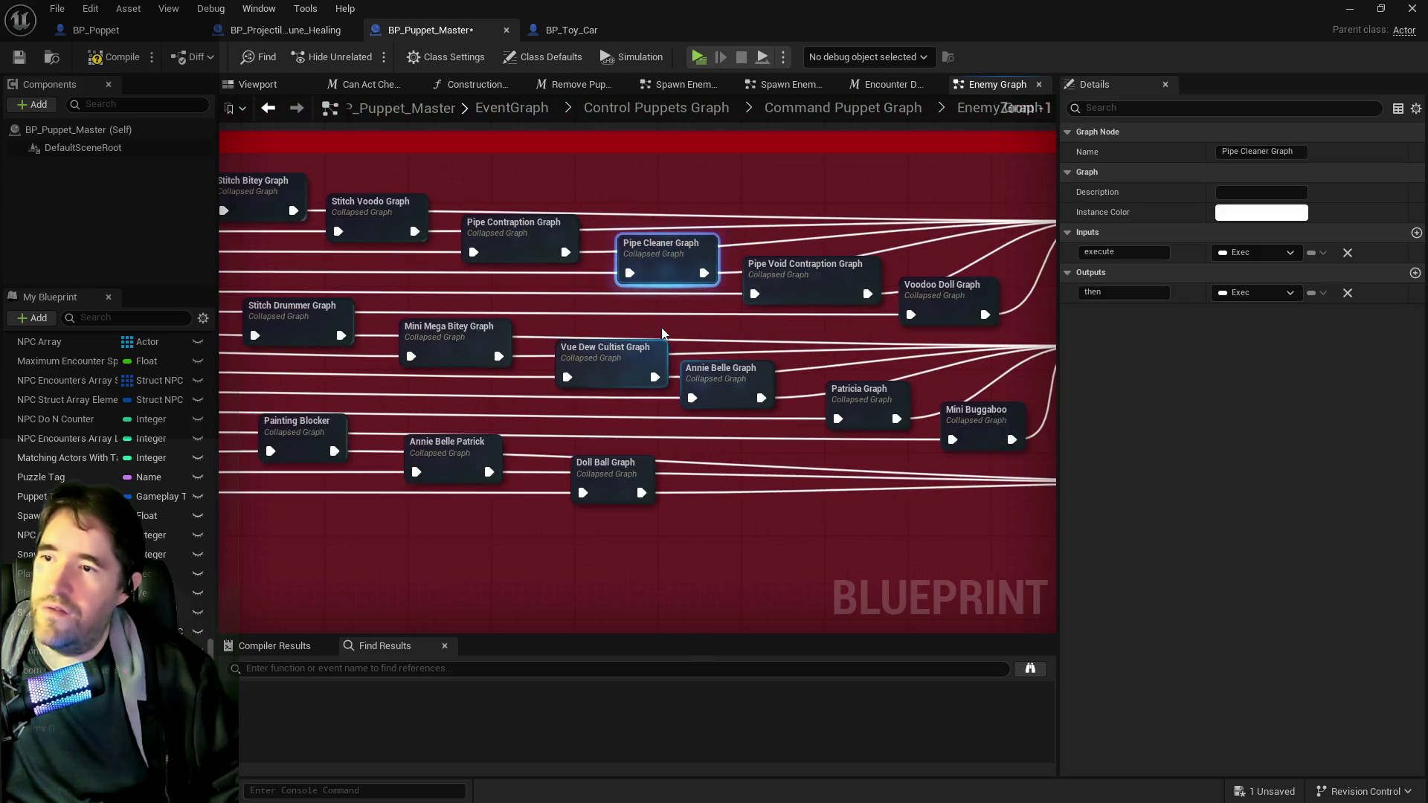
drag(661, 255, 670, 142)
mouse_move(588, 350)
mouse_down()
mouse_move(618, 268)
mouse_move(589, 305)
mouse_up()
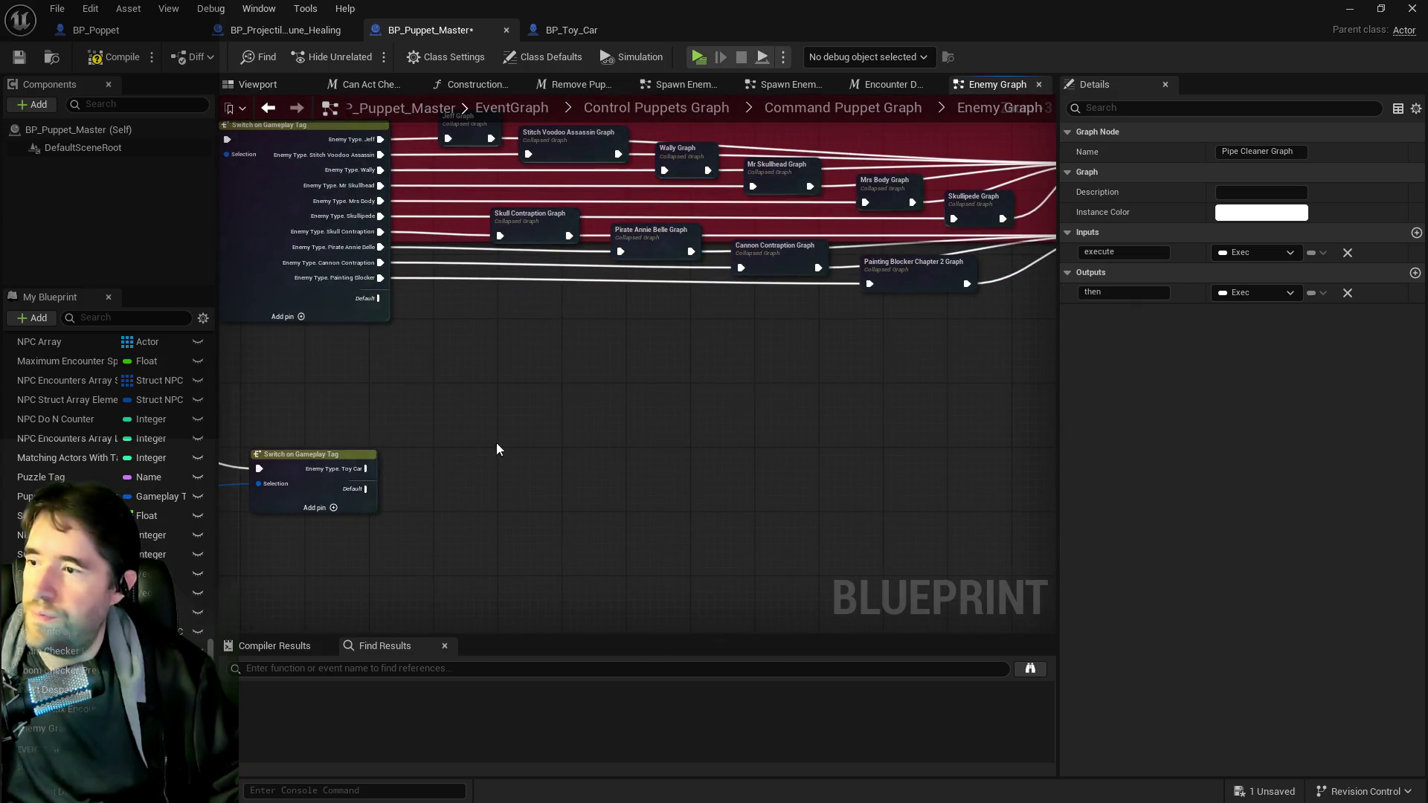
key(ctrl+v)
- Rename the copied graph to Toy Car and wire the switch's Toy Car case into it
click(1272, 151)
text(Toy)
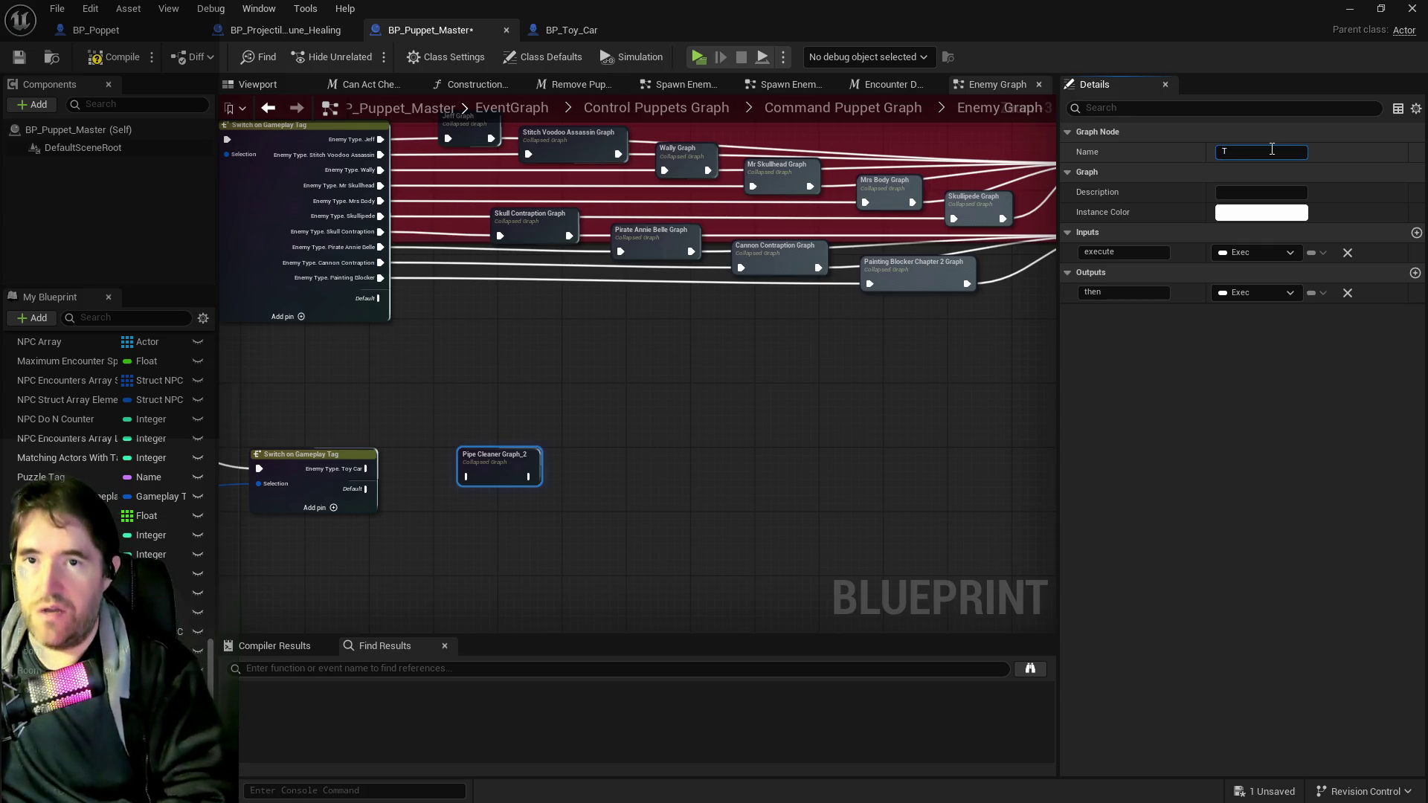
key(Return)
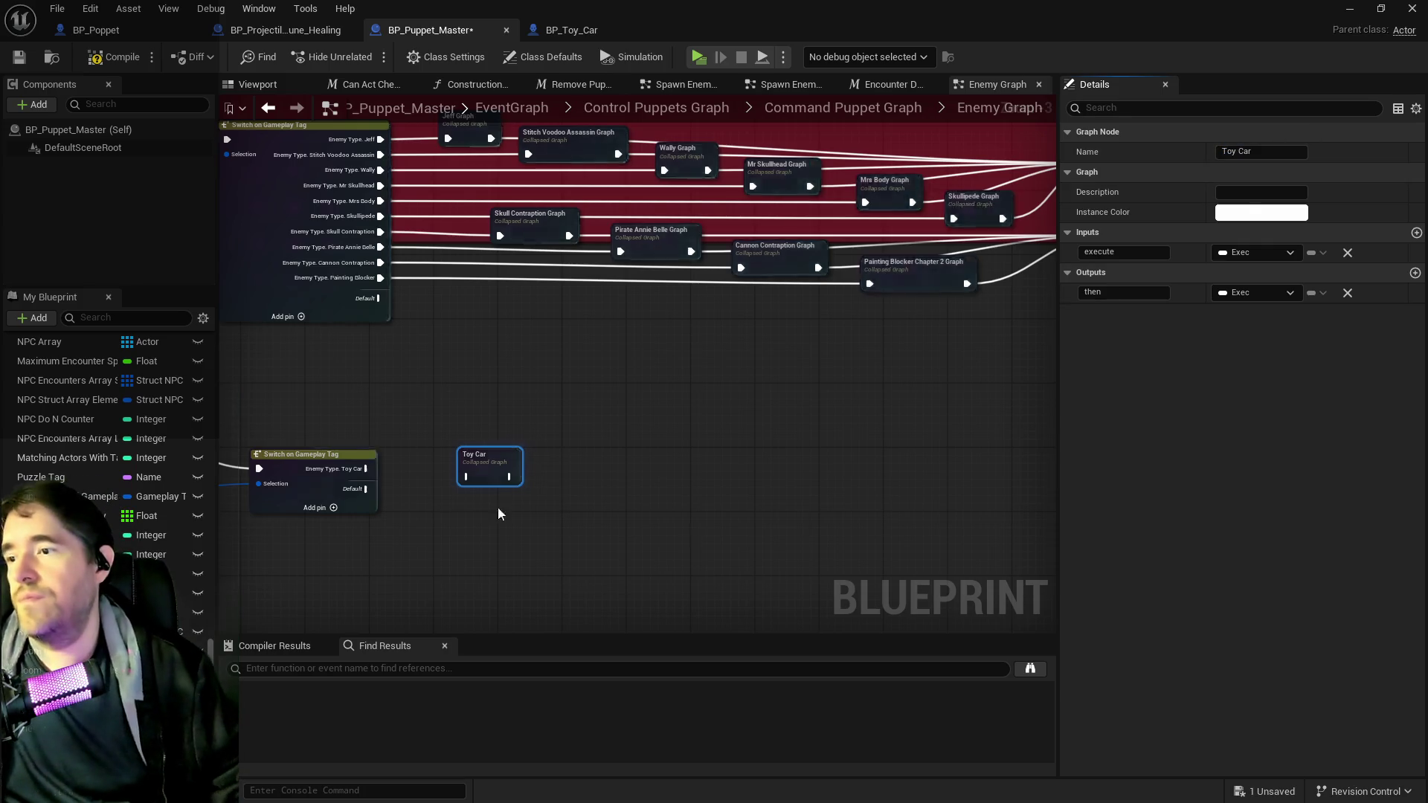
scroll(421, 417, up, 2)
drag(470, 408, 491, 387)
mouse_move(341, 418)
mouse_down()
mouse_move(484, 422)
mouse_move(488, 408)
mouse_up()
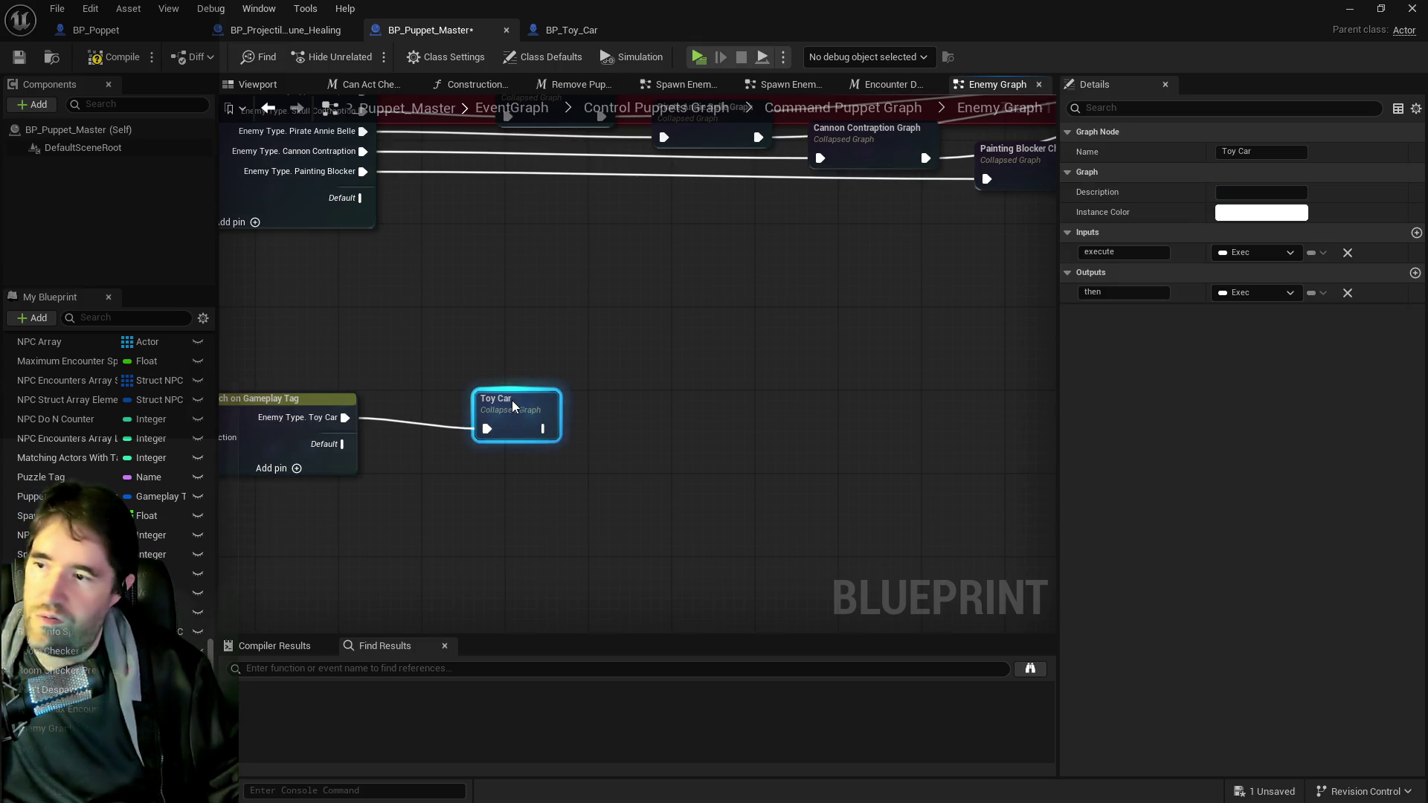
- Connect the Toy Car graph to a pasted Enemy Graph Finish node, then select the upper chapter branch
scroll(359, 480, down, 3)
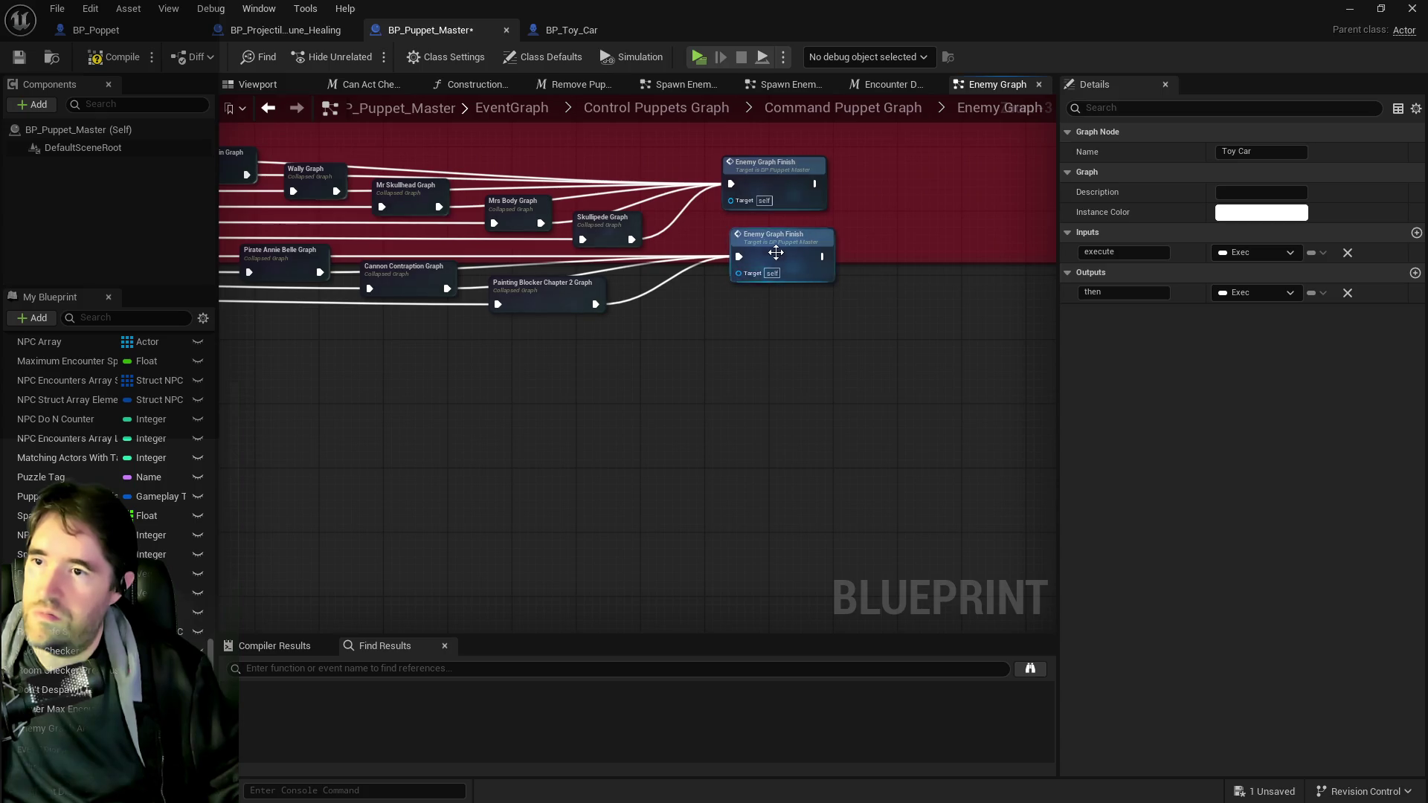
click(771, 252)
drag(484, 446, 863, 340)
key(ctrl+v)
drag(497, 359, 841, 359)
scroll(693, 376, down, 5)
mouse_move(693, 376)
mouse_down()
mouse_move(600, 489)
mouse_move(609, 569)
mouse_up()
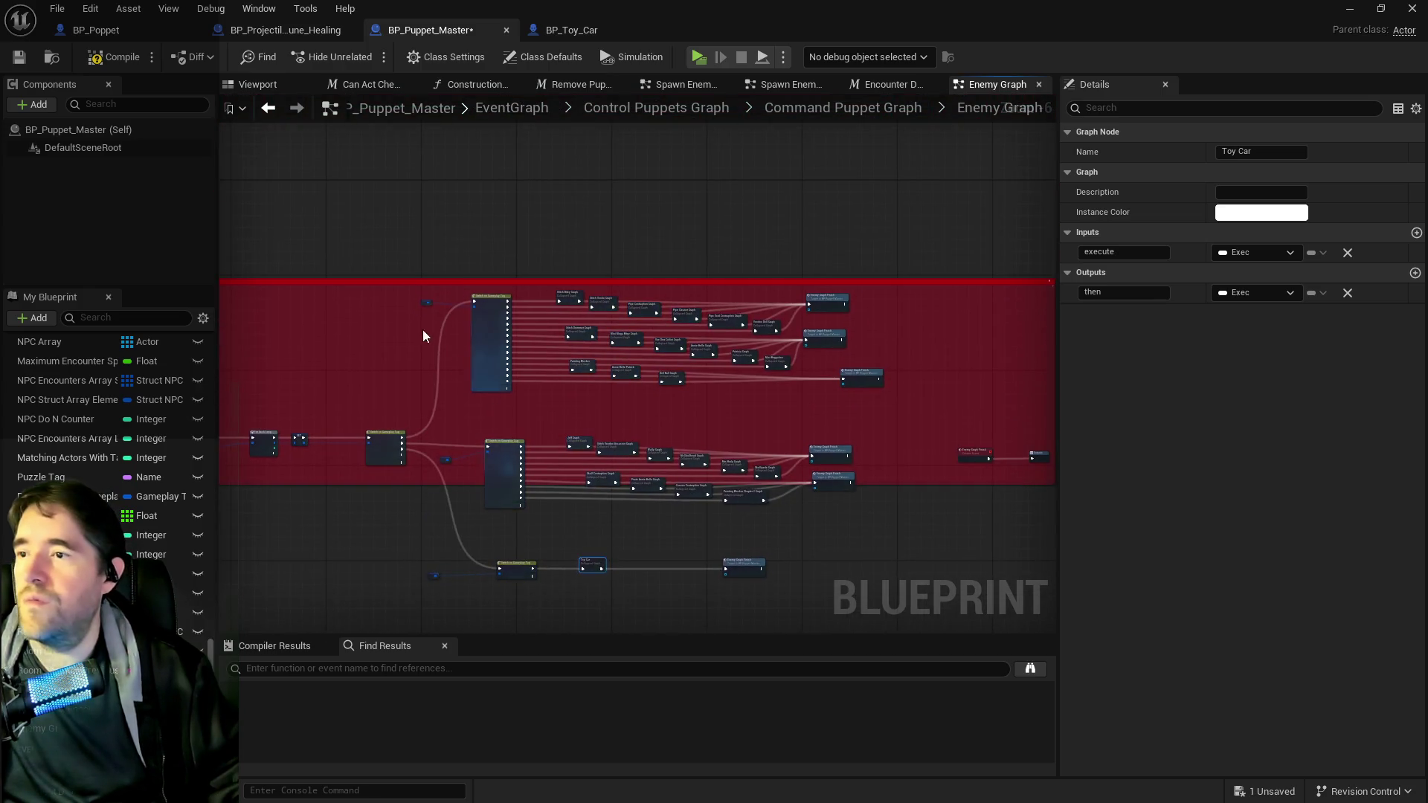
drag(408, 297, 936, 396)
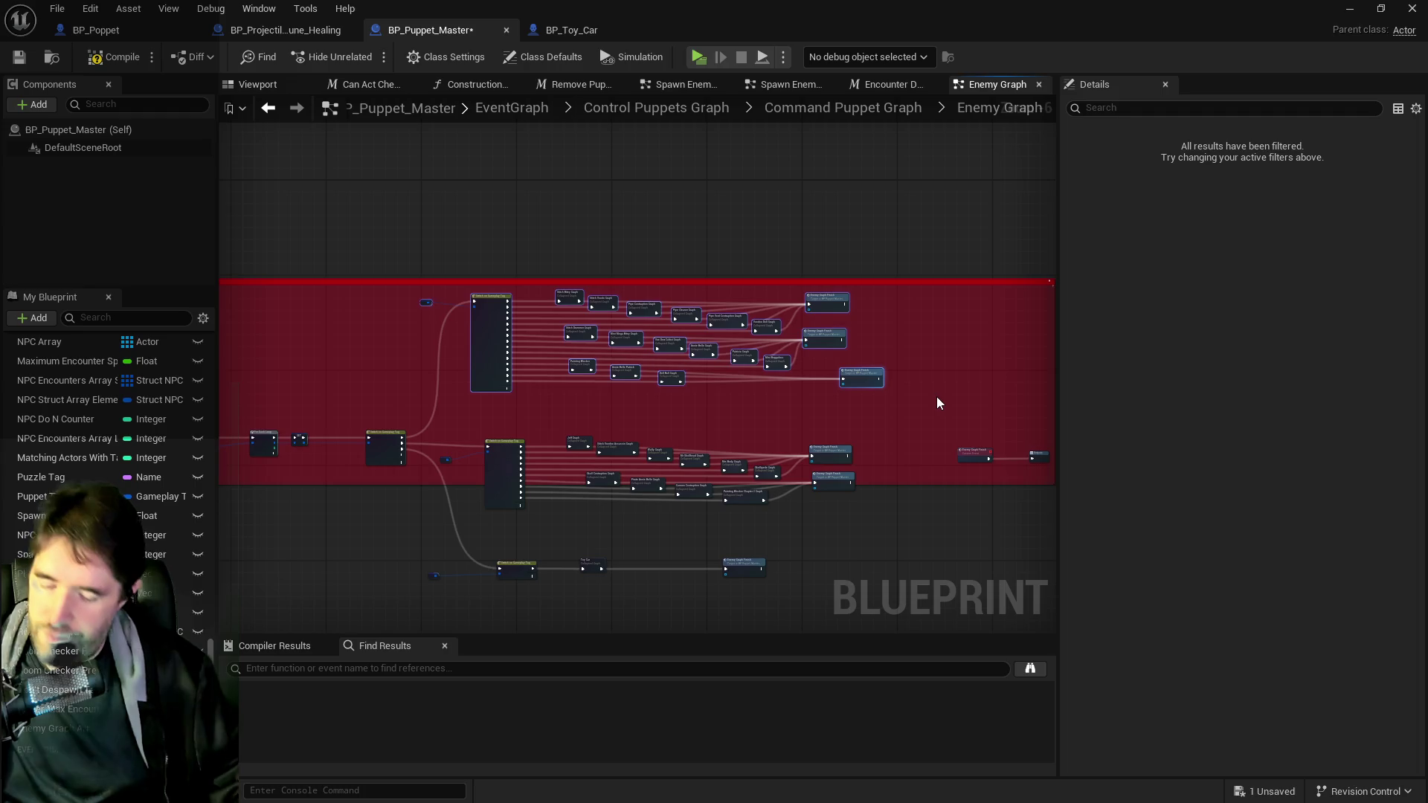
- Wrap the three enemy branches in comment boxes titled Chapter 1, Chapter 2 and Chapter 3
key(c)
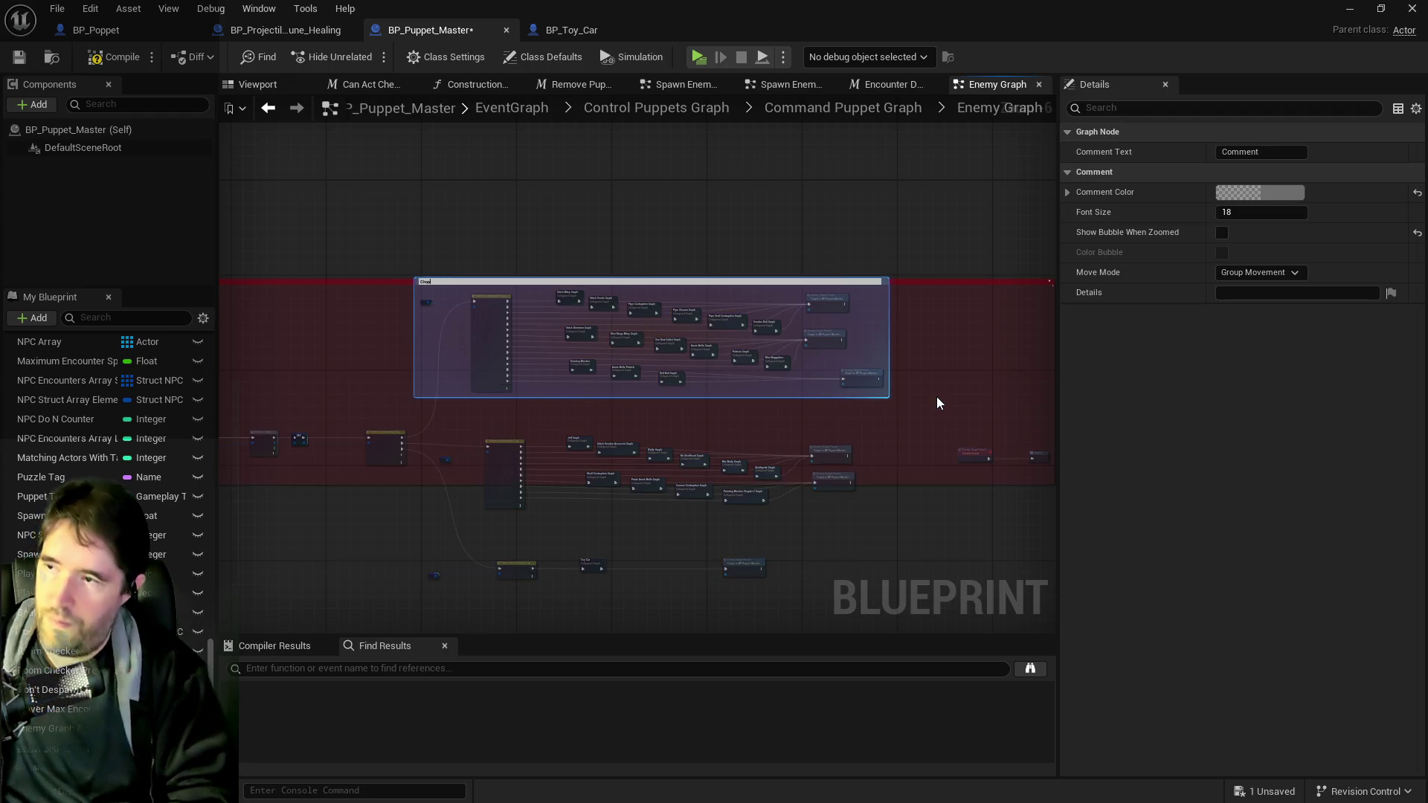
text(1)
key(Return)
drag(428, 430, 890, 512)
key(c)
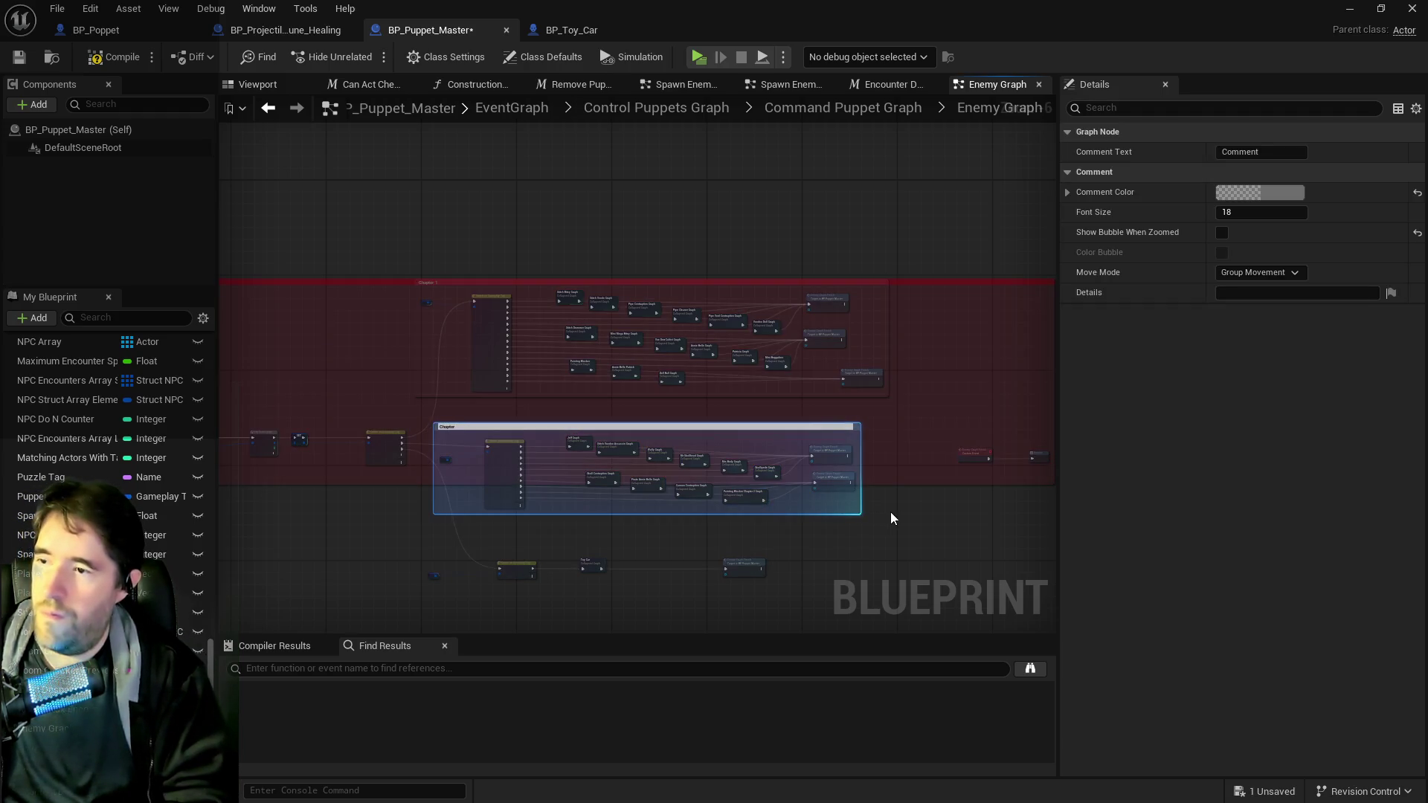
text(2)
key(Return)
drag(392, 547, 659, 583)
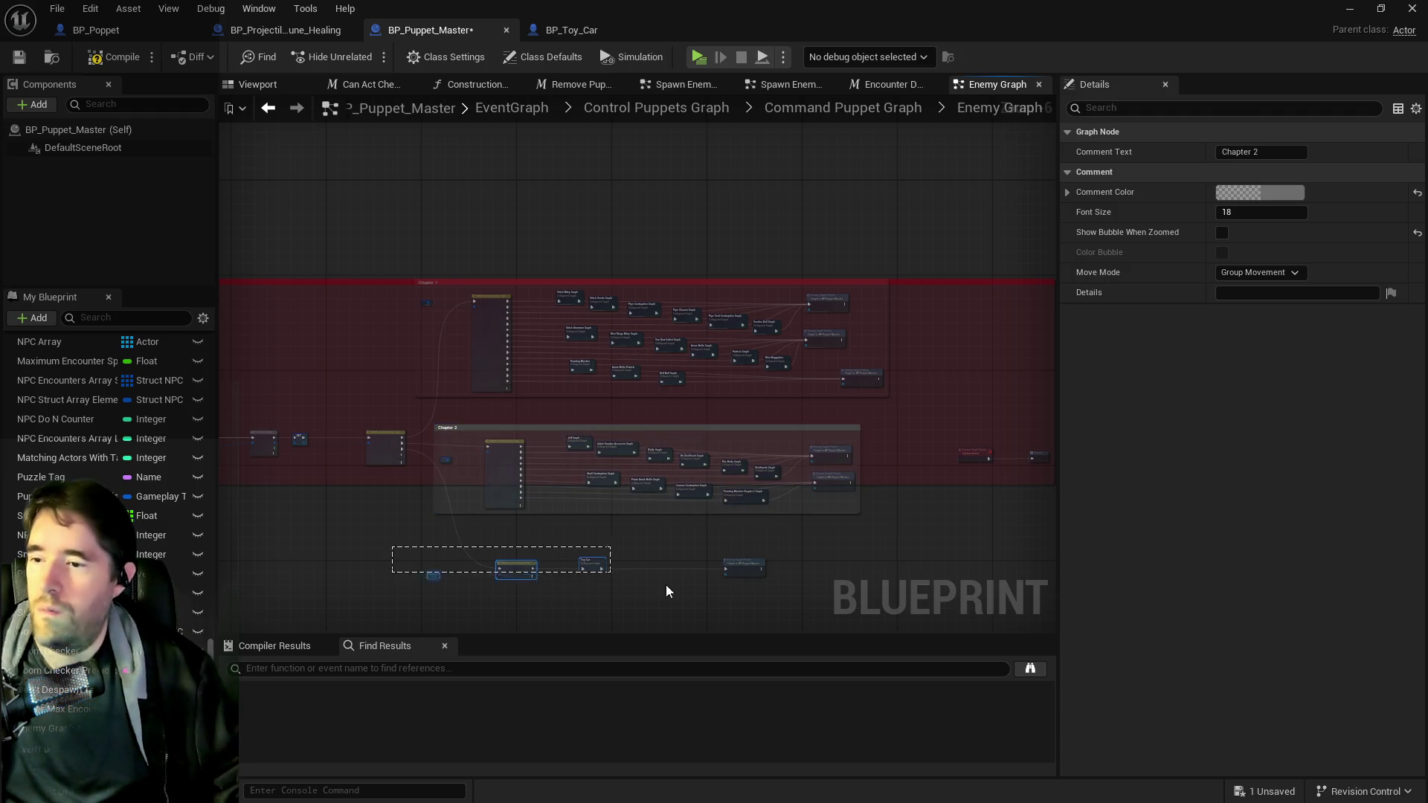
drag(790, 609, 791, 608)
text(cer 3)
key(Return)
- Check the whole Enemies group, then compile and save BP_Puppet_Master
click(669, 532)
scroll(589, 529, down, 3)
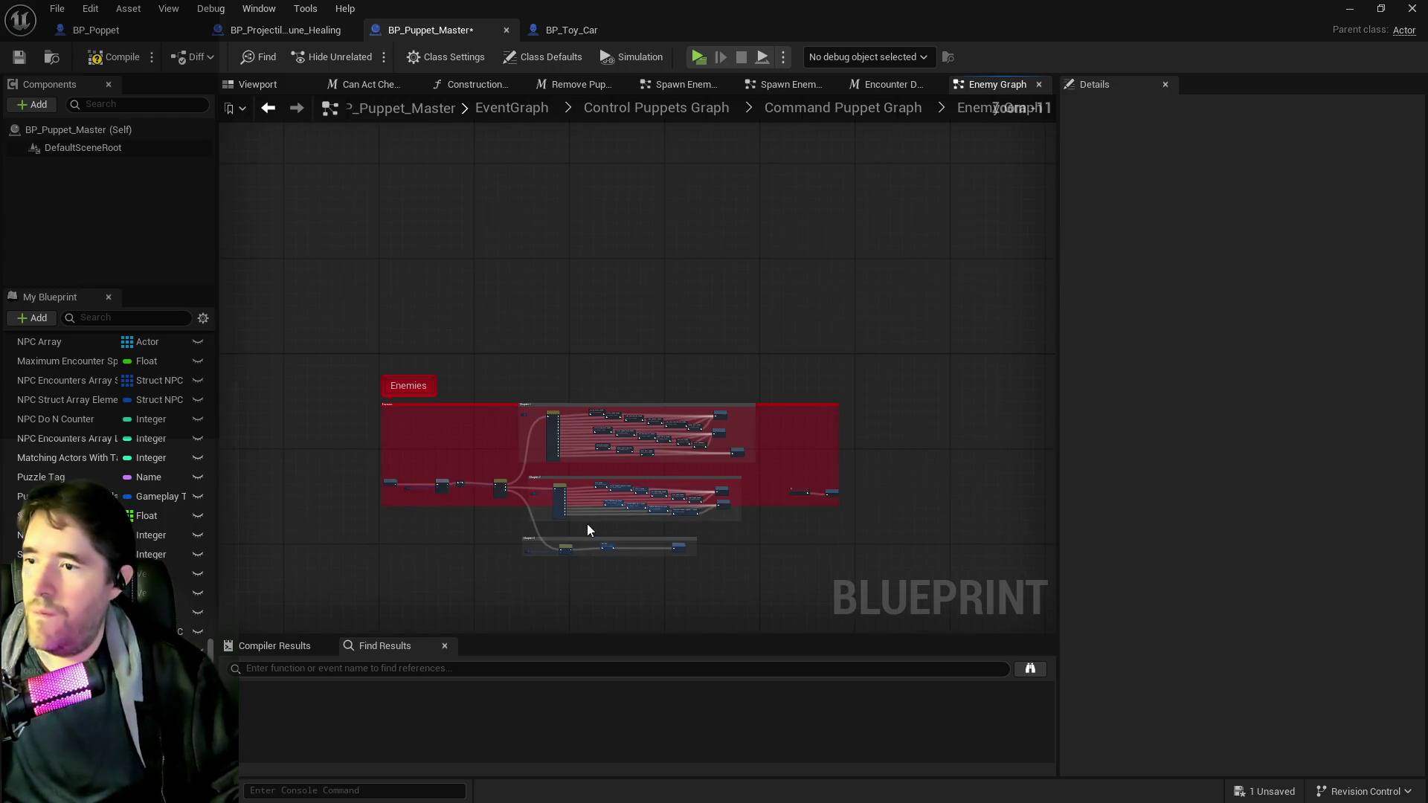
drag(347, 365, 885, 552)
scroll(414, 514, up, 5)
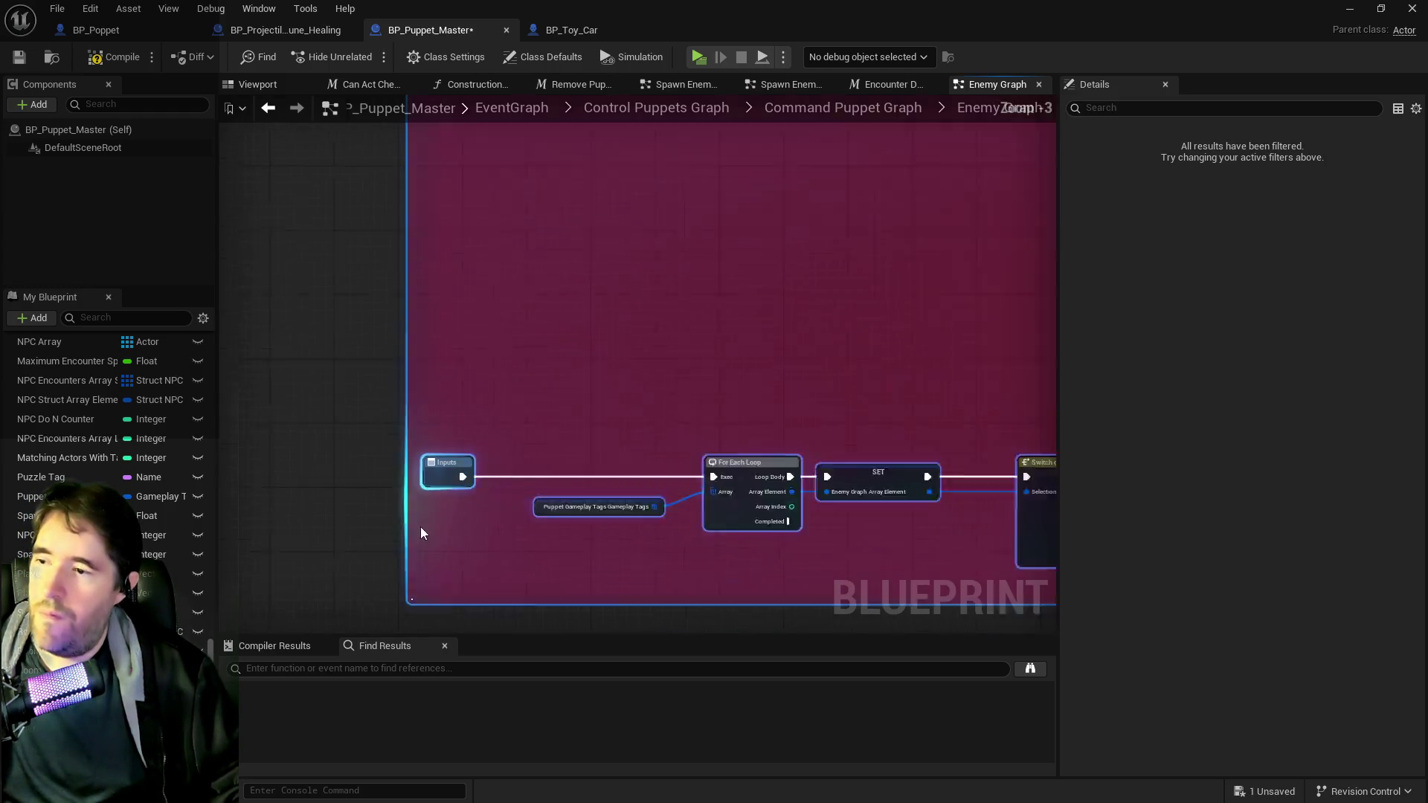
click(676, 574)
scroll(675, 574, down, 5)
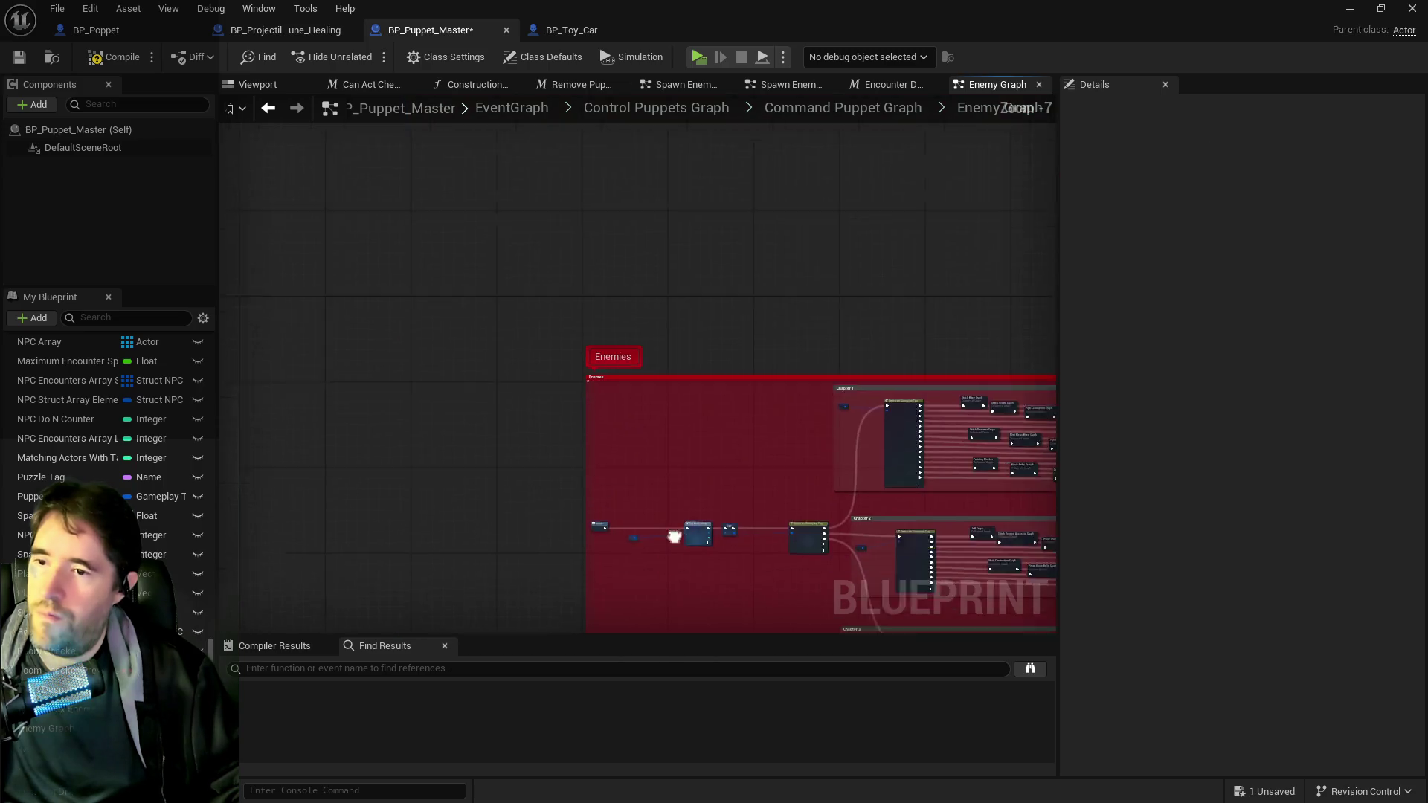
click(100, 60)
click(20, 57)
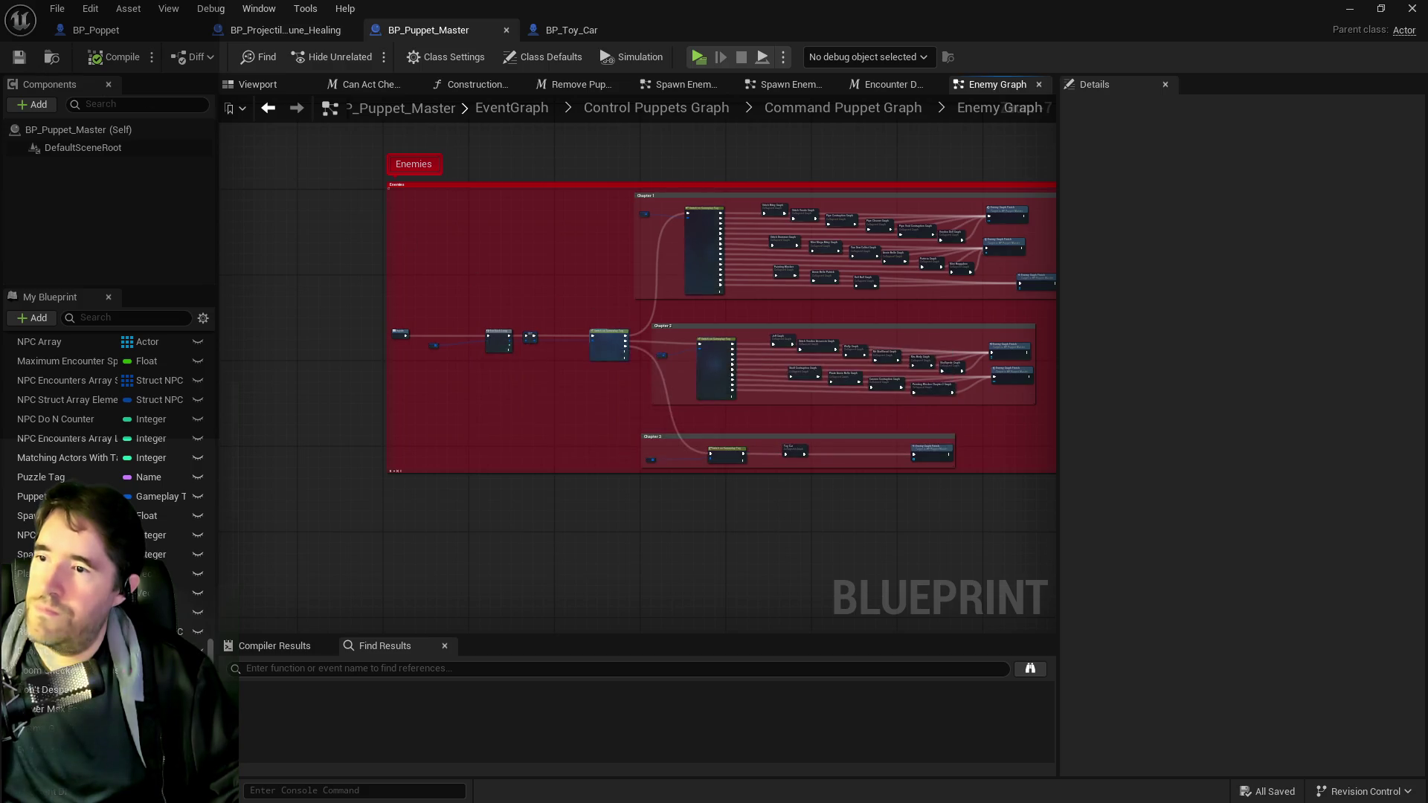
- Pan through the Enemy Graph to review the Chapter 1, 2 and 3 branches, then bring the level editor forward
scroll(373, 287, up, 3)
mouse_move(416, 458)
mouse_down()
mouse_move(408, 367)
mouse_move(463, 432)
mouse_up()
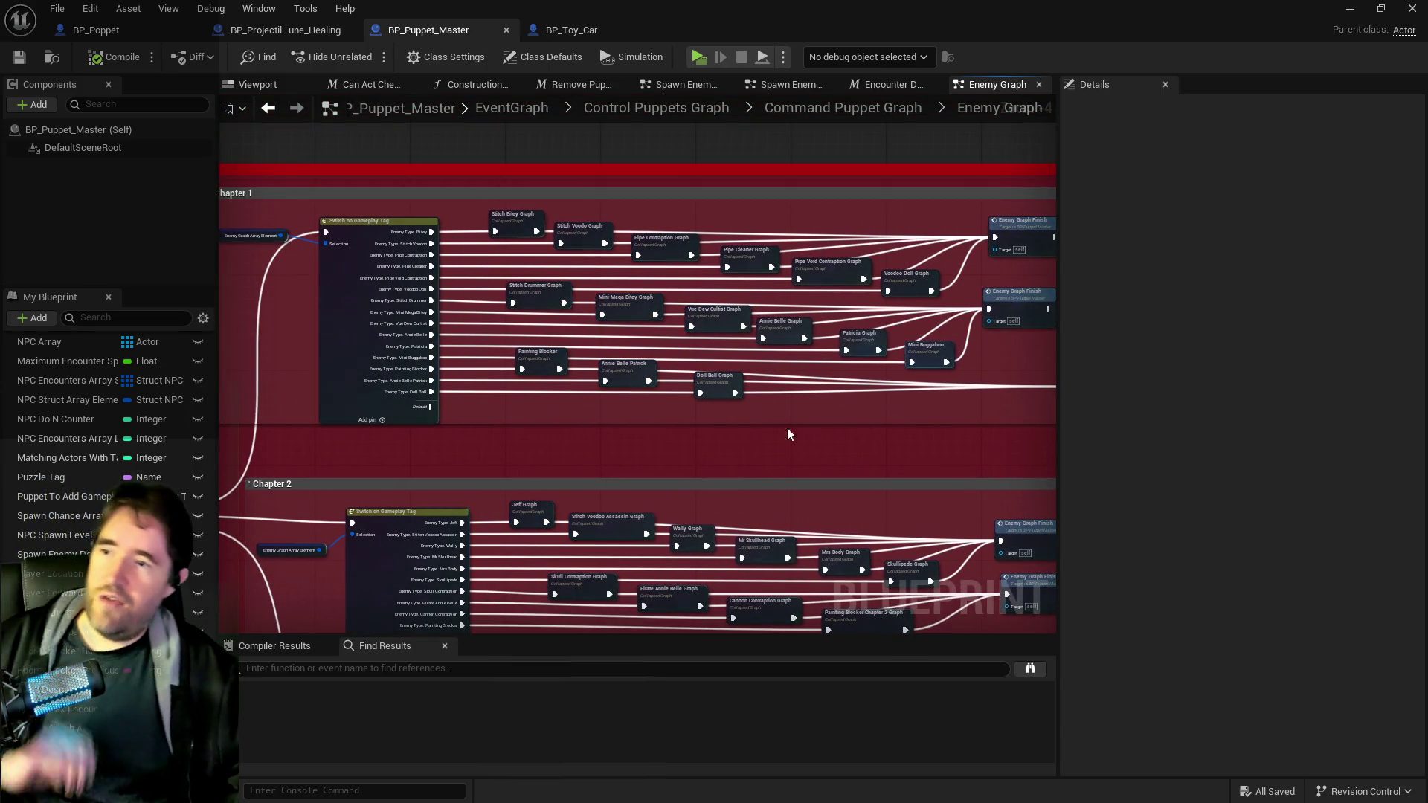
drag(807, 427, 785, 274)
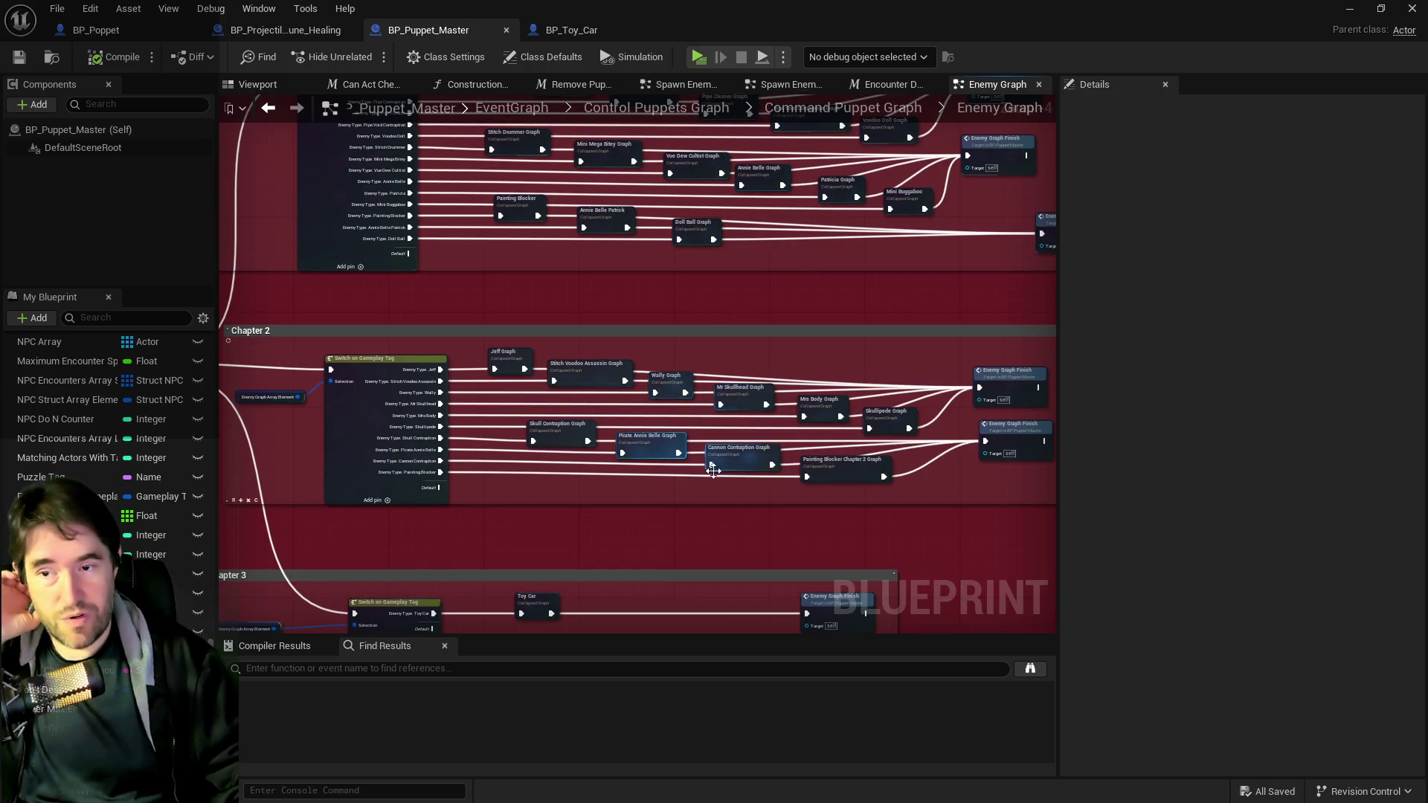
scroll(828, 365, up, 2)
scroll(655, 324, down, 2)
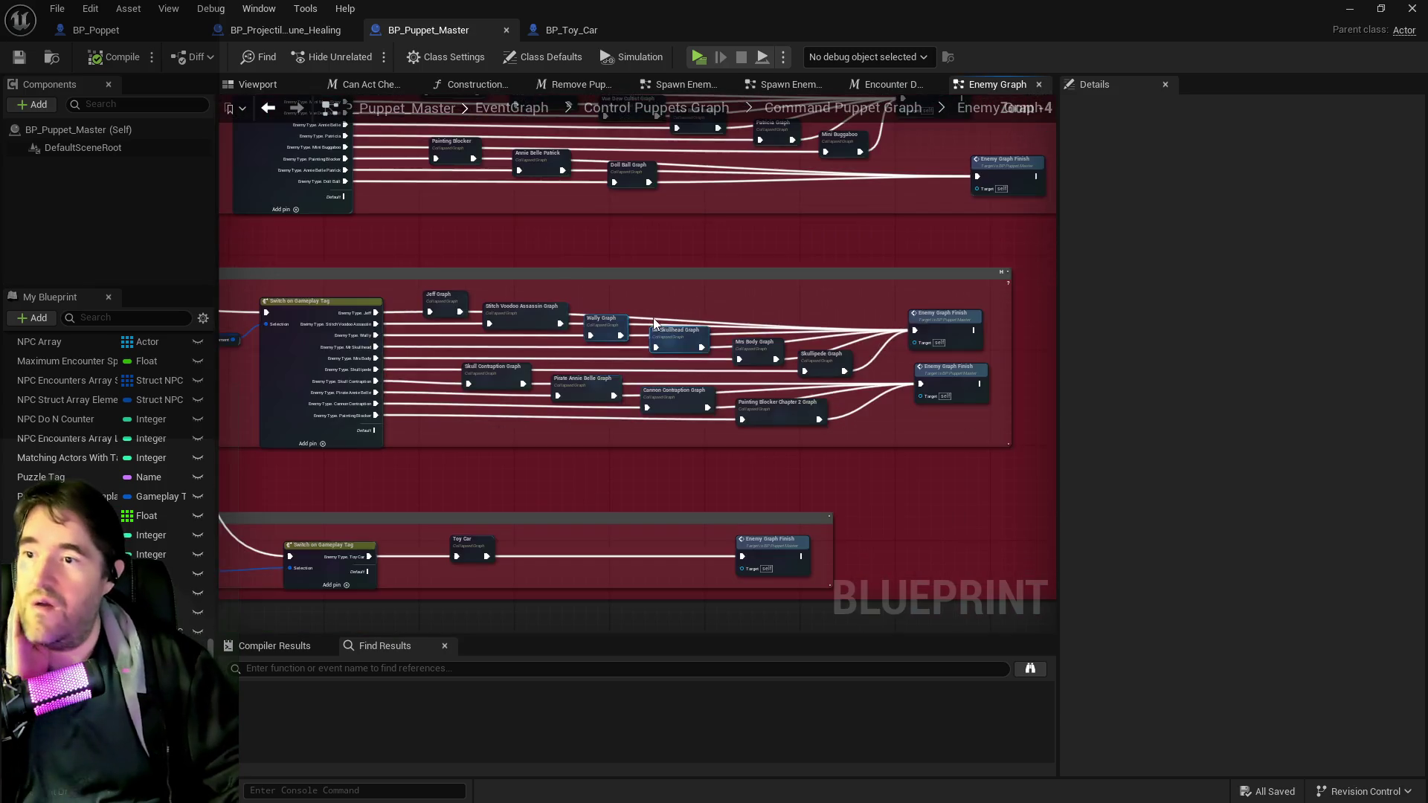
drag(771, 385, 683, 336)
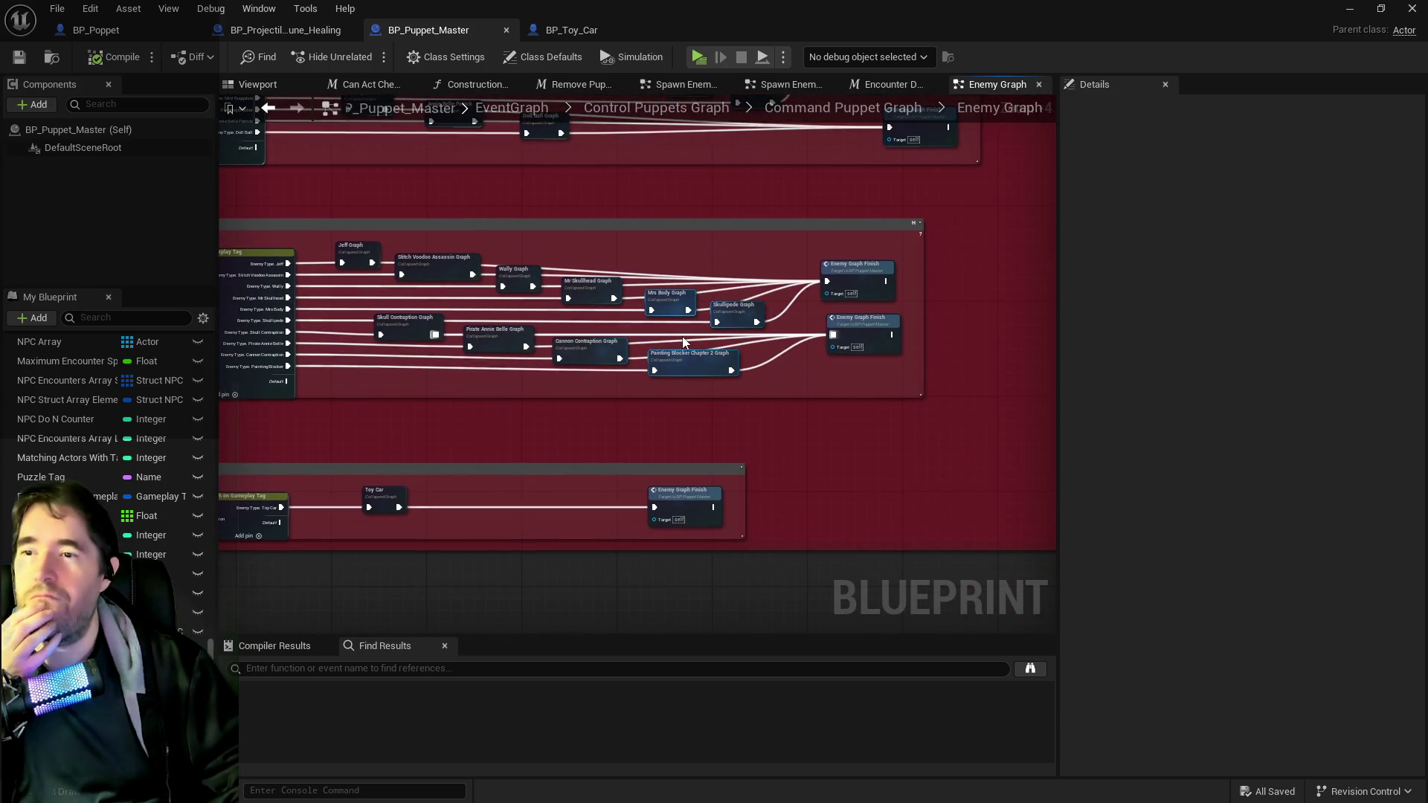
mouse_move(598, 386)
mouse_down()
mouse_move(716, 355)
mouse_move(788, 602)
mouse_up()
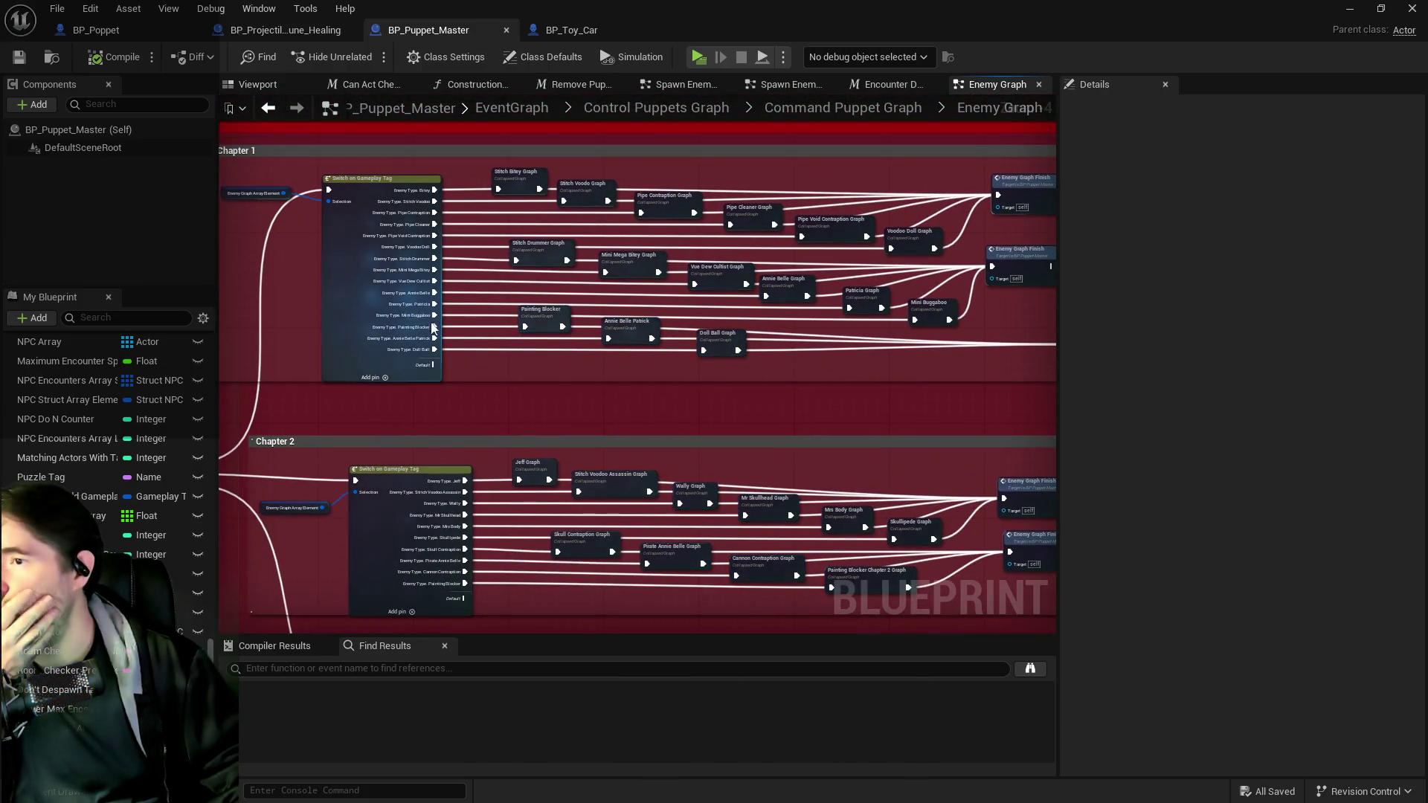
scroll(630, 398, down, 1)
scroll(638, 409, up, 1)
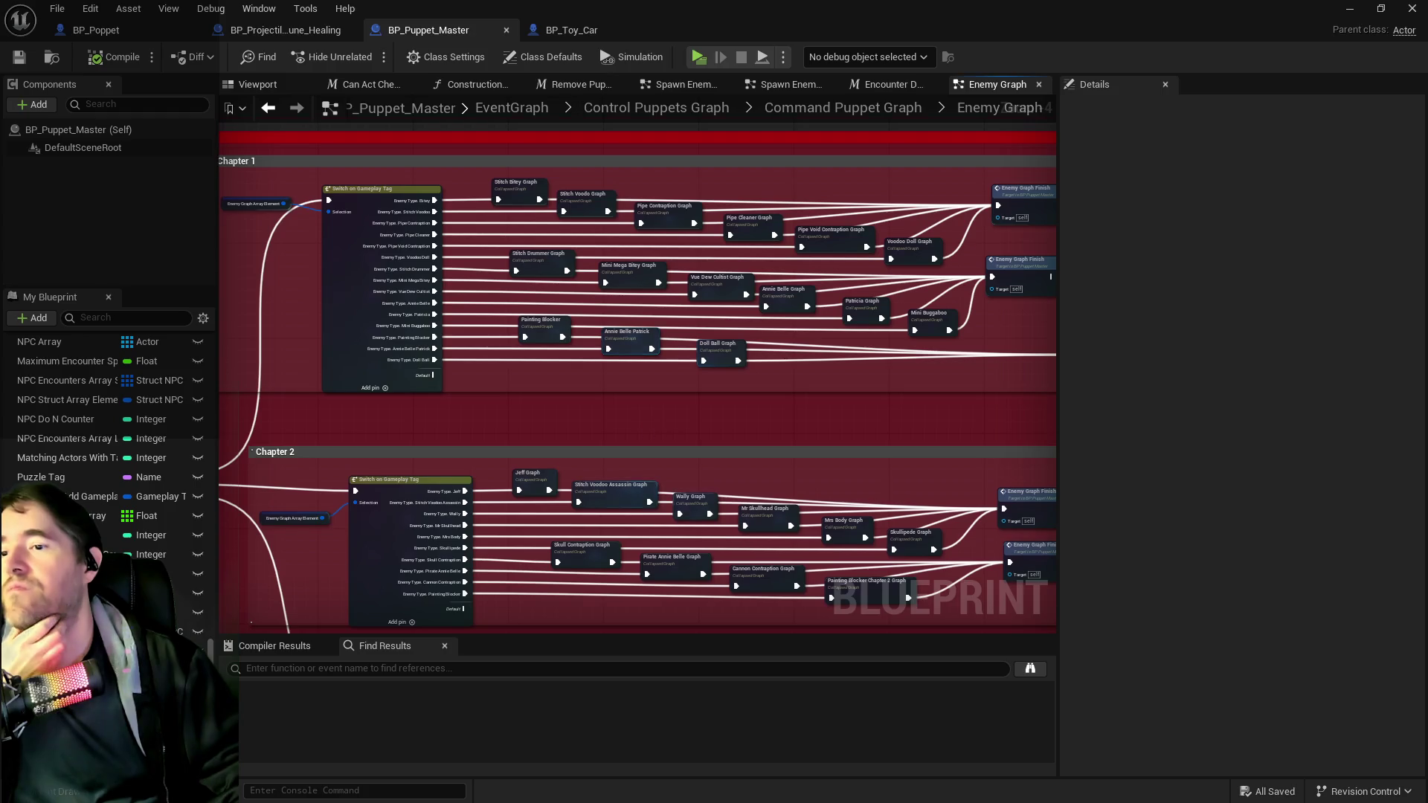
scroll(570, 324, up, 5)
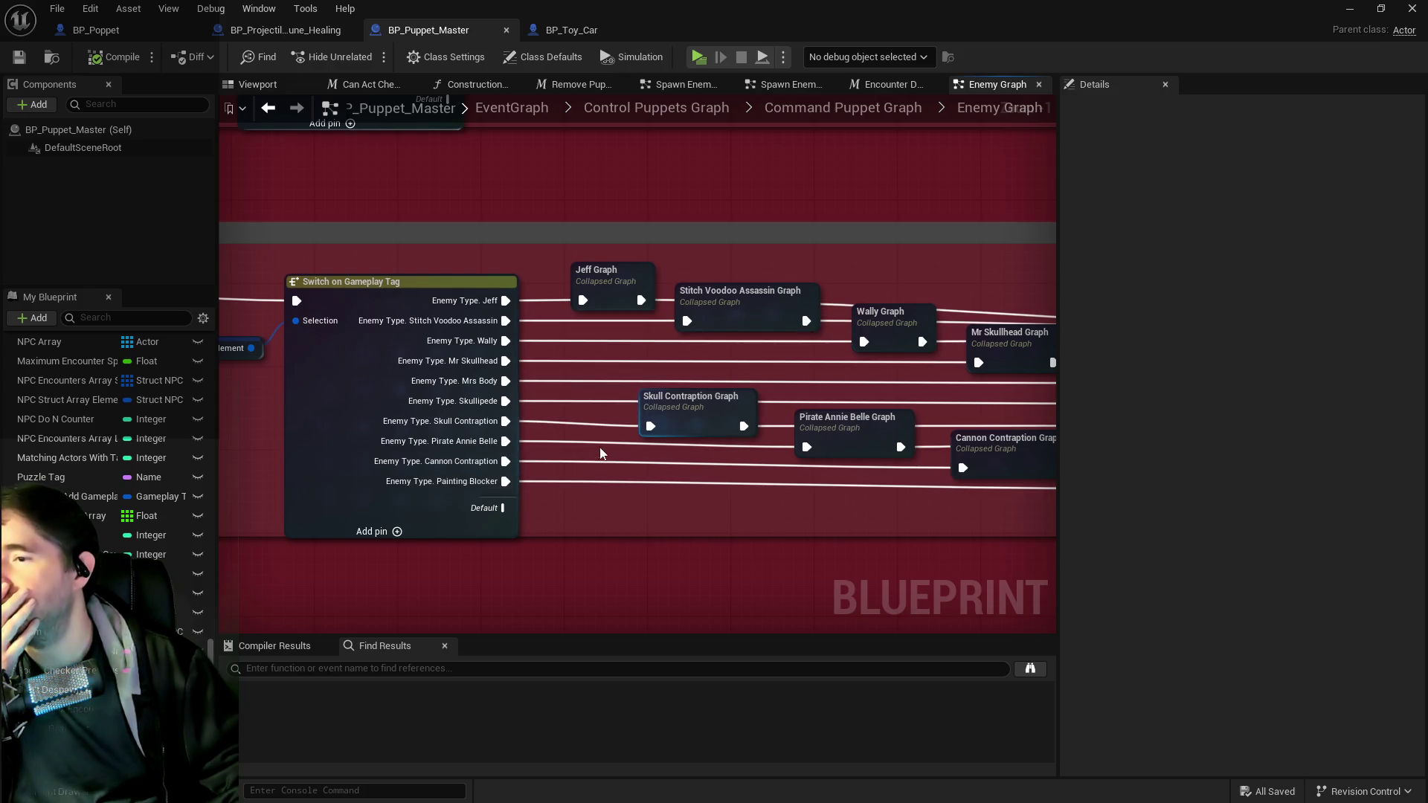
scroll(597, 444, down, 1)
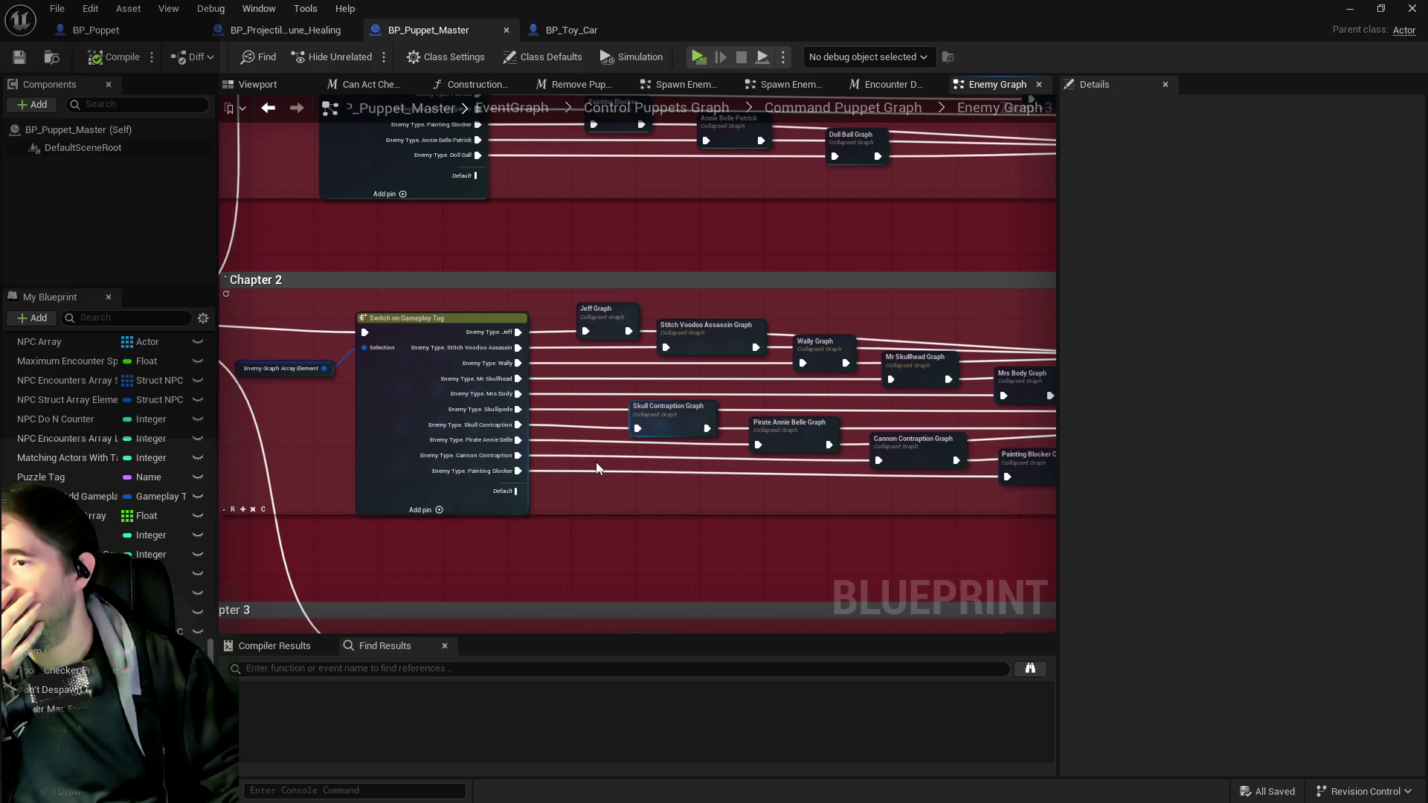
scroll(583, 431, down, 2)
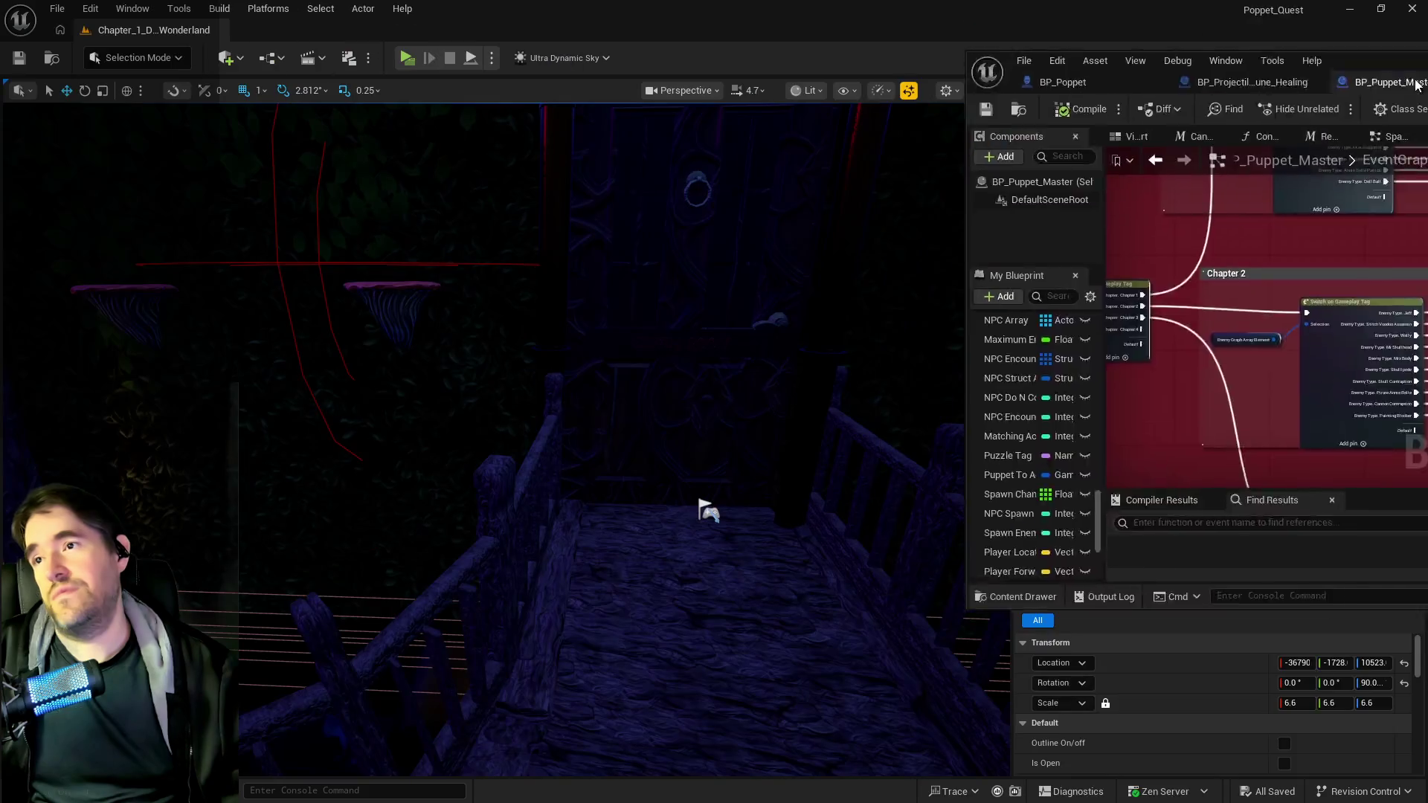
click(707, 510)
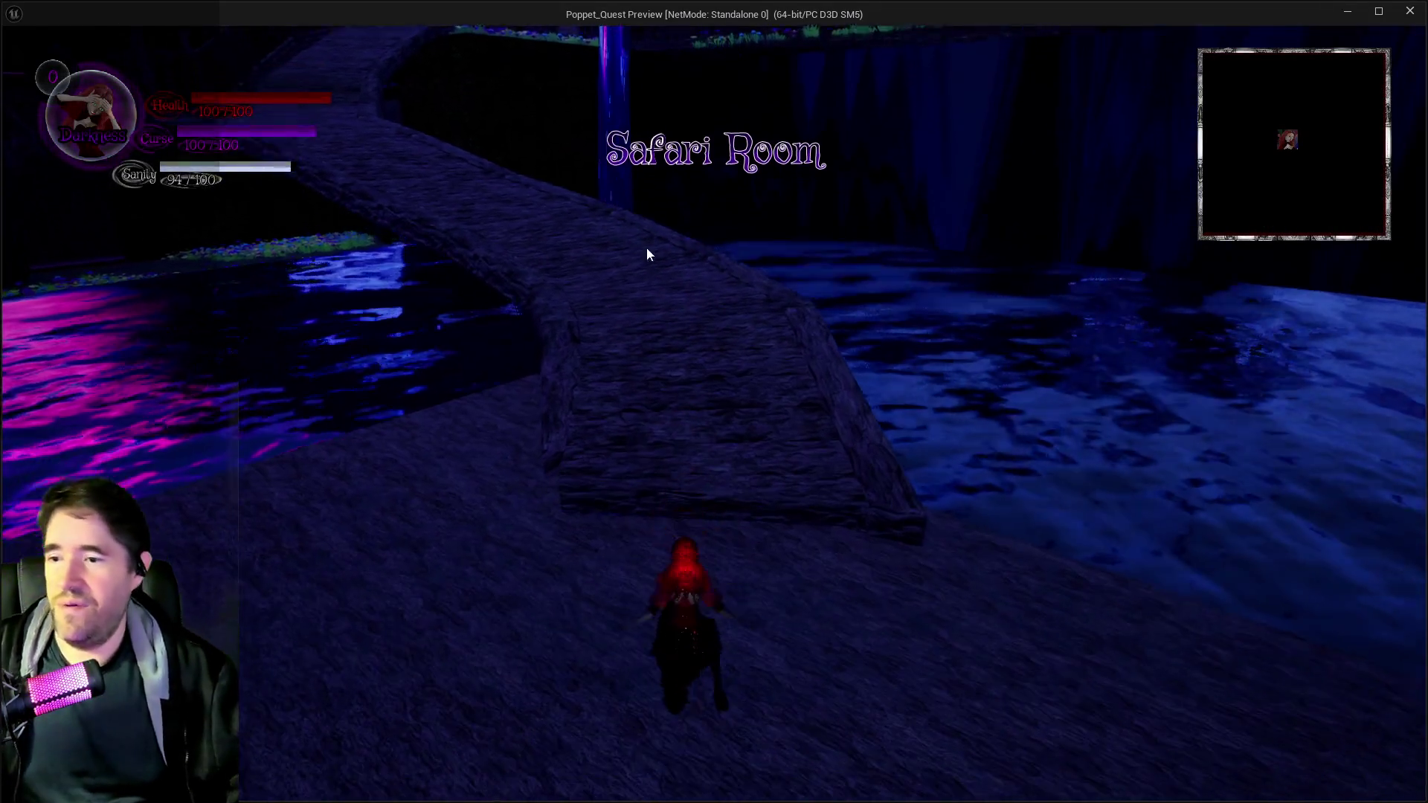
- Walk the character over the bridge and equip the Sally card from the card-slot menu
click(647, 251)
key(w)
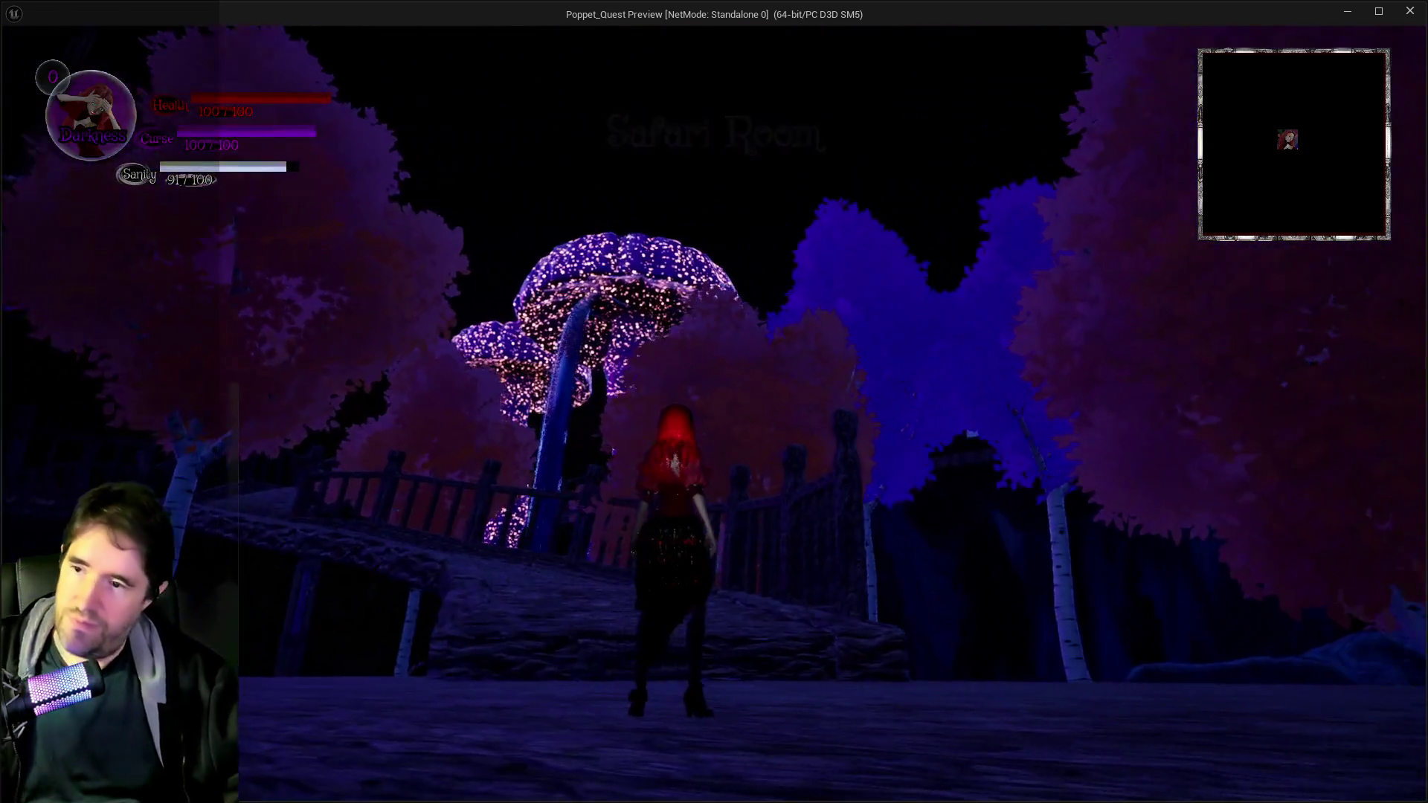
key(Tab)
click(648, 257)
- Run through the forest and across the bridge to fight the puppet dolls with hammer and slash, then leave the preview
key(w)
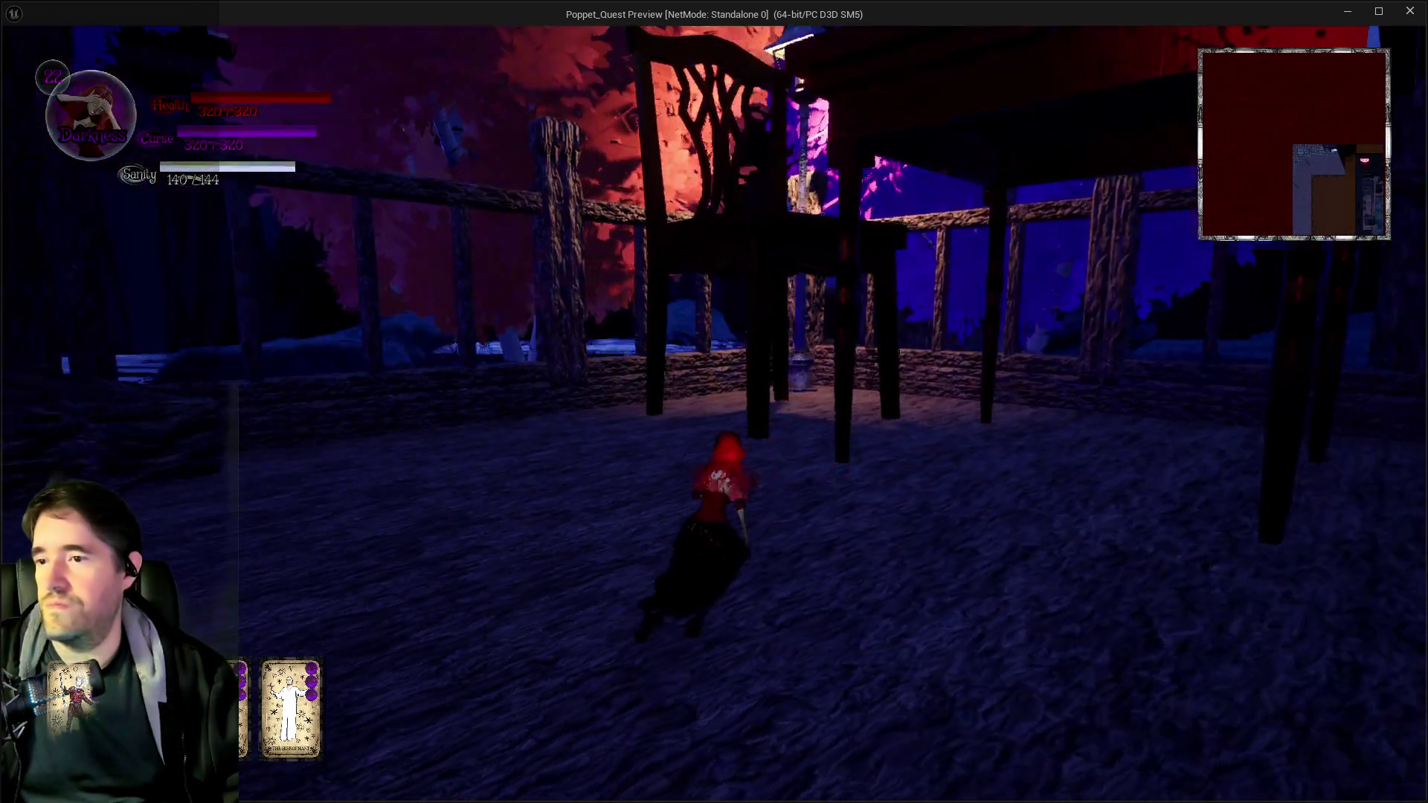
key(w)
key(w)
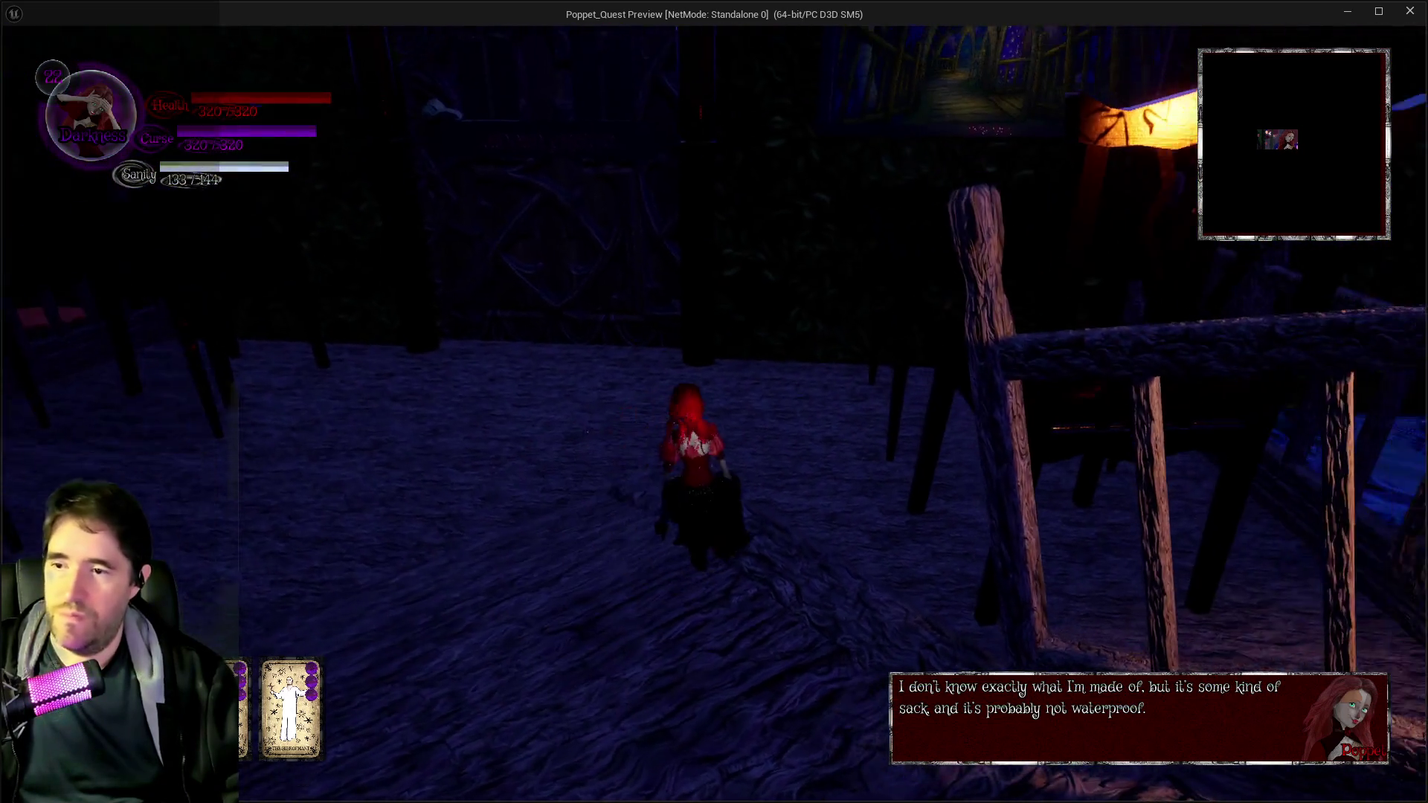
key(w)
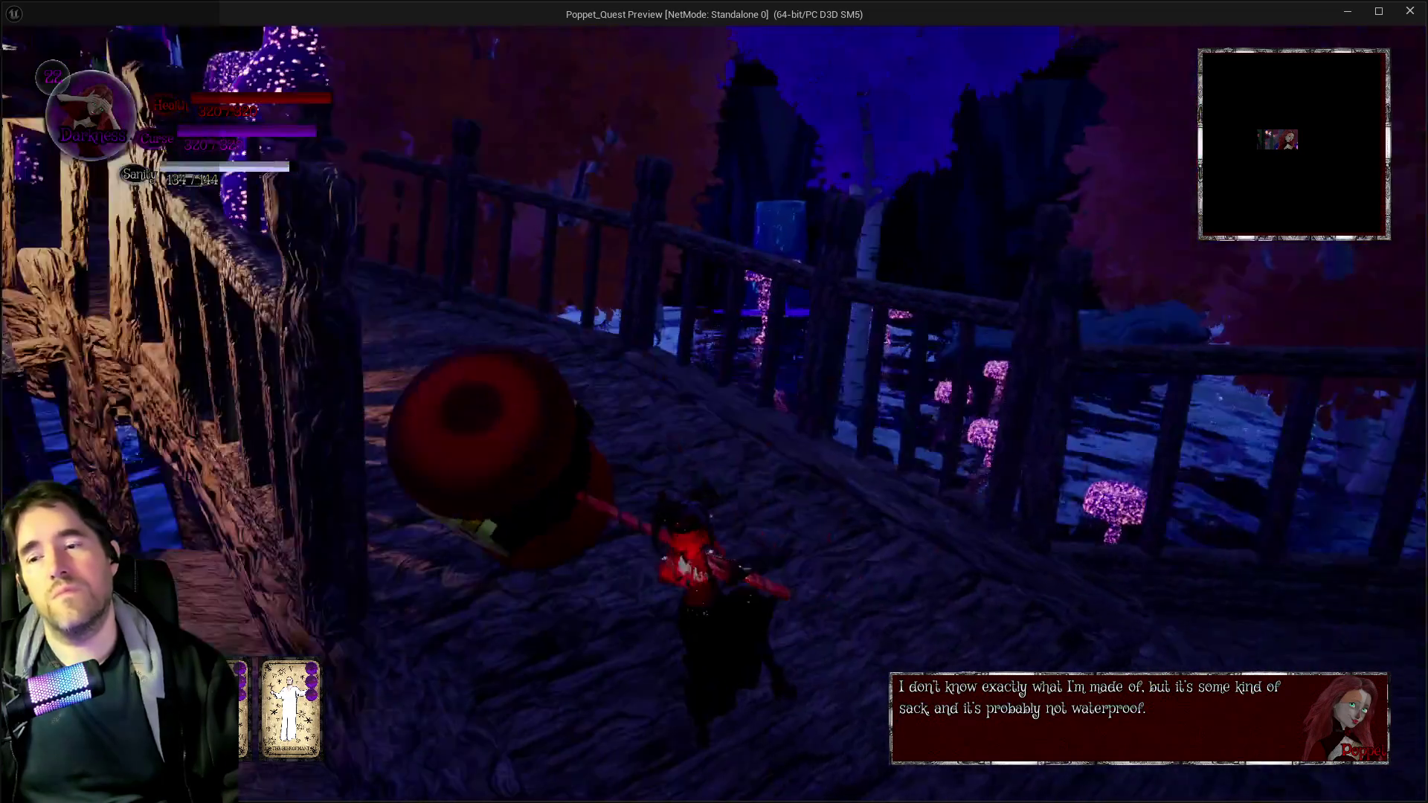
key(w)
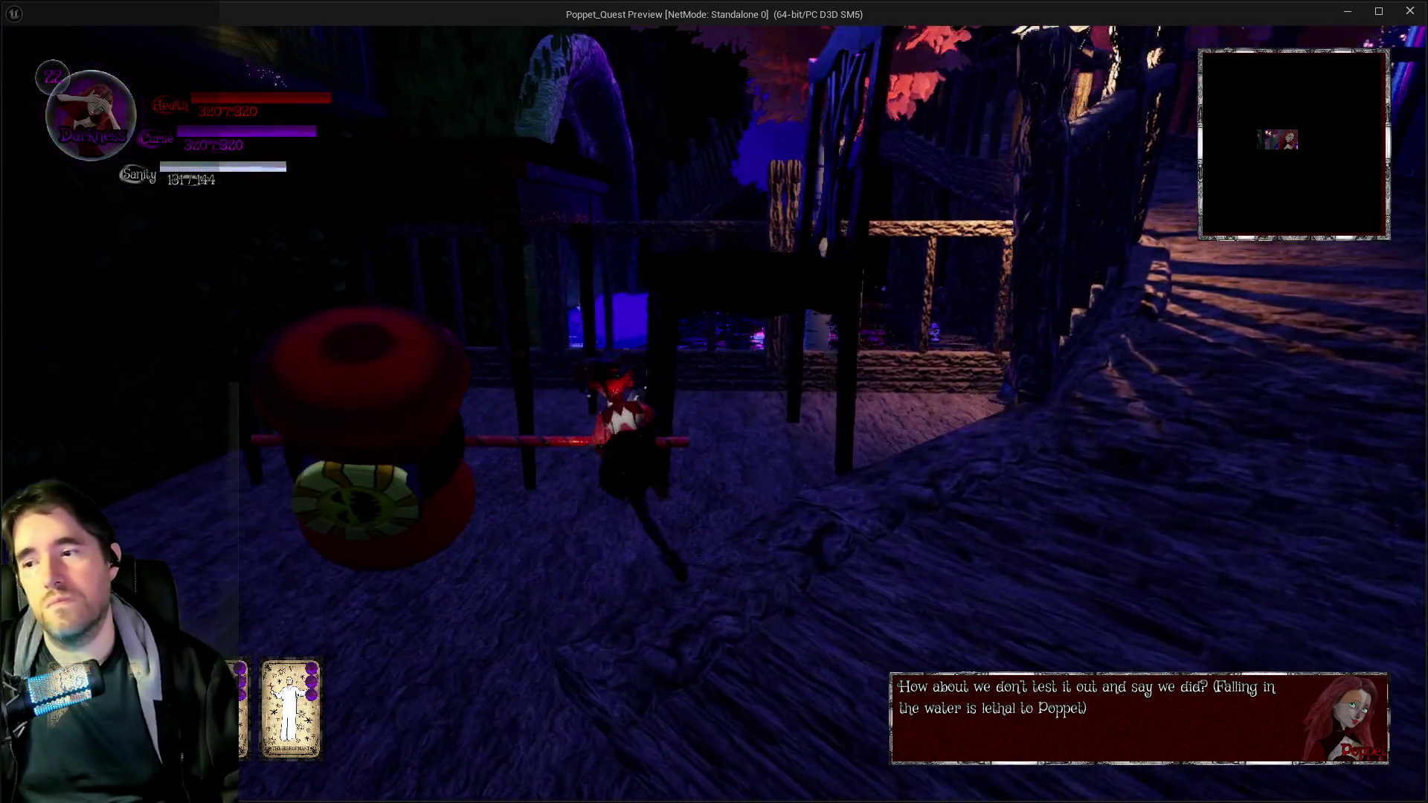
key(w)
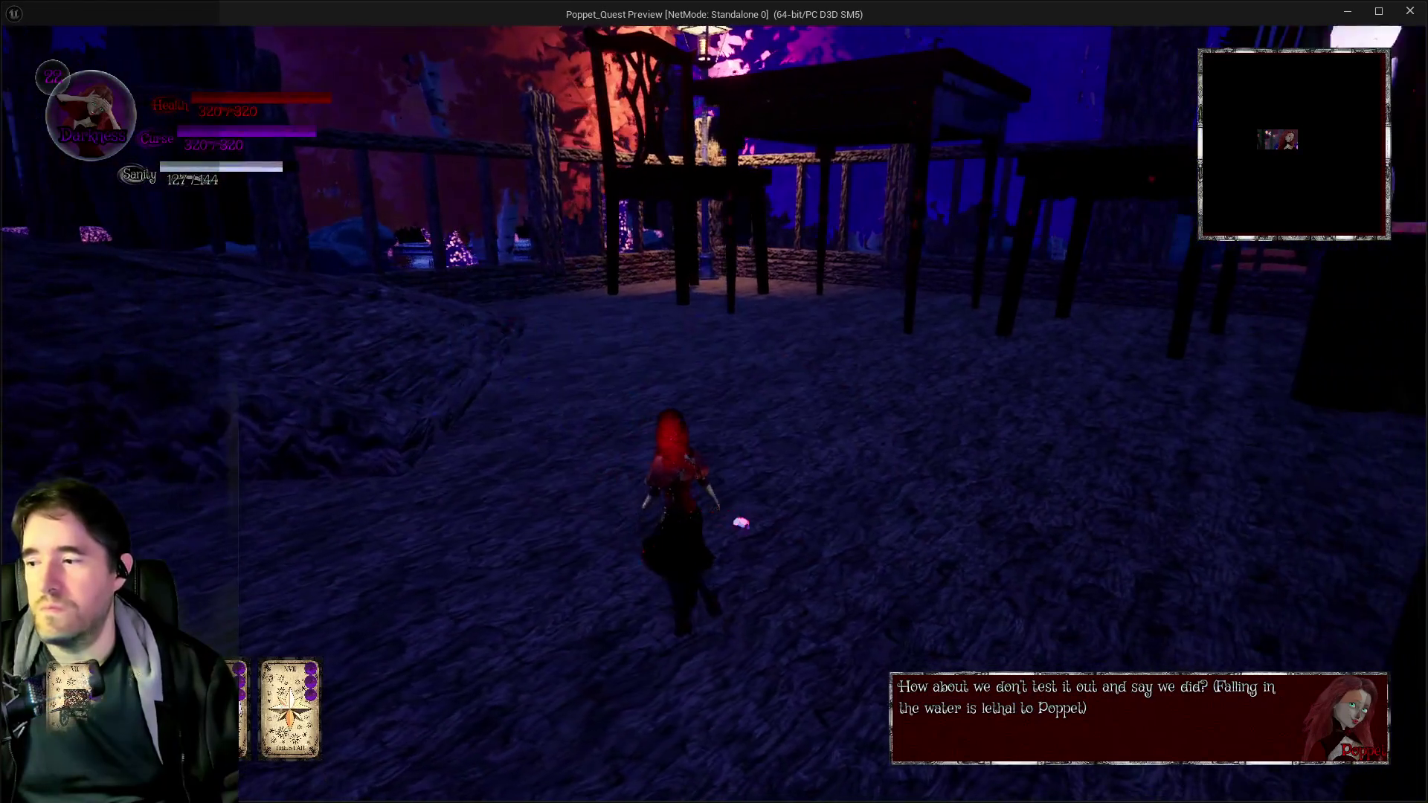
key(w)
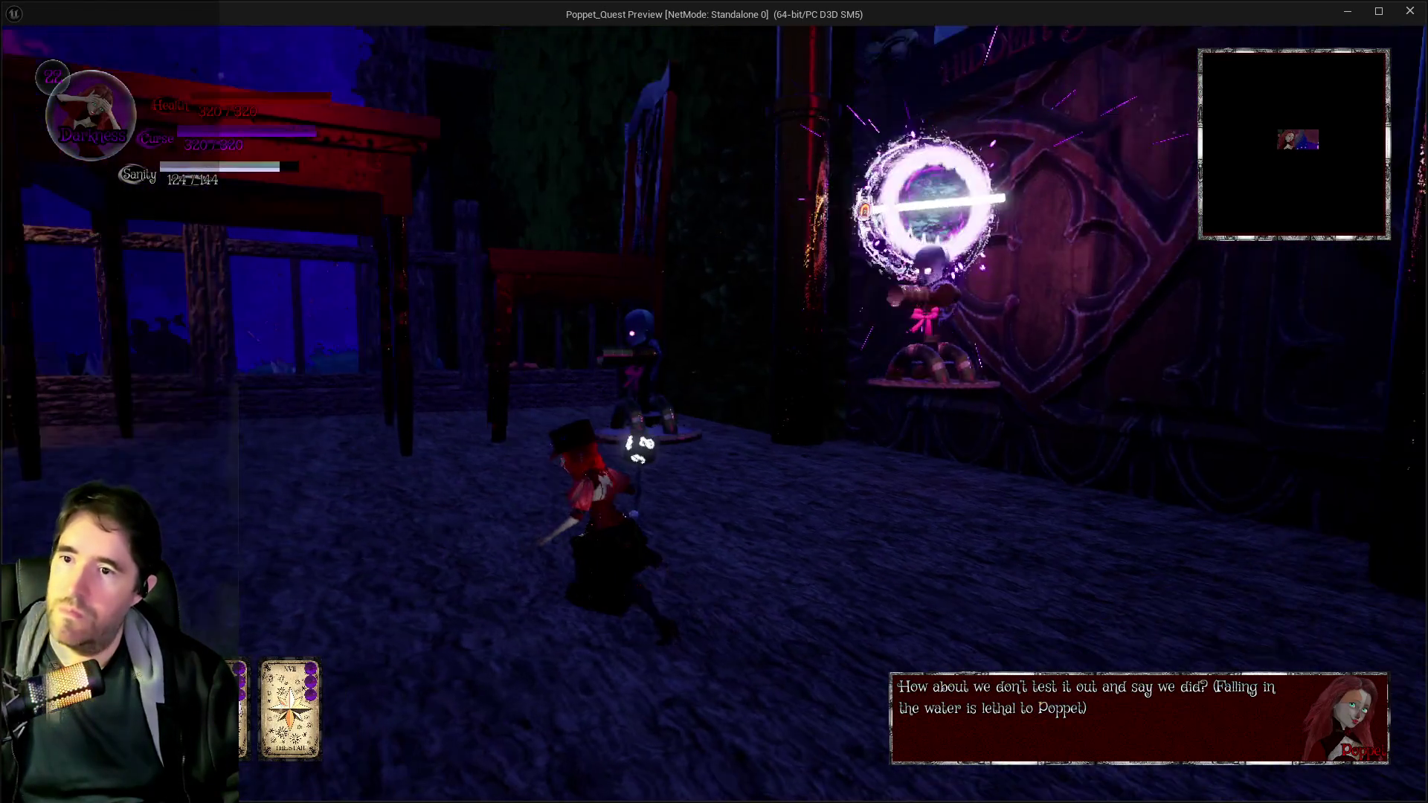
key(w)
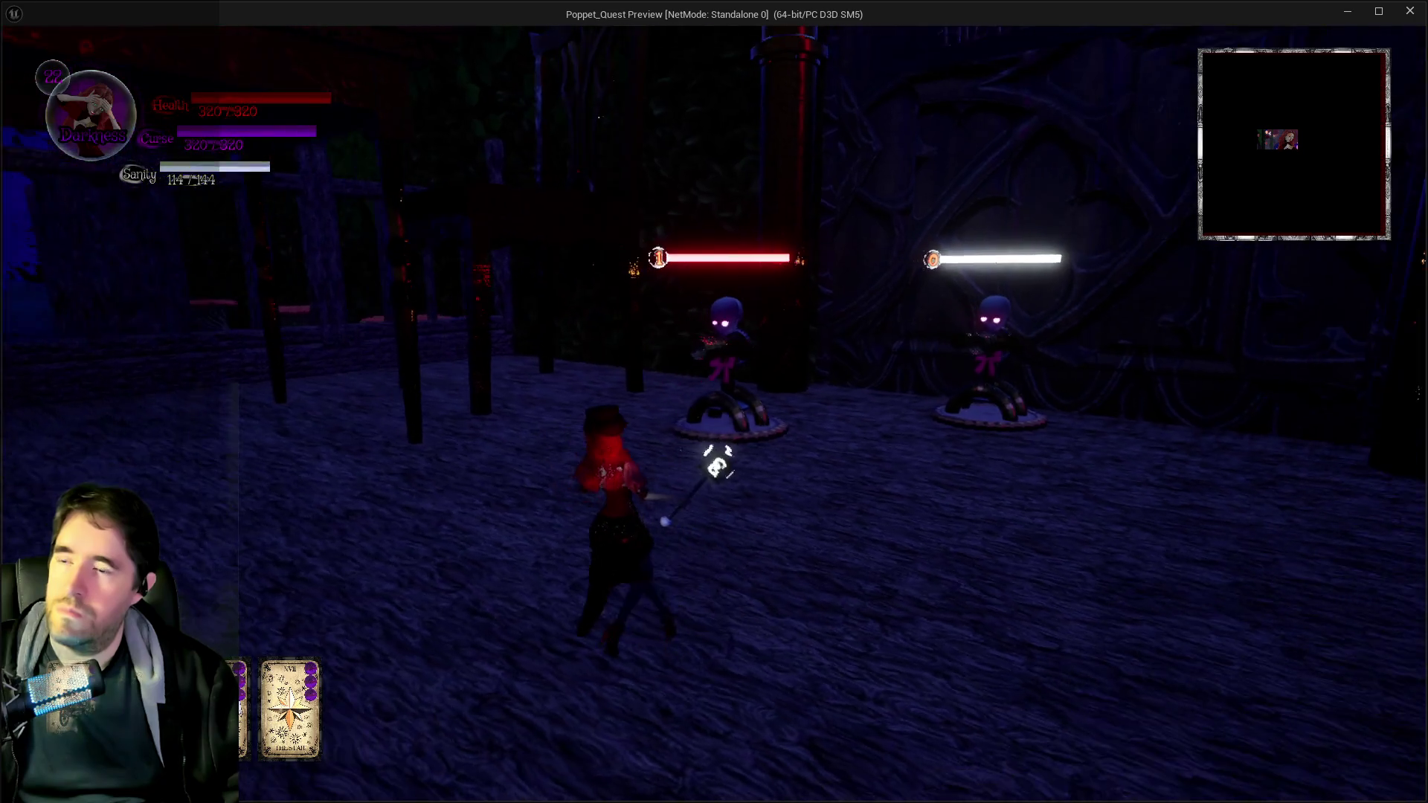
key(w)
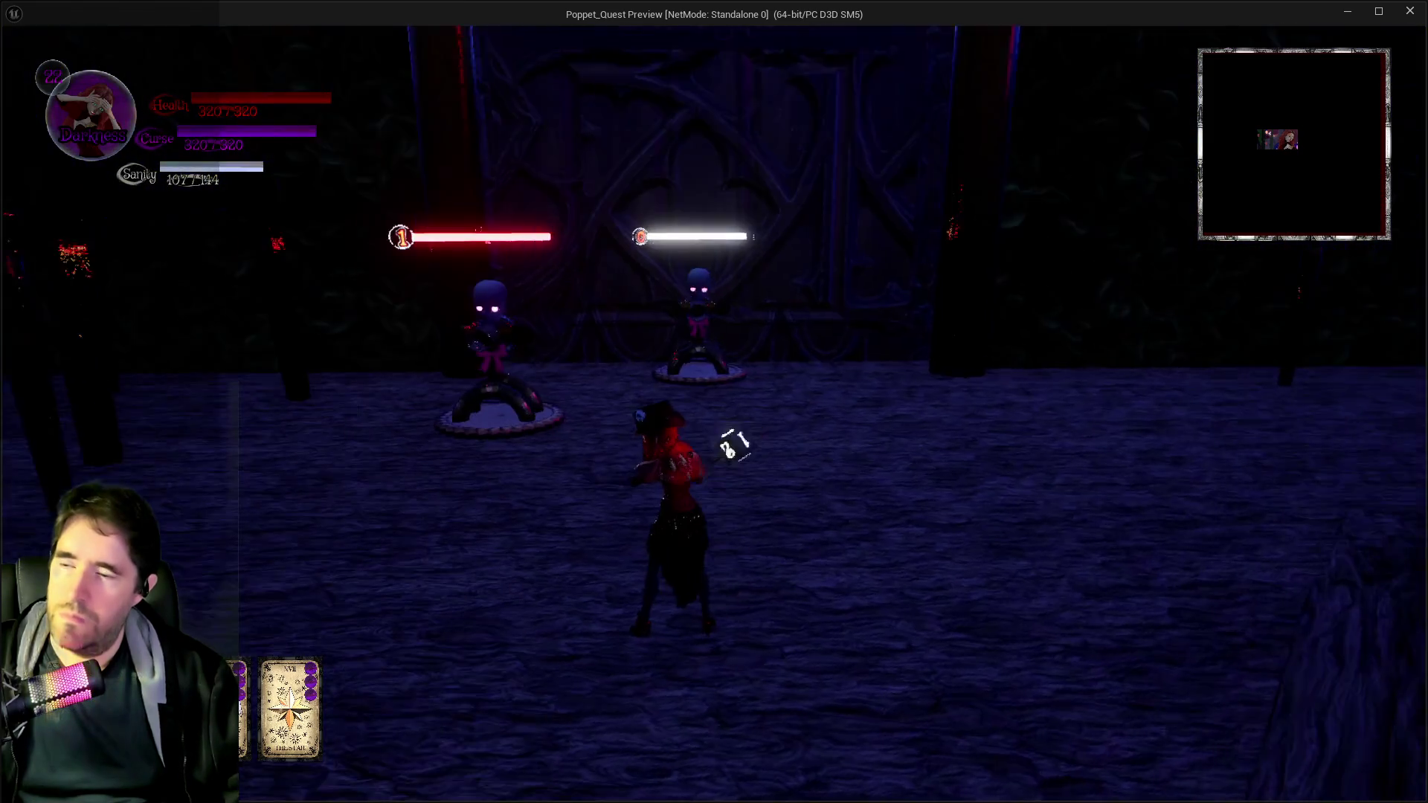
click(738, 514)
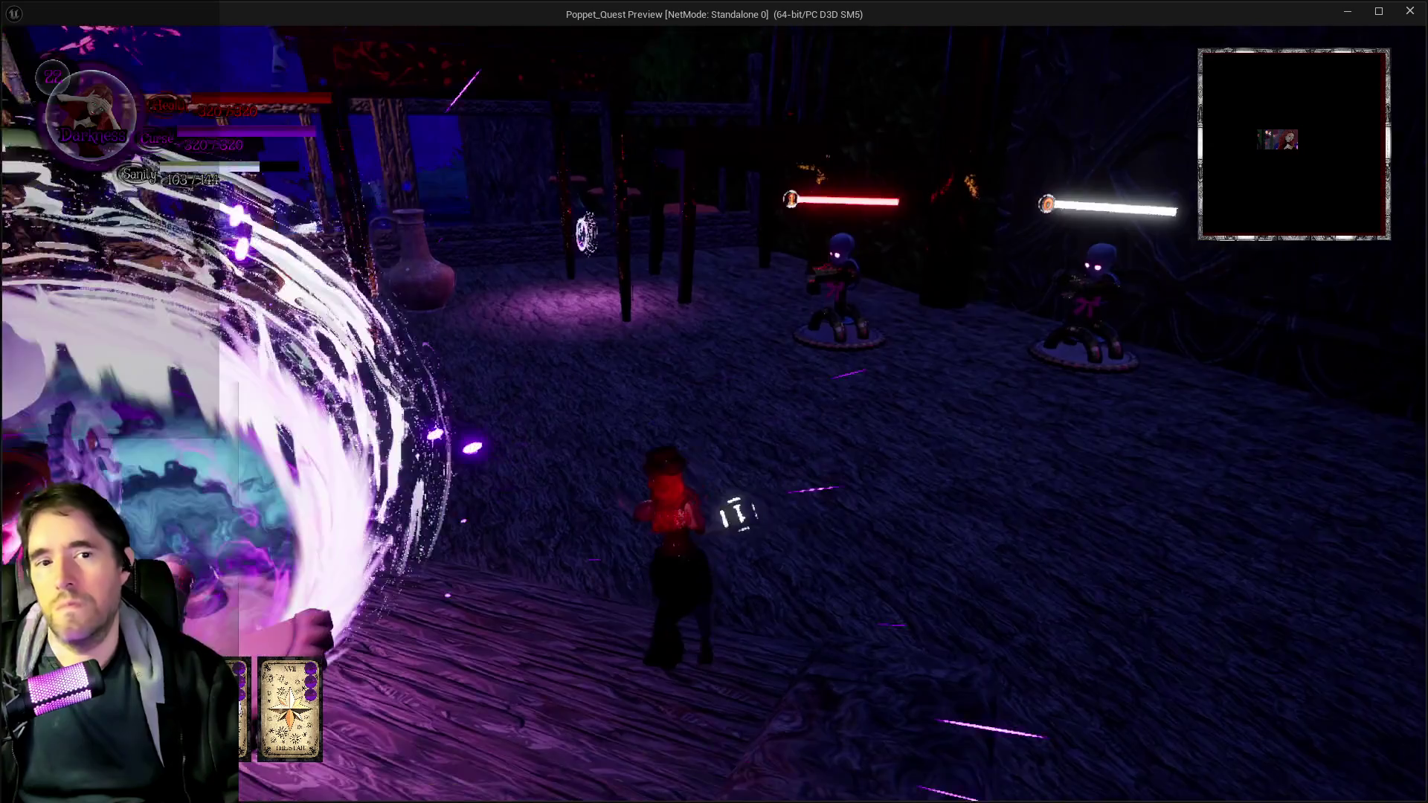
key(w)
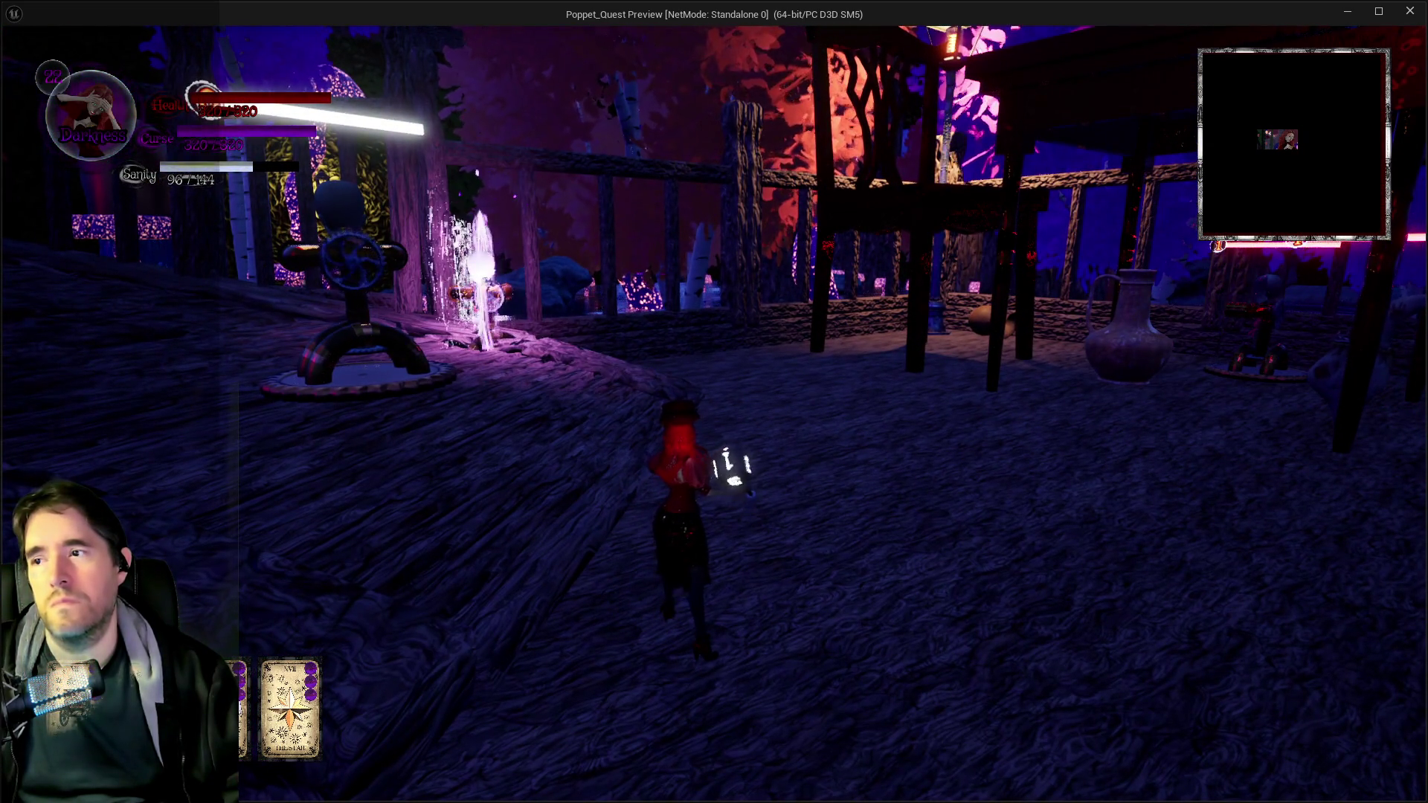
key(w)
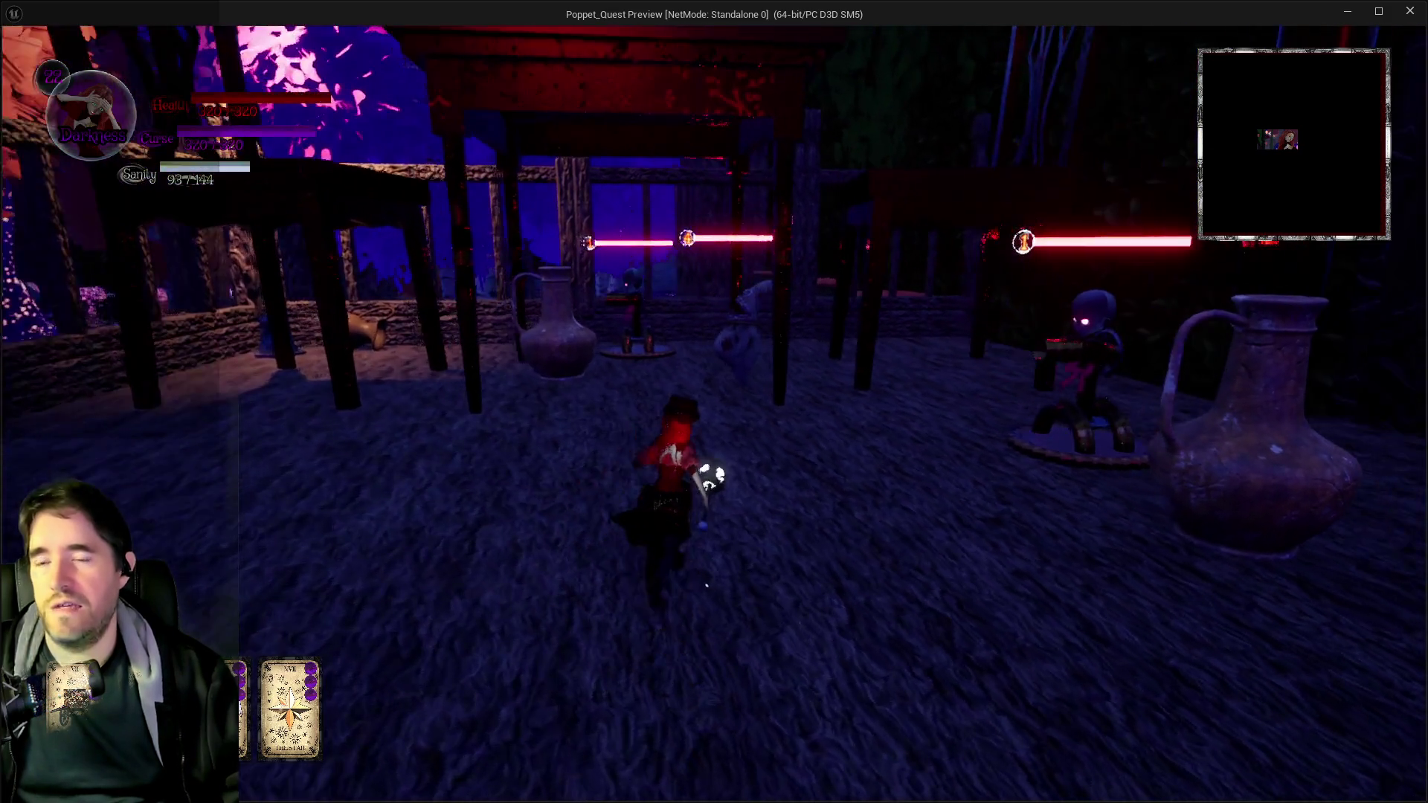
key(alt+Tab)
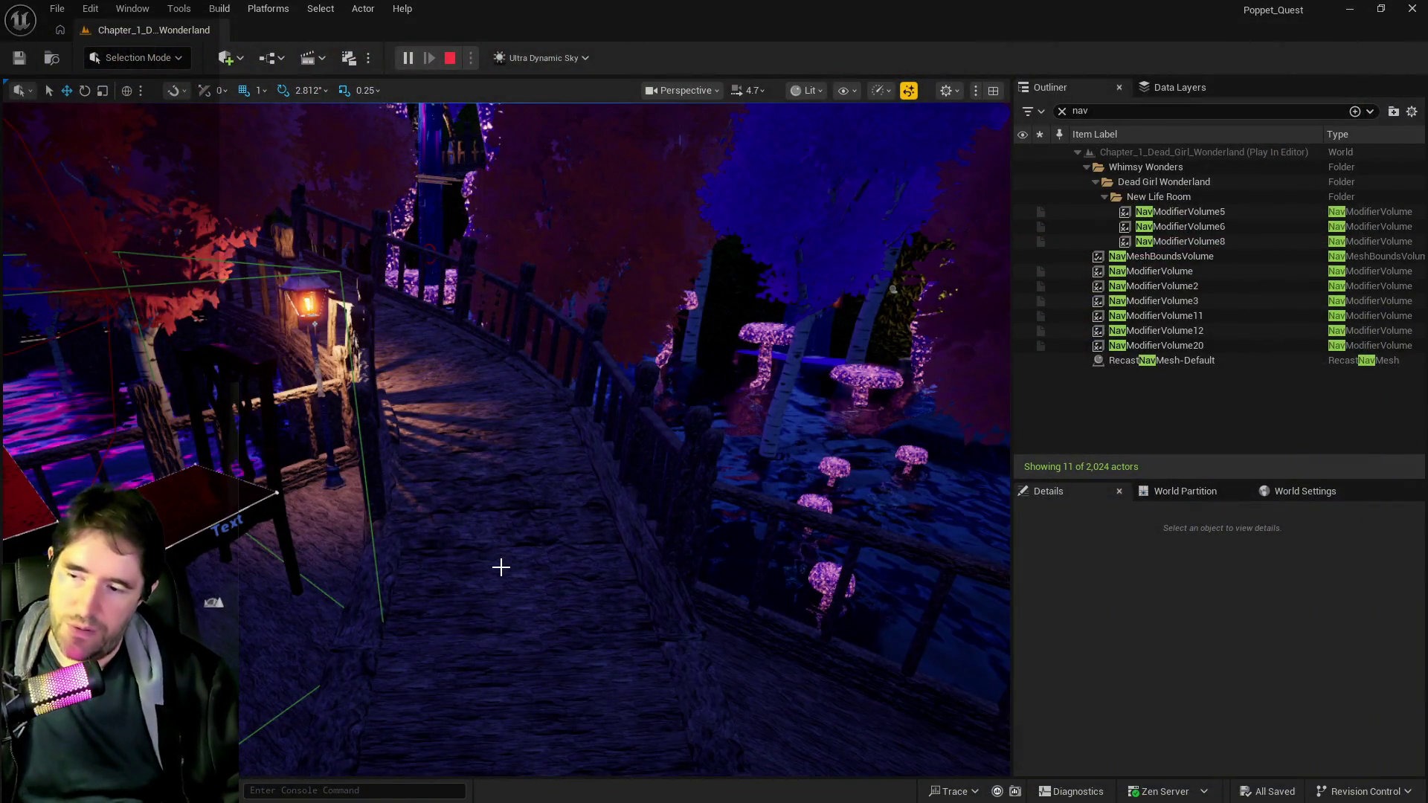
- Stop the Play In Editor session and maximize the BP_Puppet_Master editor window
key(Escape)
right_click(408, 512)
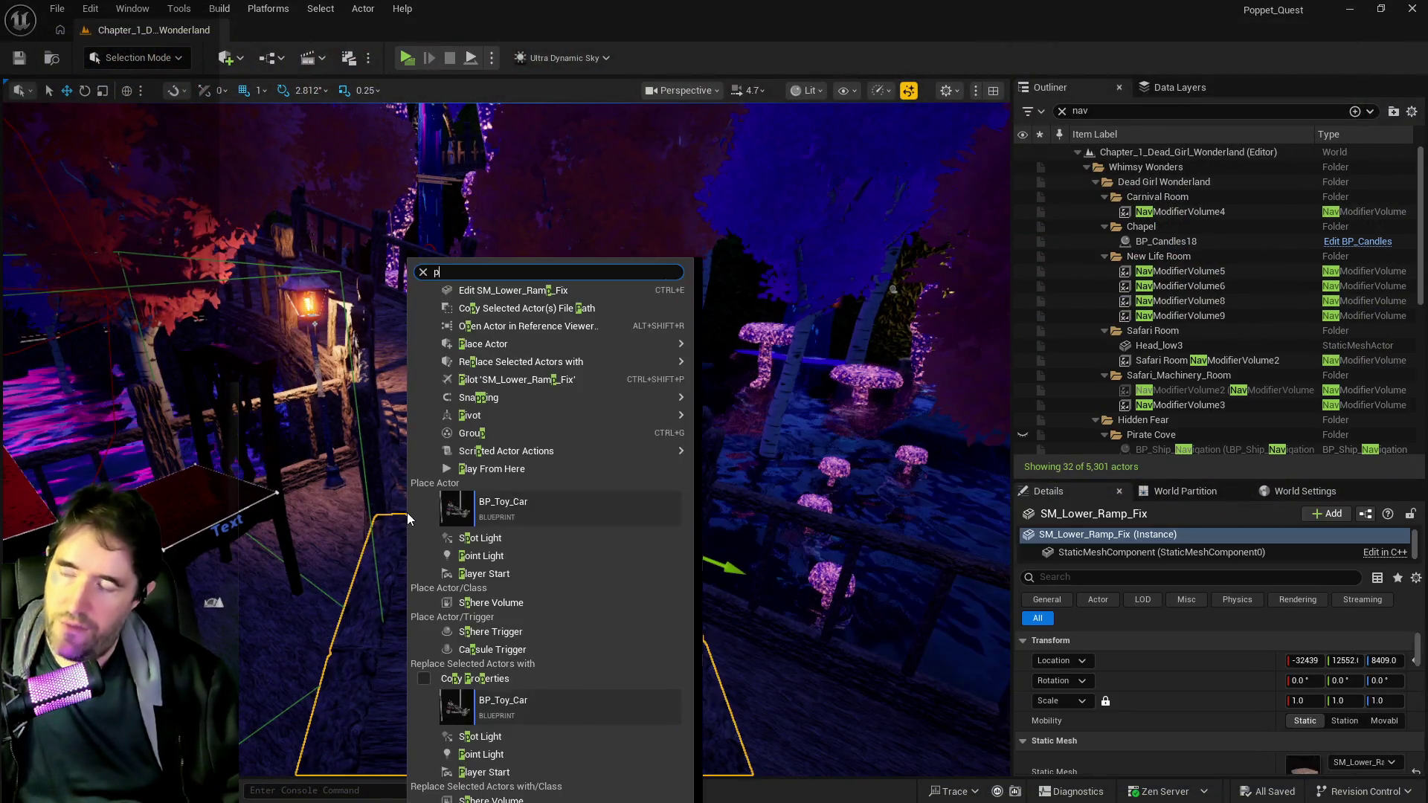
click(378, 485)
key(p)
key(p)
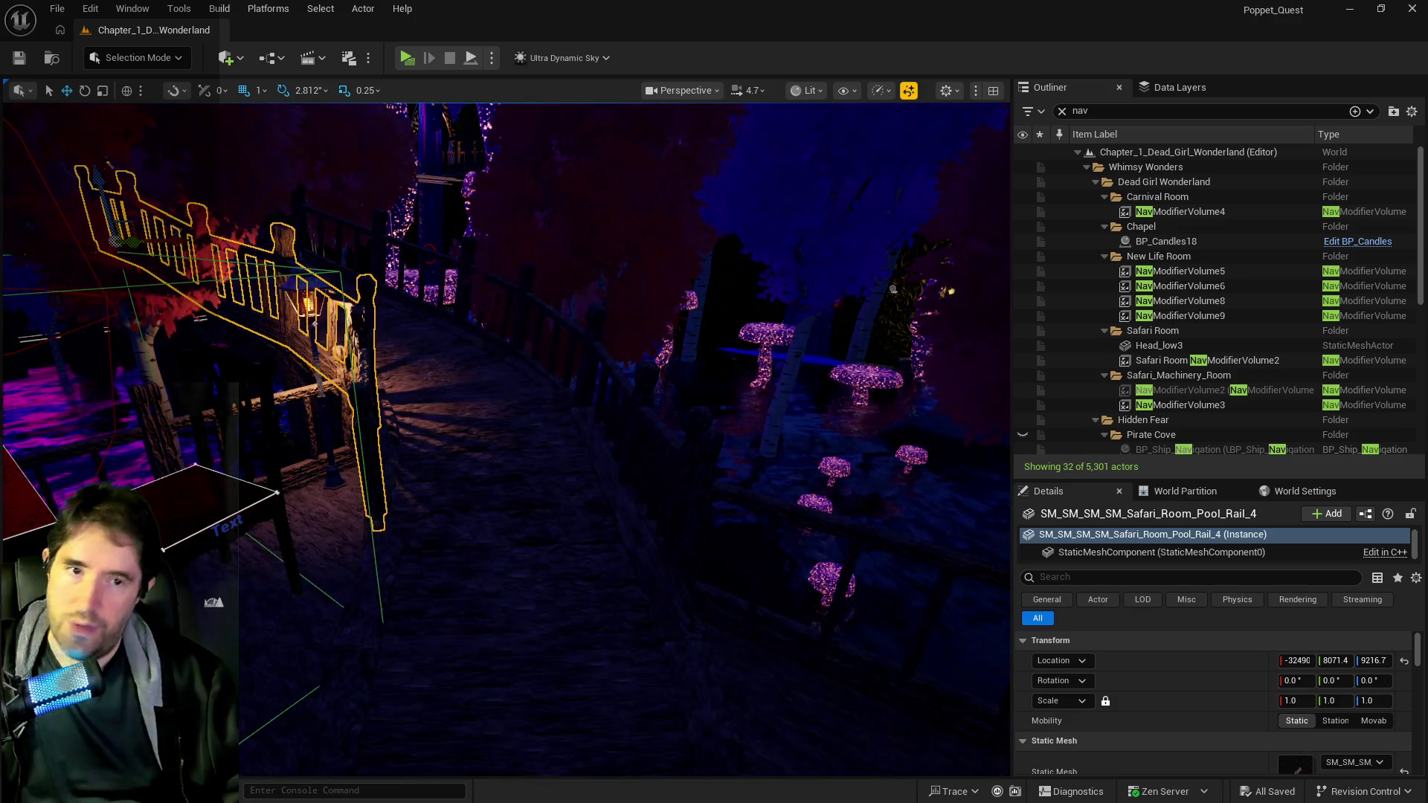
key(alt+Tab)
drag(1122, 75, 779, 113)
double_click(780, 113)
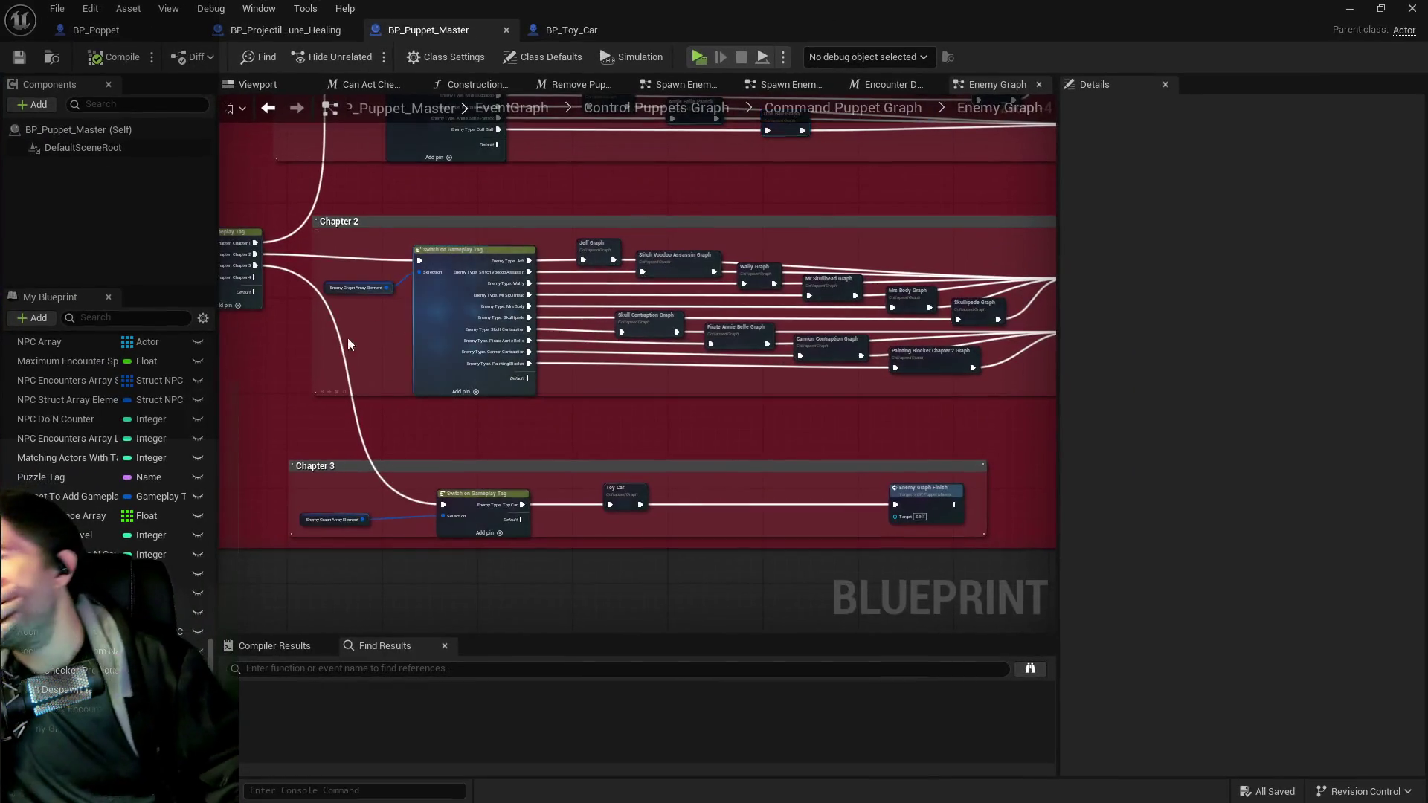
- Pan the graph to review the For Each Loop and Switch nodes
scroll(442, 344, up, 2)
drag(442, 343, 653, 339)
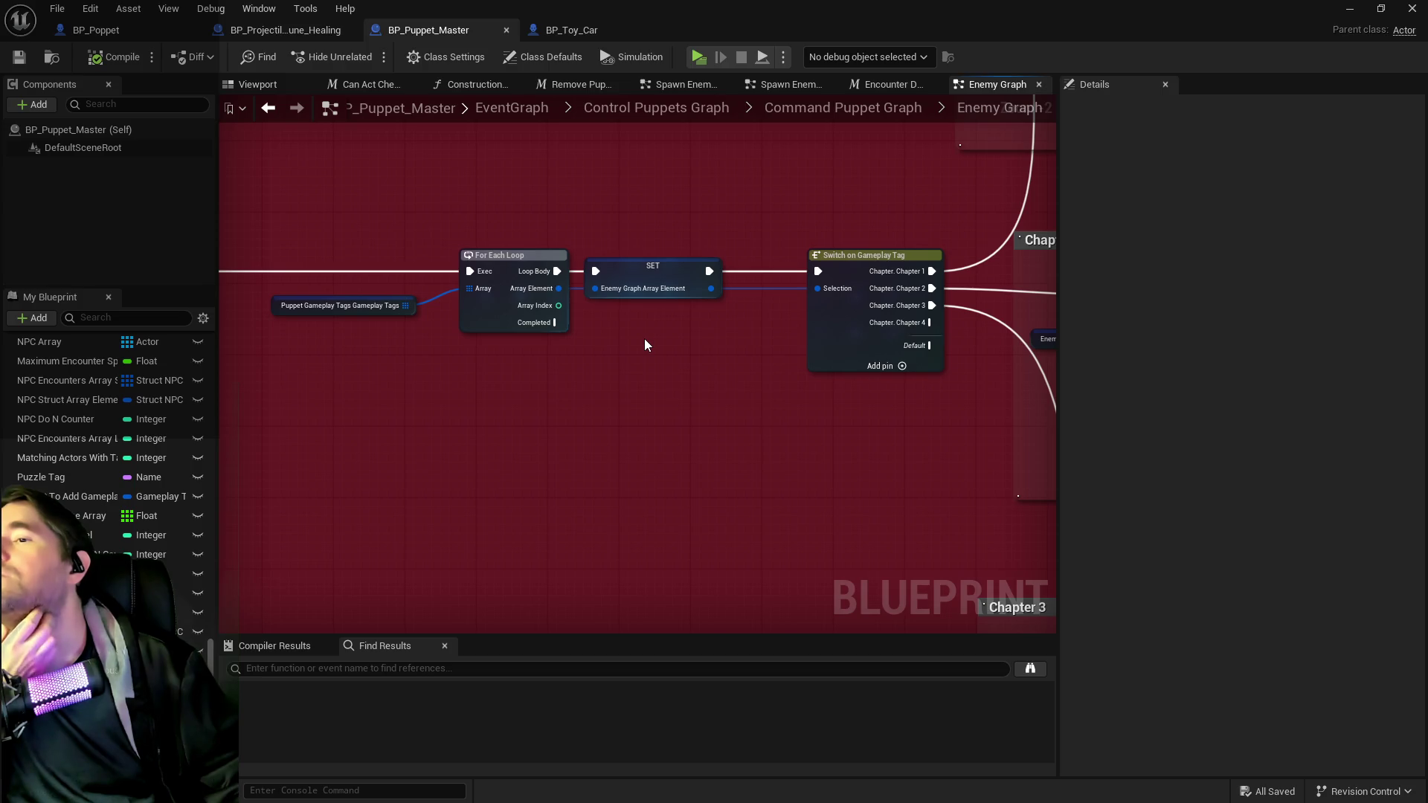
mouse_move(645, 343)
mouse_down()
mouse_move(574, 303)
mouse_move(548, 408)
mouse_move(560, 430)
mouse_move(760, 408)
mouse_up()
mouse_move(693, 468)
mouse_down()
mouse_move(543, 438)
mouse_move(431, 448)
mouse_up()
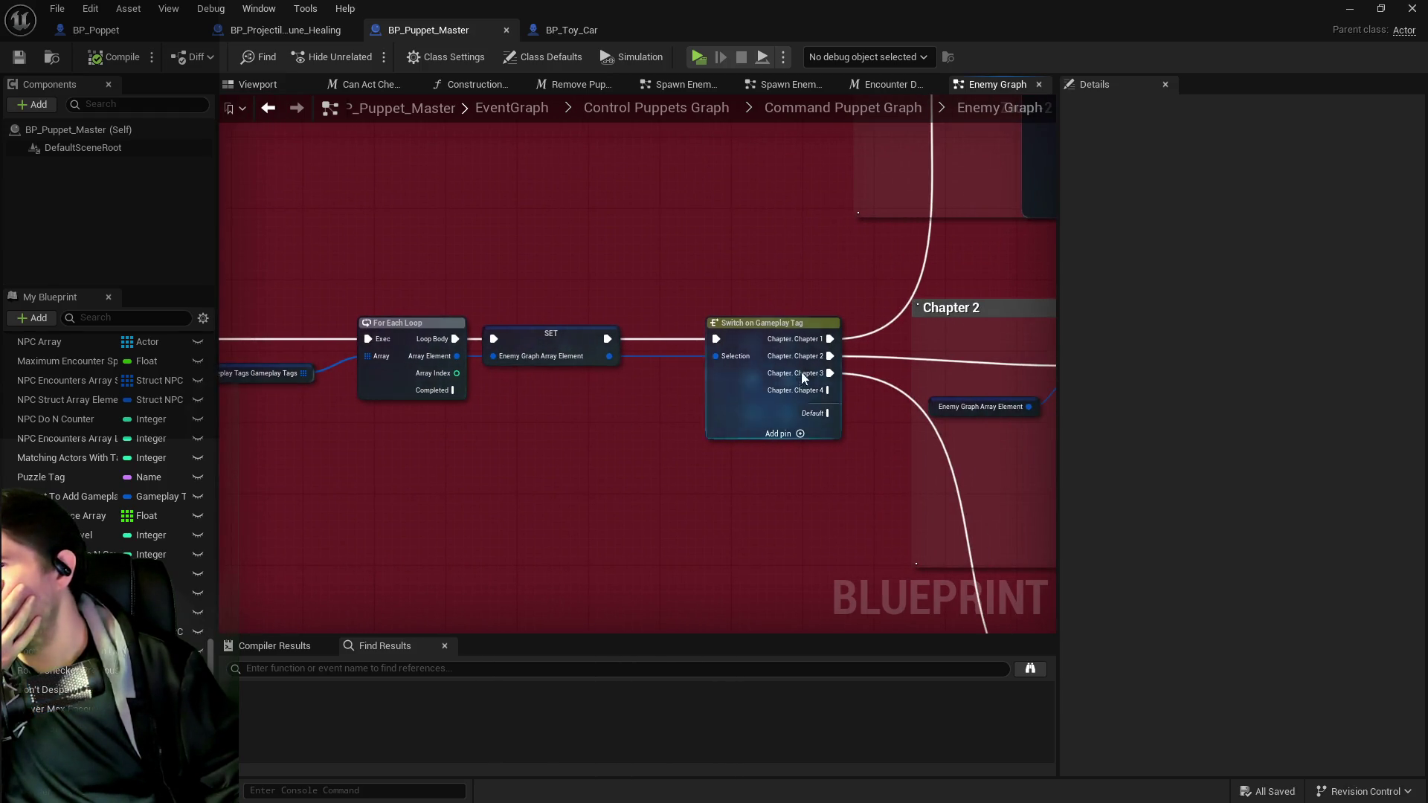
scroll(798, 384, down, 3)
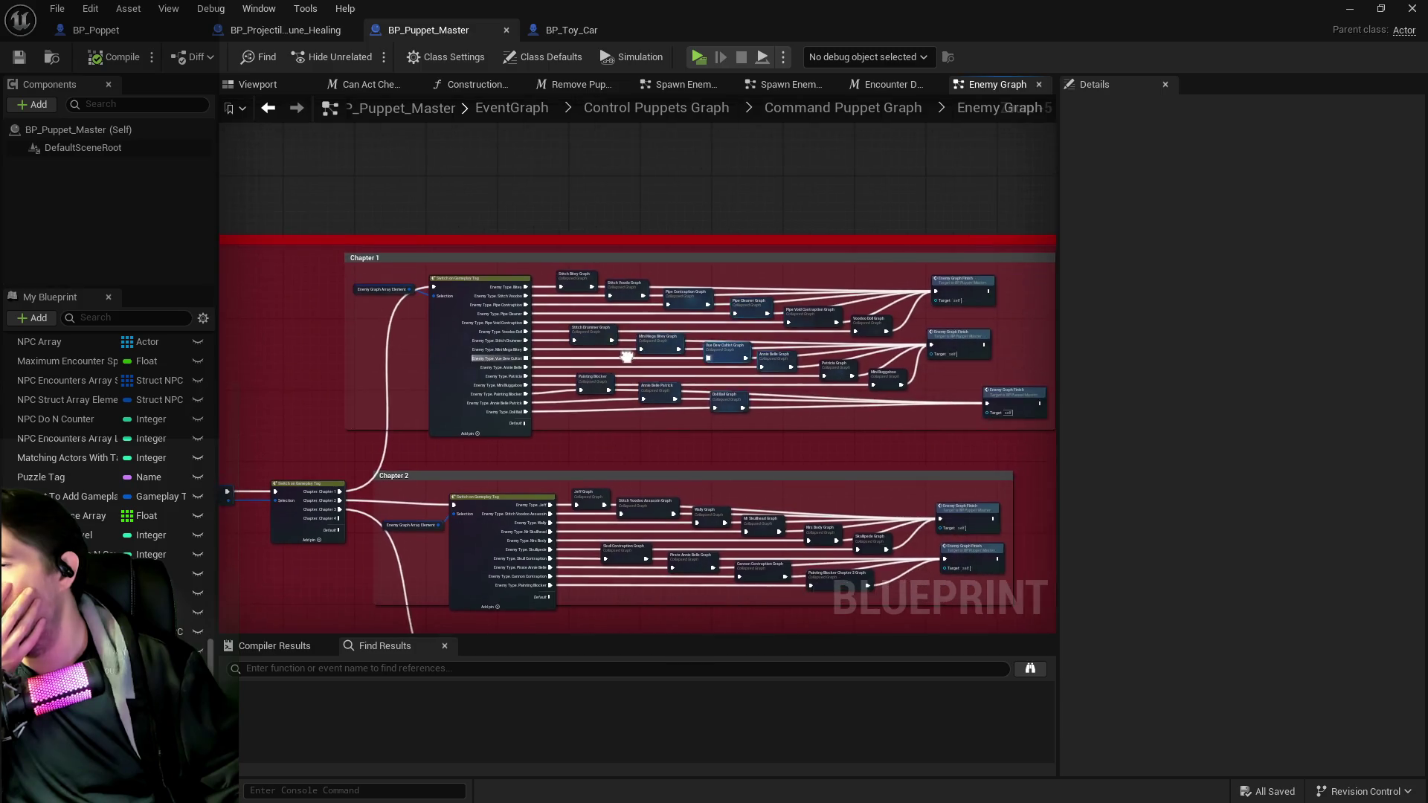
- Go up to the Command Puppet Graph, look into the Boss Graph, then open the Enemy Graph
click(857, 116)
scroll(542, 426, up, 3)
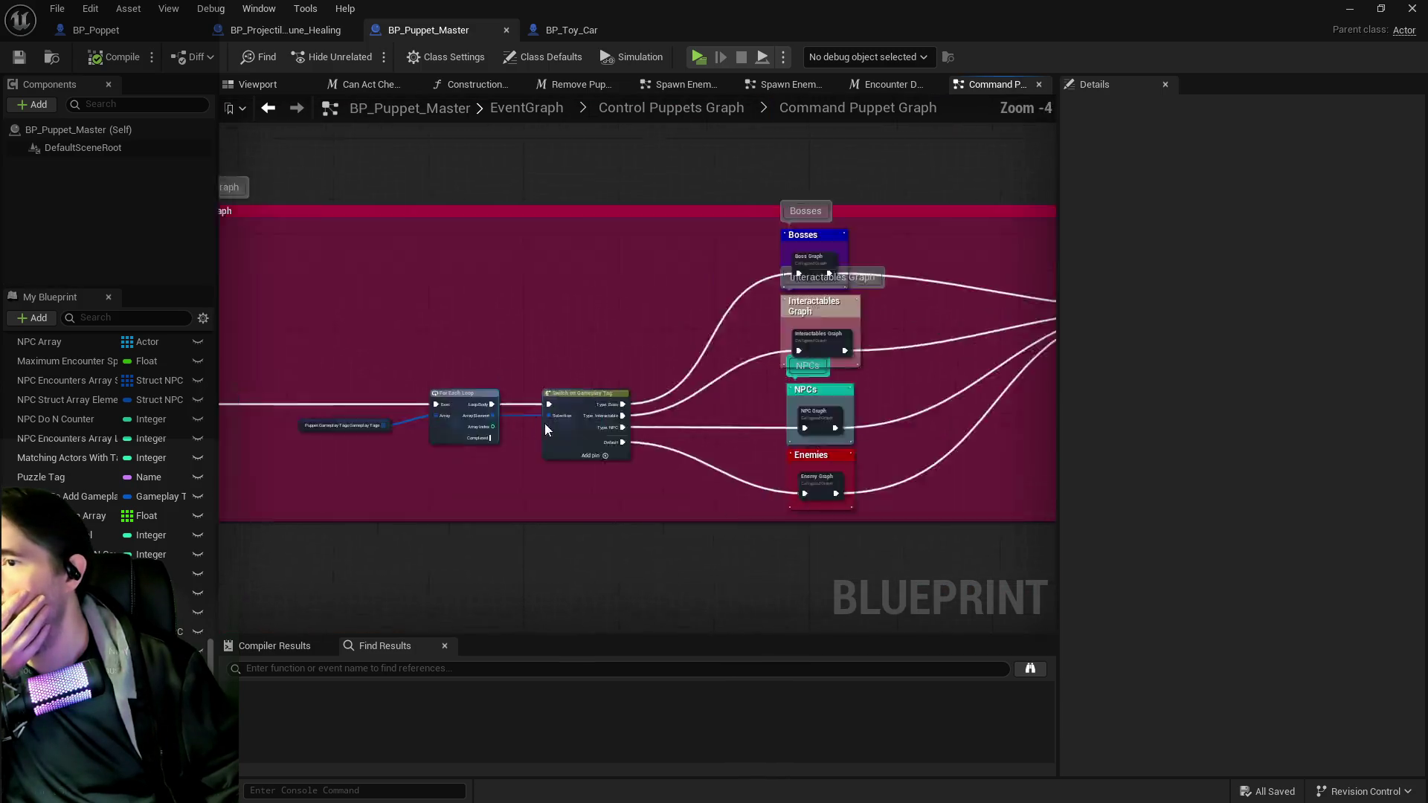
scroll(543, 428, up, 3)
scroll(863, 469, down, 1)
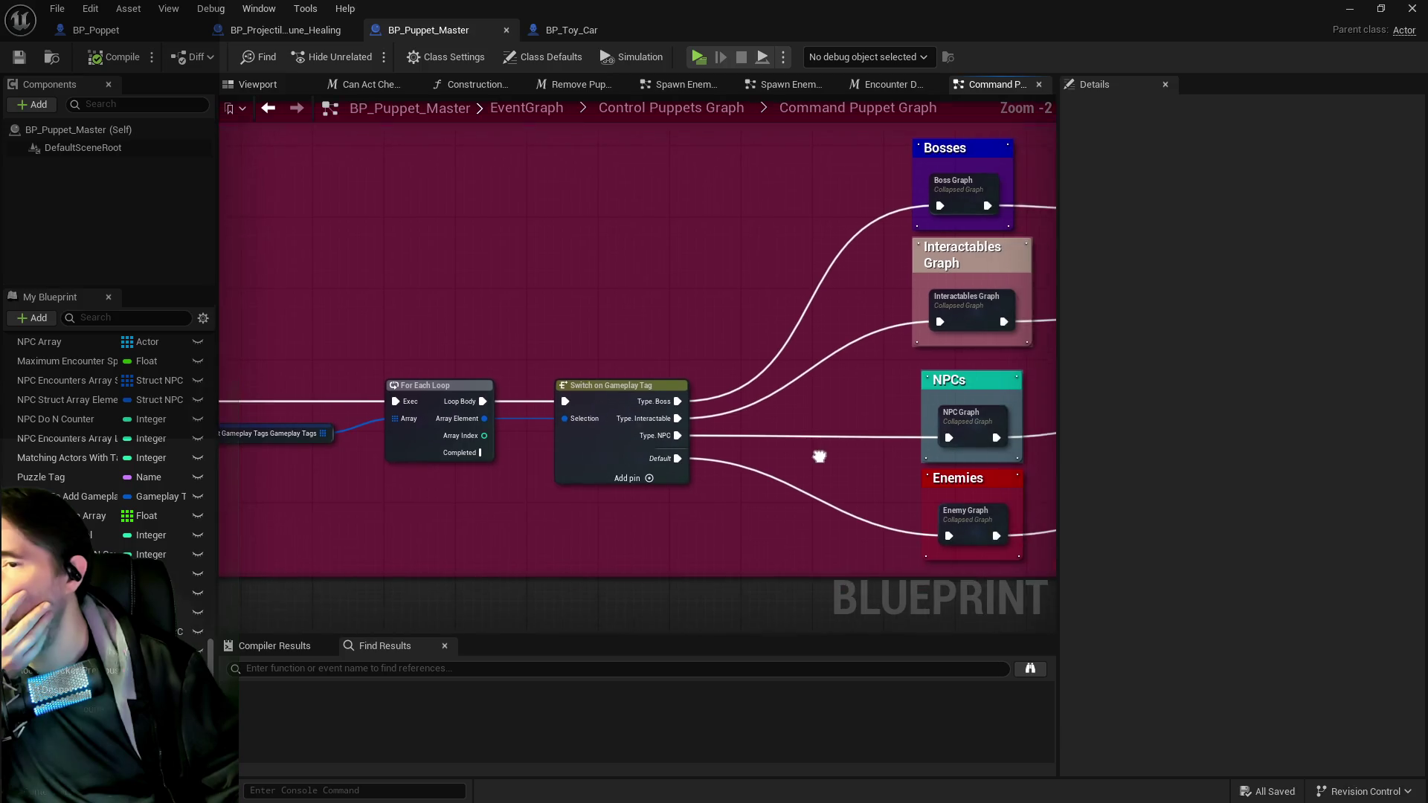
mouse_move(642, 351)
mouse_down()
mouse_move(533, 313)
mouse_move(740, 287)
mouse_move(530, 327)
mouse_up()
mouse_move(676, 306)
mouse_down()
mouse_move(606, 389)
mouse_move(559, 415)
mouse_up()
double_click(704, 273)
scroll(704, 272, up, 2)
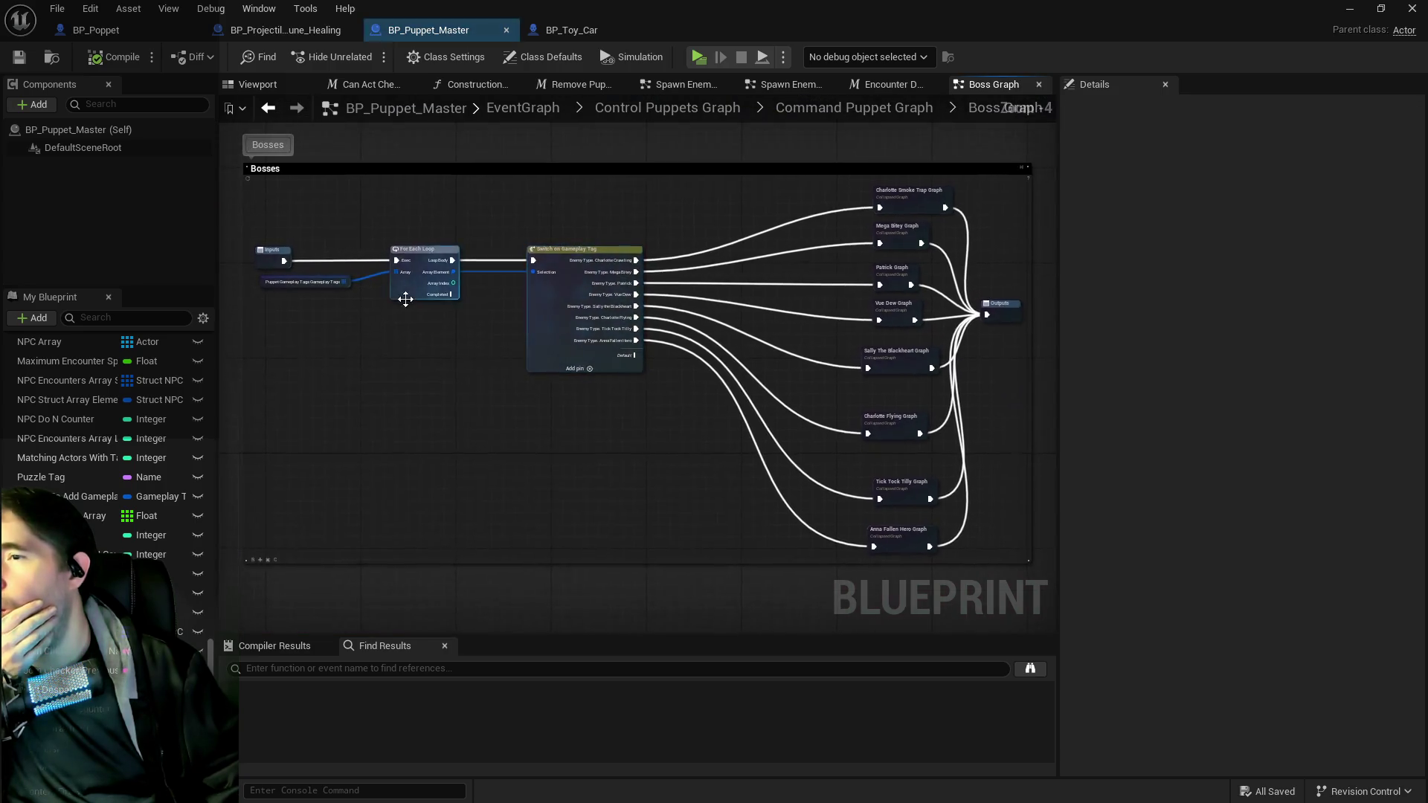
scroll(445, 338, down, 3)
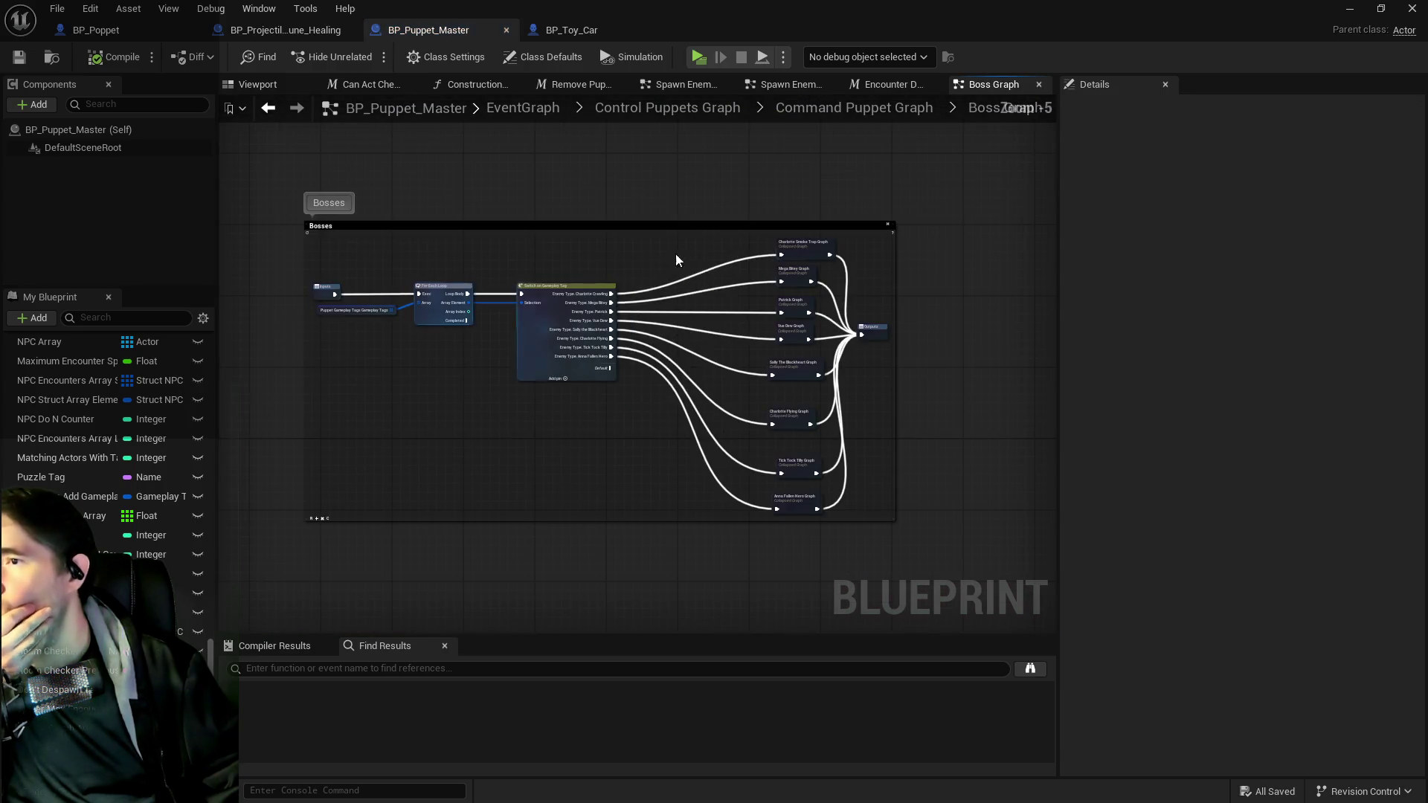
click(850, 116)
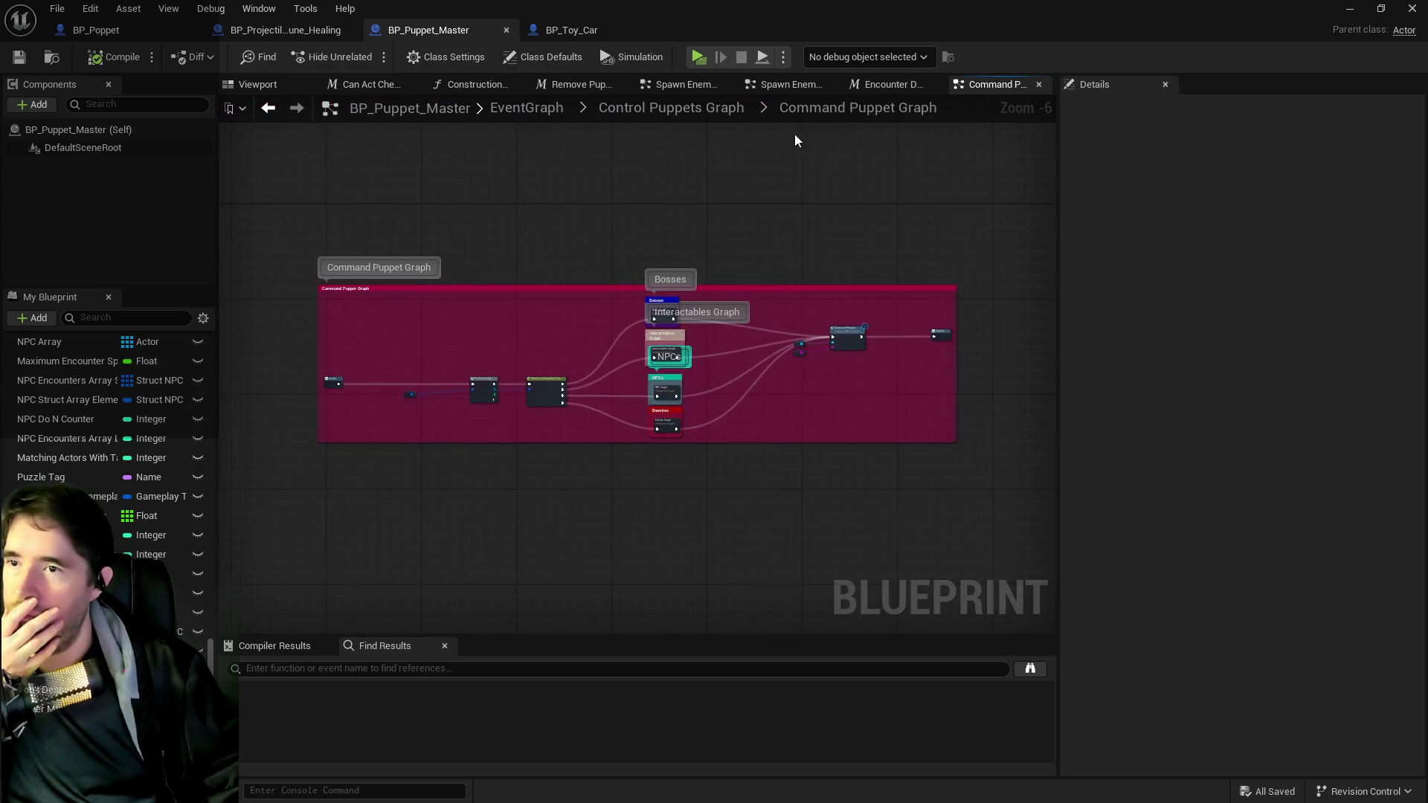
scroll(663, 430, up, 3)
double_click(658, 407)
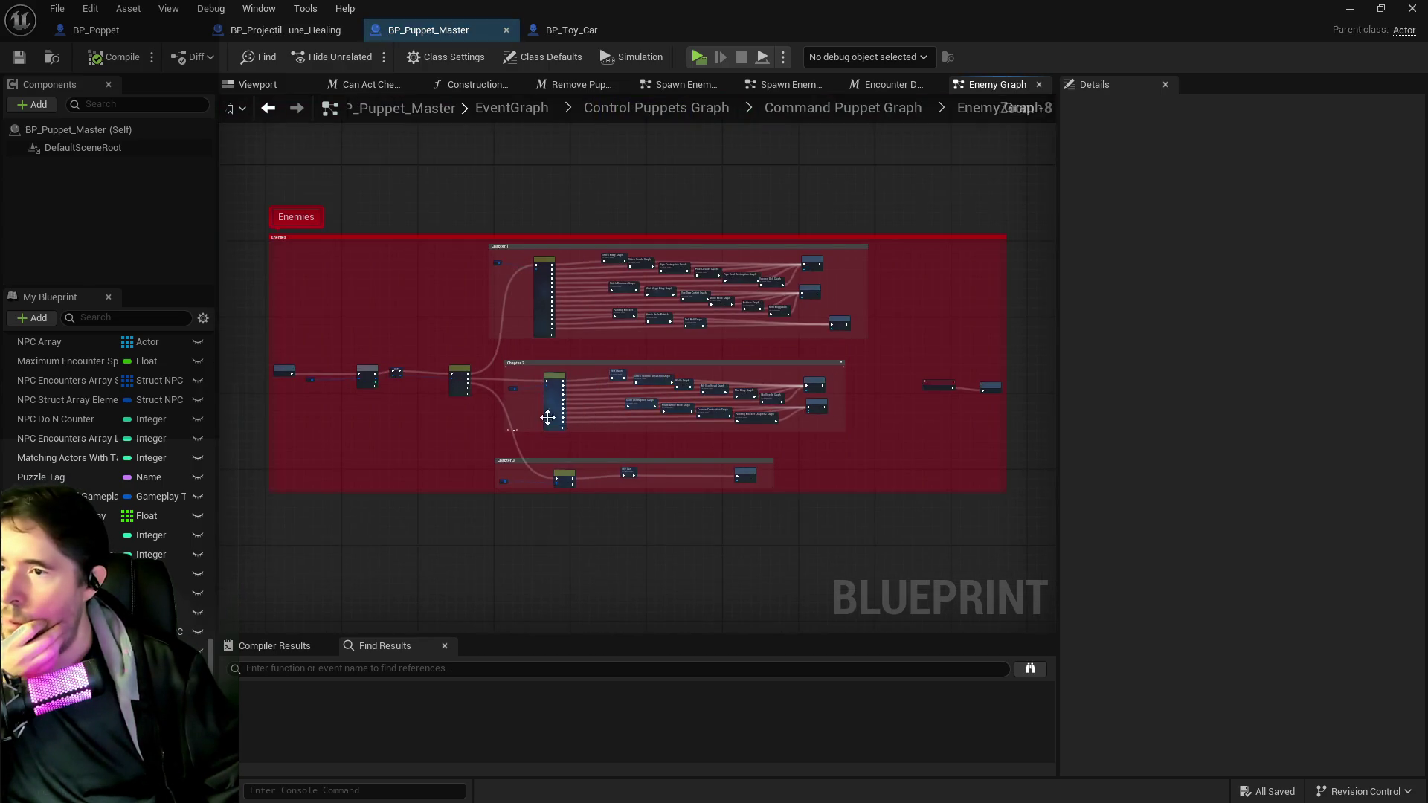
scroll(524, 410, up, 3)
- Paste the tags and For Each Loop nodes into Chapter 1 and wire them toward its Switch
mouse_move(473, 227)
mouse_down()
mouse_move(909, 312)
mouse_move(678, 322)
mouse_move(658, 306)
mouse_up()
drag(357, 303, 632, 387)
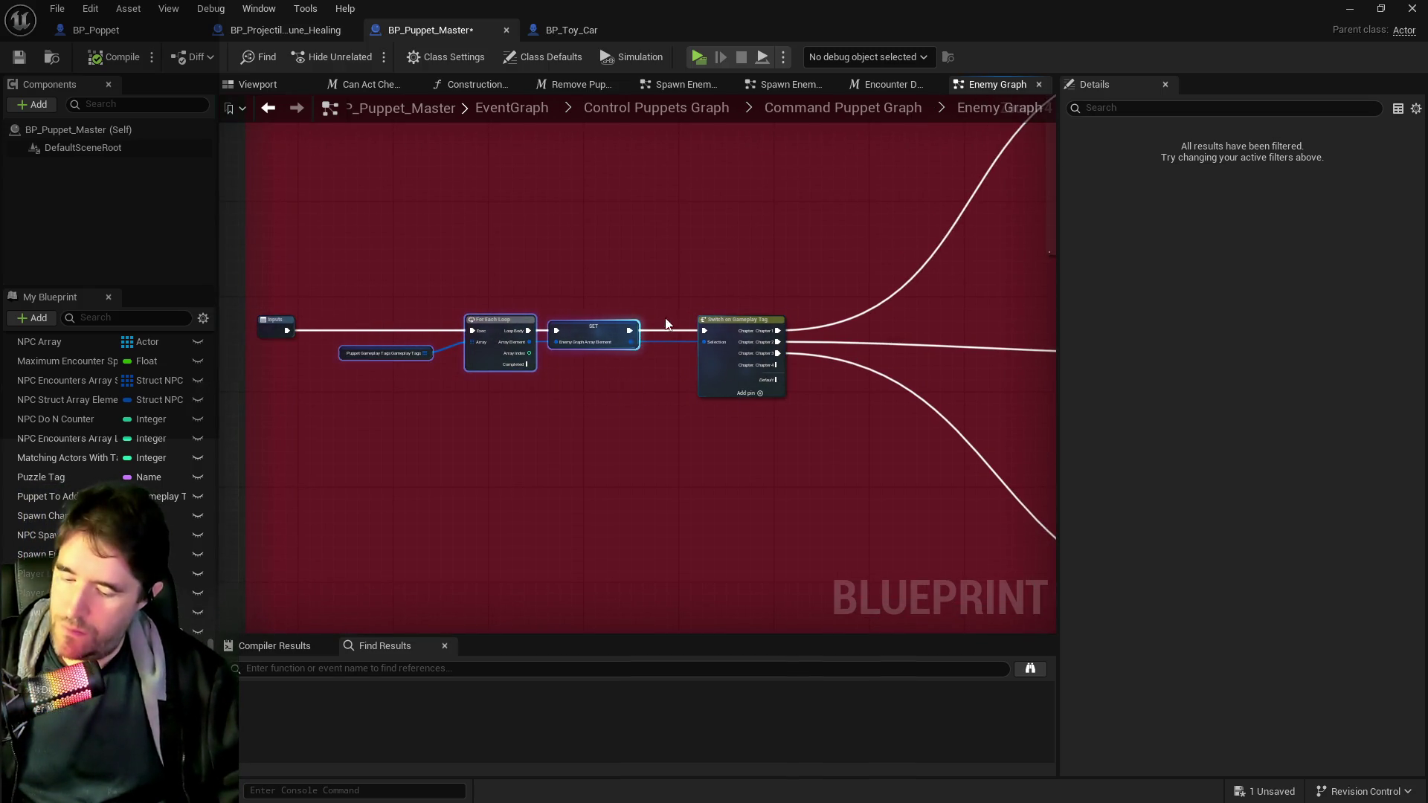
drag(749, 295, 522, 307)
click(533, 282)
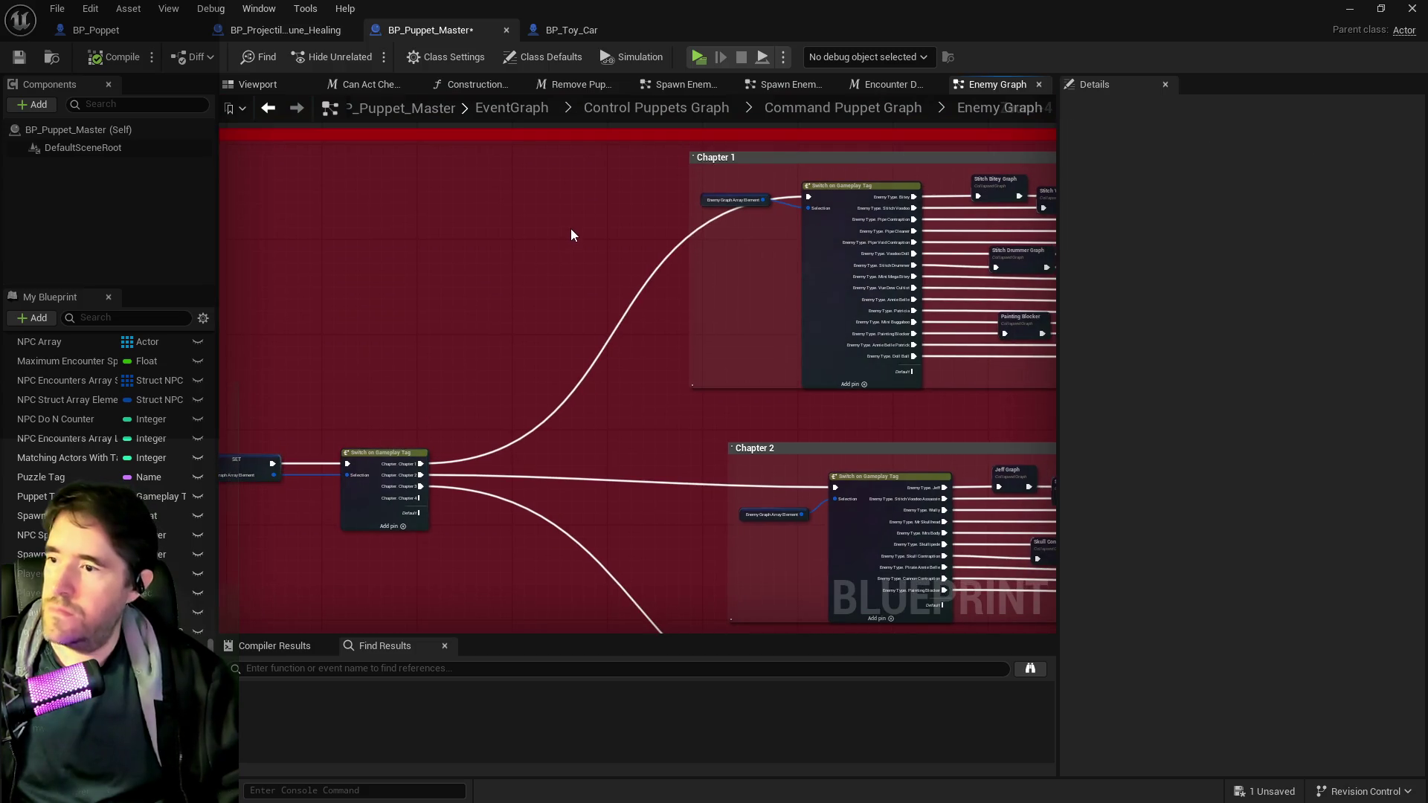
key(ctrl+v)
mouse_move(419, 468)
mouse_down()
mouse_move(492, 320)
mouse_move(594, 228)
mouse_up()
drag(748, 225, 808, 196)
mouse_move(674, 237)
mouse_down()
mouse_move(623, 238)
mouse_move(692, 257)
mouse_move(936, 214)
mouse_up()
- Delete the redundant SET node, wire Loop Body into the Chapter 1 Switch, and remove the stray Array Element node
scroll(674, 249, up, 3)
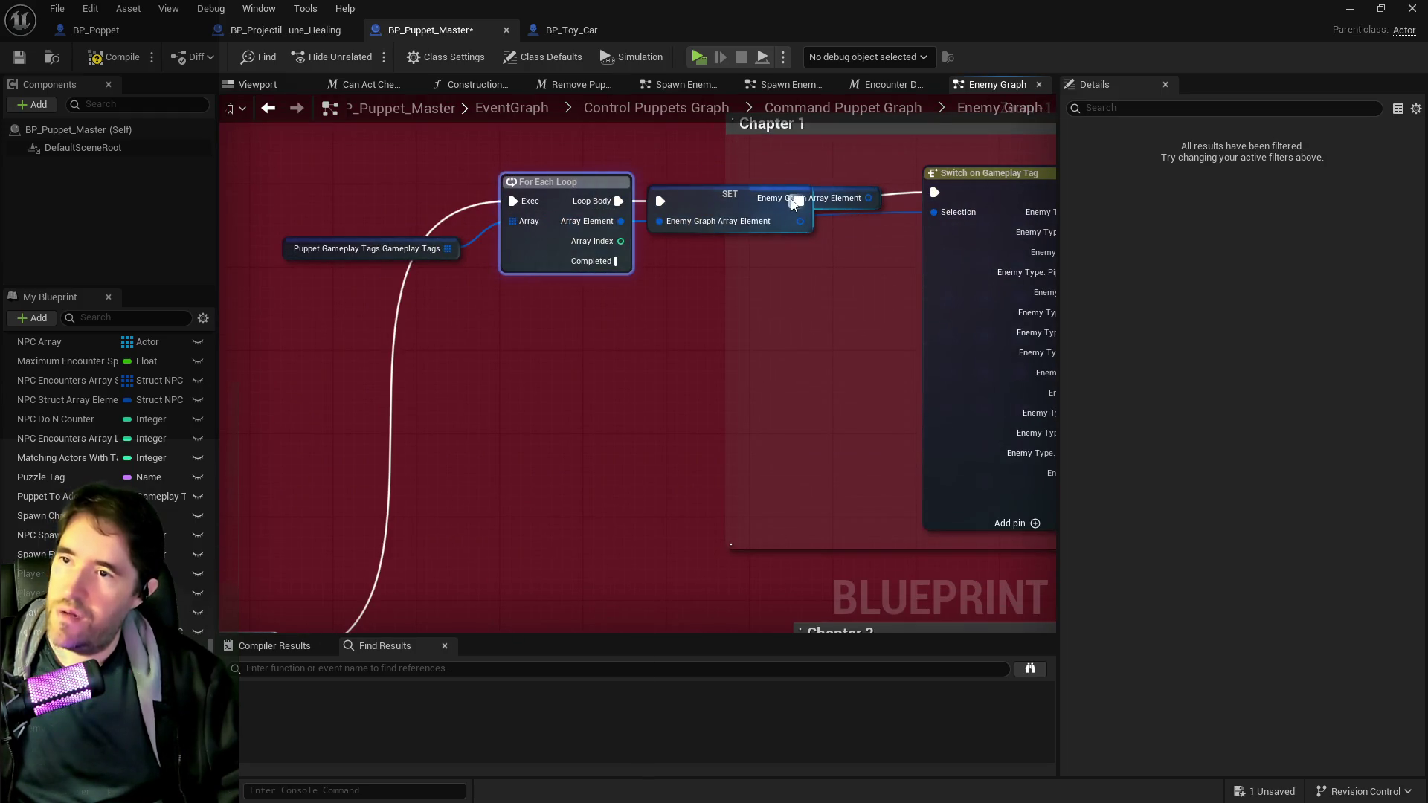
click(713, 194)
key(Delete)
drag(618, 201, 933, 195)
click(780, 198)
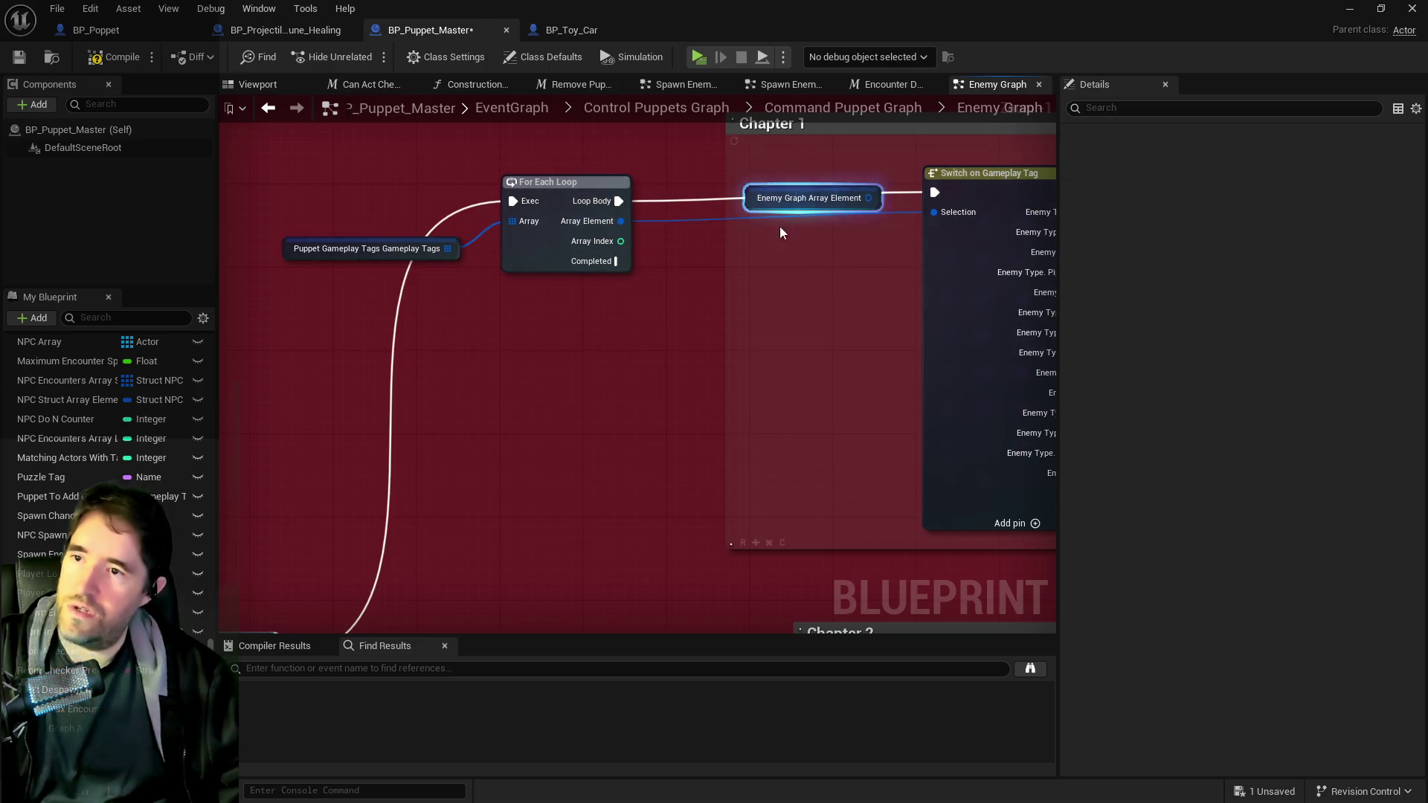
key(Delete)
scroll(632, 394, down, 2)
- Place the For Each Loop in Chapter 2, feed Array Element into the Switch Selection, and delete the old node
mouse_move(578, 253)
mouse_down()
mouse_move(591, 424)
mouse_move(497, 333)
mouse_move(435, 314)
mouse_move(530, 369)
mouse_up()
key(ctrl+z)
scroll(505, 323, down, 3)
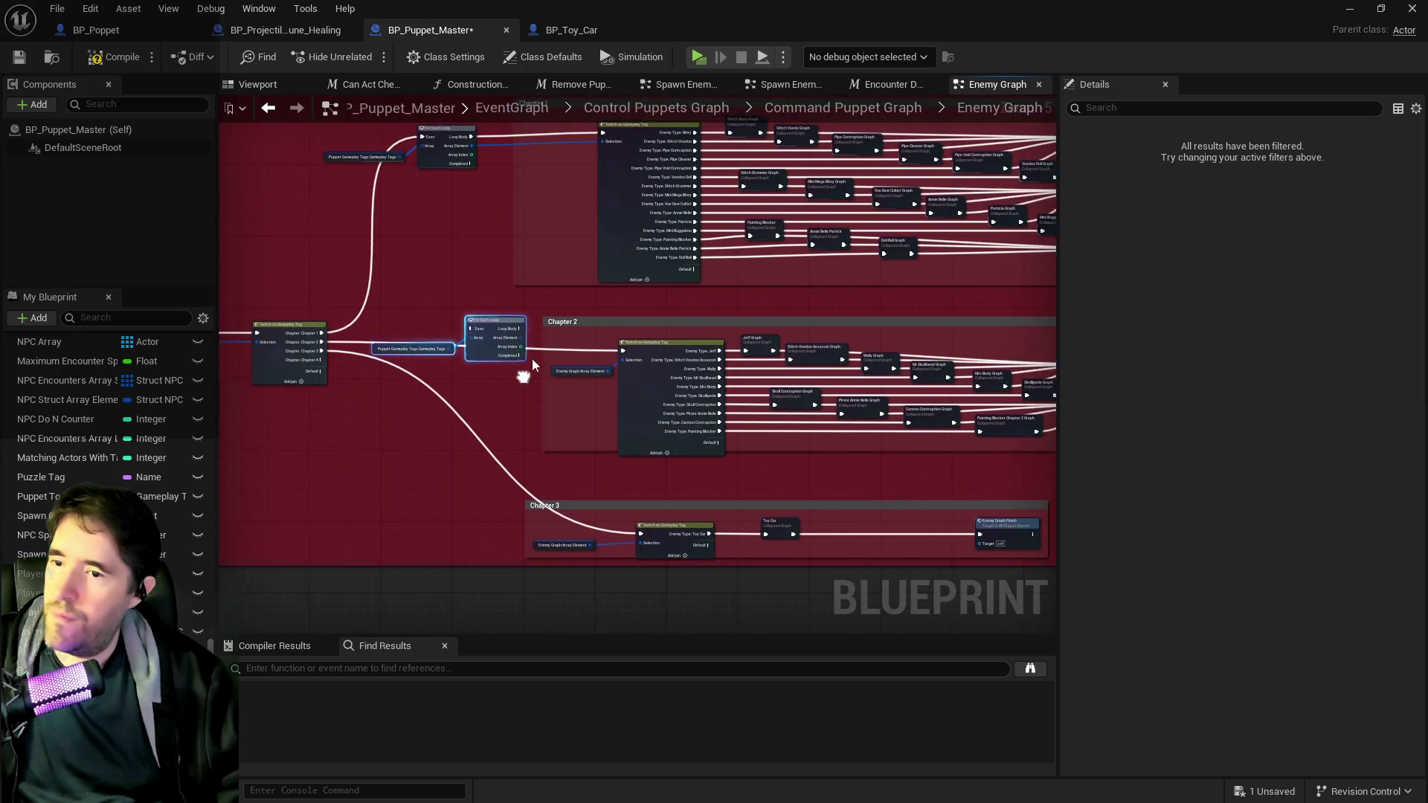
scroll(349, 334, up, 1)
mouse_move(284, 342)
mouse_down()
mouse_move(477, 311)
mouse_move(655, 337)
mouse_move(528, 326)
mouse_move(704, 365)
mouse_up()
click(638, 377)
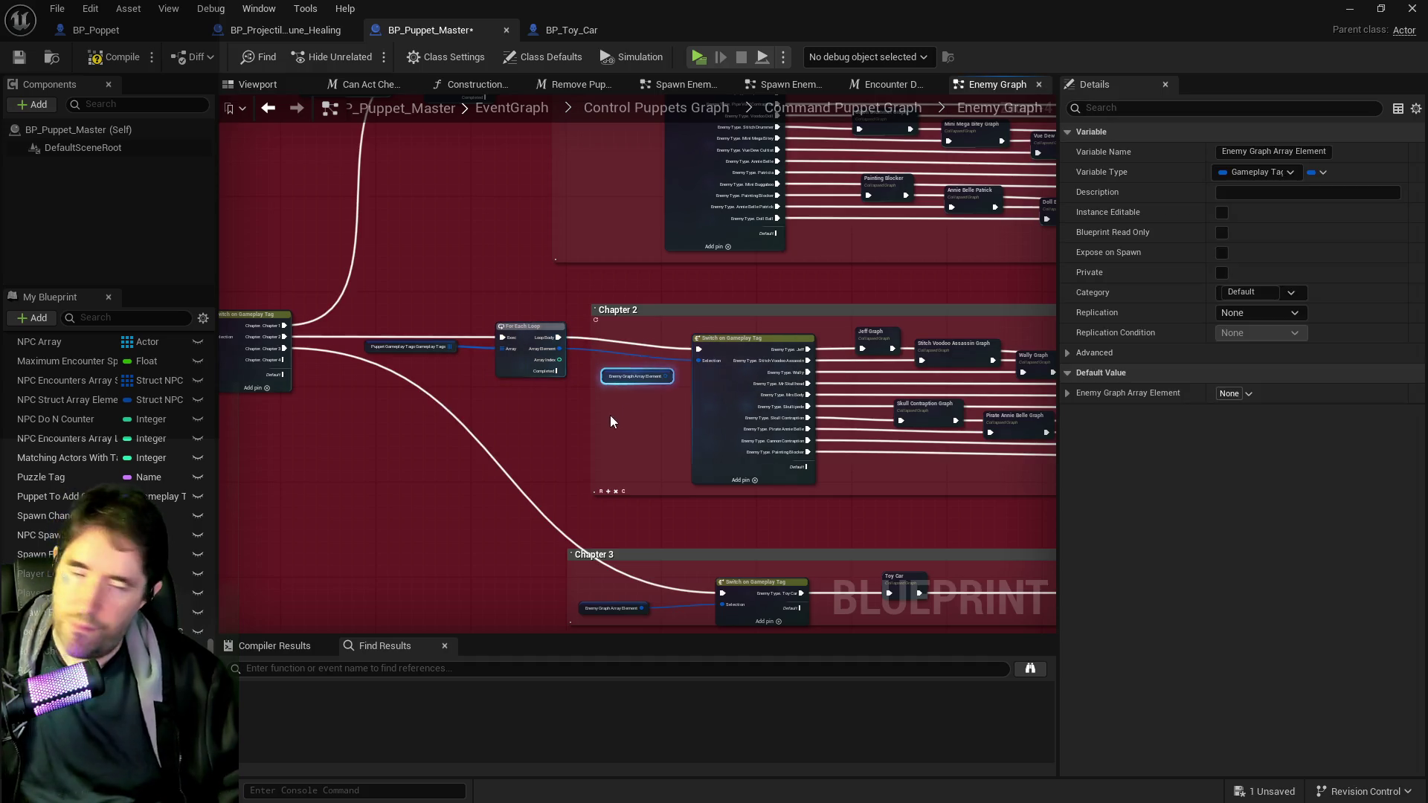
key(Delete)
- Copy the tag and loop nodes into Chapter 3, wire them to its Switch, delete the stray node, and compile
drag(450, 410, 453, 313)
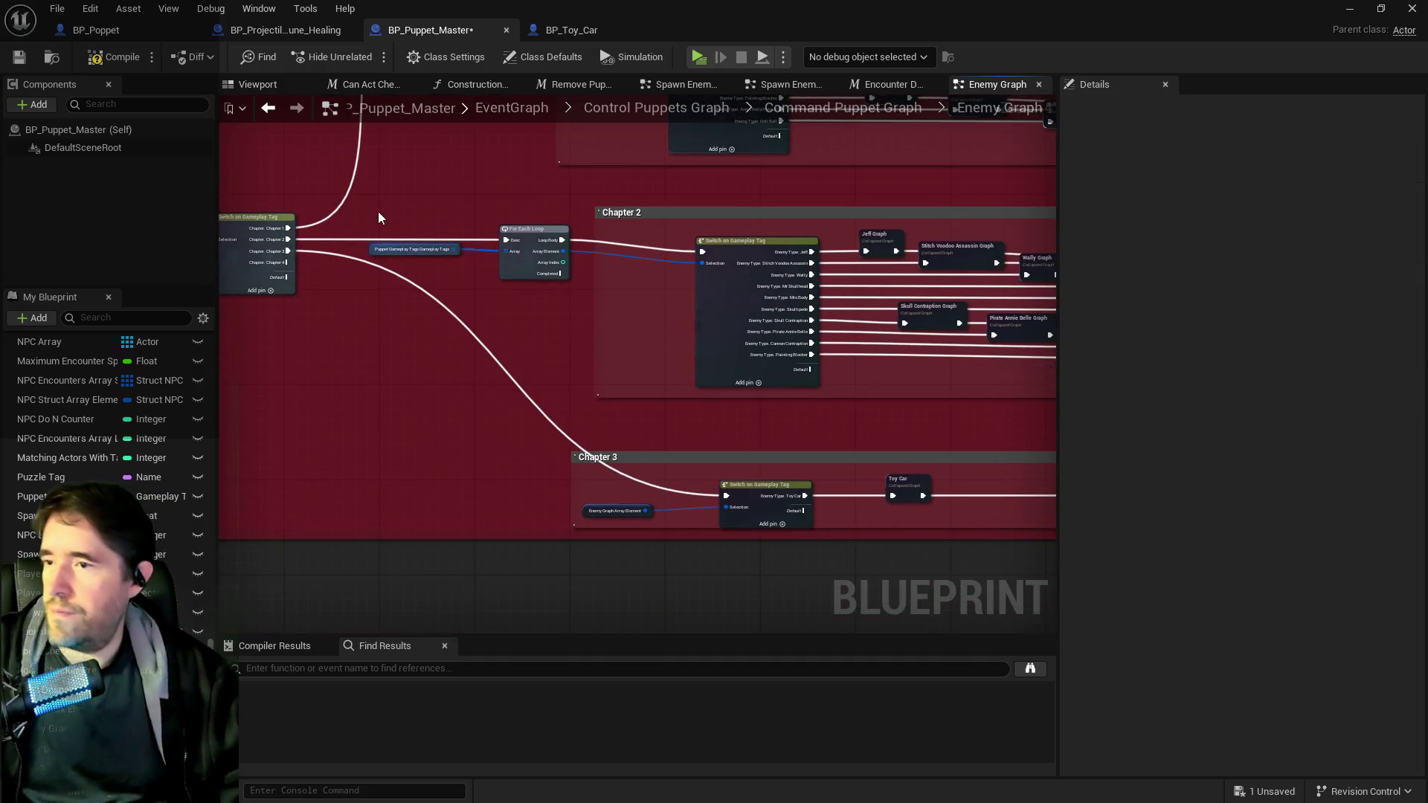
click(419, 252)
shift+click(518, 273)
key(ctrl+c)
key(ctrl+v)
drag(488, 509, 471, 497)
mouse_move(288, 251)
mouse_down()
mouse_move(511, 490)
mouse_move(854, 488)
mouse_move(832, 488)
mouse_up()
scroll(592, 534, up, 3)
drag(559, 457, 695, 458)
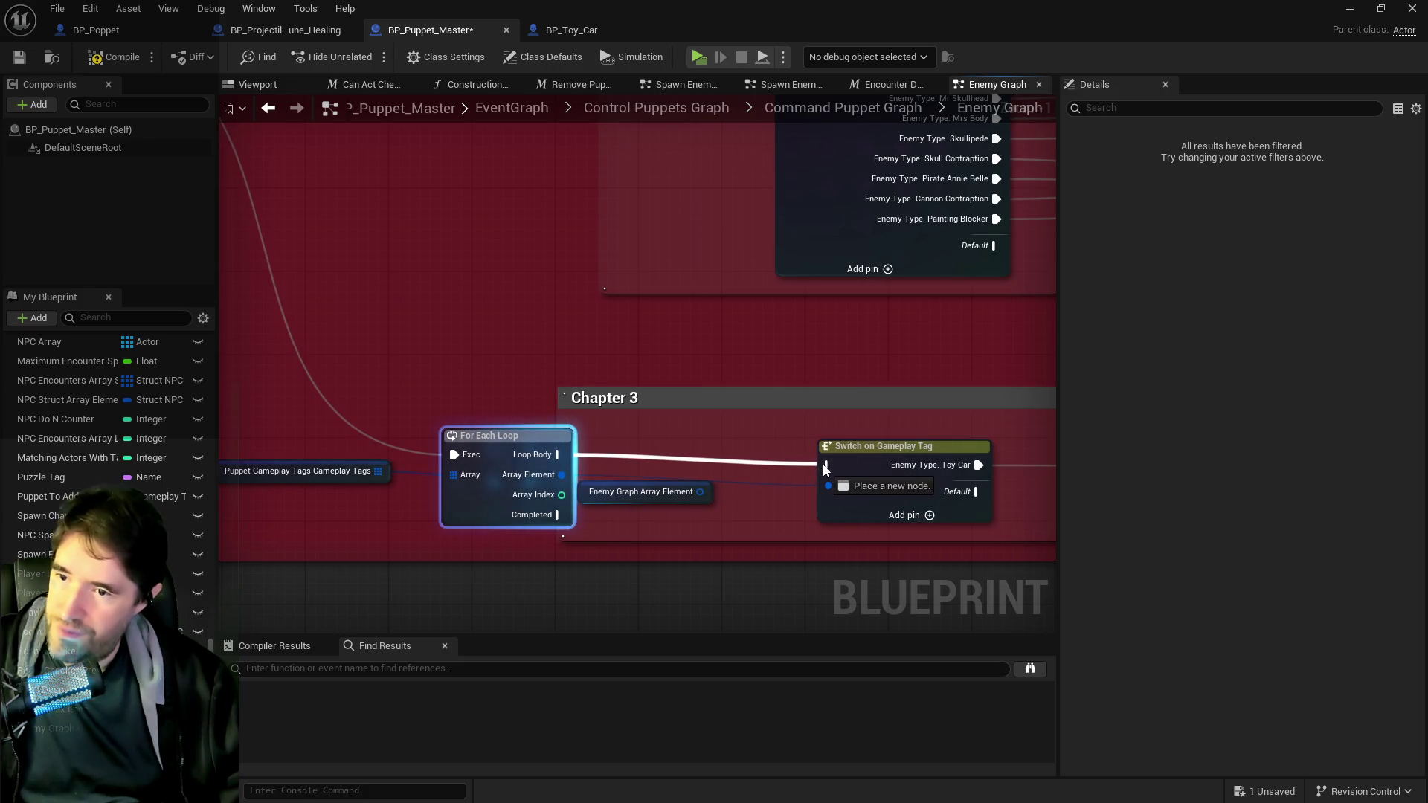
click(650, 498)
key(Delete)
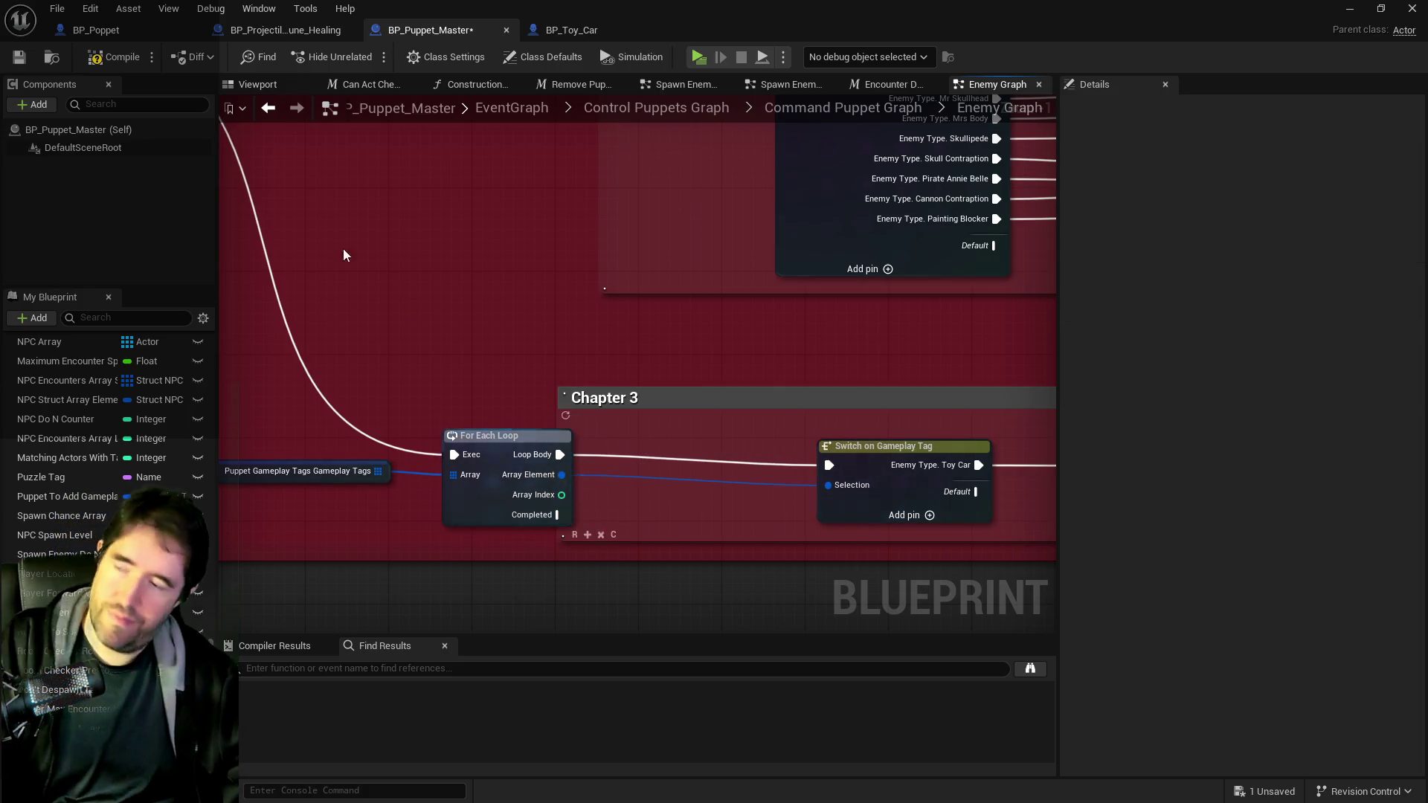
click(122, 57)
- Save the blueprint and walk the character across the bridge, gazebo and deck toward the enemies
key(ctrl+s)
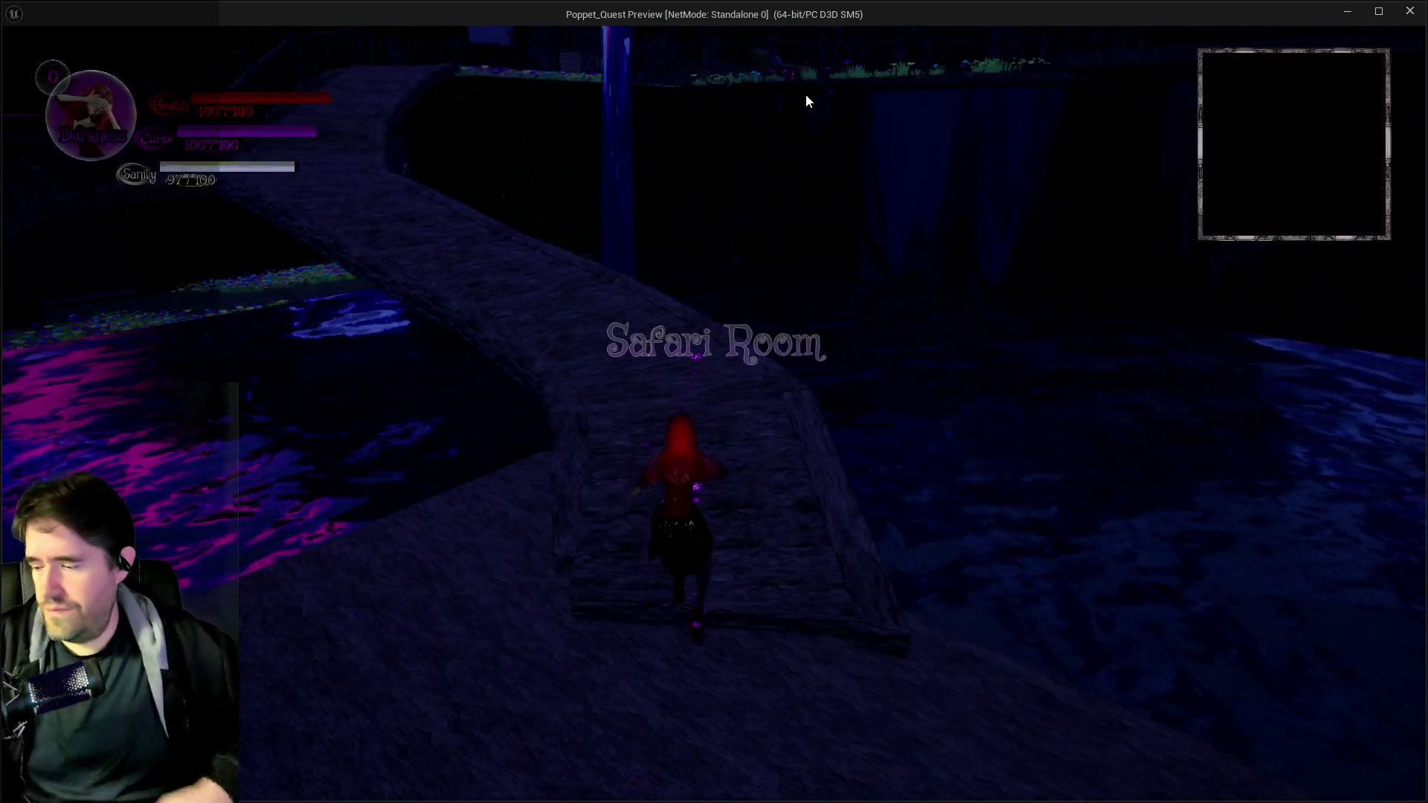
key(w)
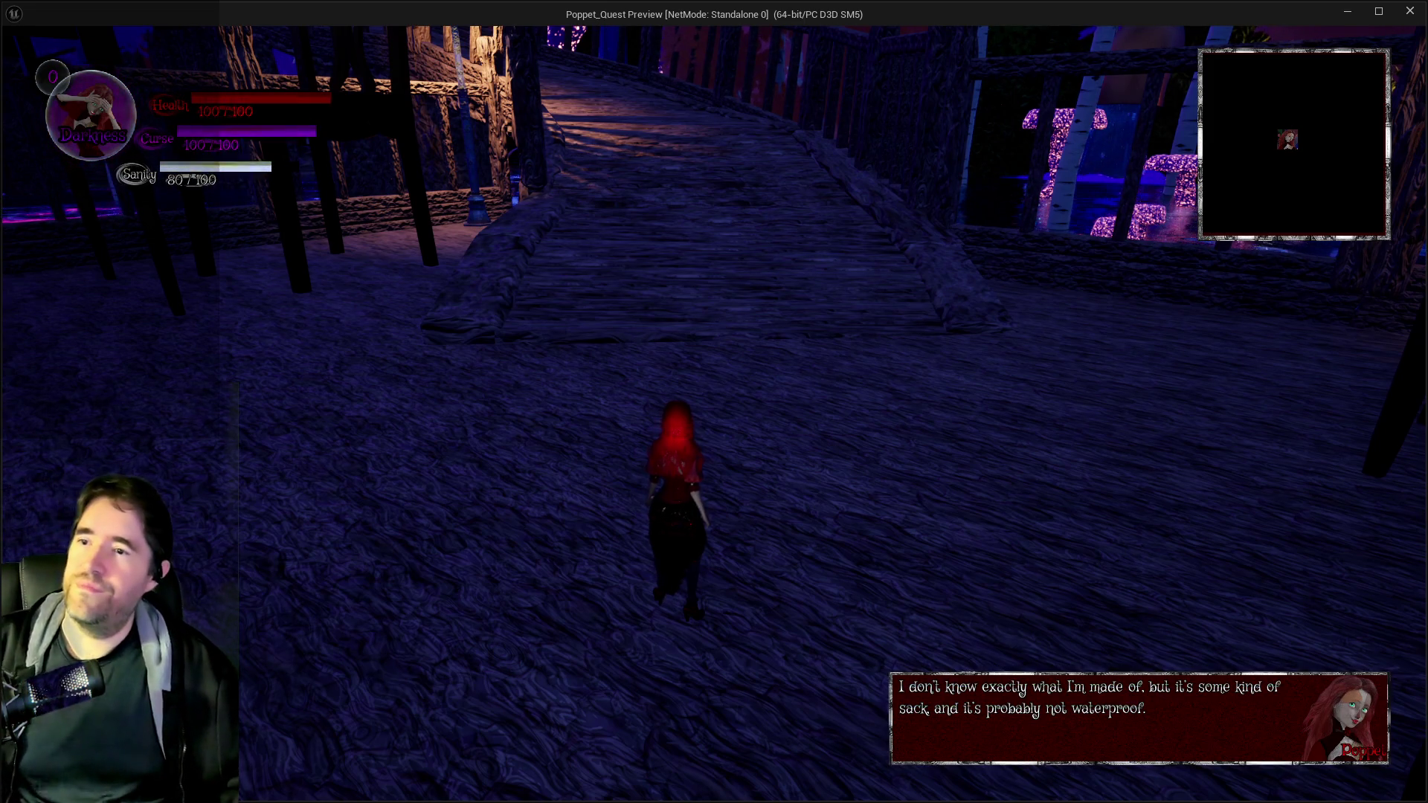
key(w)
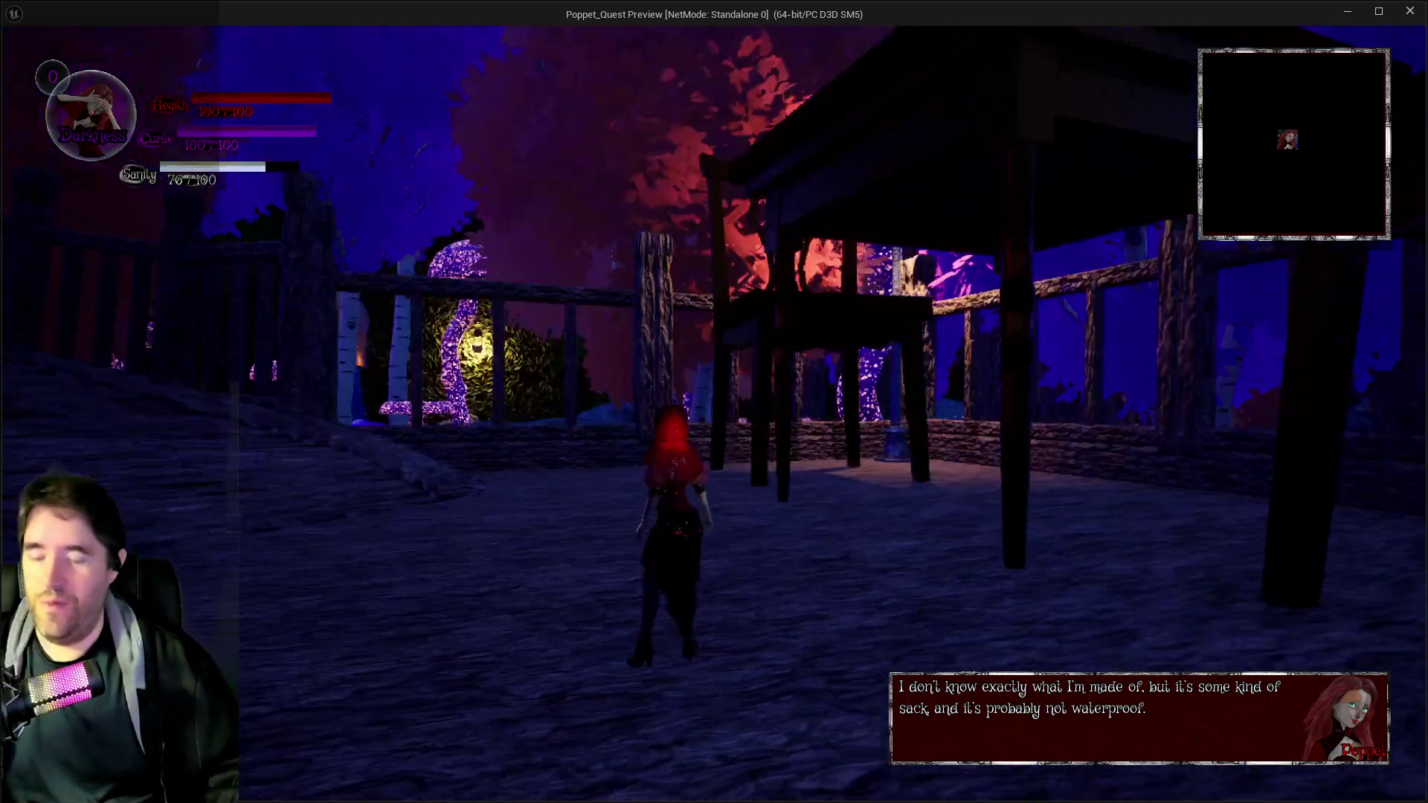
key(w)
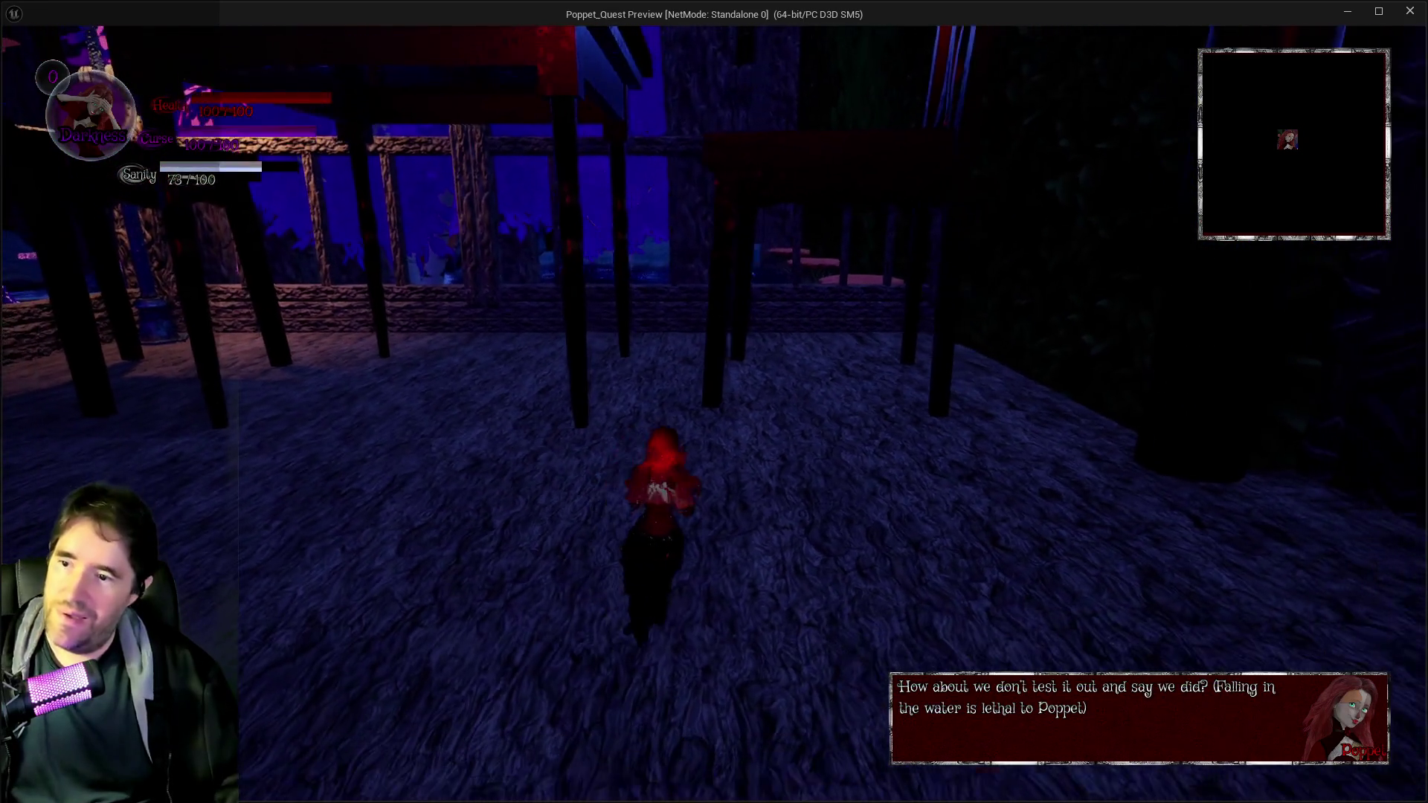
key(w)
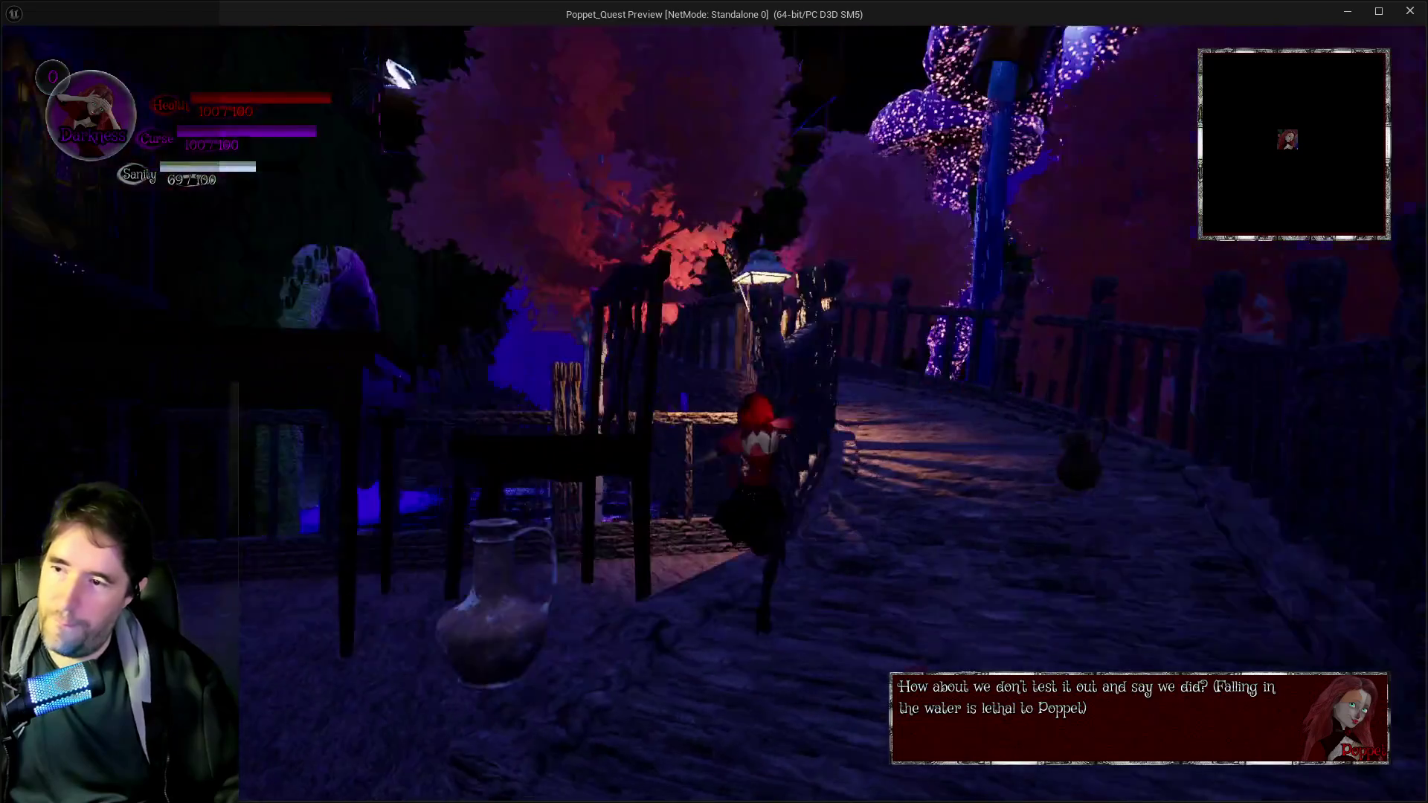
key(w)
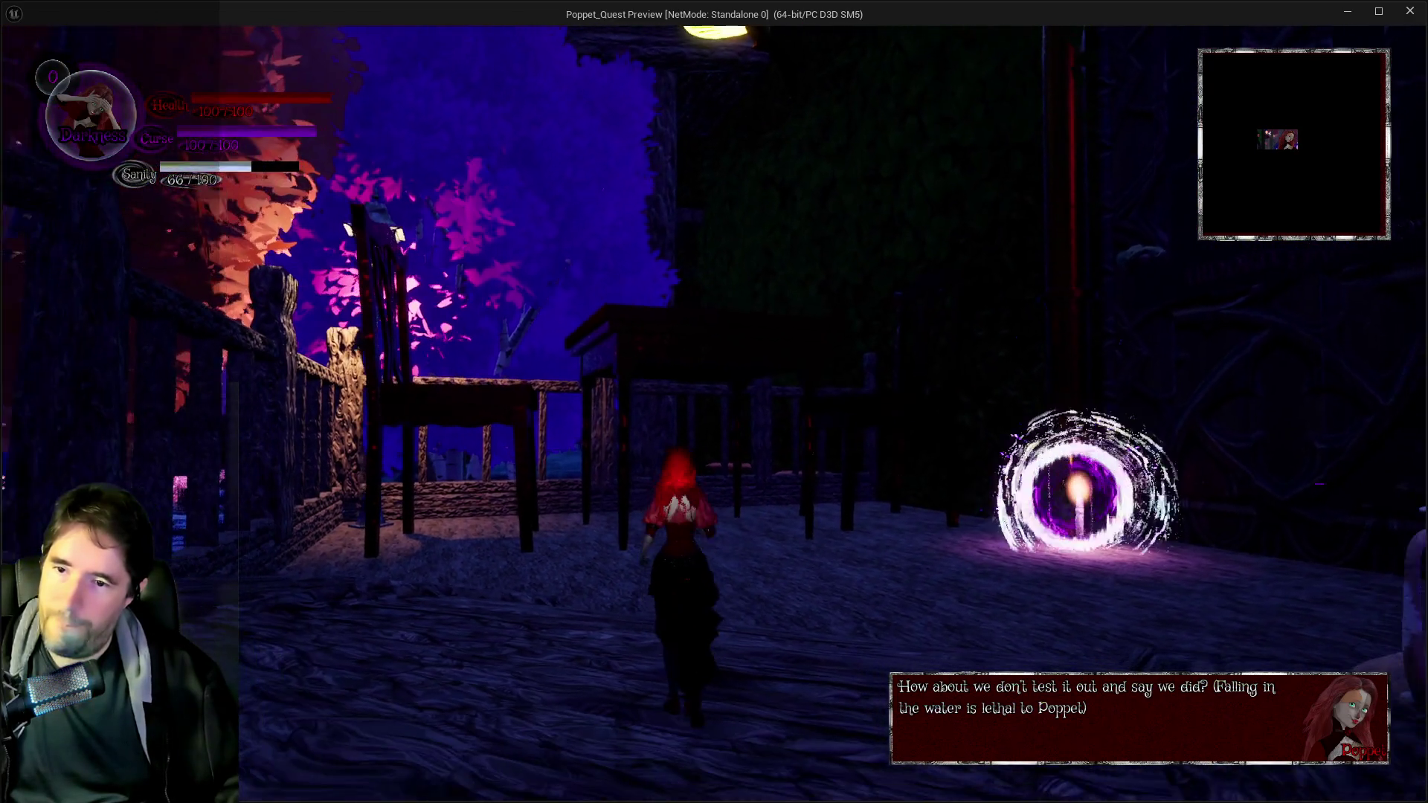
key(w)
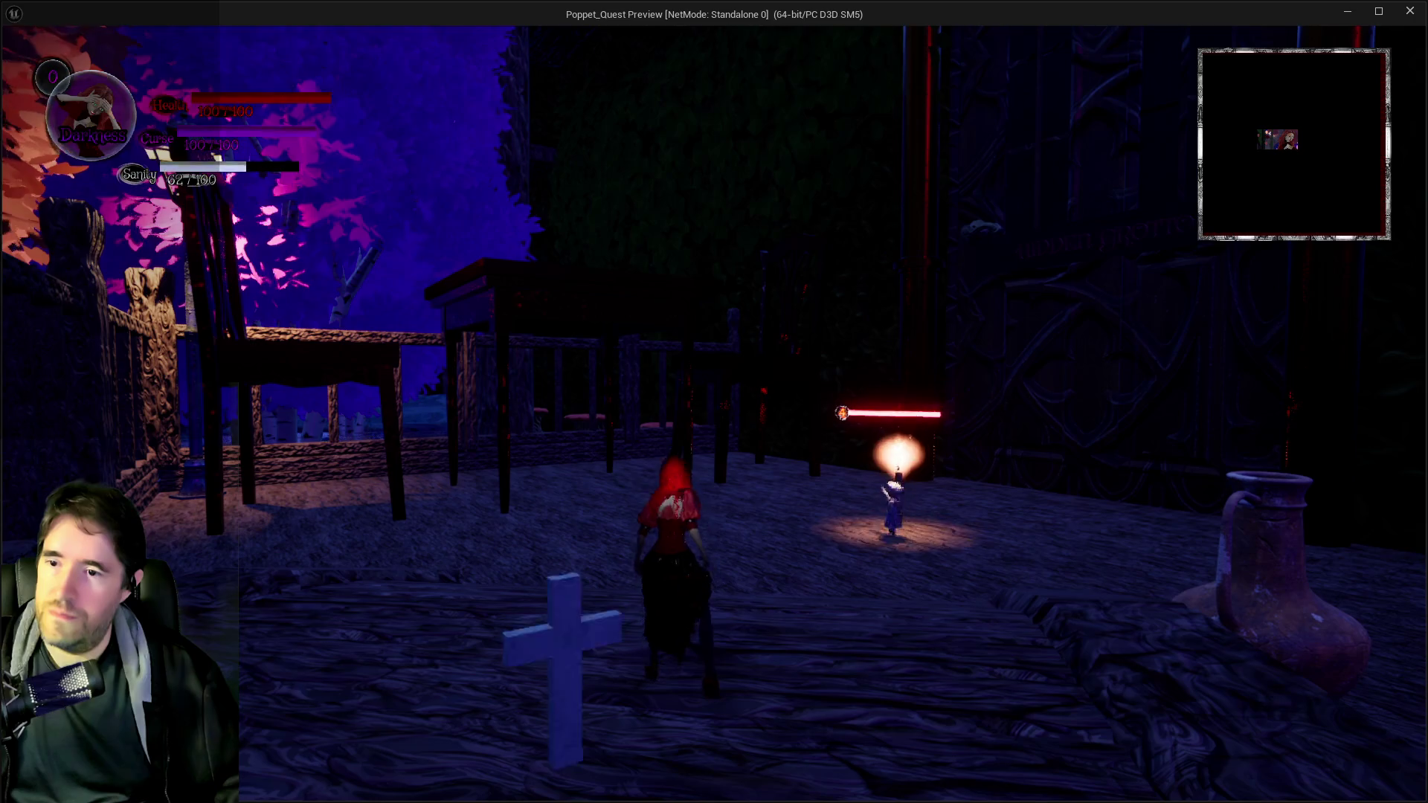
key(w)
key(w)
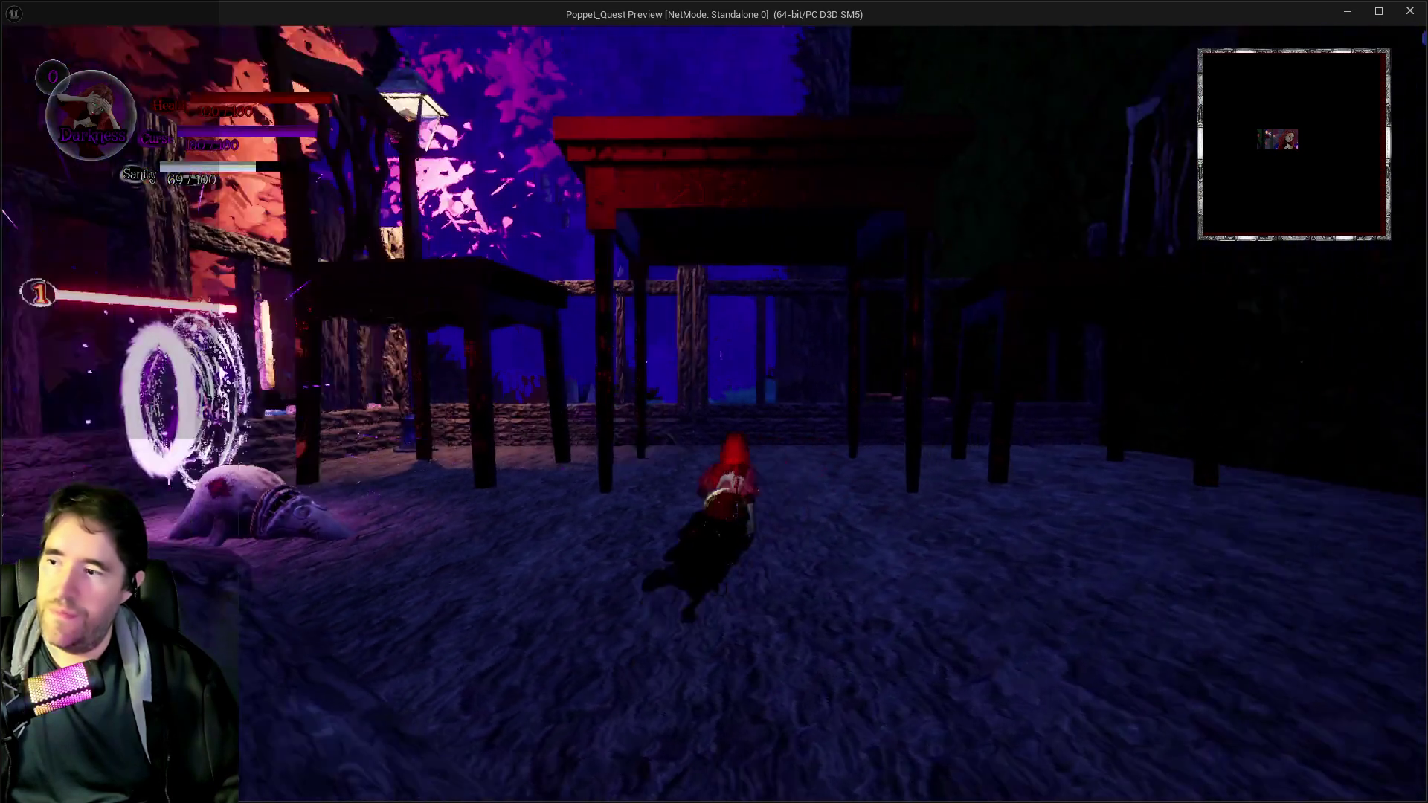
key(w)
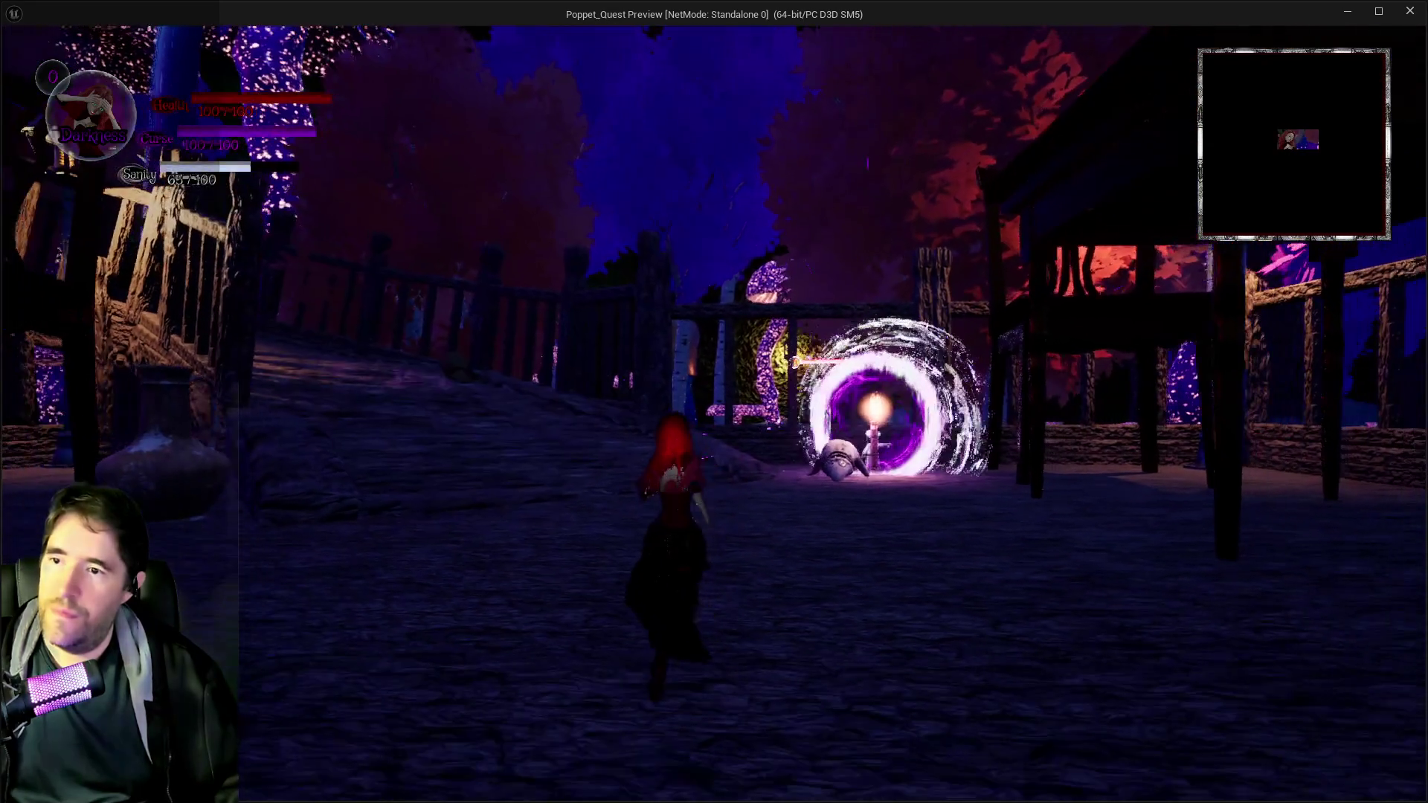
key(w)
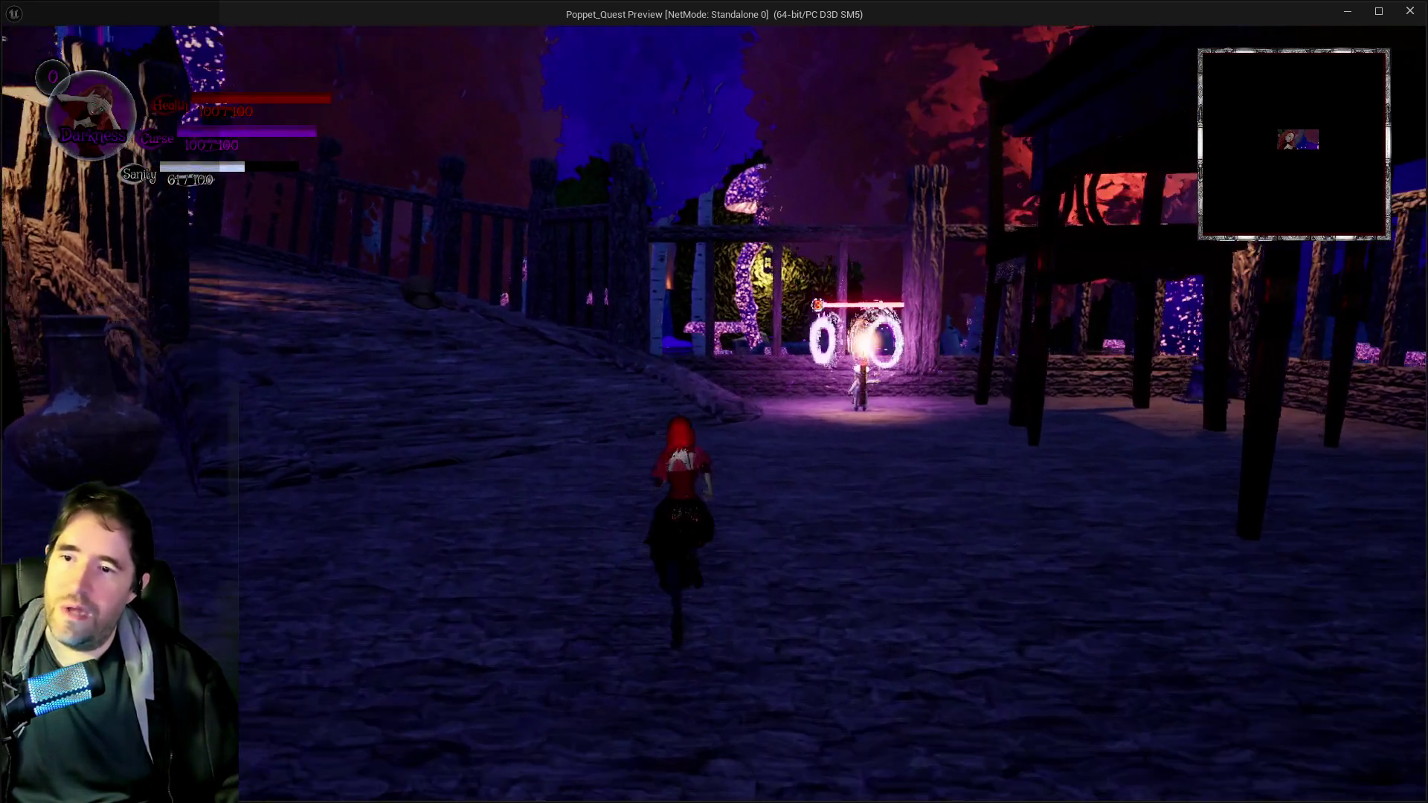
key(w)
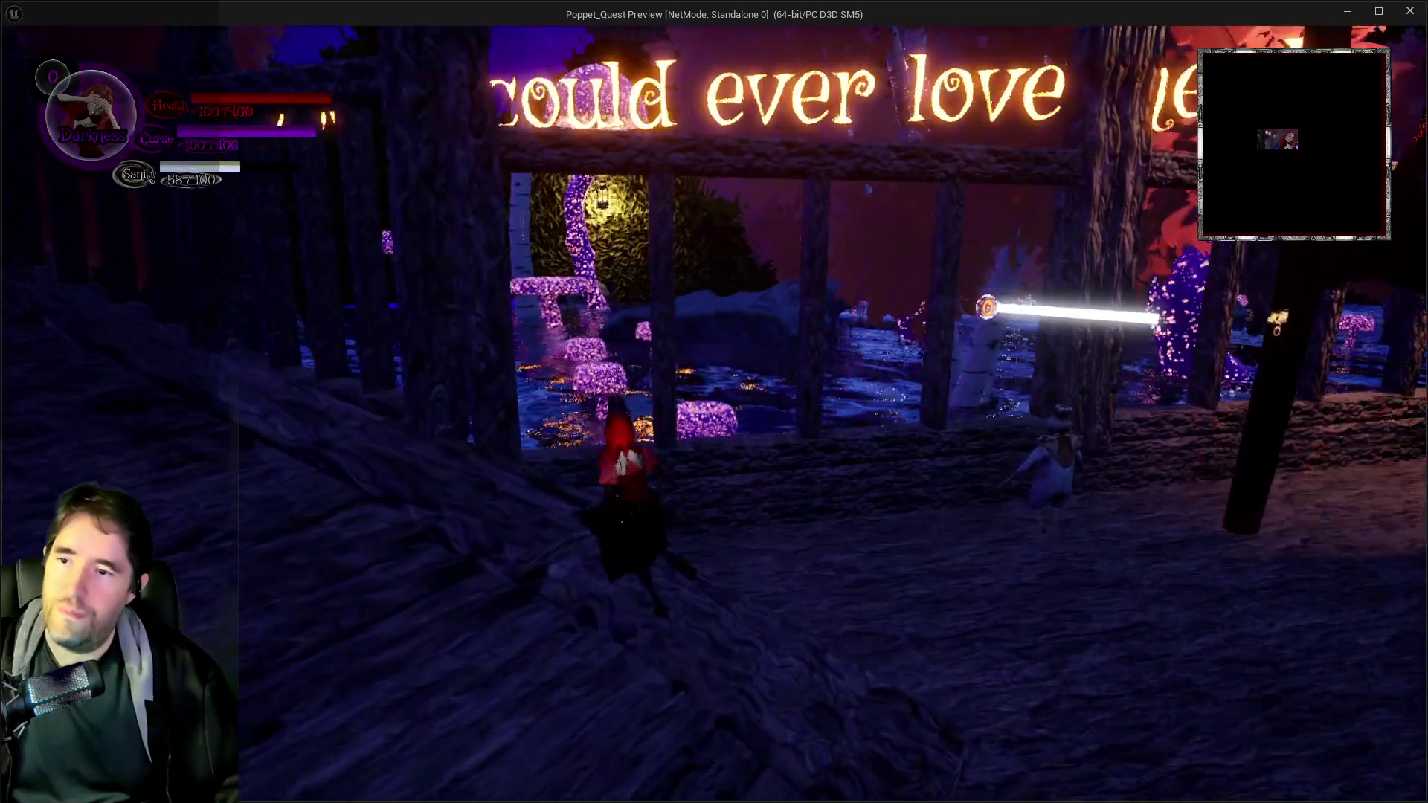
key(w)
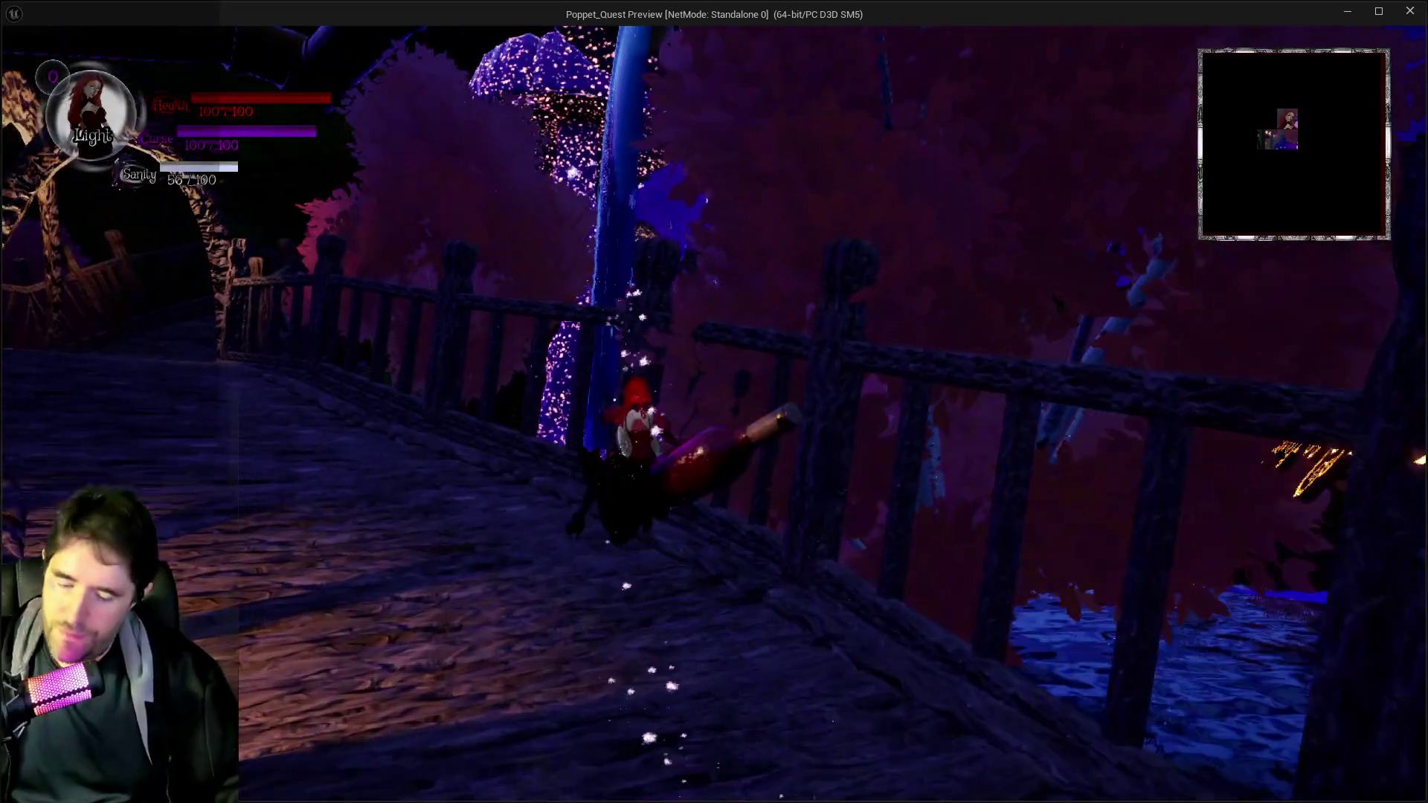
- Check the card inventory, fight the enemies, then end the play session and return to the level
key(i)
key(i)
key(w)
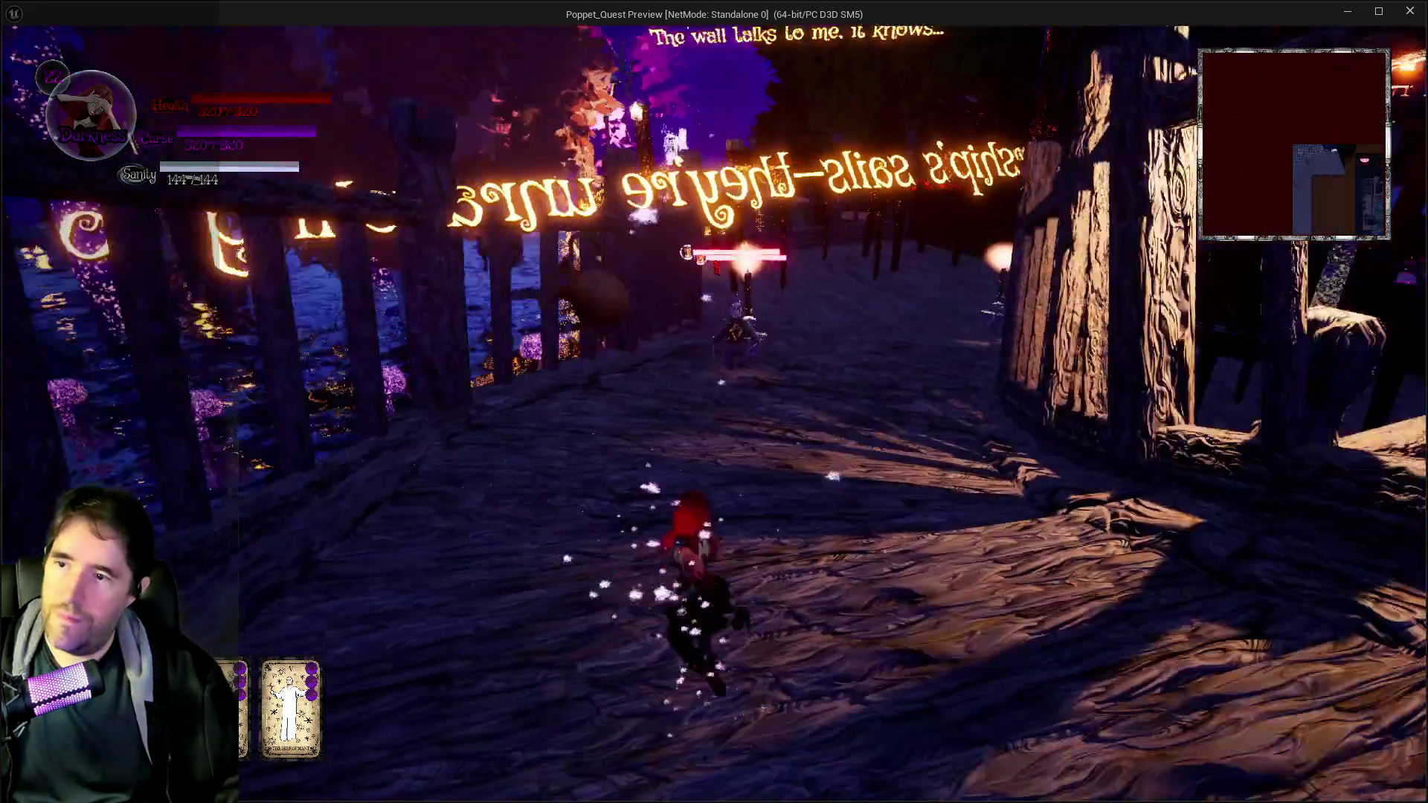
key(w)
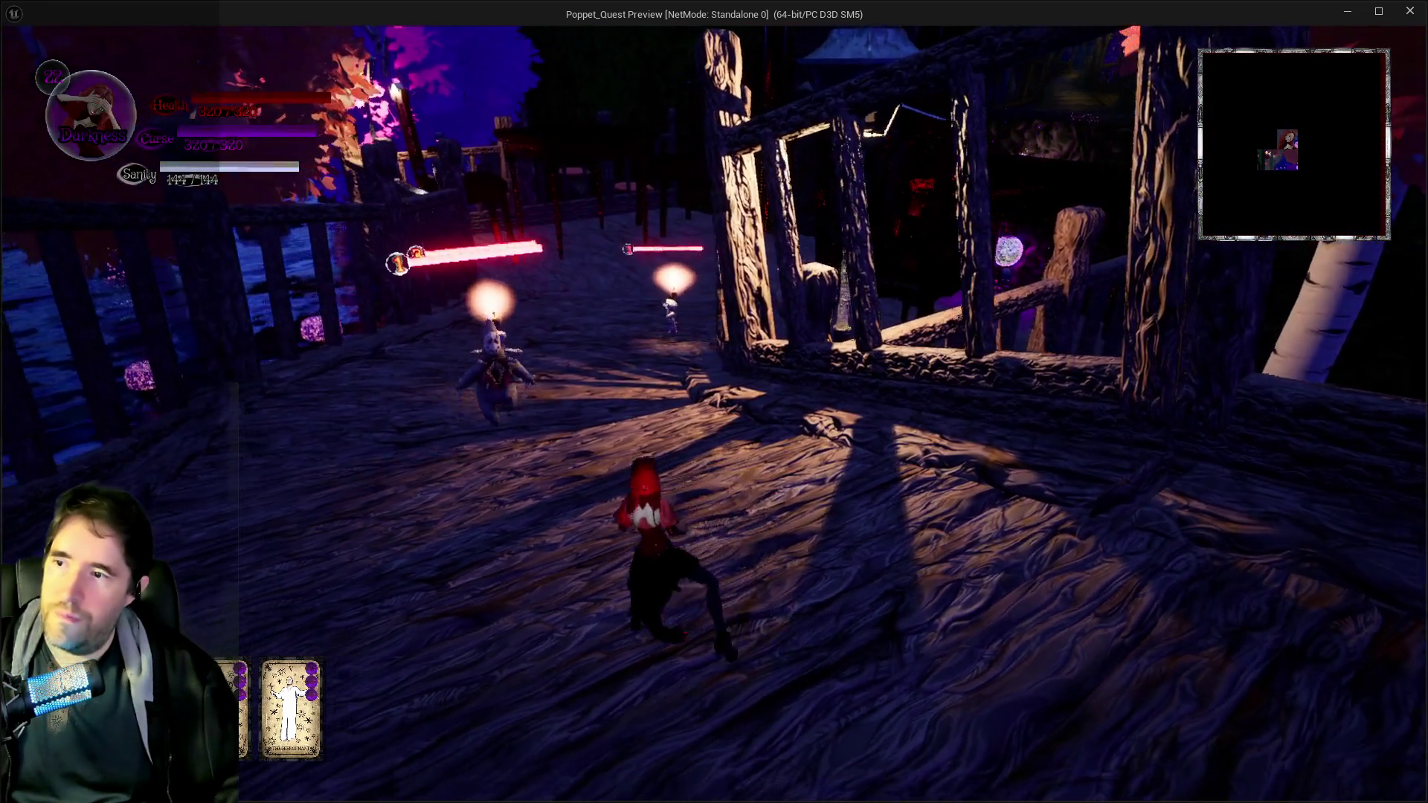
key(w)
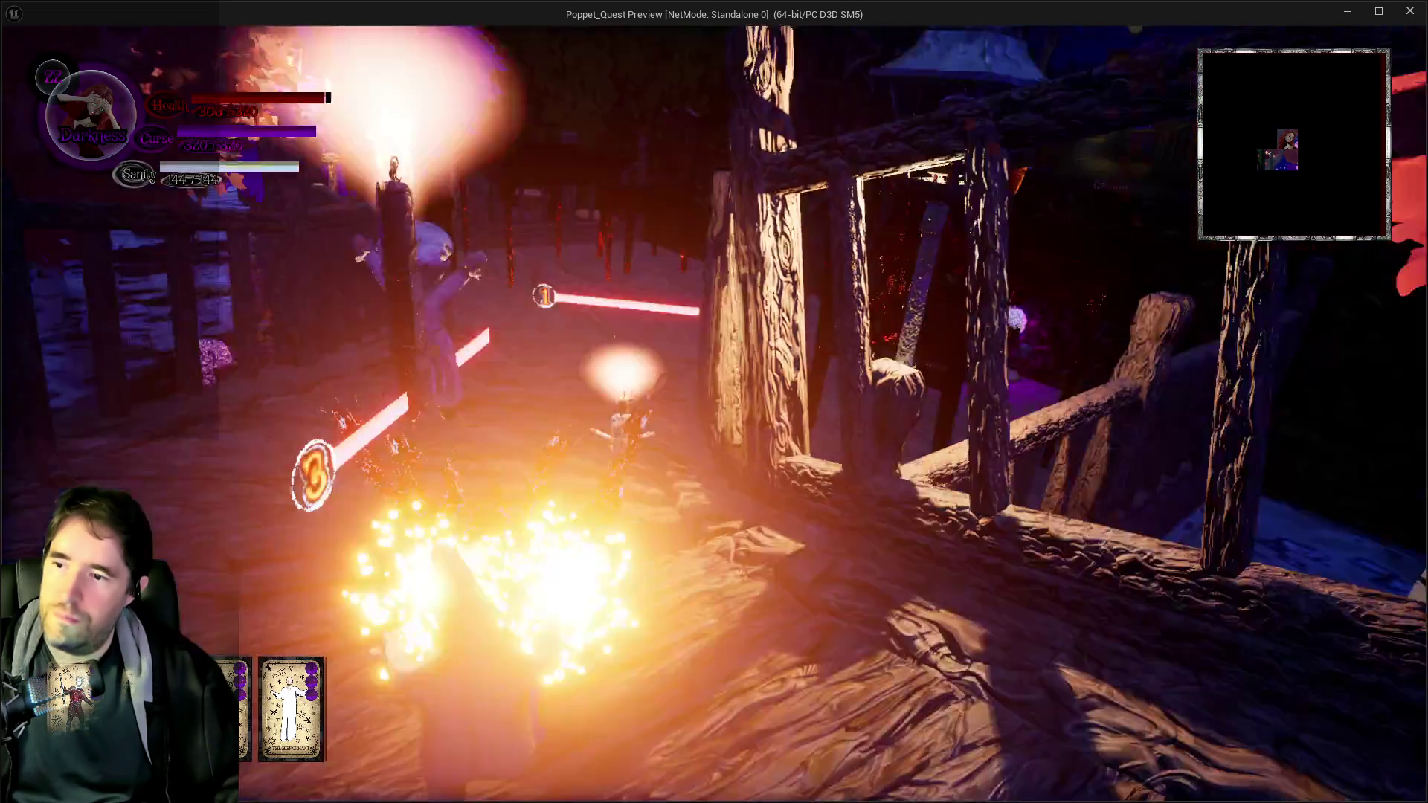
key(w)
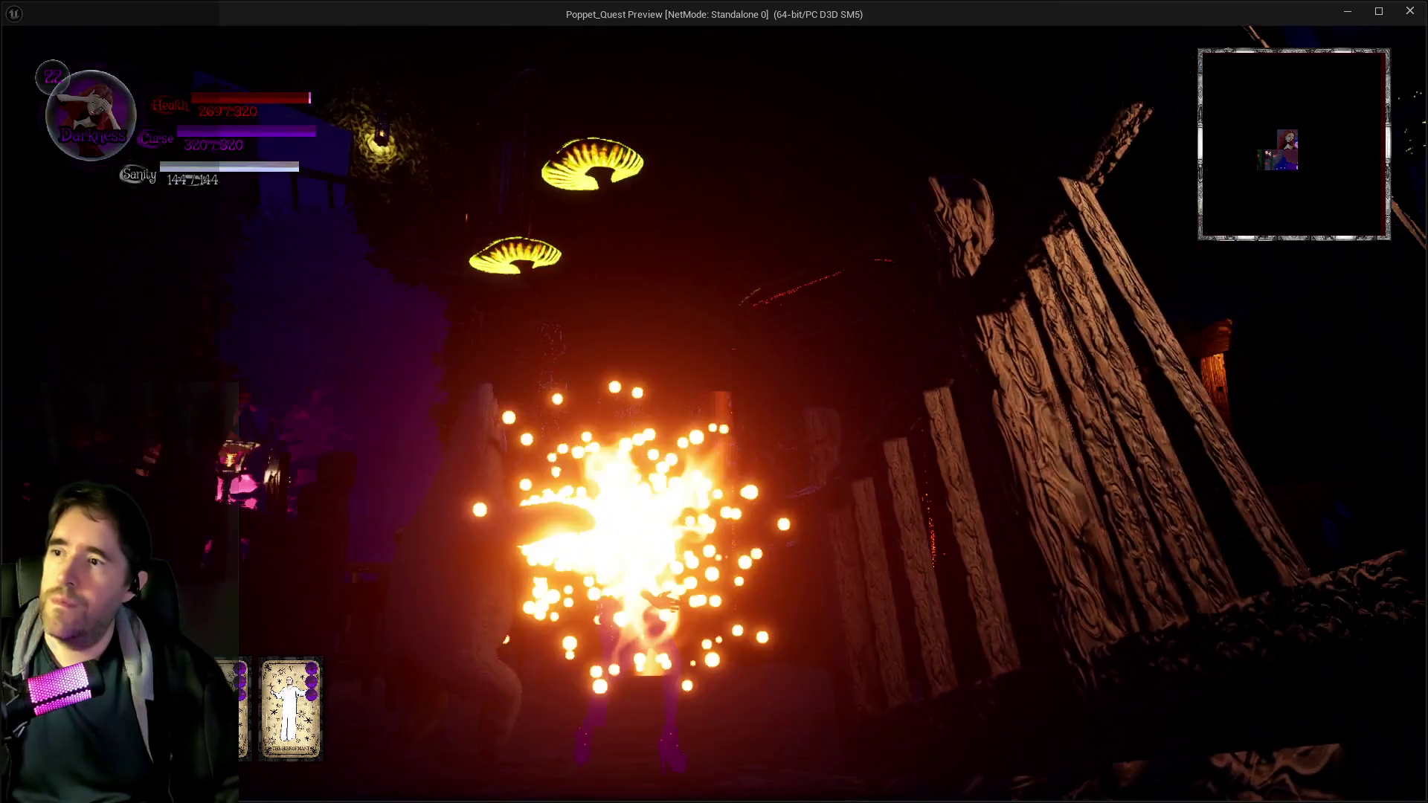
key(alt+Tab)
click(741, 57)
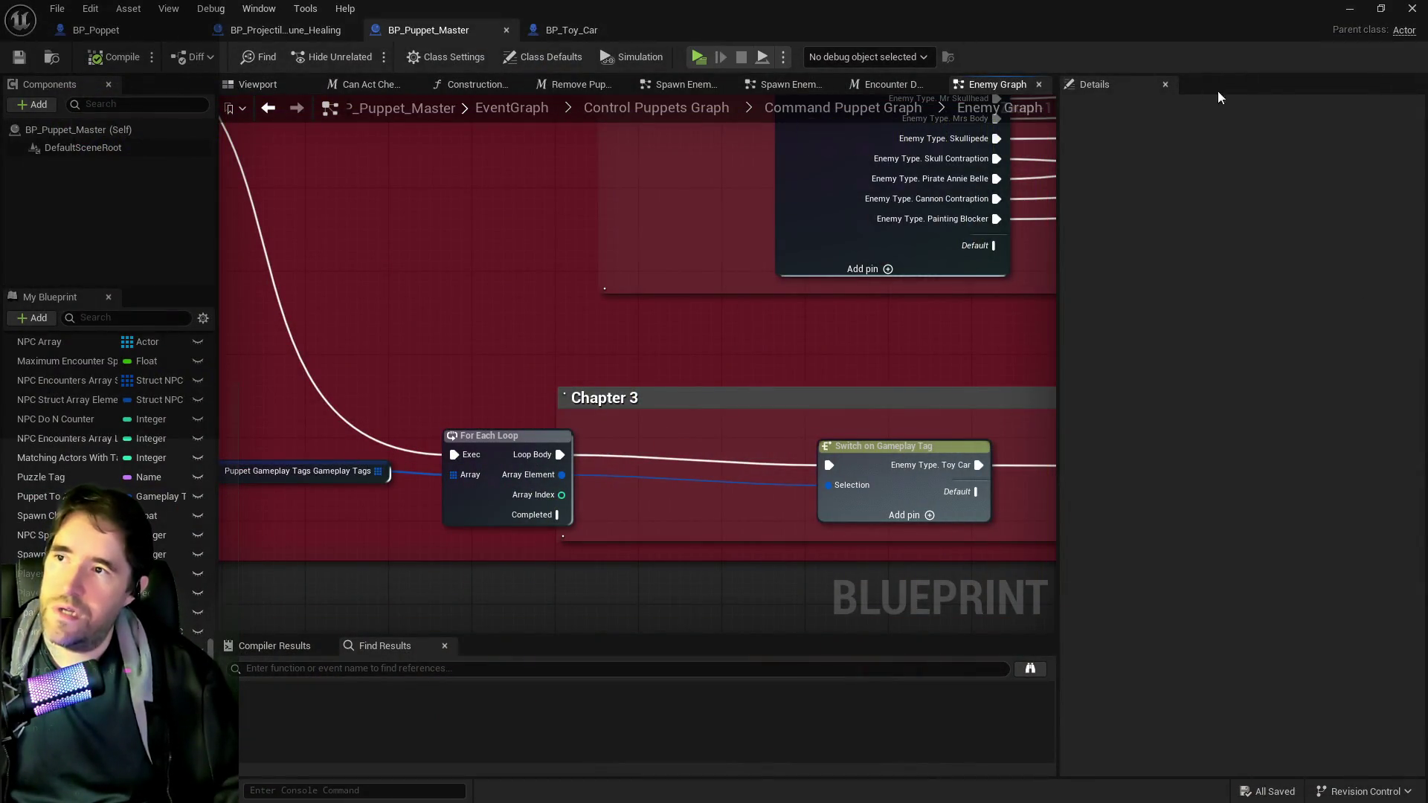
key(w)
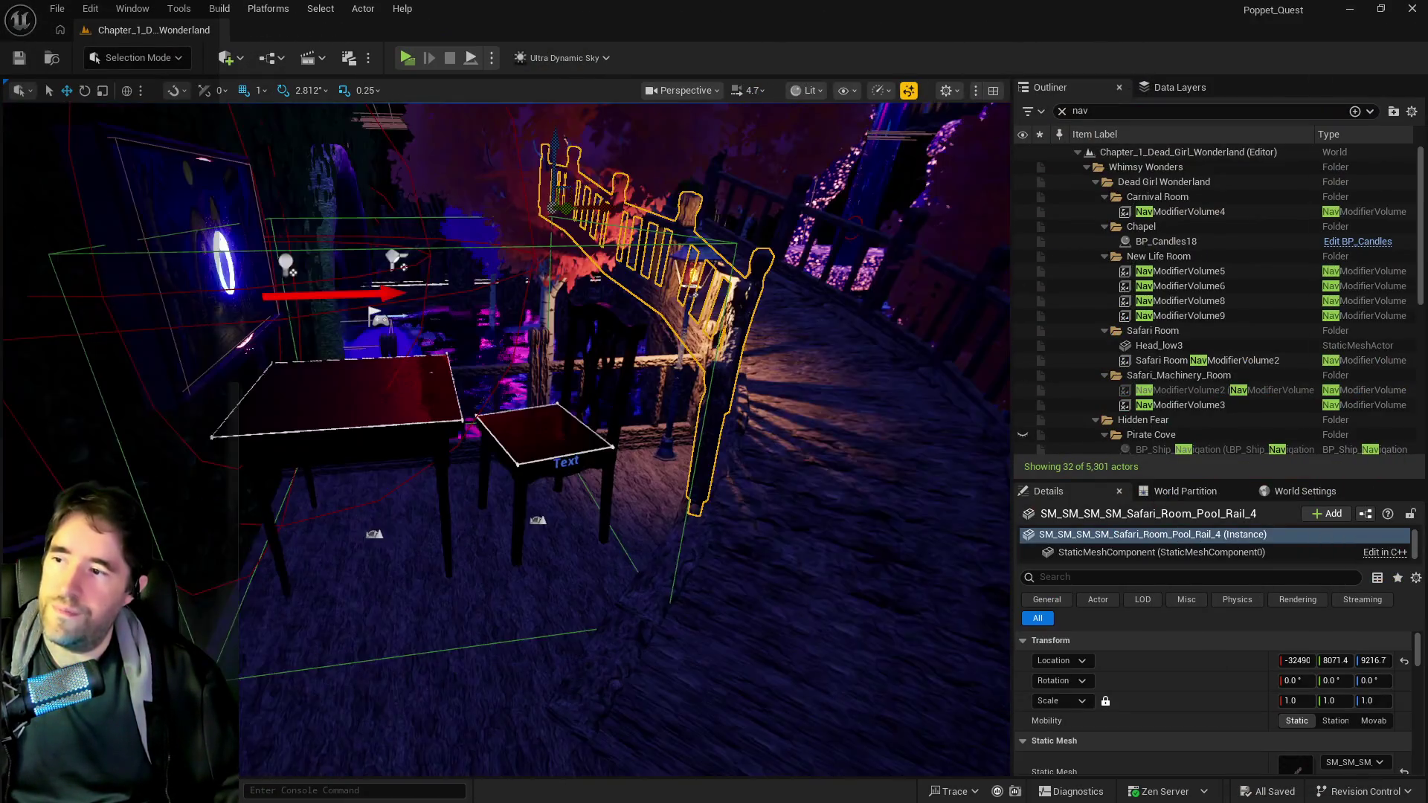